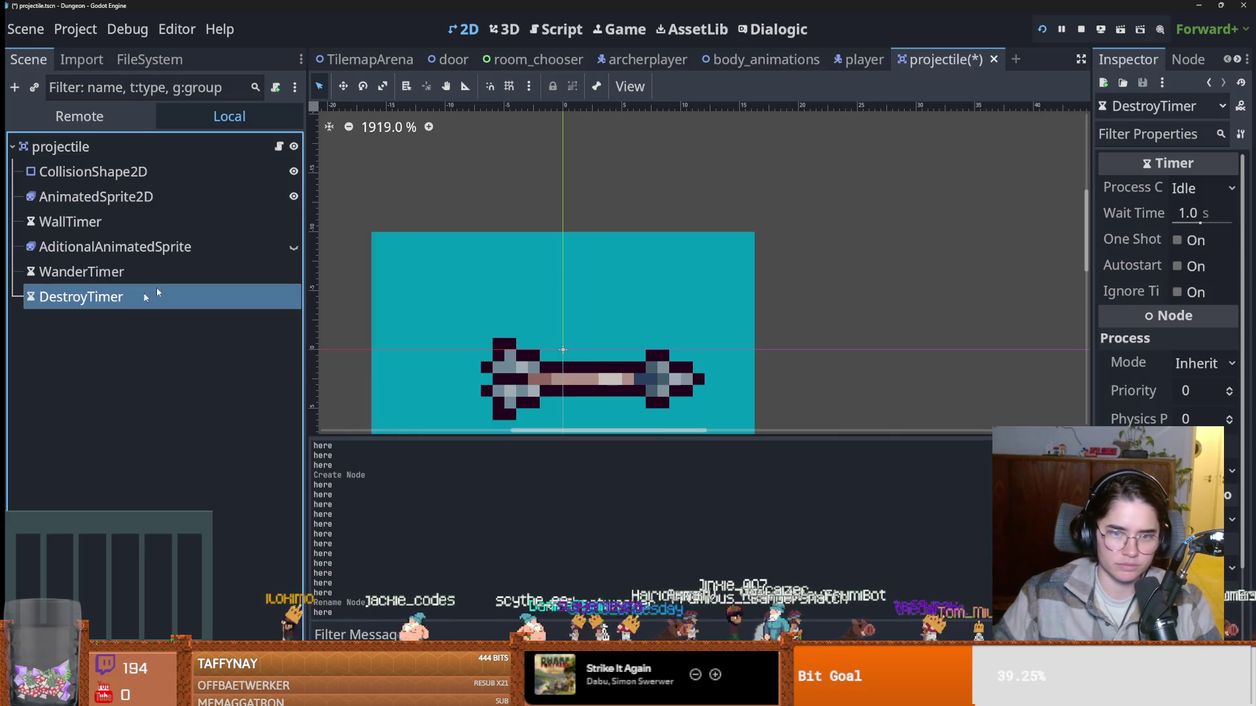
Give DestroyTimer a 5-second wait with One Shot off and Autostart on, save, and open projectile.gd.
left_click(1184, 214)
type("5")
key("Return")
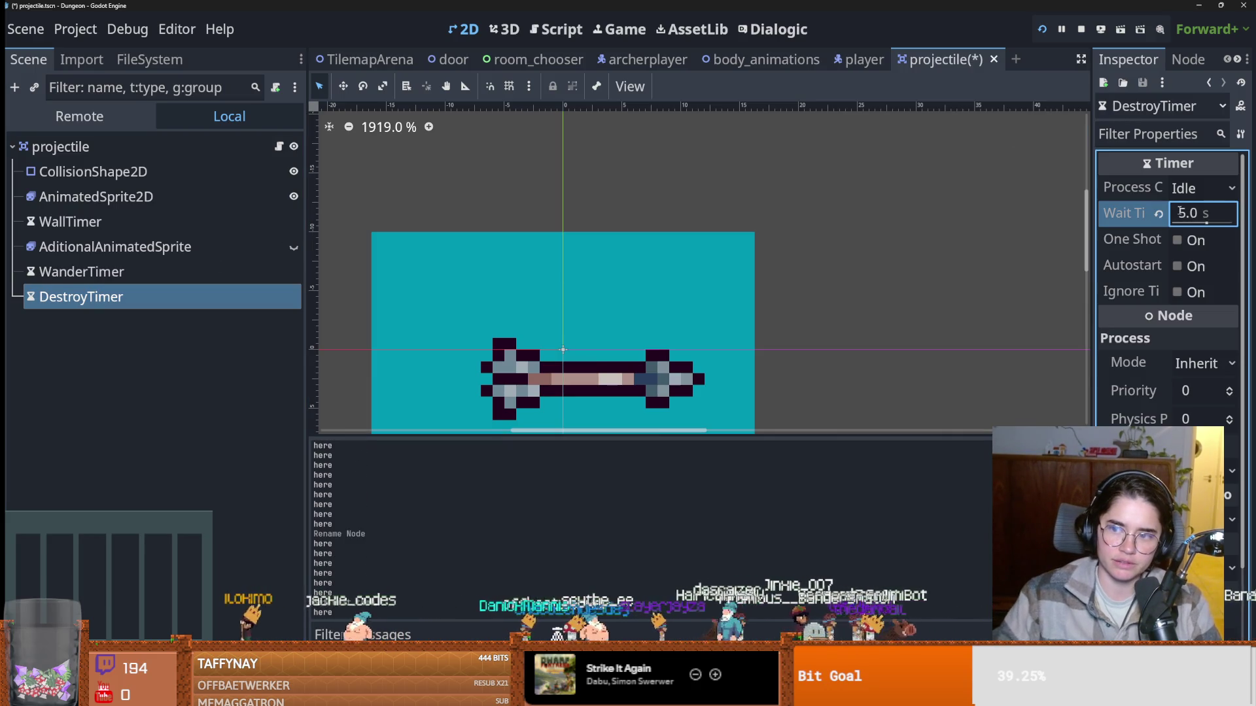
left_click(1176, 240)
left_click(1176, 240)
left_click(1177, 267)
key("ctrl+s")
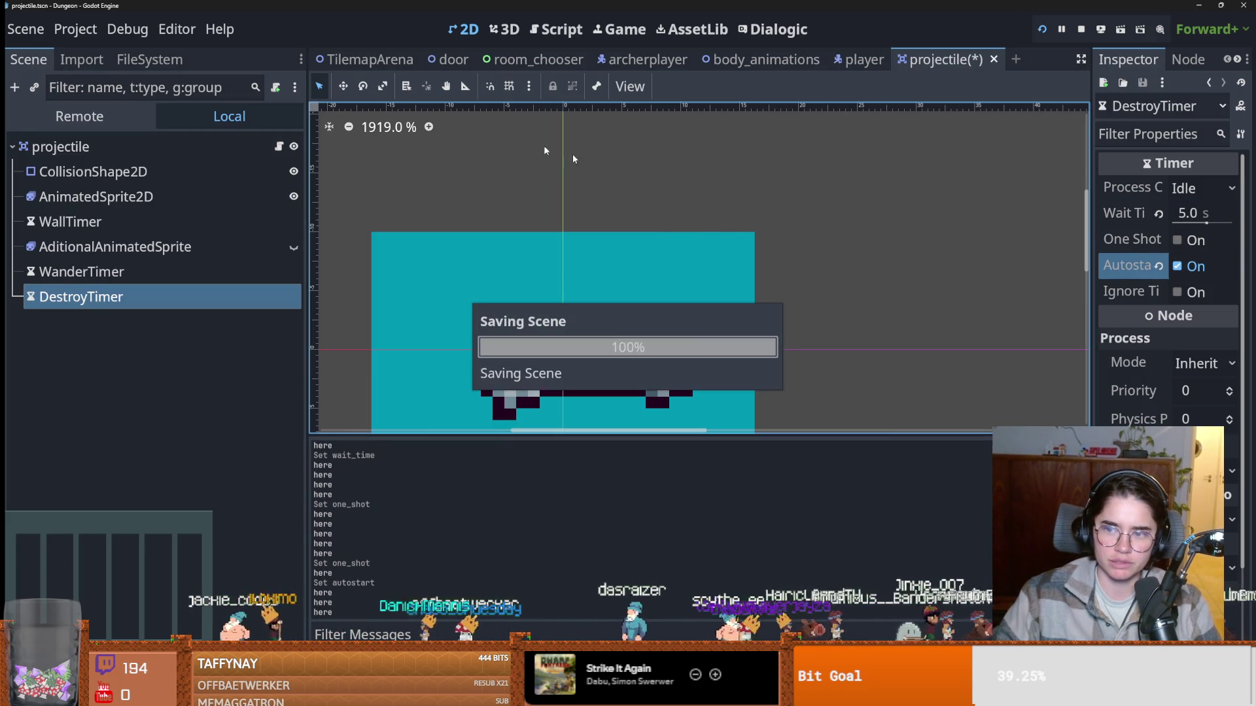
key("ctrl+F3")
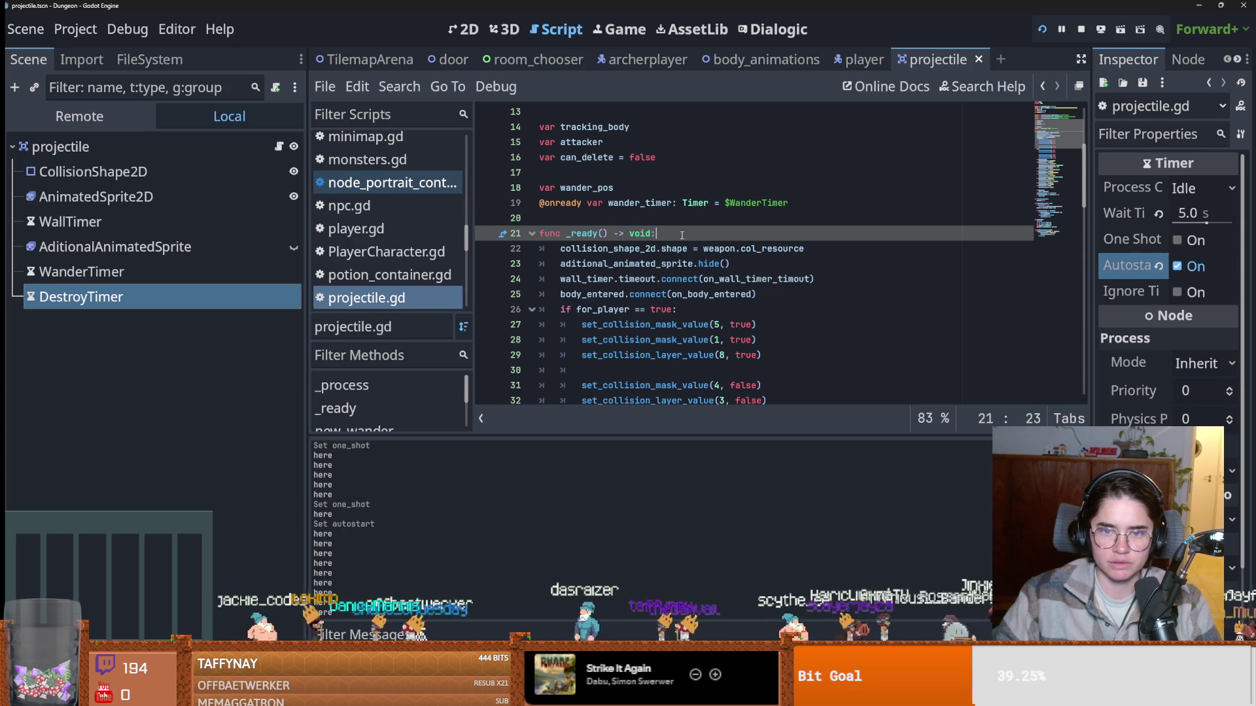
key("Return")
left_click_drag(98, 301, 584, 255)
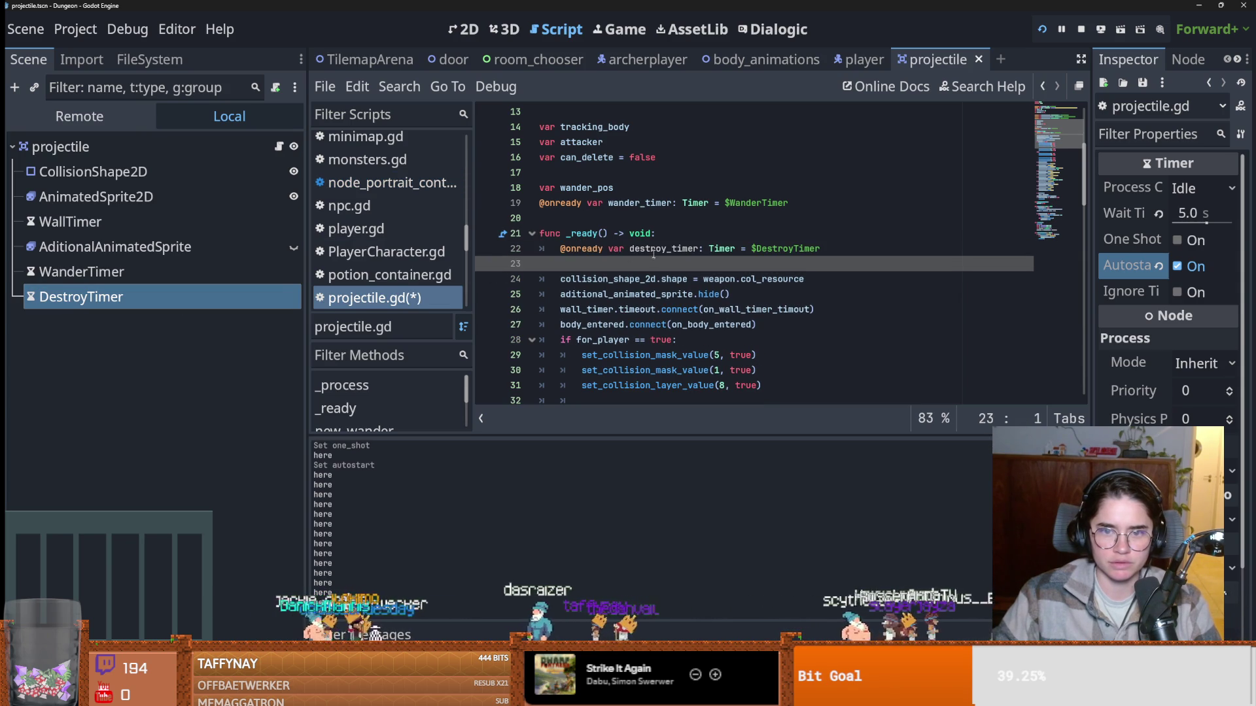
key("ctrl+z")
key("ctrl+z")
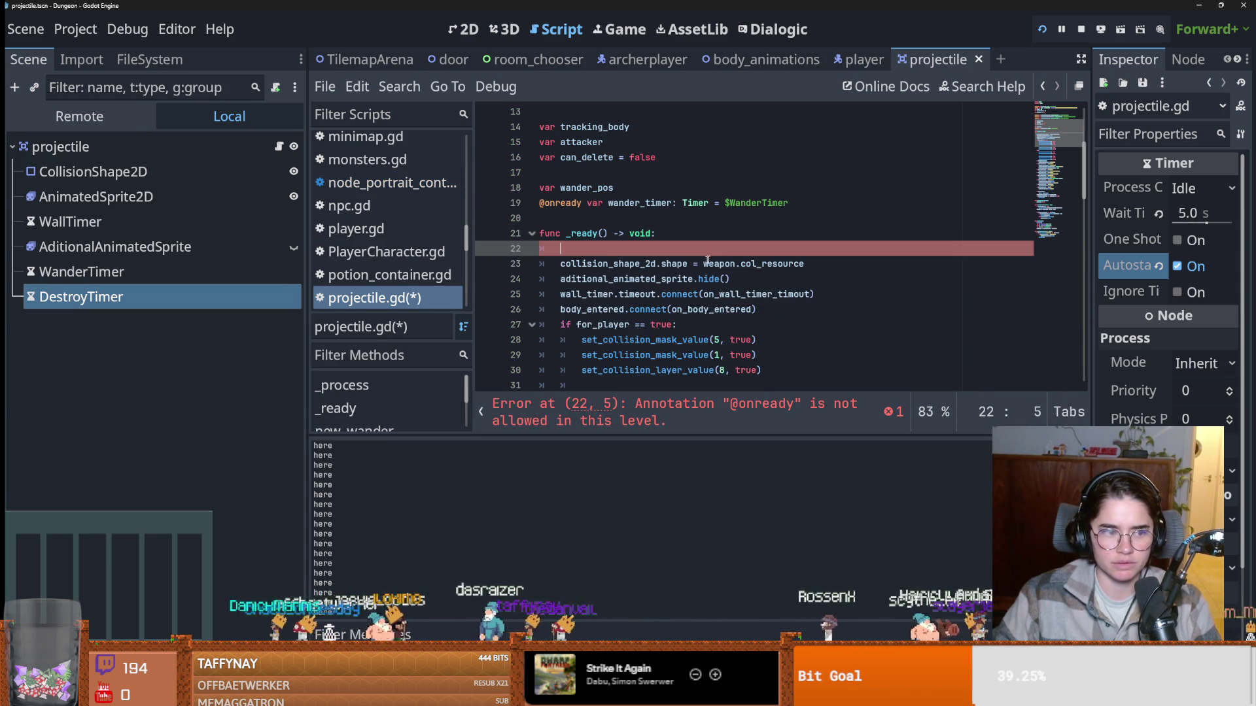
mouse_move(106, 307)
left_mouse_down()
mouse_move(628, 230)
mouse_move(588, 219)
left_mouse_up()
Connect destroy_timer.timeout to on_projectile_delete in the ready function.
left_click(613, 269)
type("destroy_timer")
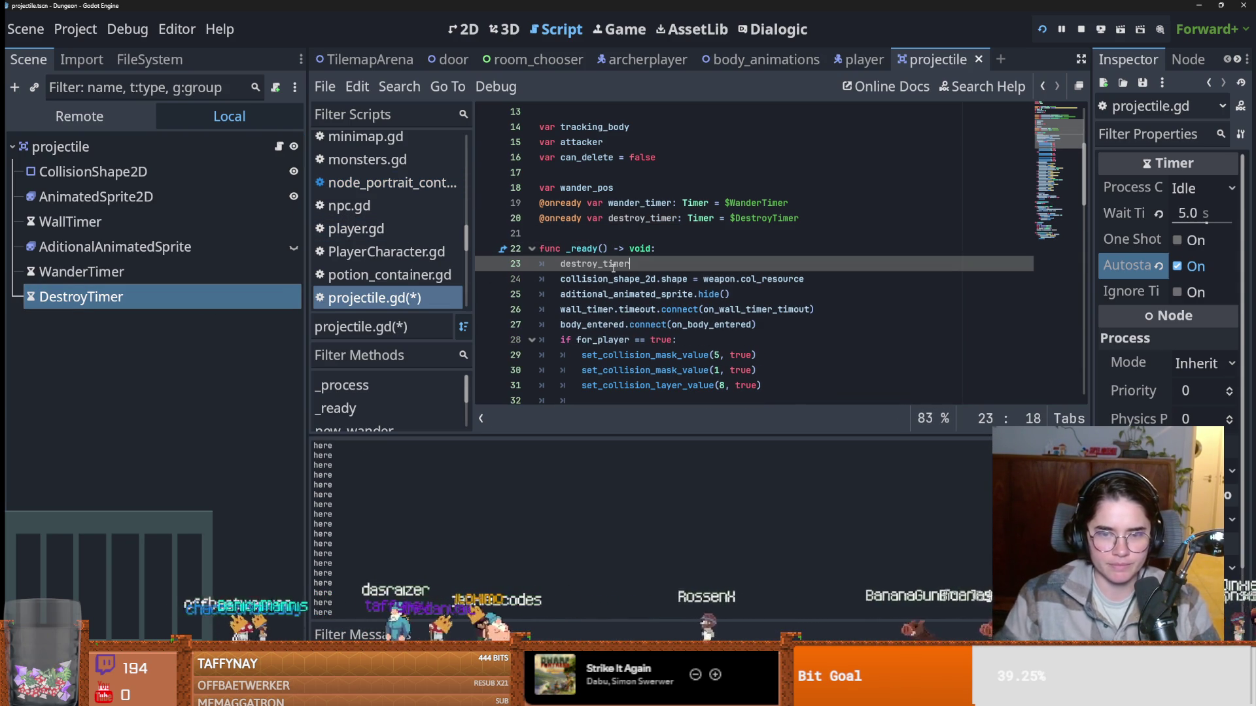
type(".time")
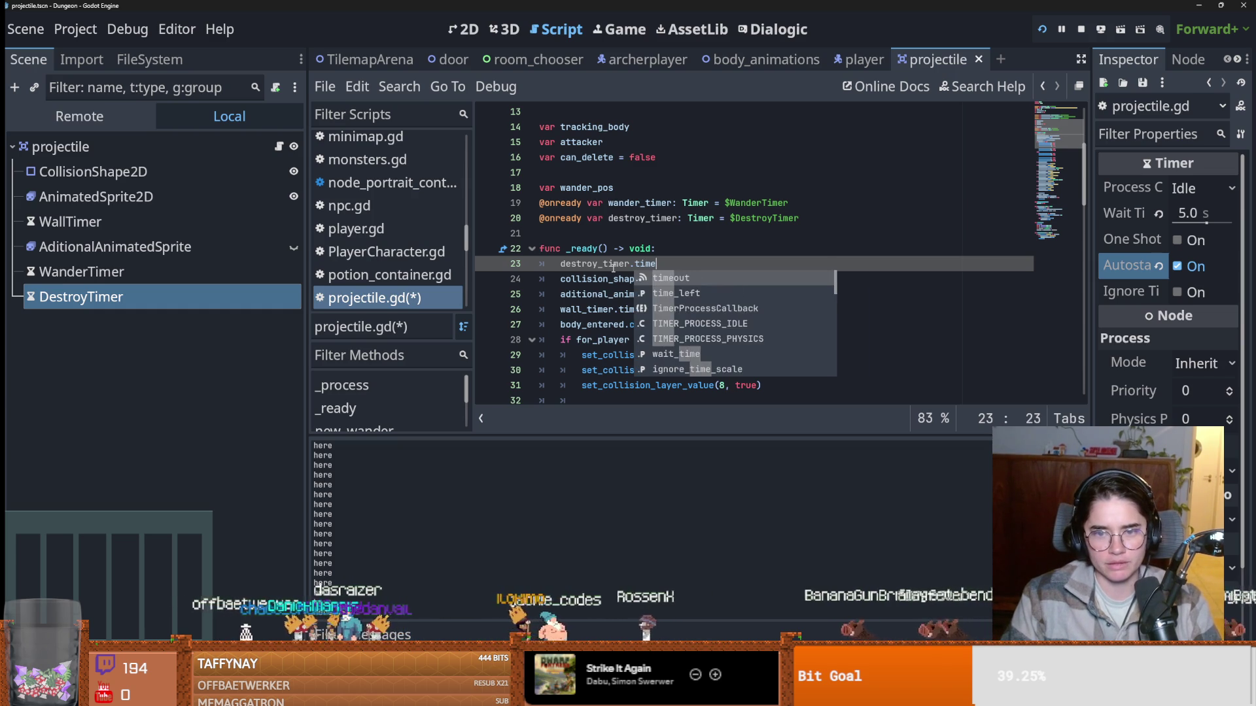
type("out.connect")
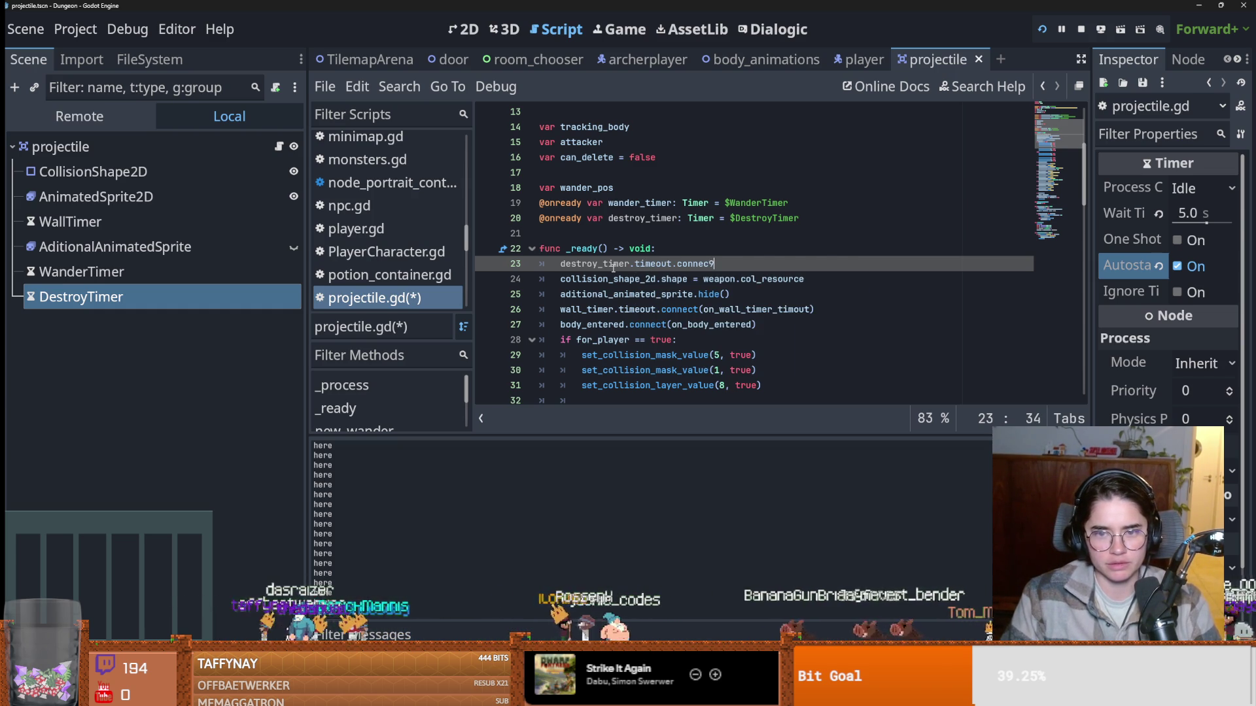
type("(on_")
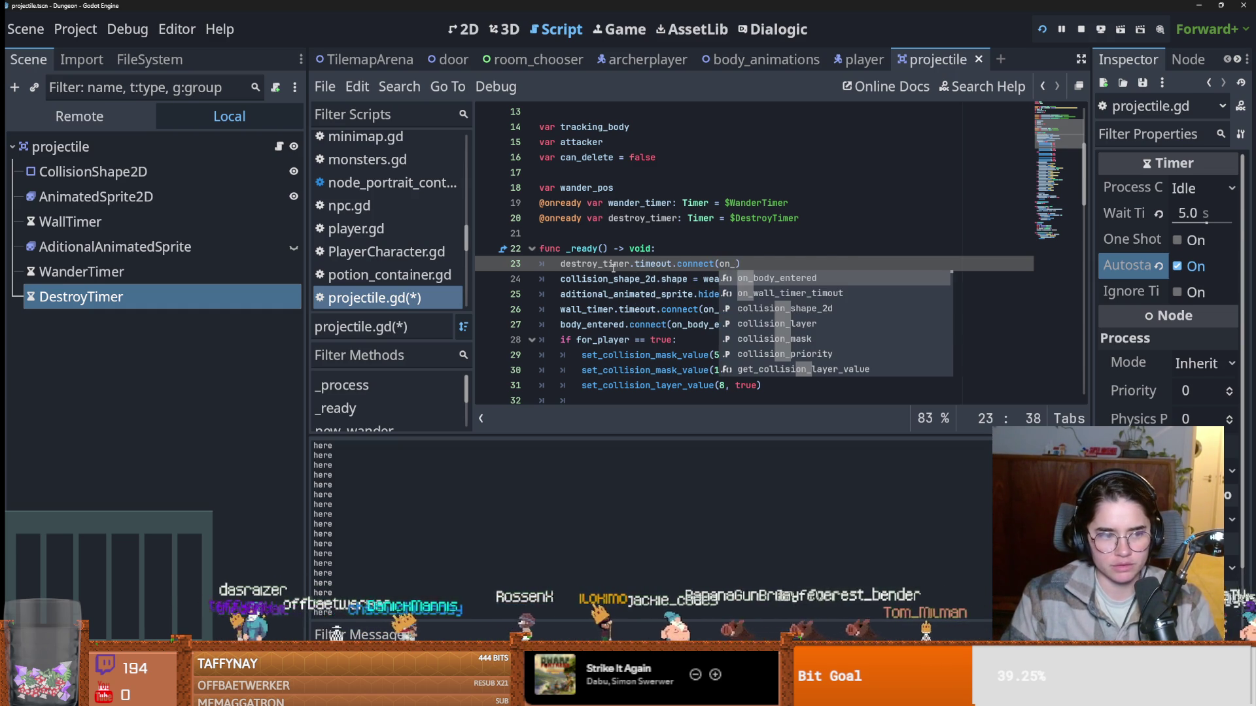
type("projectile")
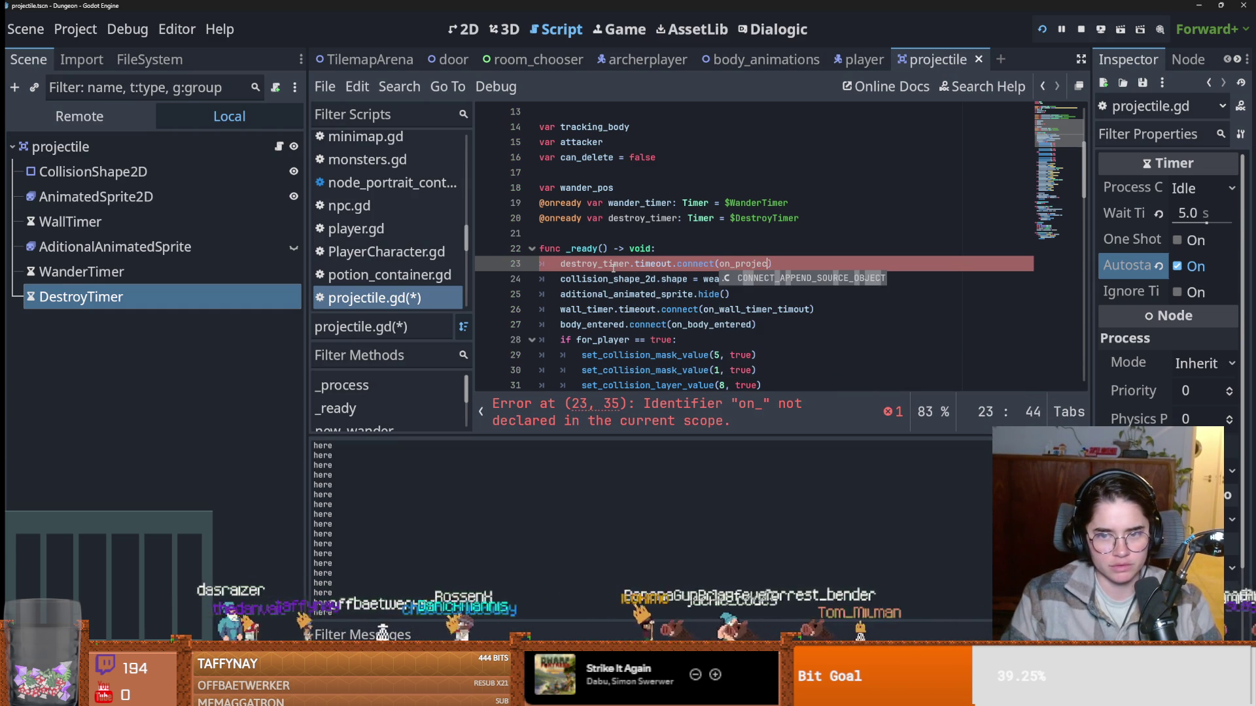
type("_delete")
left_click(735, 264)
key("End")
scroll(654, 288, "down", 10)
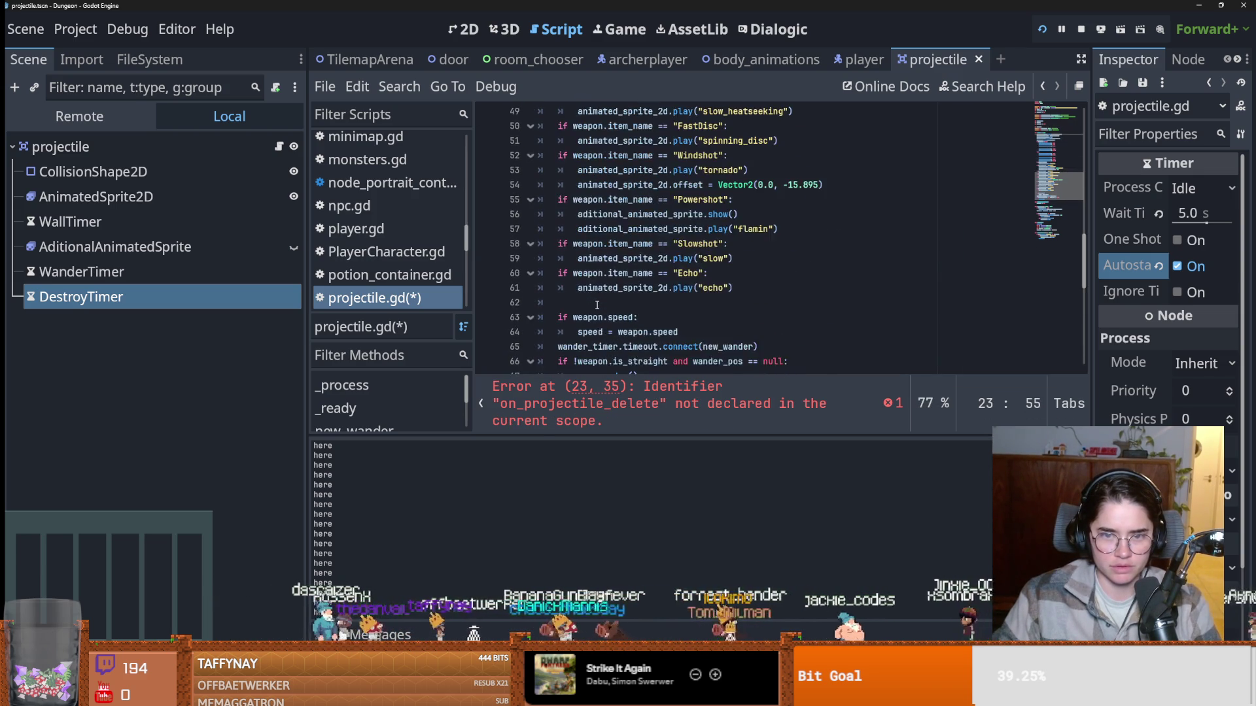
scroll(597, 305, "down", 5)
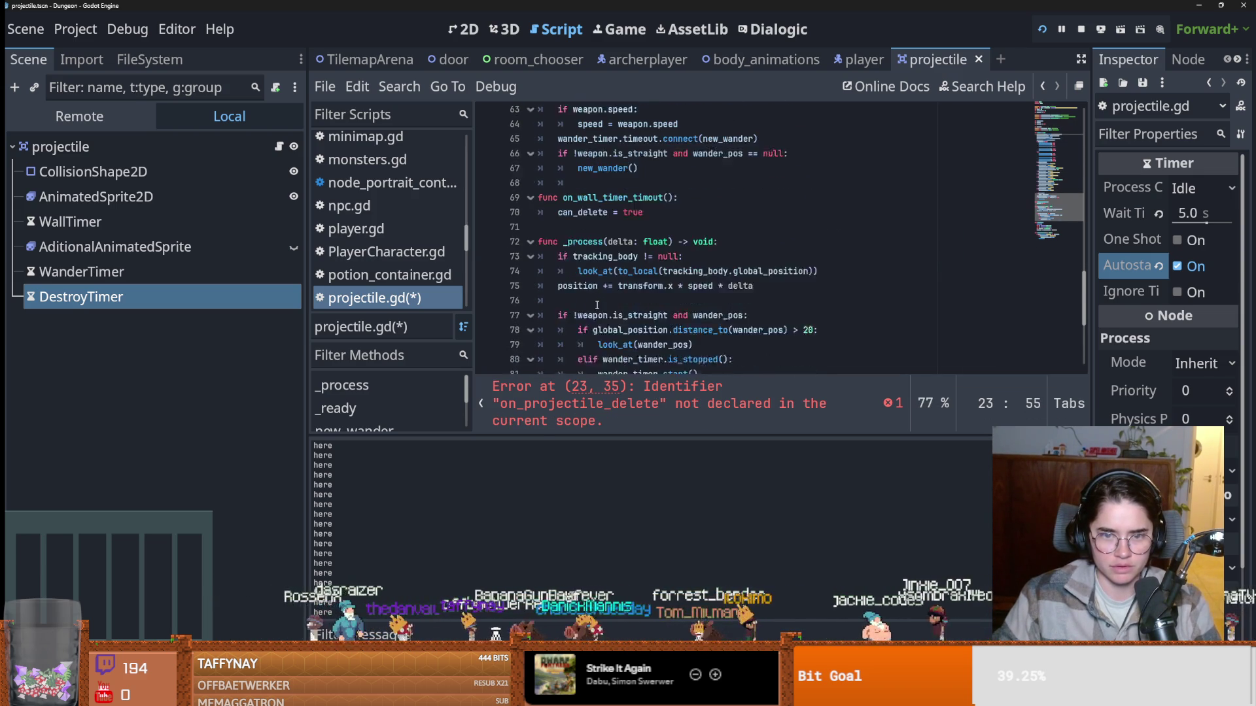
Add an on_projectile_delete() function calling queue_free(), save the script, and run the project.
left_click(567, 177)
key("Return")
type("on_projectile_delete():")
key("Return")
type("qu")
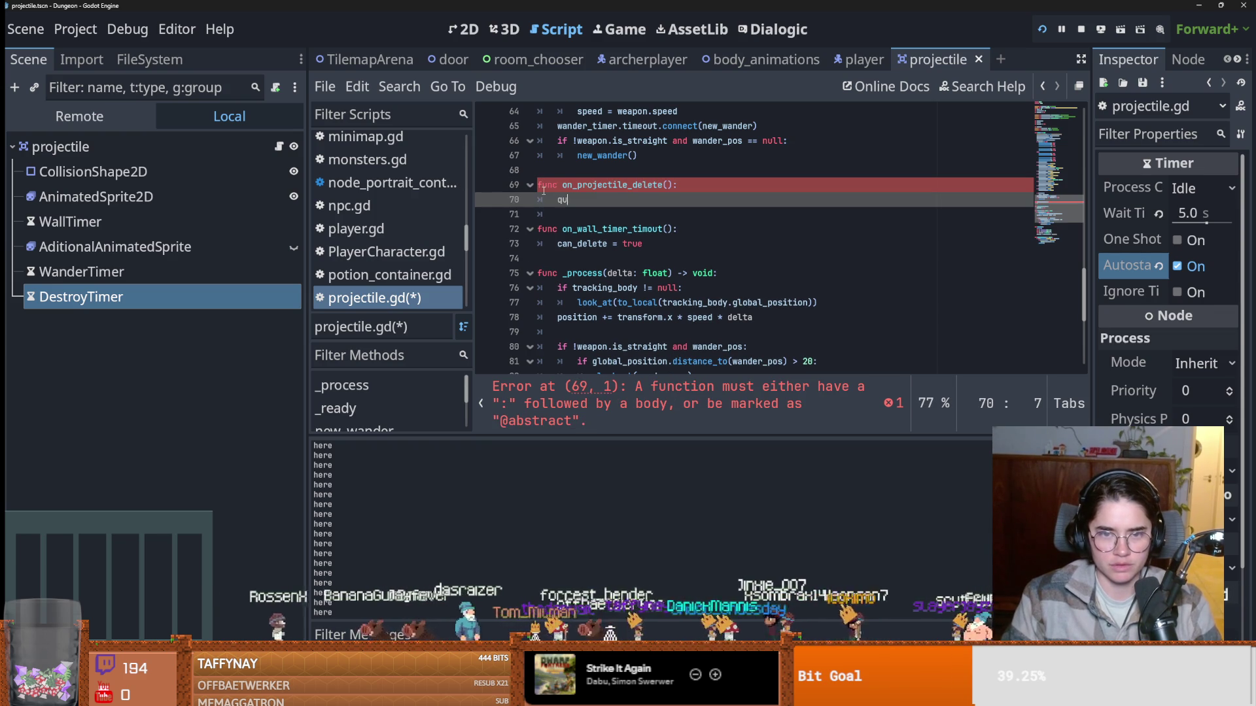
key("Down")
key("Down")
key("Return")
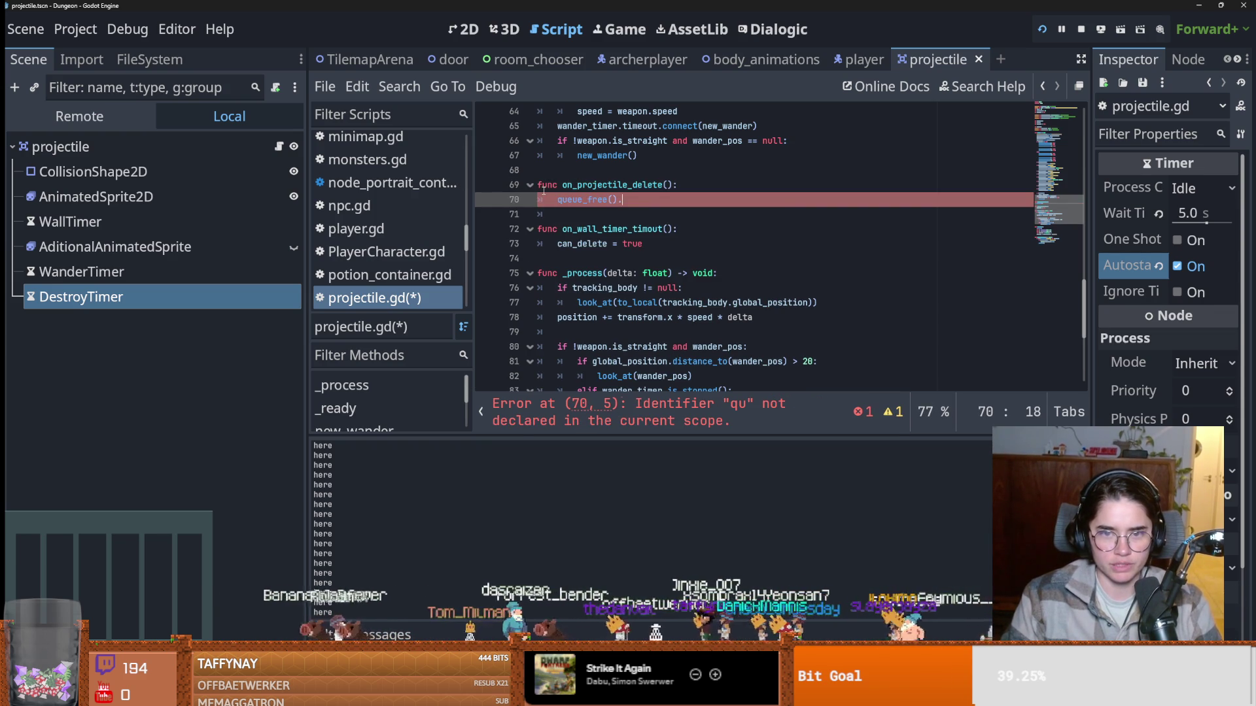
key("ctrl+s")
left_click(1043, 30)
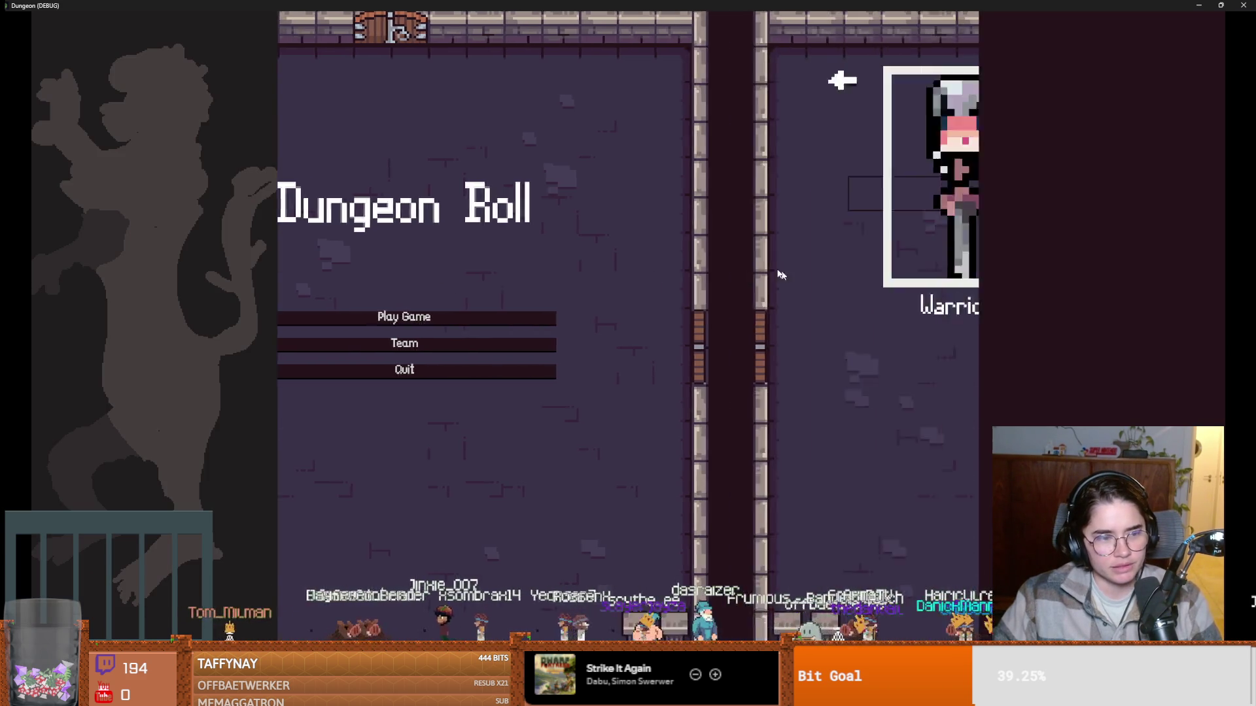
Start an Archer run, open the dungeon map, then close the game window.
left_click(757, 280)
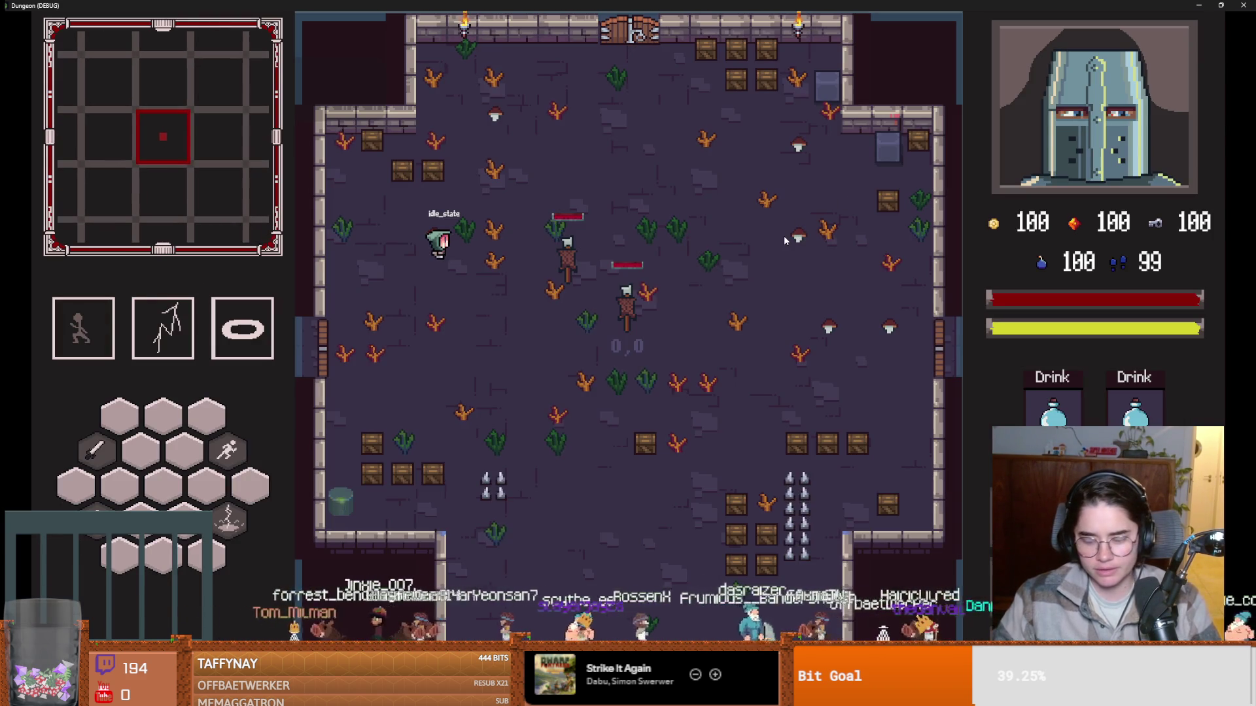
key("m")
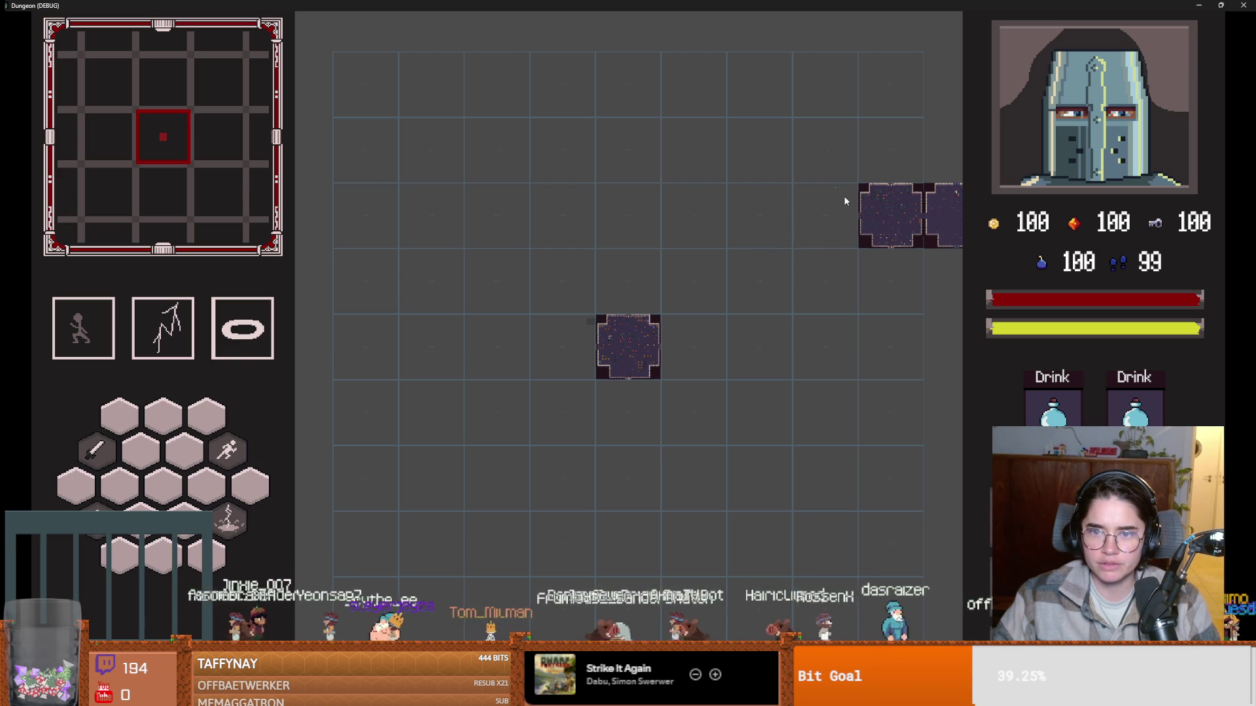
key("super+Down")
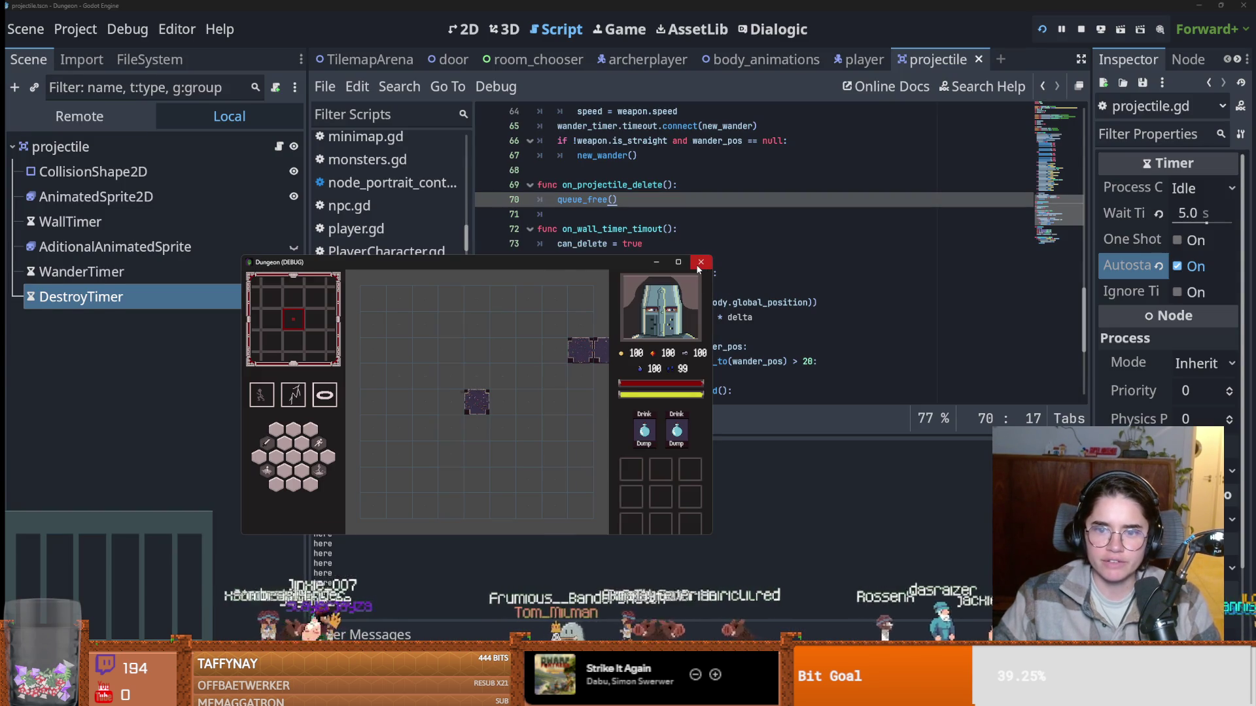
left_click(700, 262)
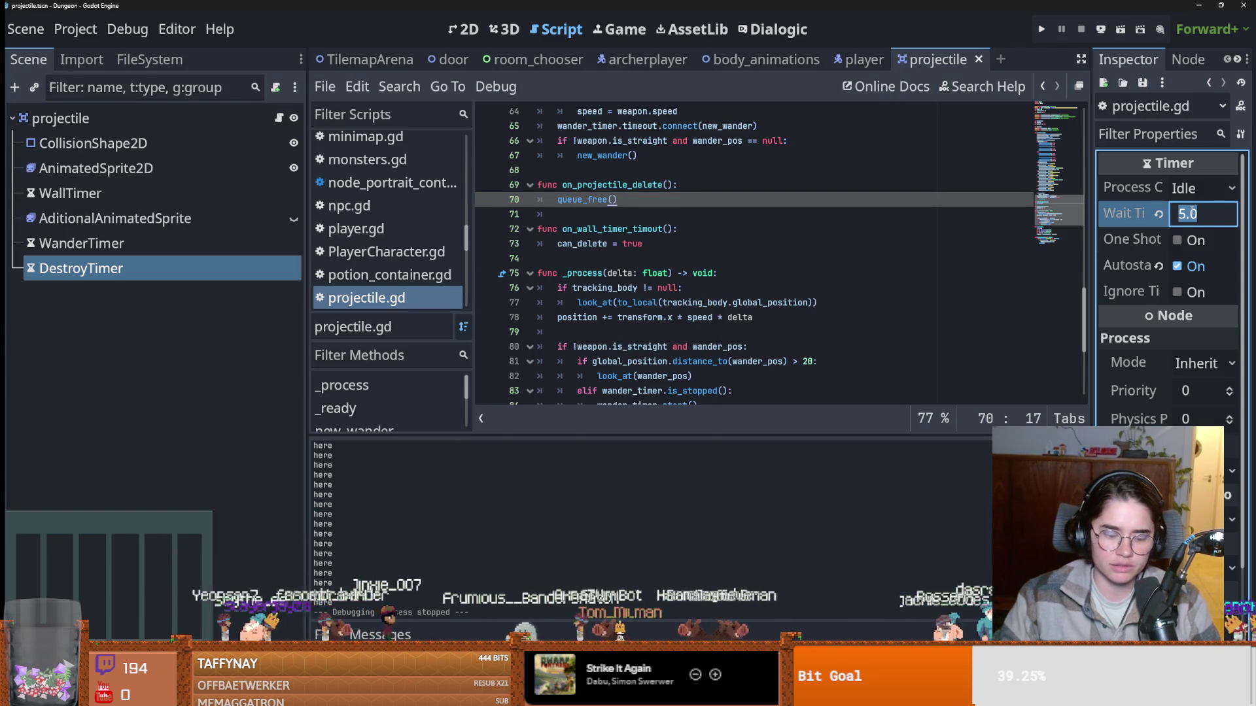
Set the DestroyTimer Wait Time to 2 and save the scene.
type("2")
key("Return")
key("ctrl+s")
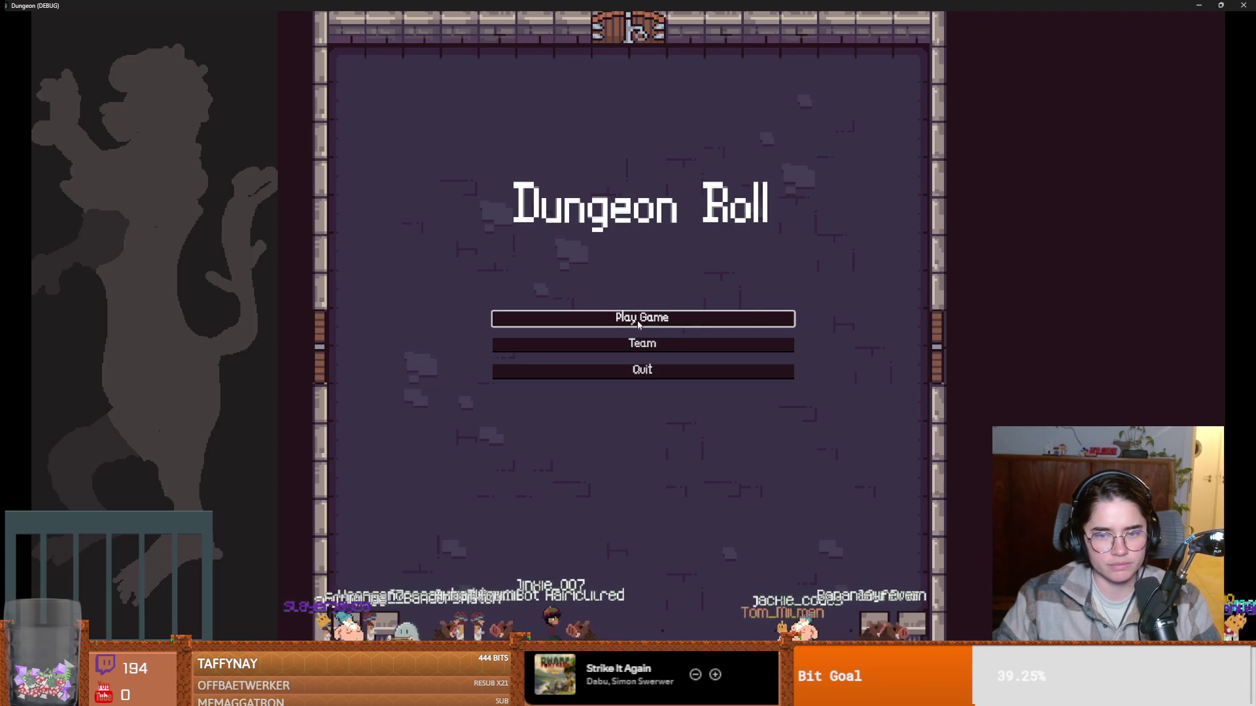
Test a new Warrior run with pause and movement, stop it, and open the player scene.
left_click(606, 318)
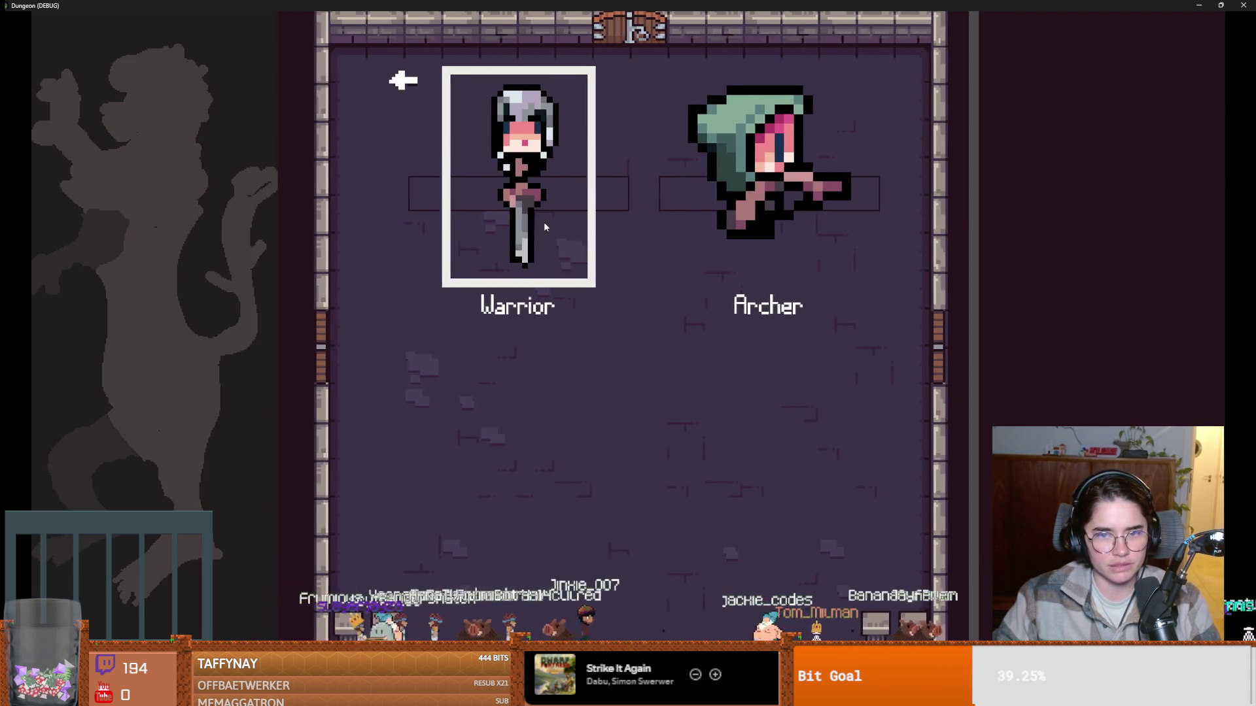
left_click(588, 244)
key("Escape")
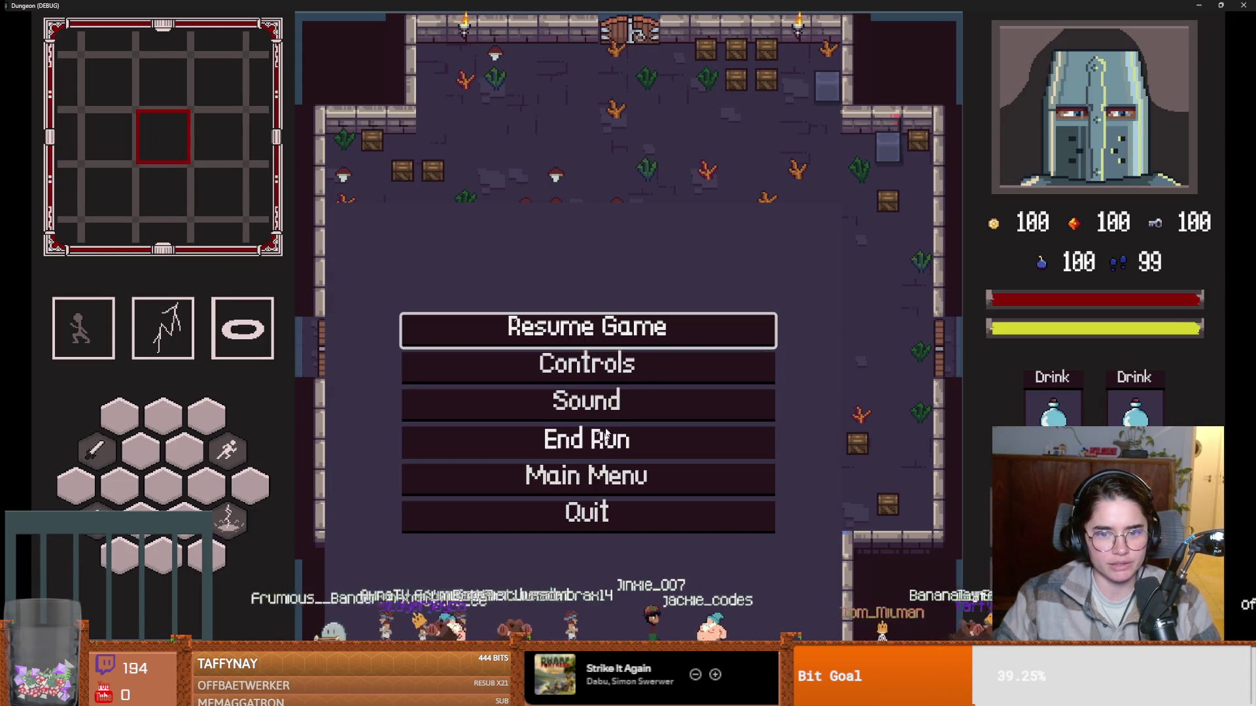
key("Escape")
key("s")
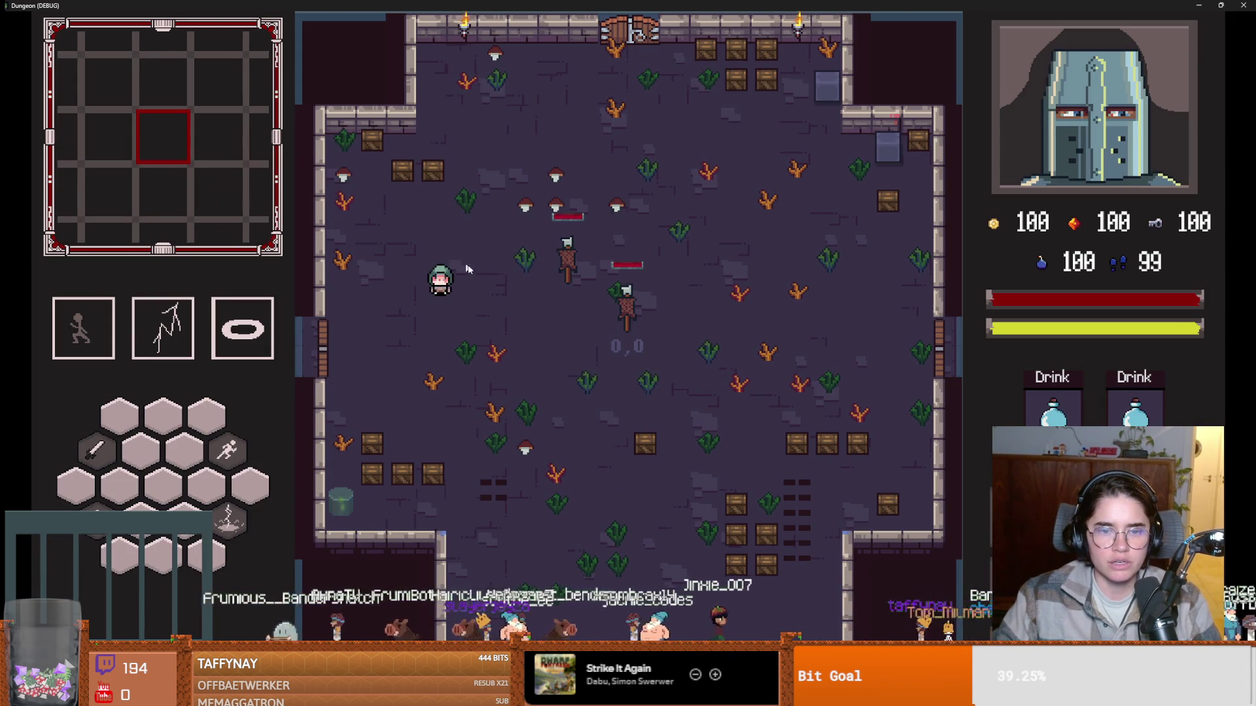
key("F8")
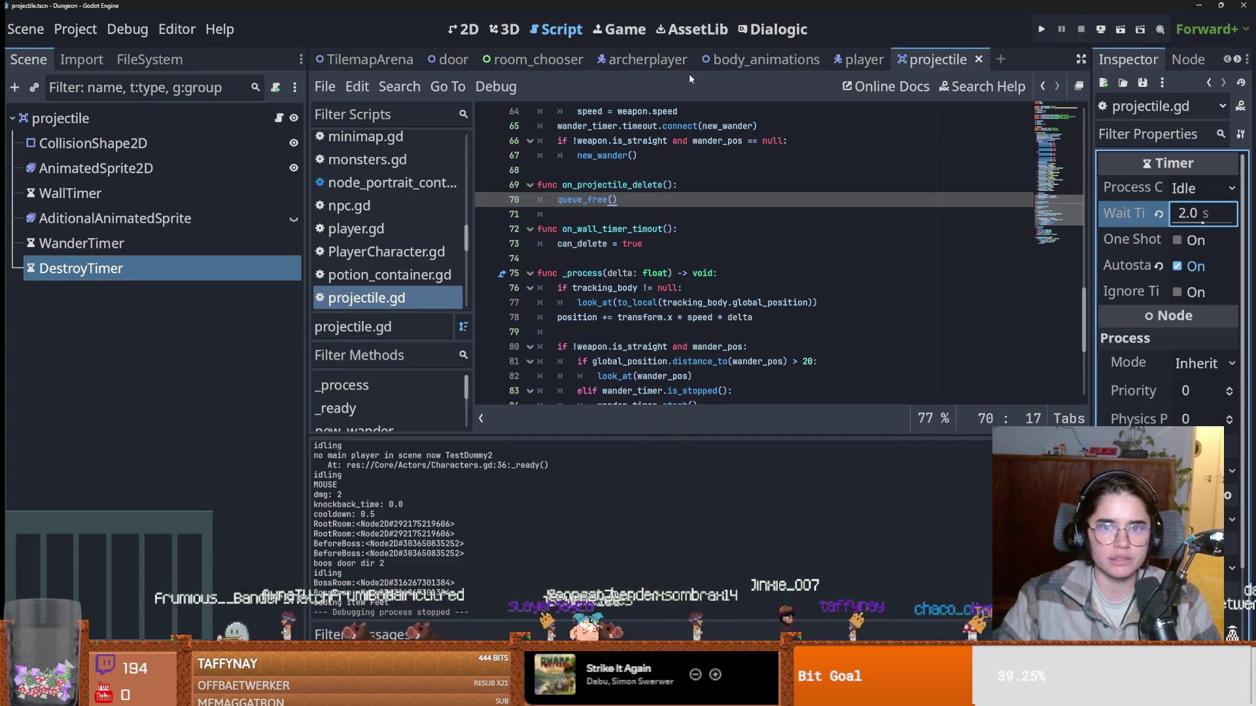
left_click(863, 60)
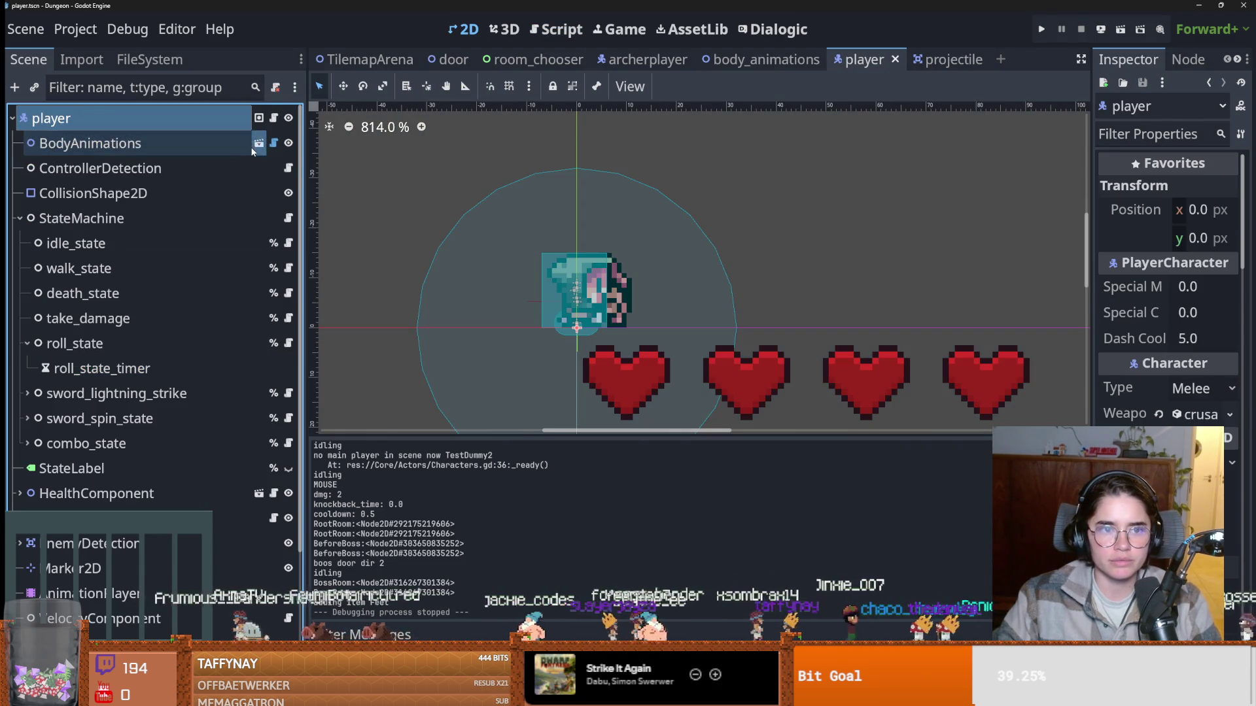
Open the body_animations scene and set the BodyAnimations character type to Crusader.
double_click(165, 147)
left_click_drag(1090, 314, 826, 314)
left_click(83, 118)
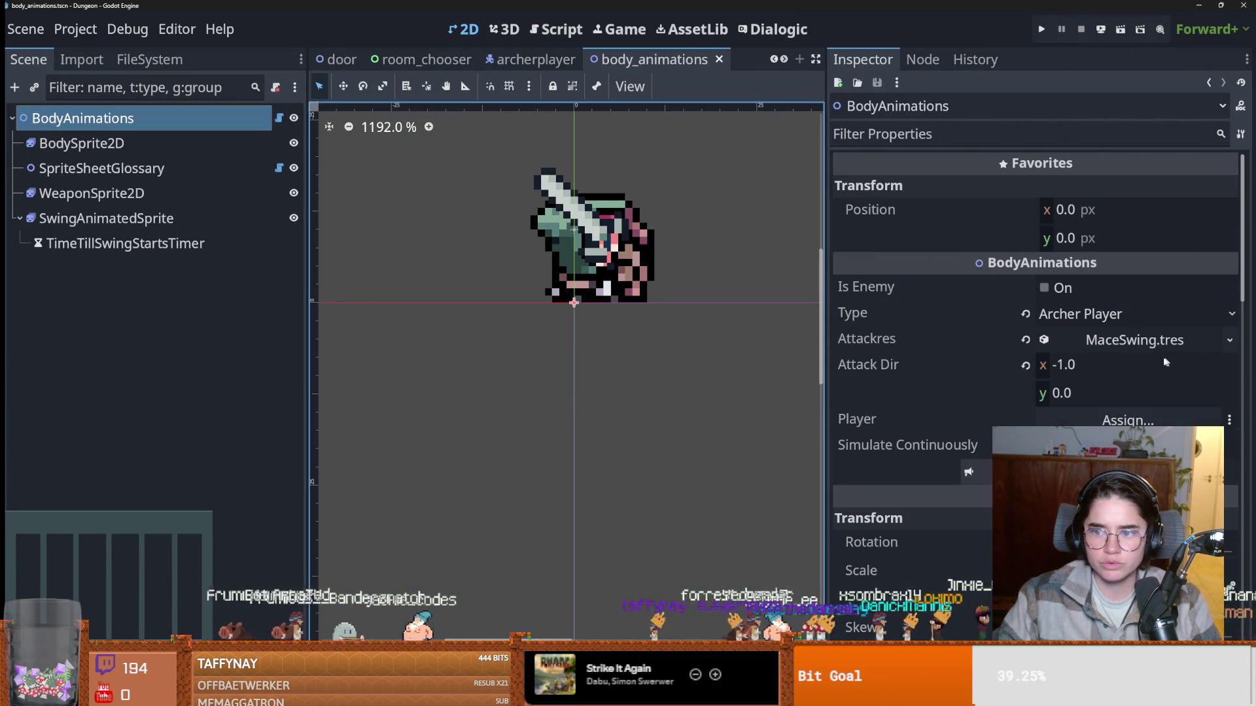
left_click(1151, 314)
left_click(1079, 337)
Run the project, start a new game, then stop and close the debug window.
left_click(1042, 29)
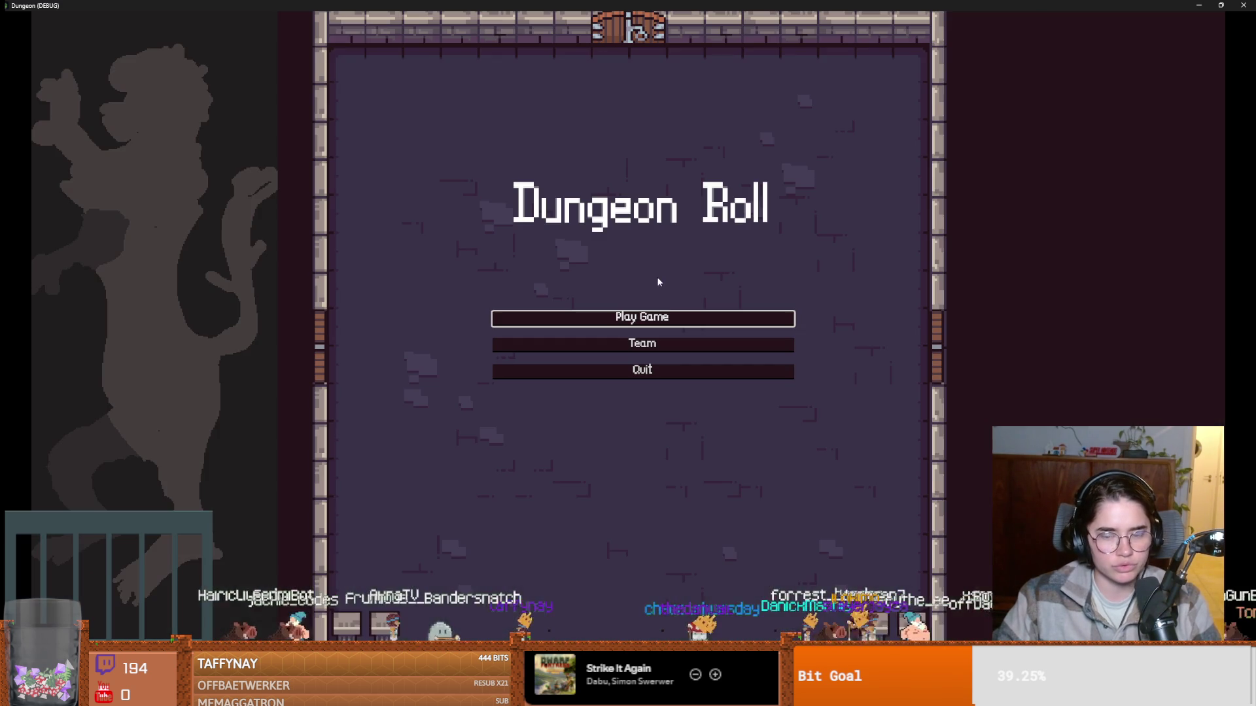
left_click(655, 318)
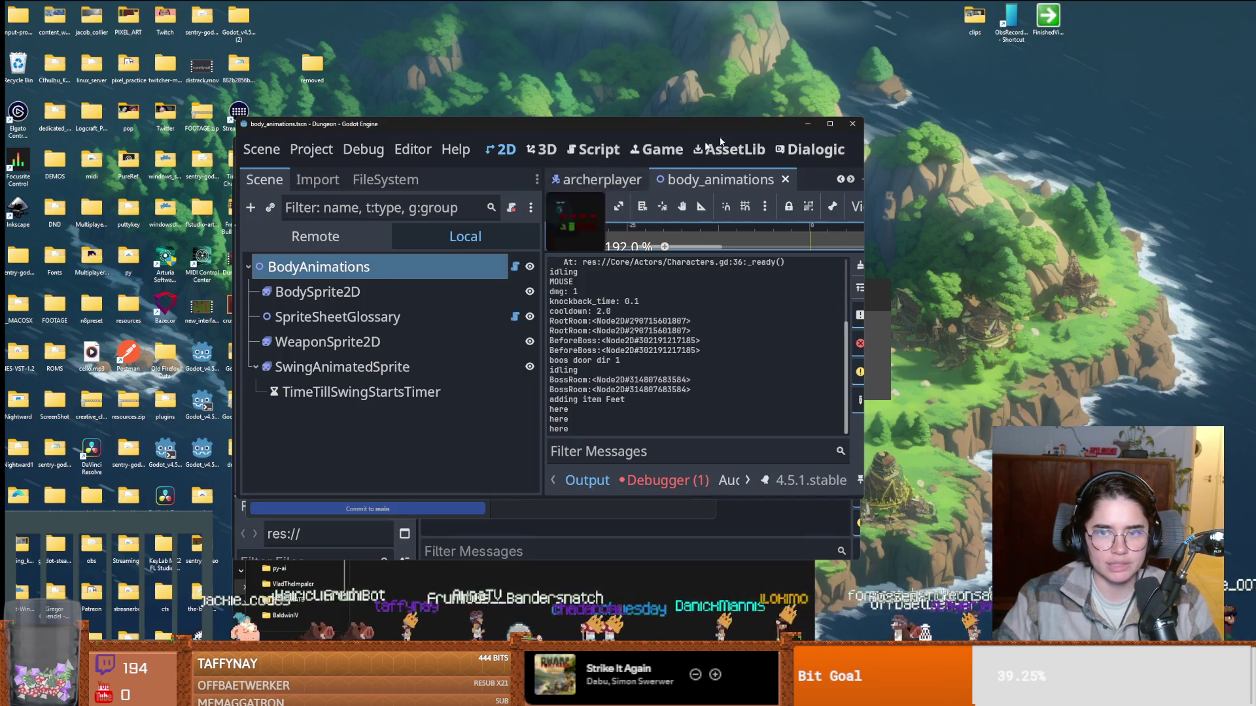
key("F8")
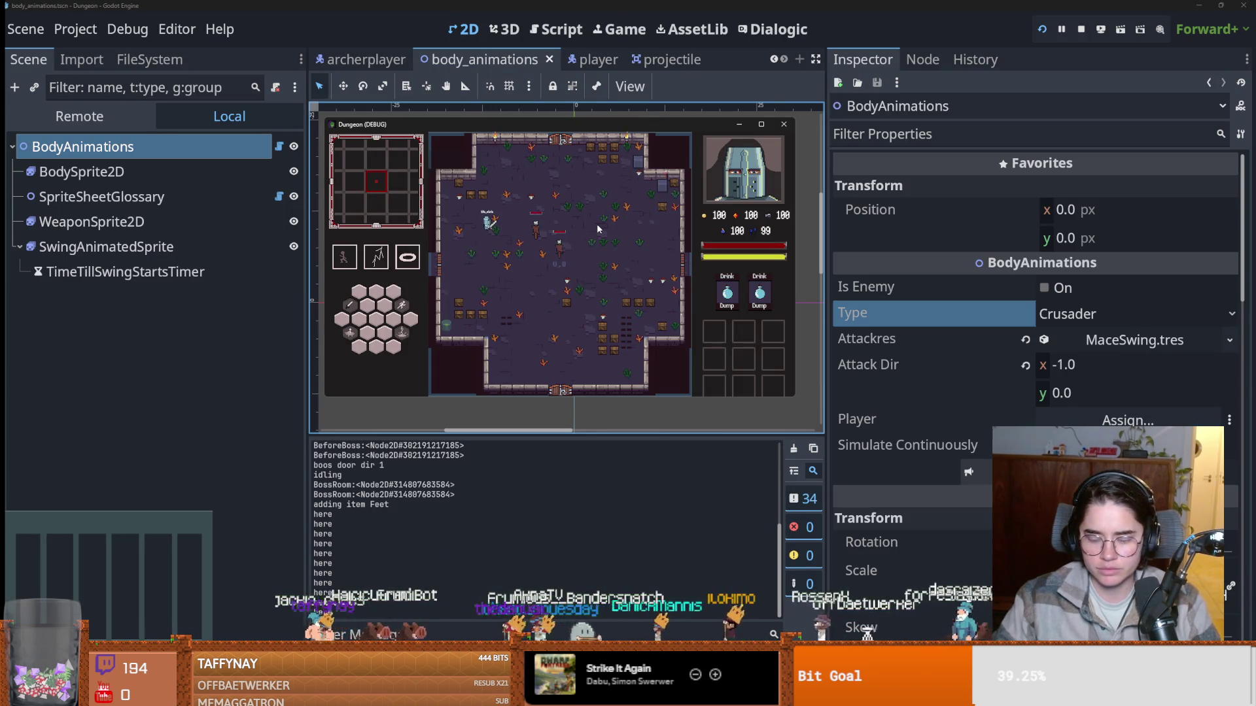
left_click(760, 125)
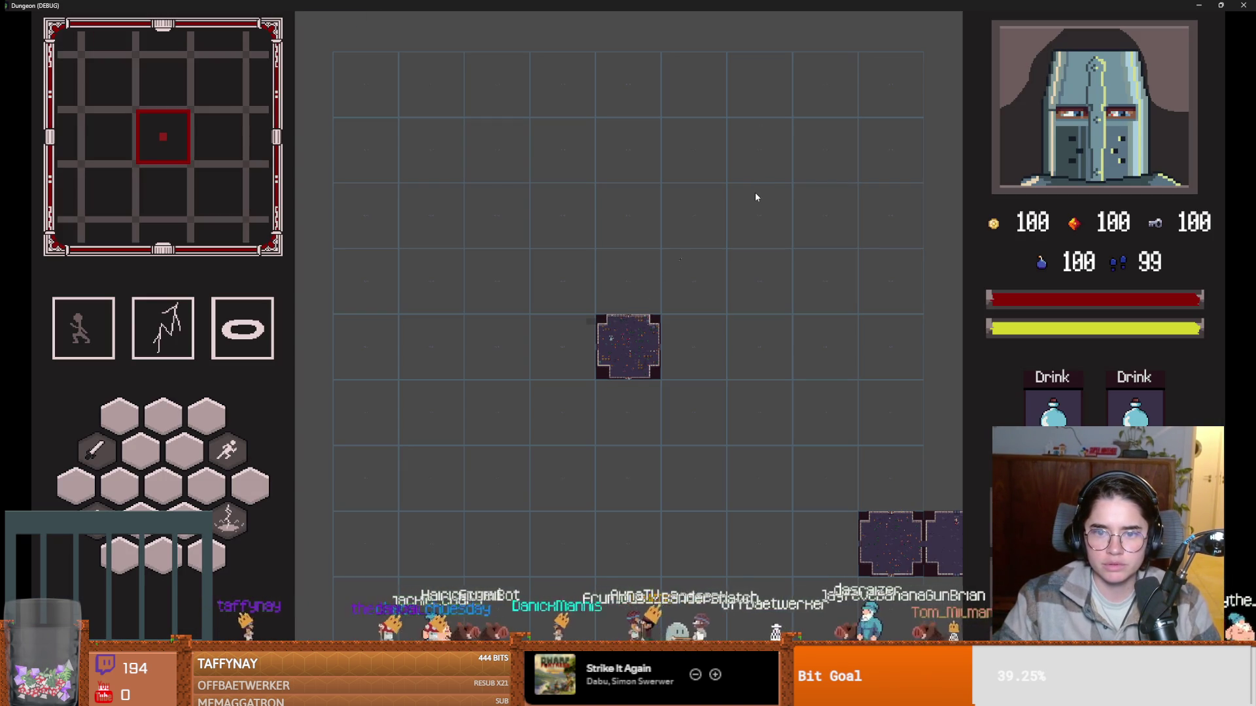
double_click(683, 5)
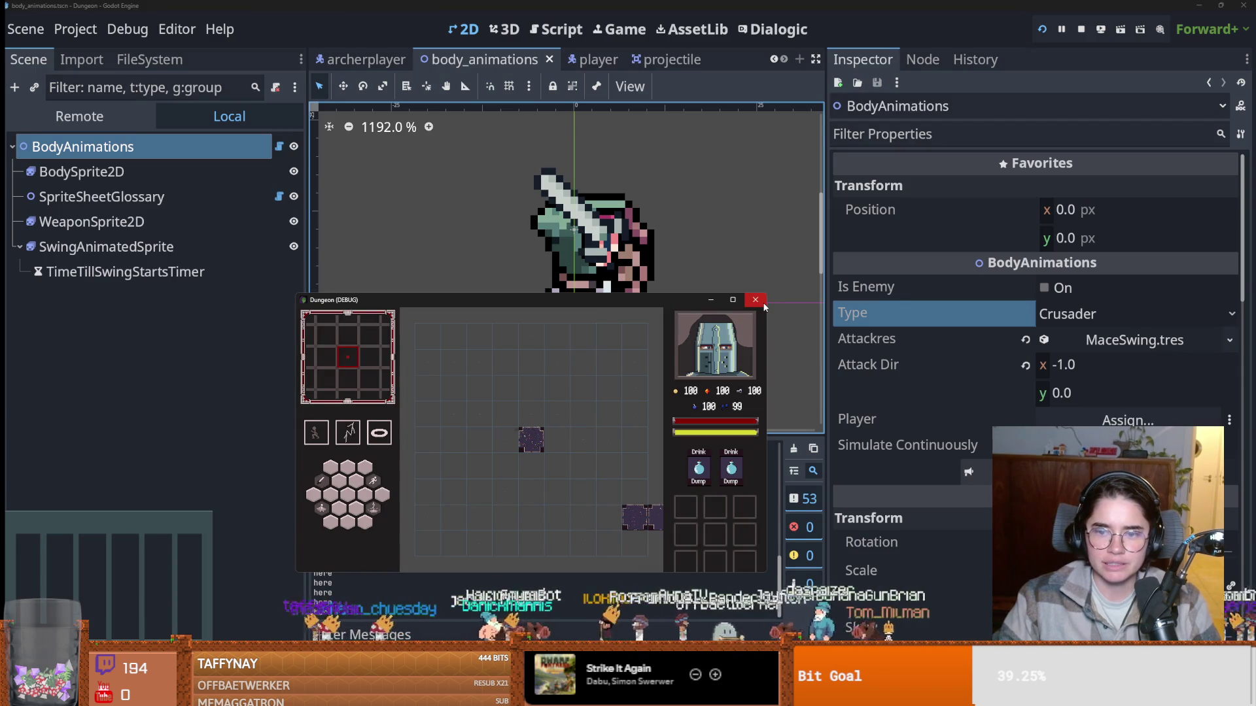
left_click(759, 301)
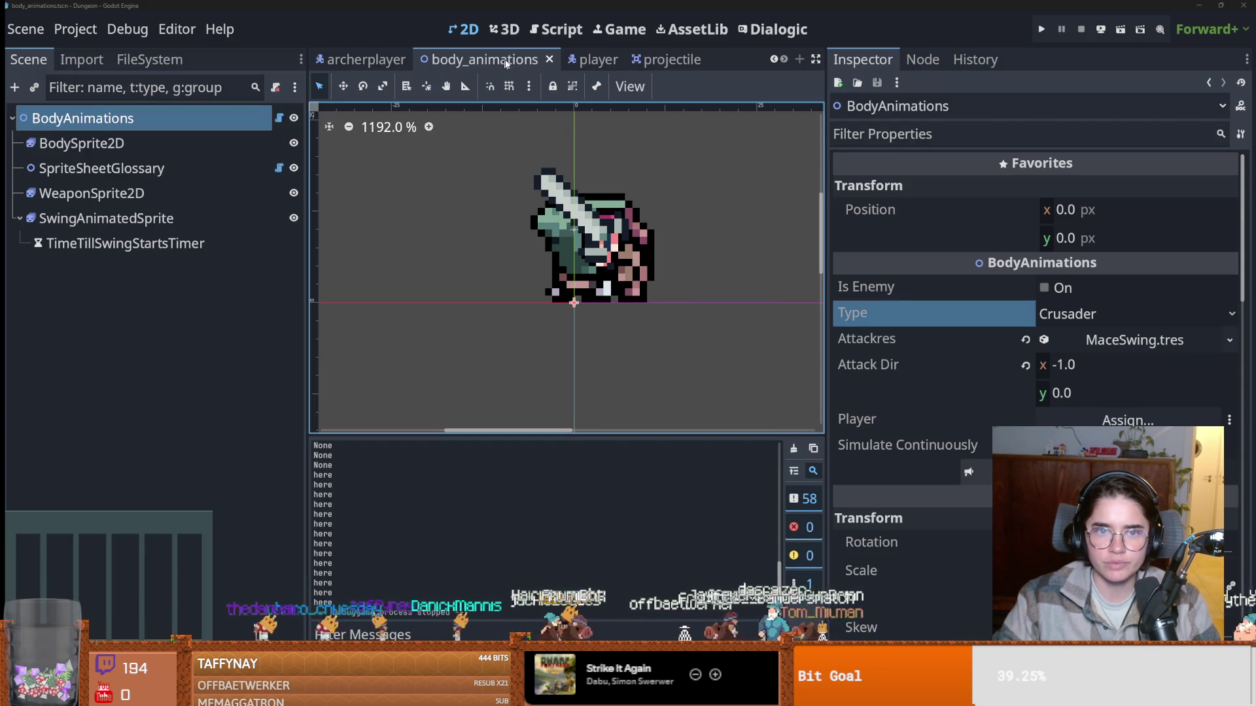
Try DestroyTimer wait times of 1 and 1.5, settle on 2.0, and save the projectile scene.
left_click(657, 59)
left_click(1100, 216)
type("1")
key("Return")
left_click(1073, 210)
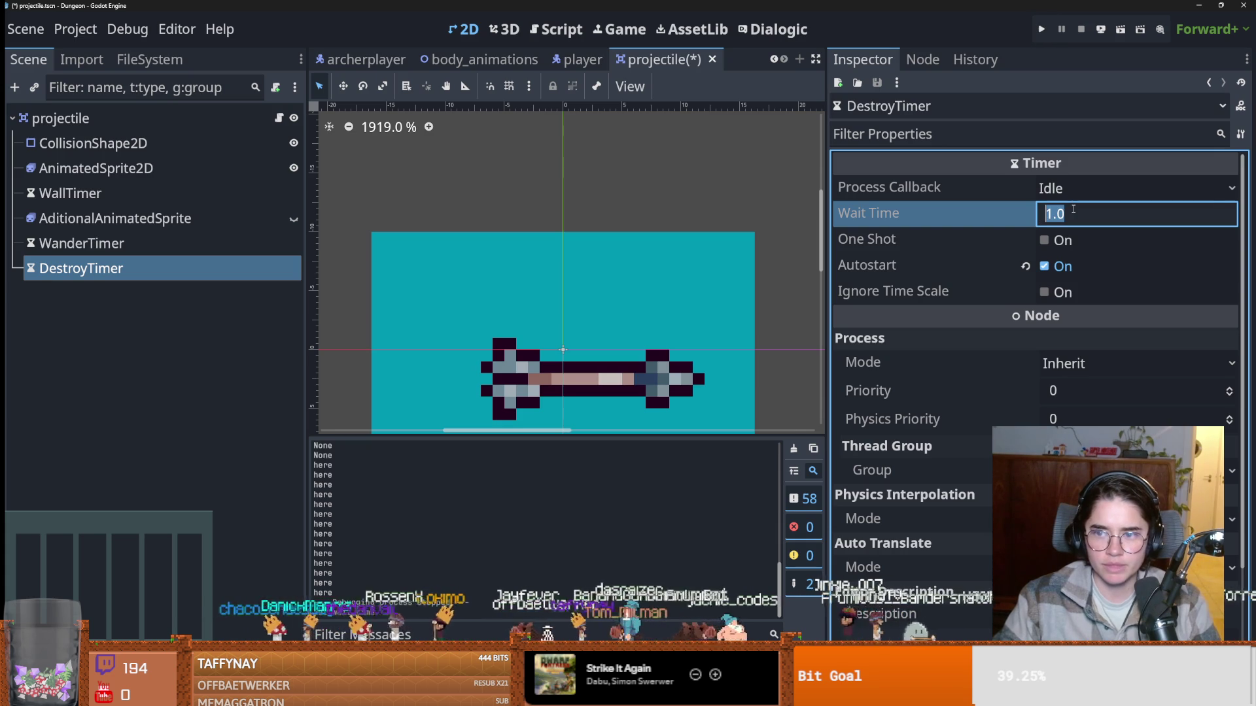
type("1.5")
key("Return")
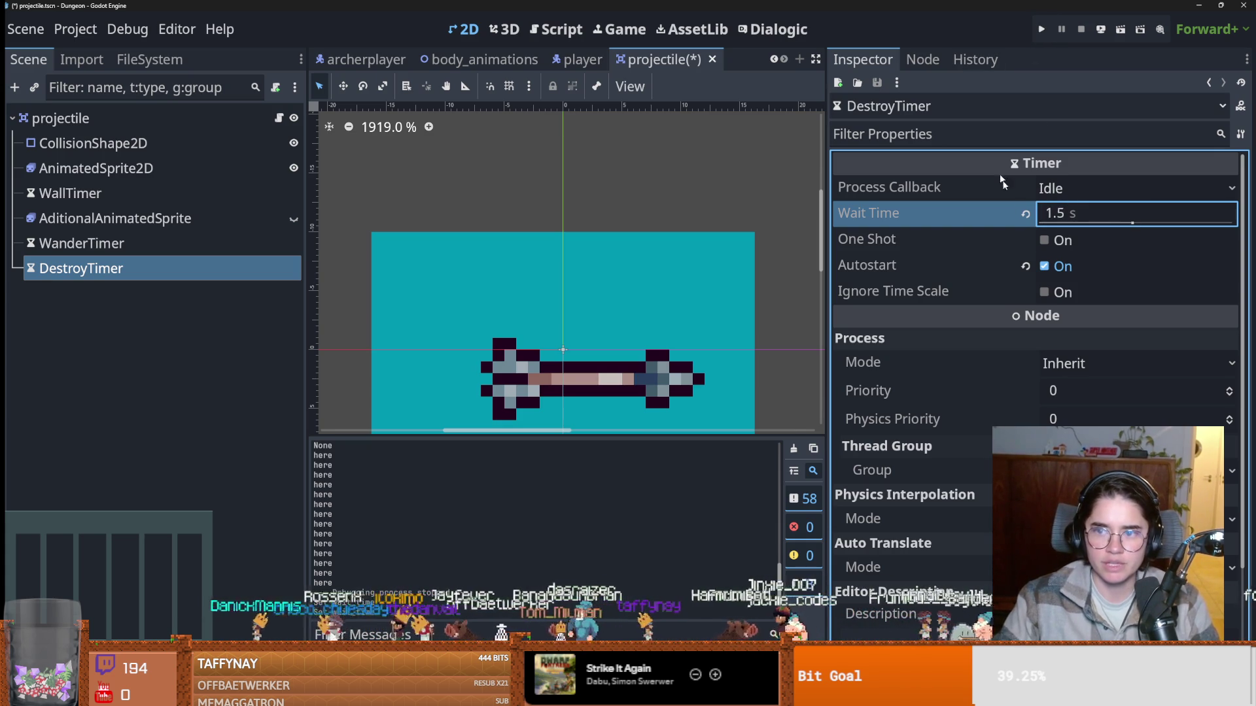
left_click(1063, 213)
type("2")
key("Return")
key("ctrl+s")
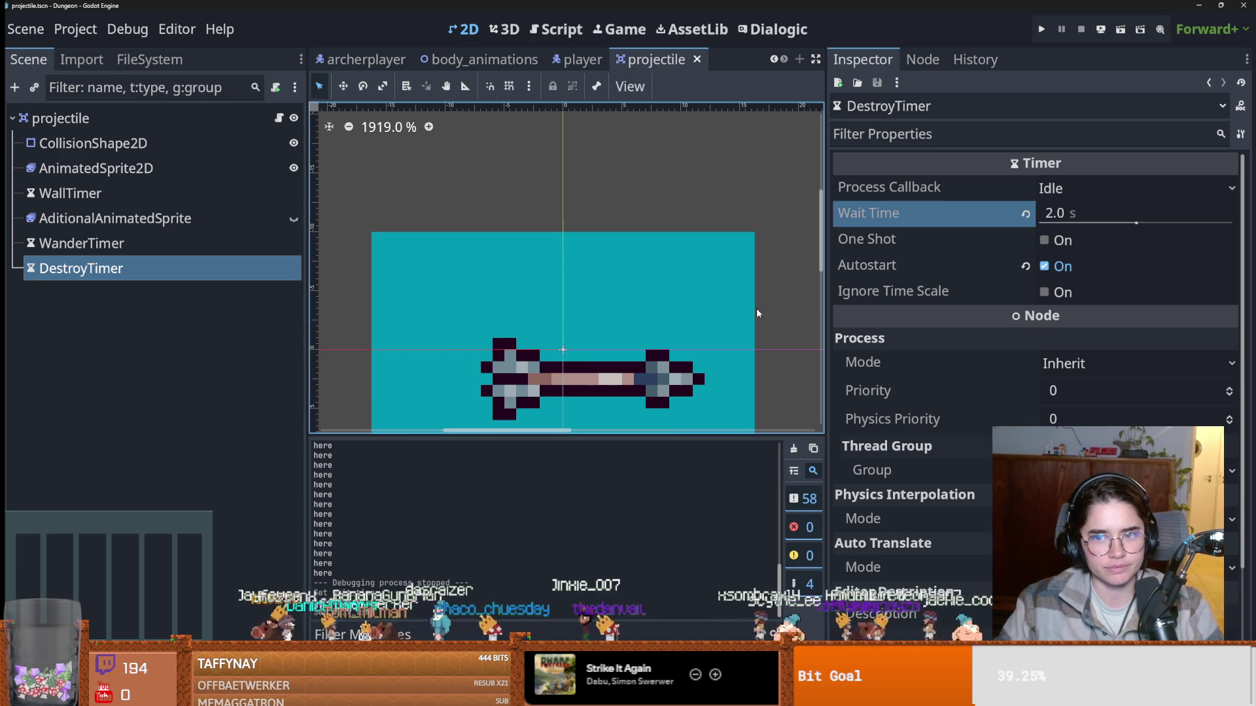
Open projectile.gd from the projectile node, save again, and bring up GitHub Desktop maximized.
key("ctrl+s")
left_click(279, 118)
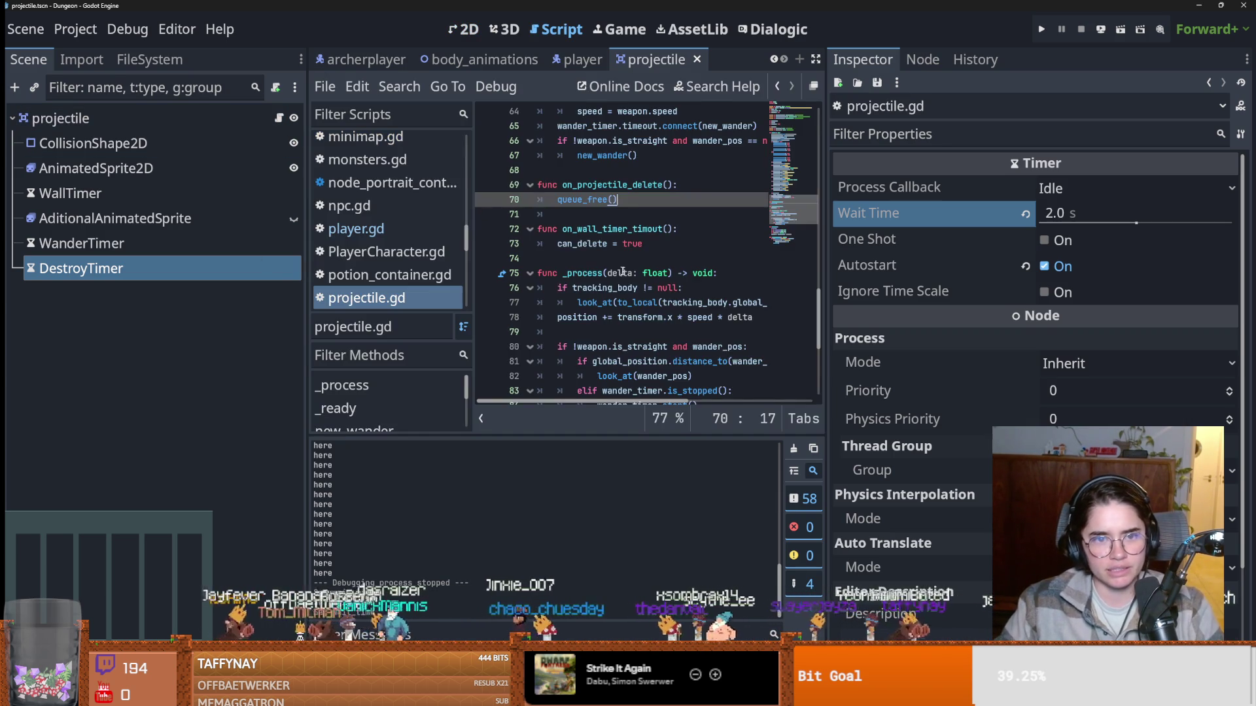
left_click_drag(826, 363, 1005, 363)
key("ctrl+s")
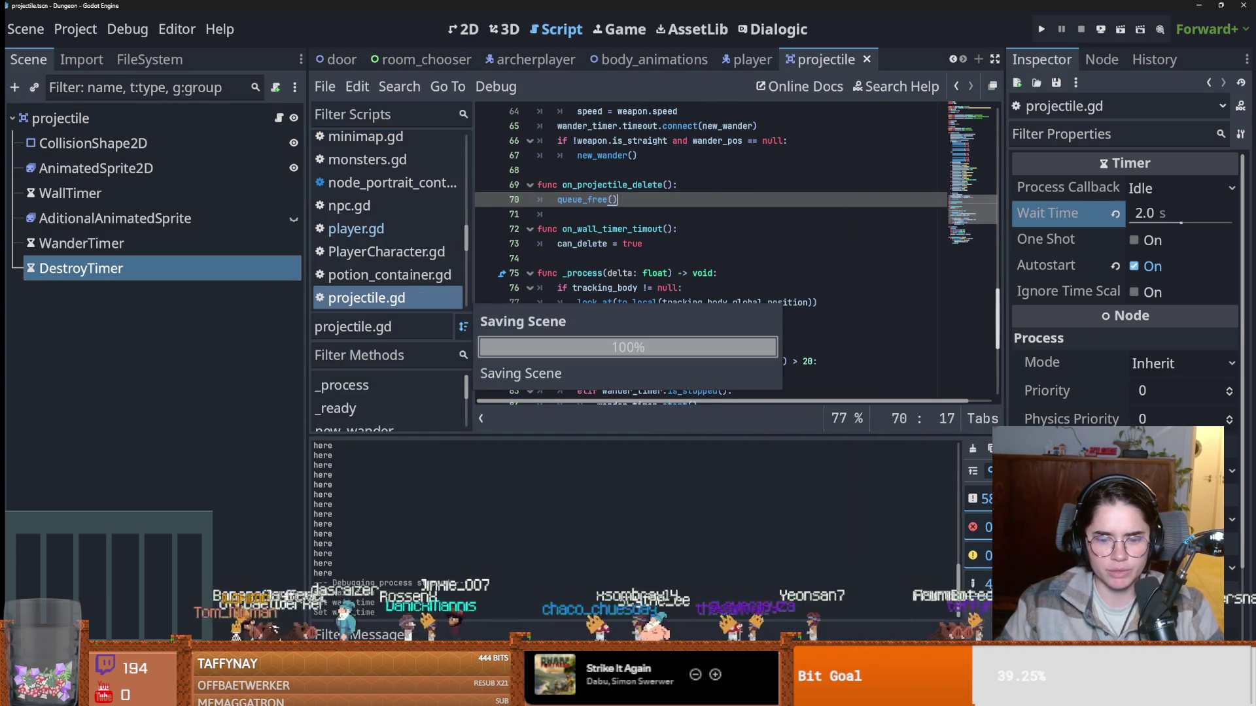
key("alt+Tab")
left_click(683, 203)
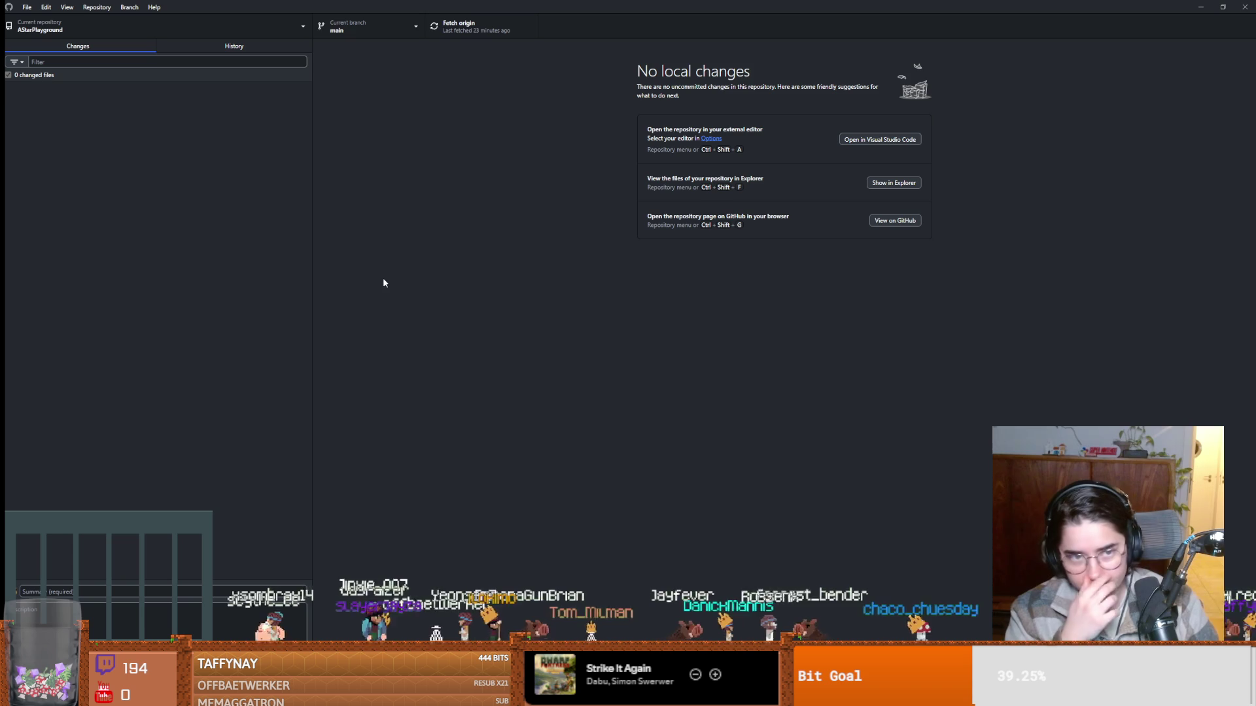
Switch to the RogueRoom repository and enter the commit summary 'archer stuff'.
left_click(183, 25)
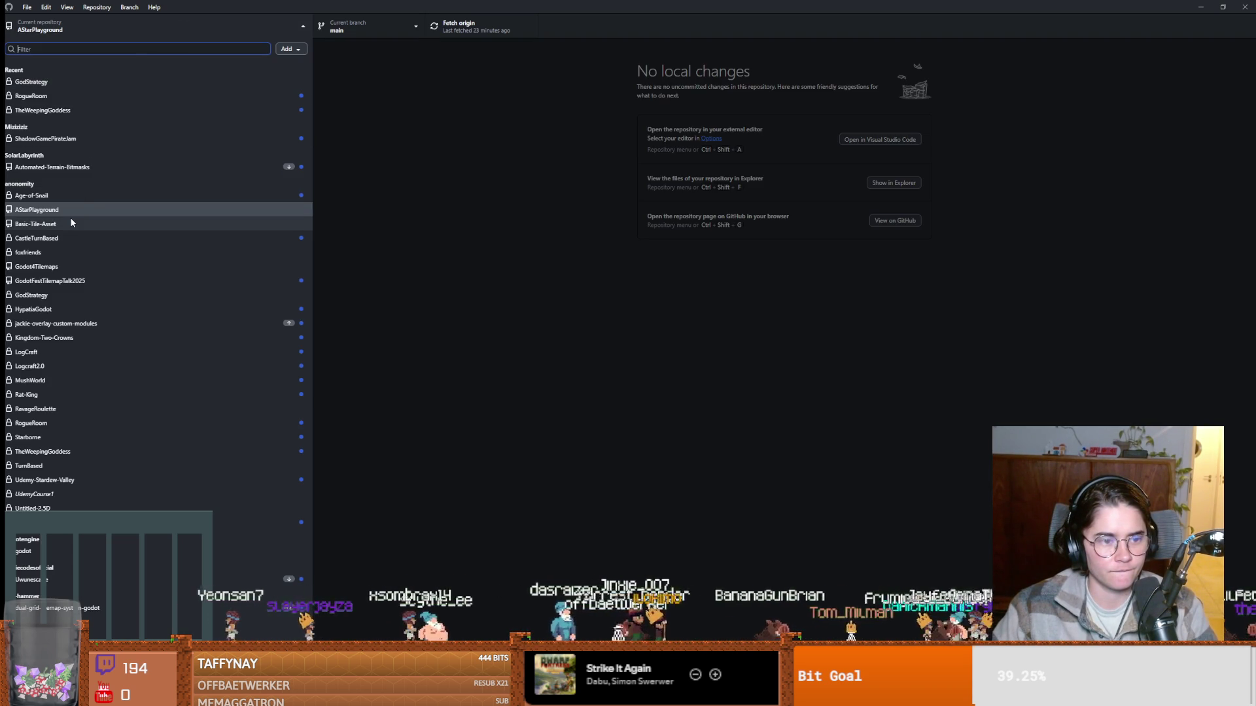
left_click(31, 95)
left_click(160, 591)
key("ctrl+a")
type("ar")
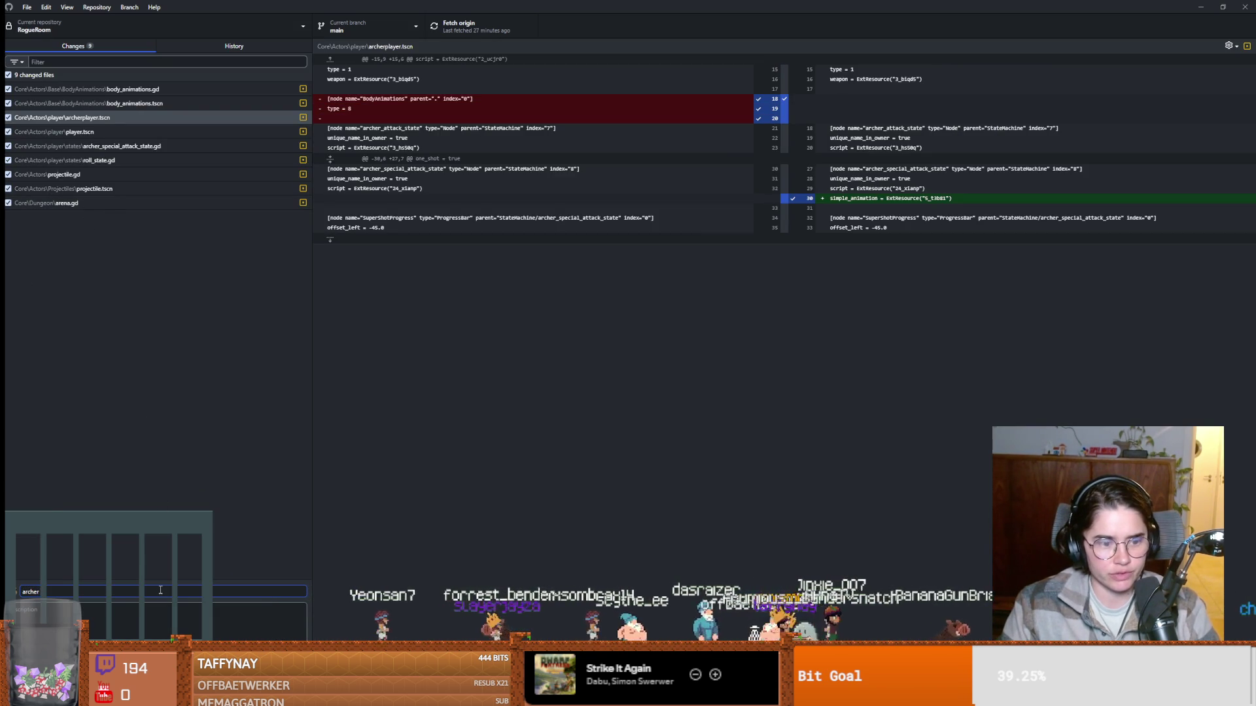
Commit the changes to main, push to origin, and return to Godot.
key("ctrl+Return")
left_click(470, 24)
key("super+Down")
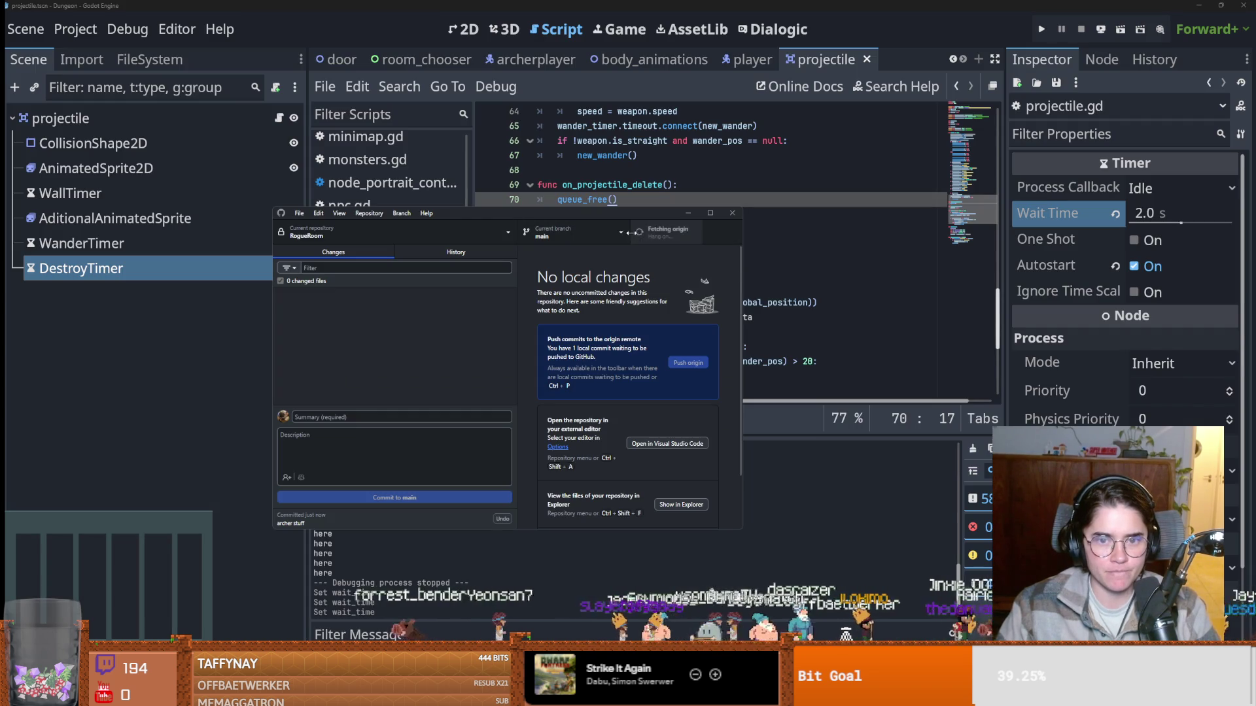
left_click(773, 226)
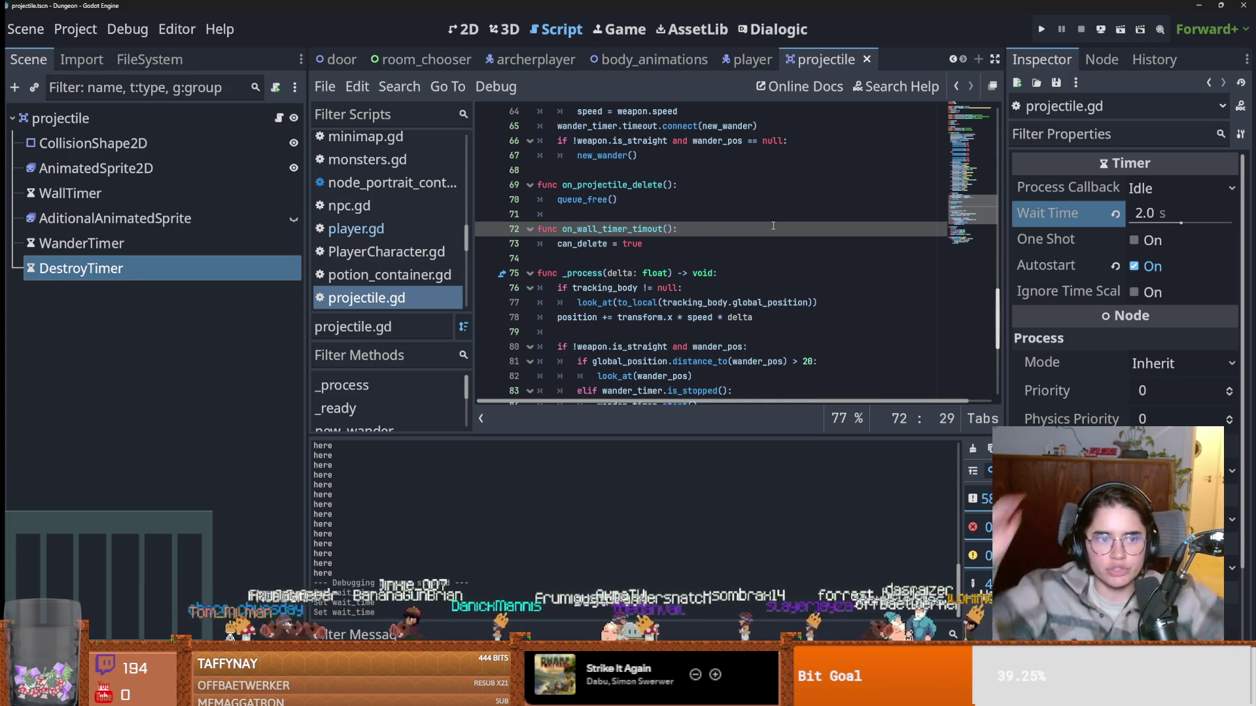
Filter the FileSystem by 'archer' and preview the Hurt_Down, Hurt_Right and Slash2_Down sheets.
left_click(150, 59)
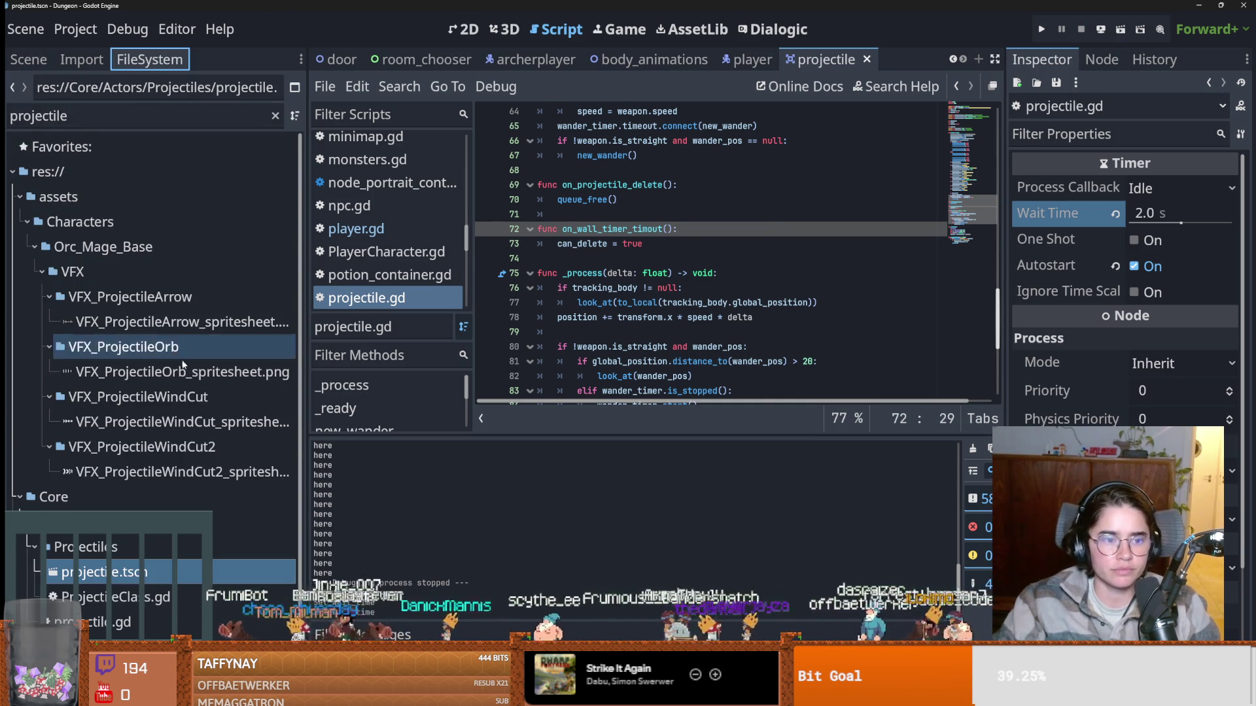
double_click(39, 116)
type("archer")
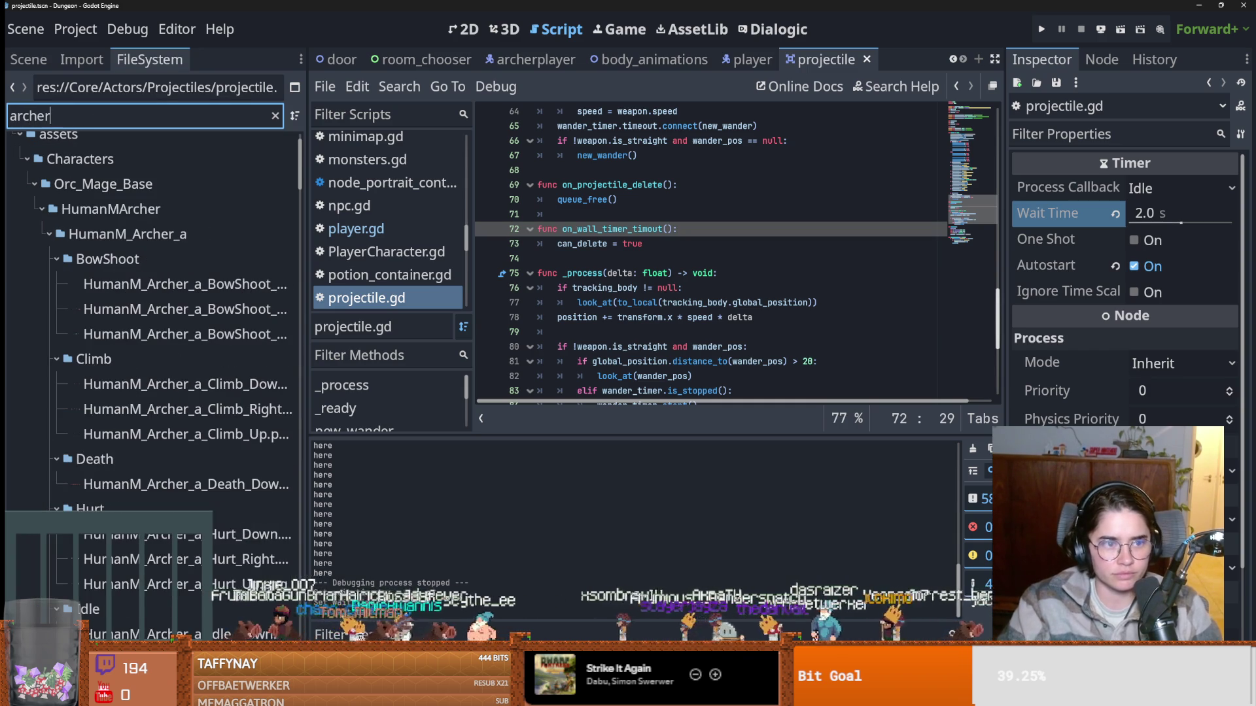
scroll(173, 431, "down", 5)
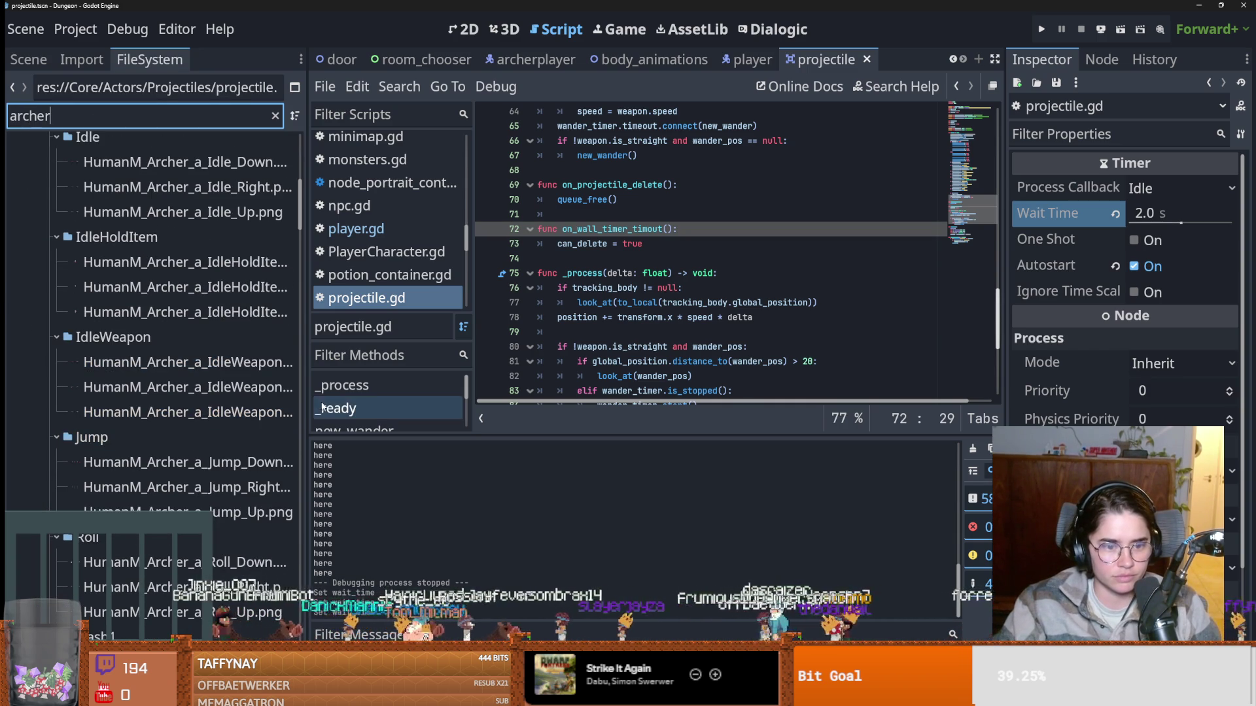
left_click_drag(306, 408, 466, 406)
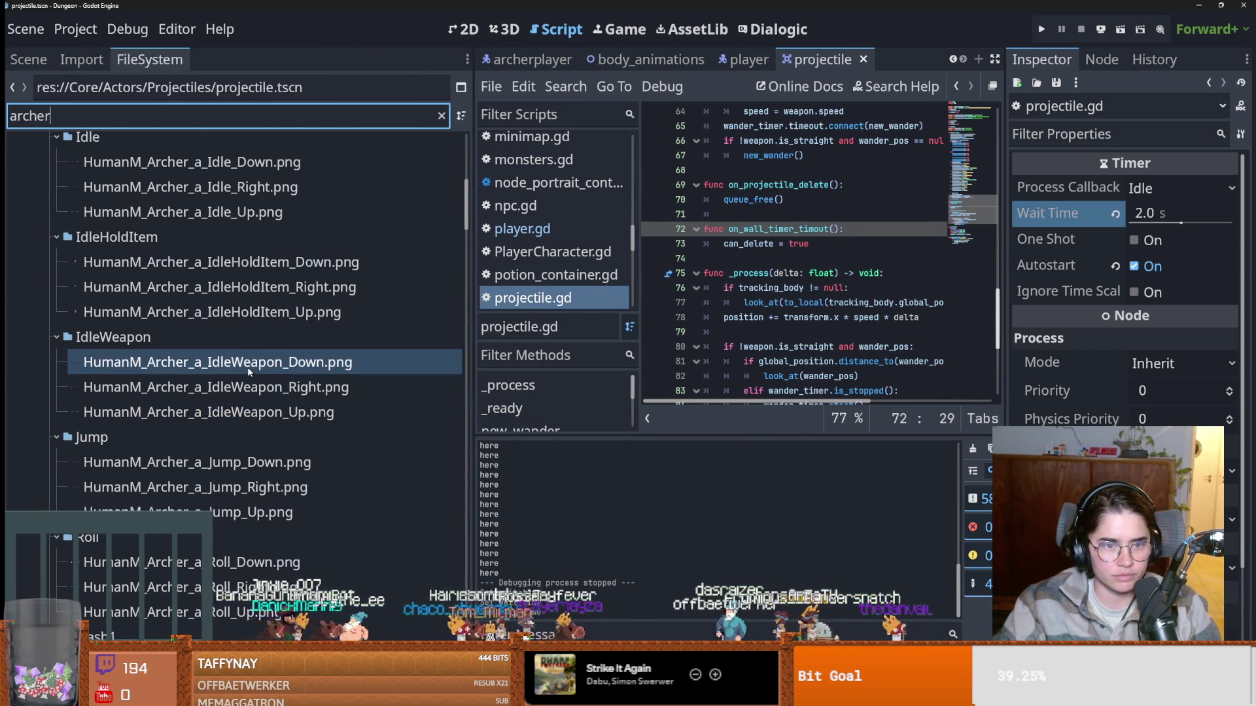
scroll(247, 367, "up", 3)
scroll(248, 367, "up", 4)
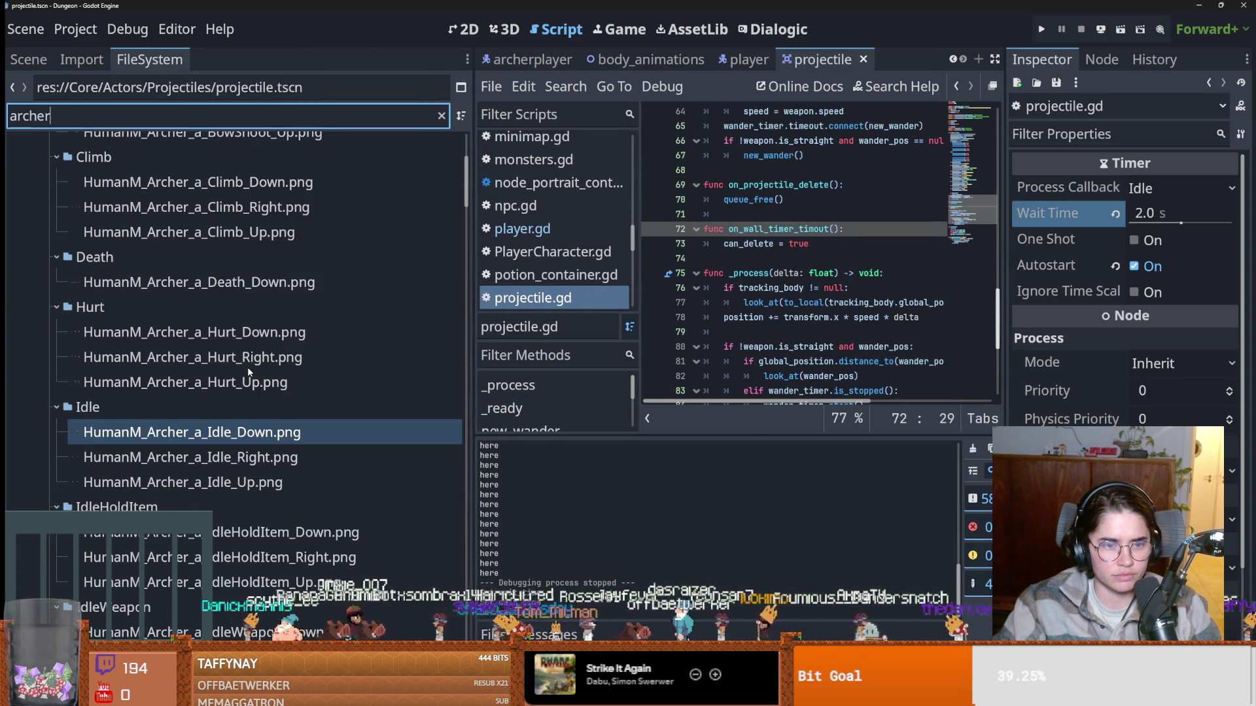
left_click(254, 397)
left_click(257, 424)
scroll(255, 424, "up", 4)
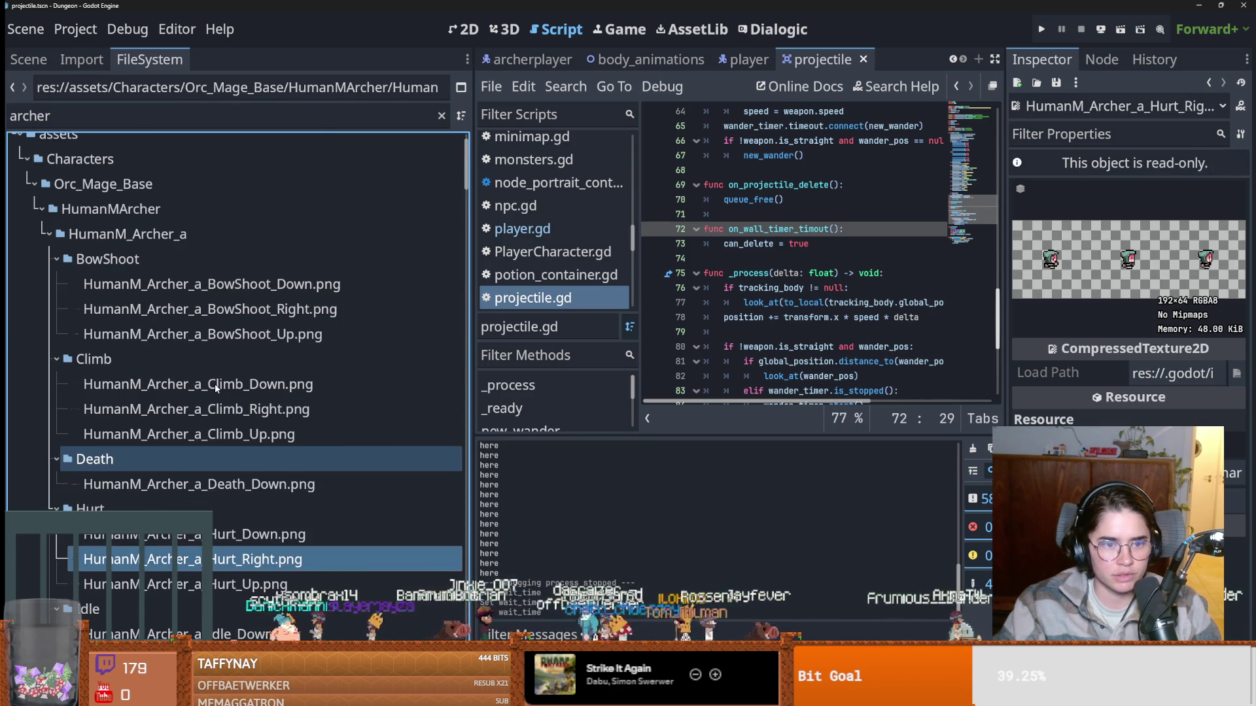
scroll(215, 389, "down", 15)
scroll(219, 392, "down", 5)
left_click(240, 424)
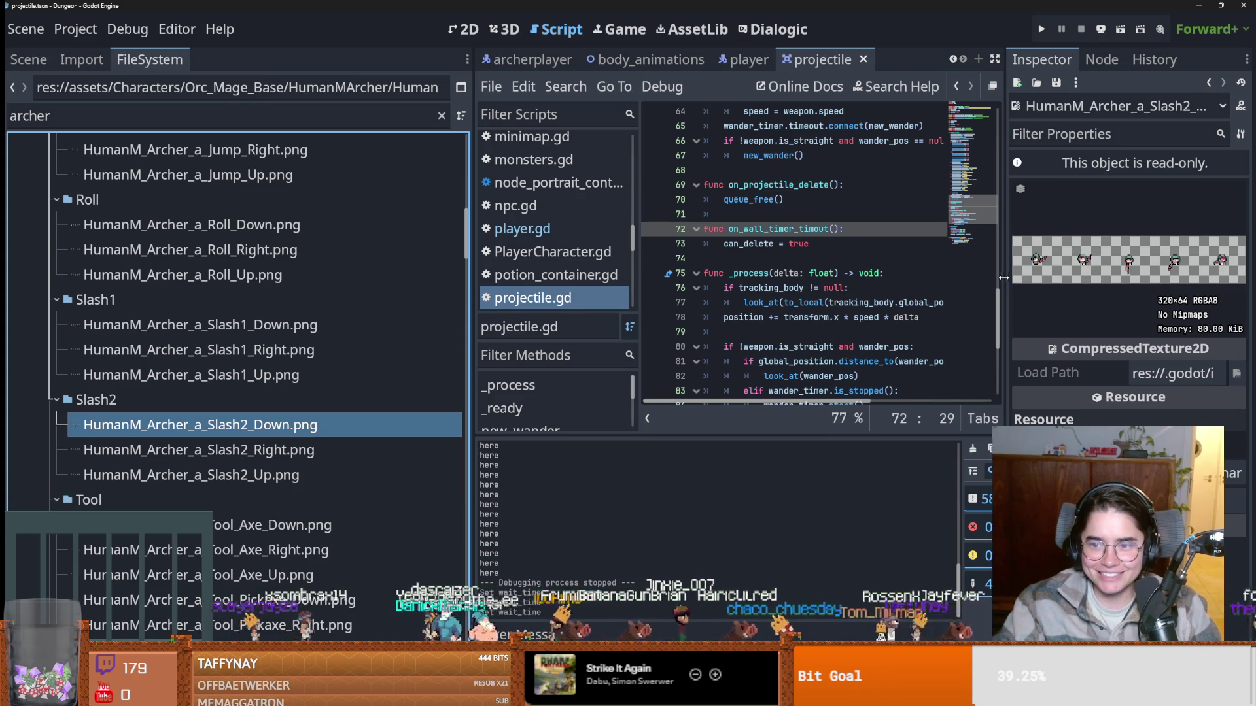
left_click_drag(1002, 277, 945, 277)
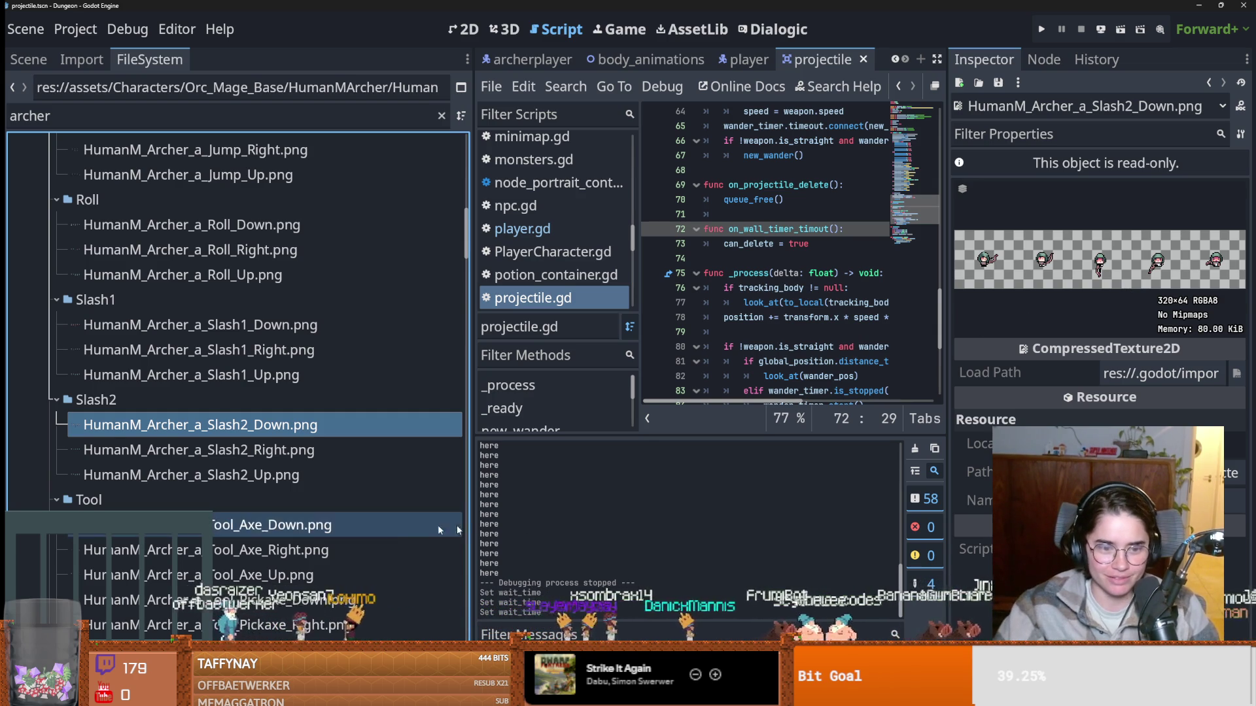
Preview the Tool_Axe, Pickaxe, Shovel, Watering and OrcF_Archer_a_BowShoot_Right sprite sheets.
left_click(394, 527)
scroll(379, 547, "down", 3)
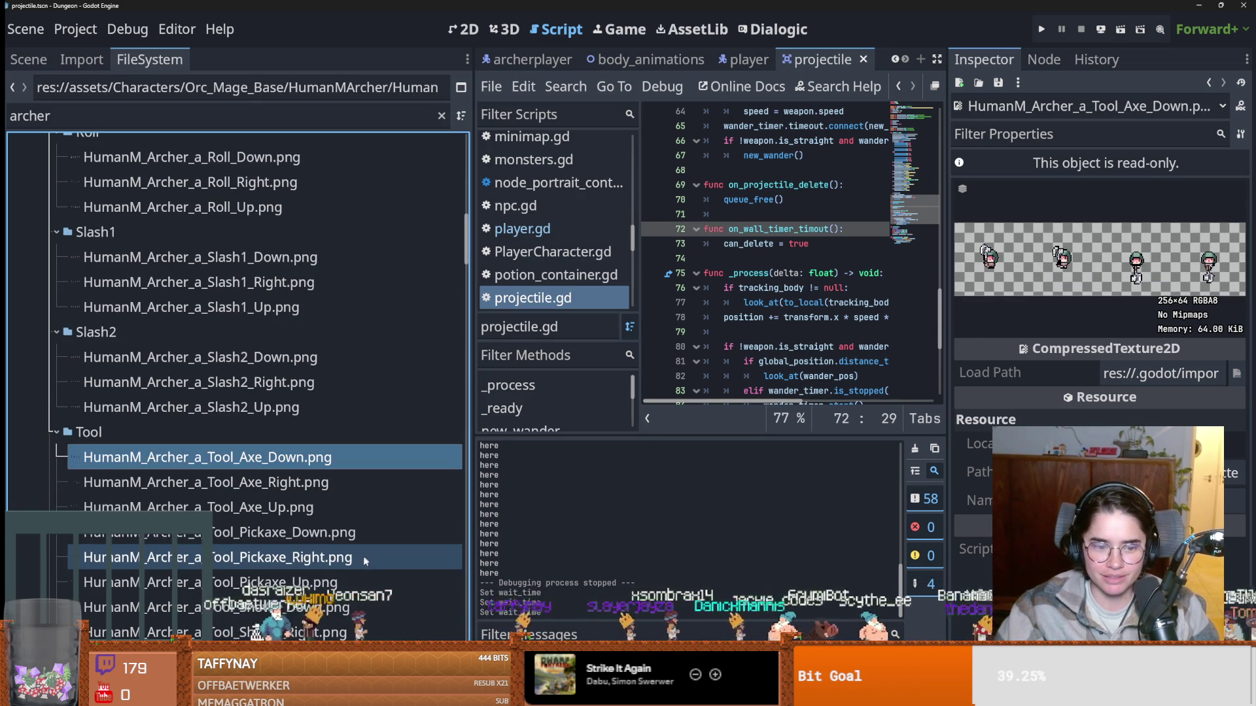
left_click(327, 531)
scroll(313, 573, "down", 3)
left_click(314, 568)
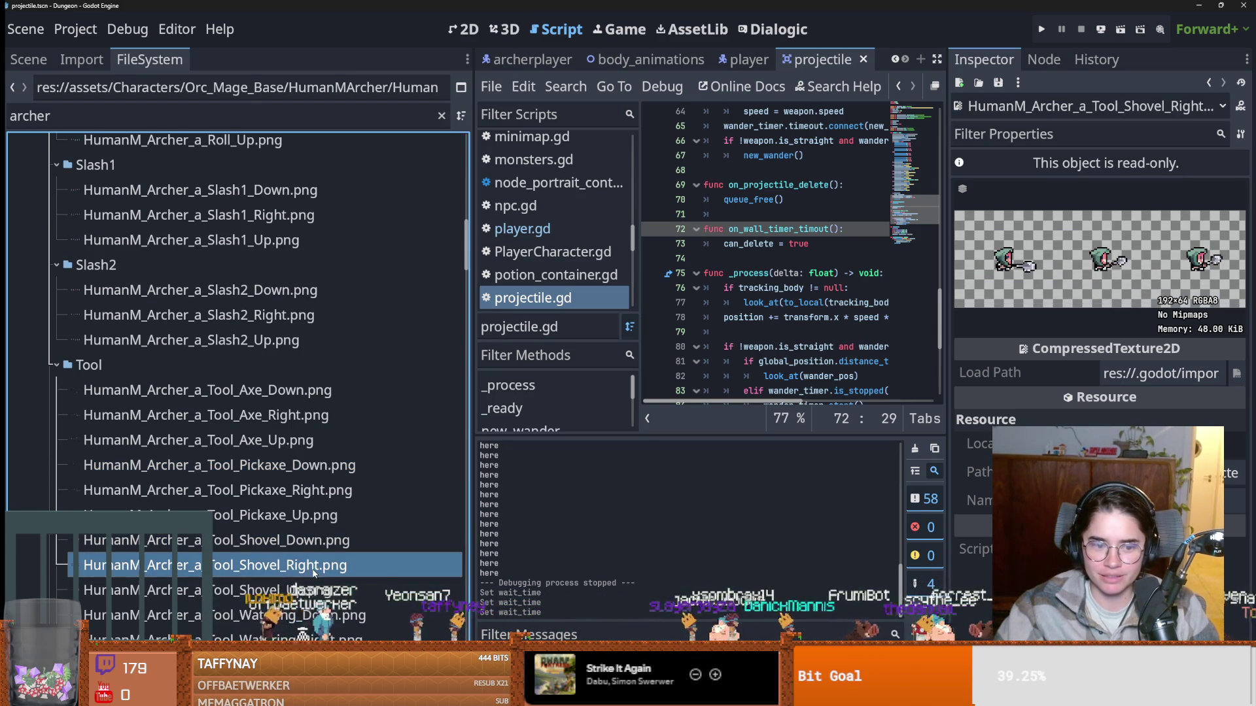
scroll(316, 607, "down", 2)
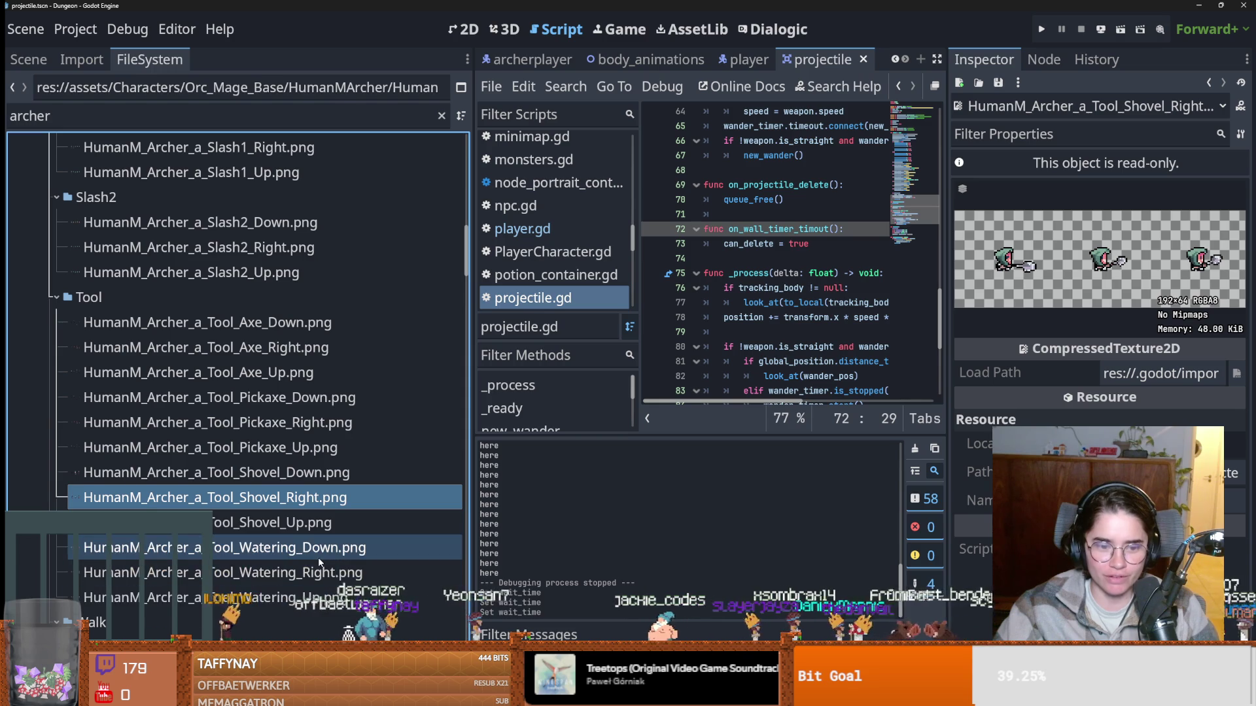
left_click(318, 554)
scroll(318, 555, "down", 5)
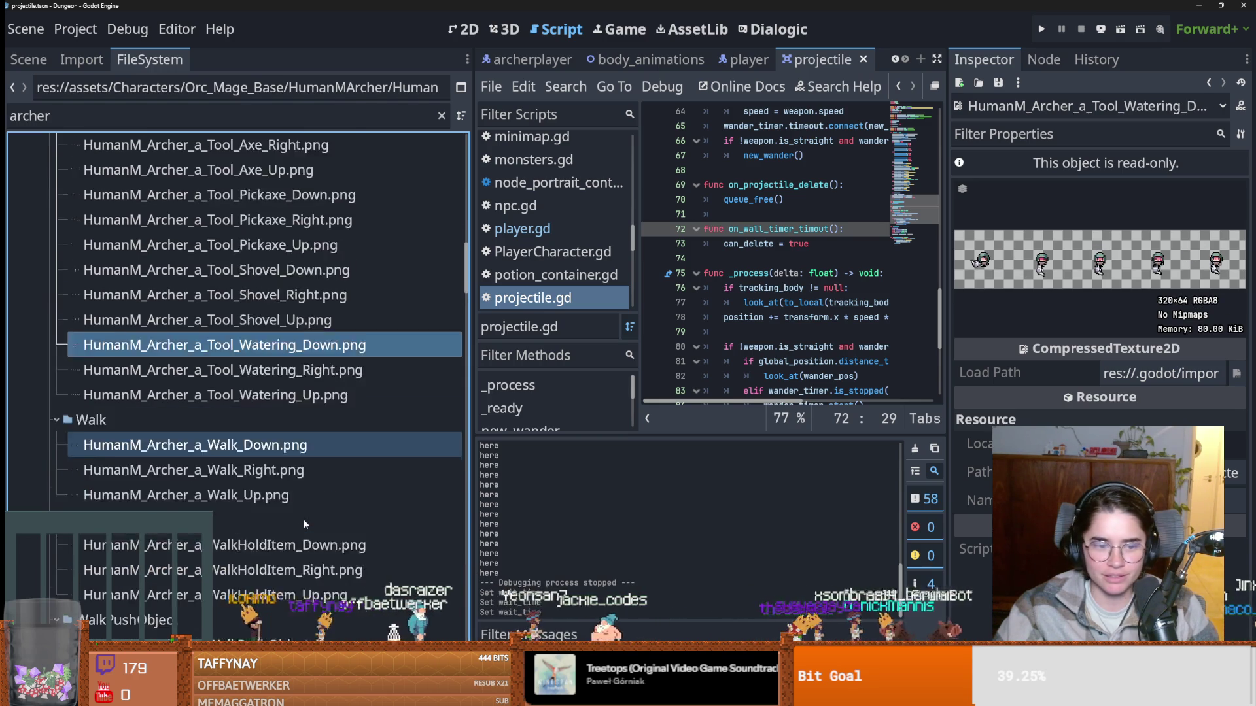
scroll(300, 509, "down", 3)
scroll(301, 517, "down", 3)
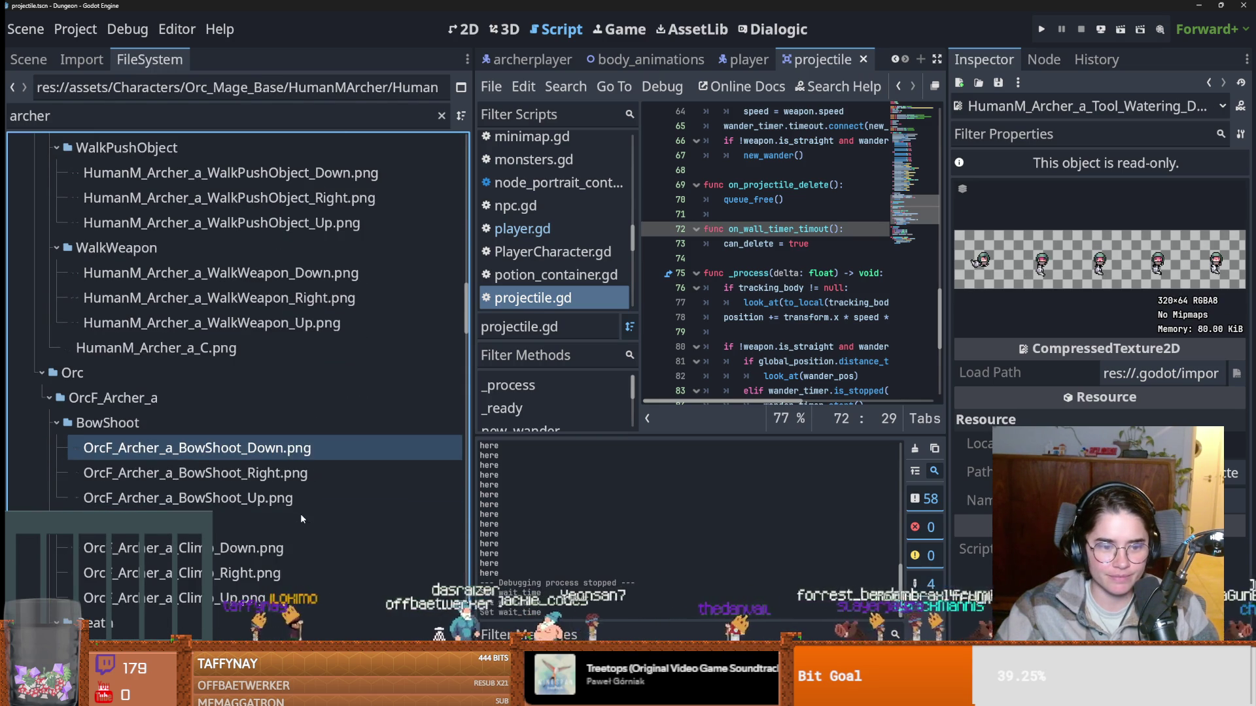
left_click(298, 483)
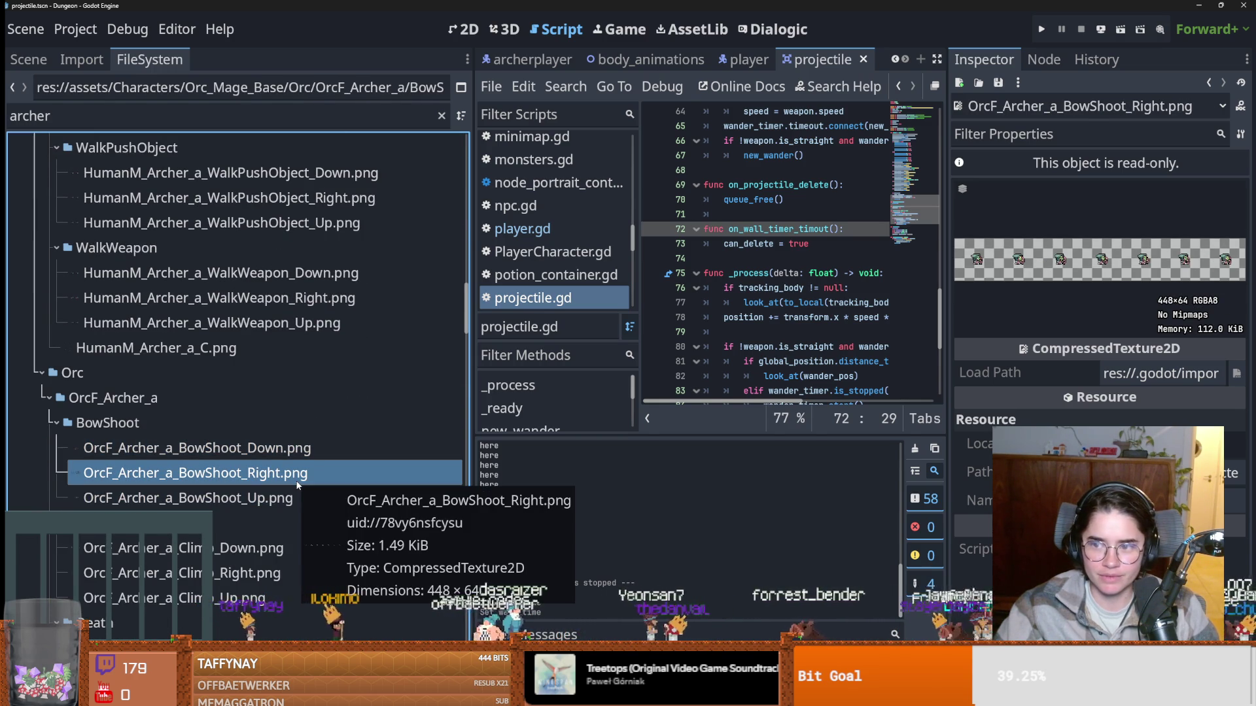
scroll(296, 484, "up", 15)
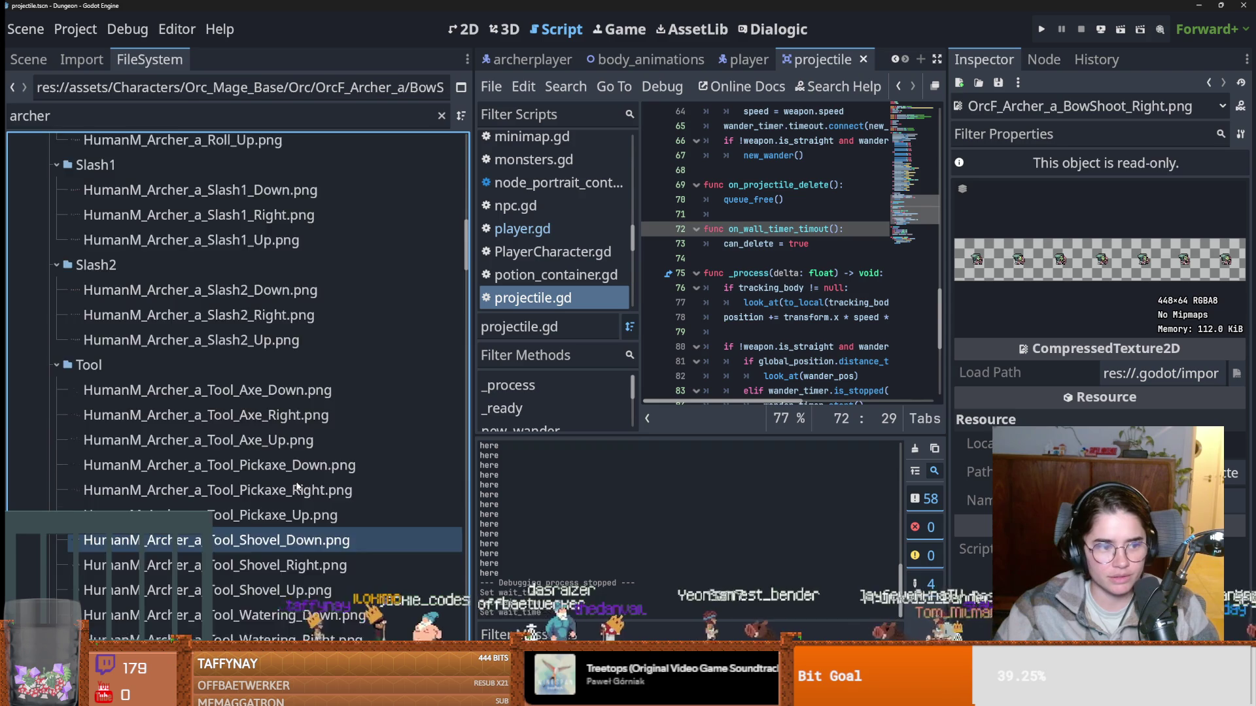
scroll(296, 485, "up", 3)
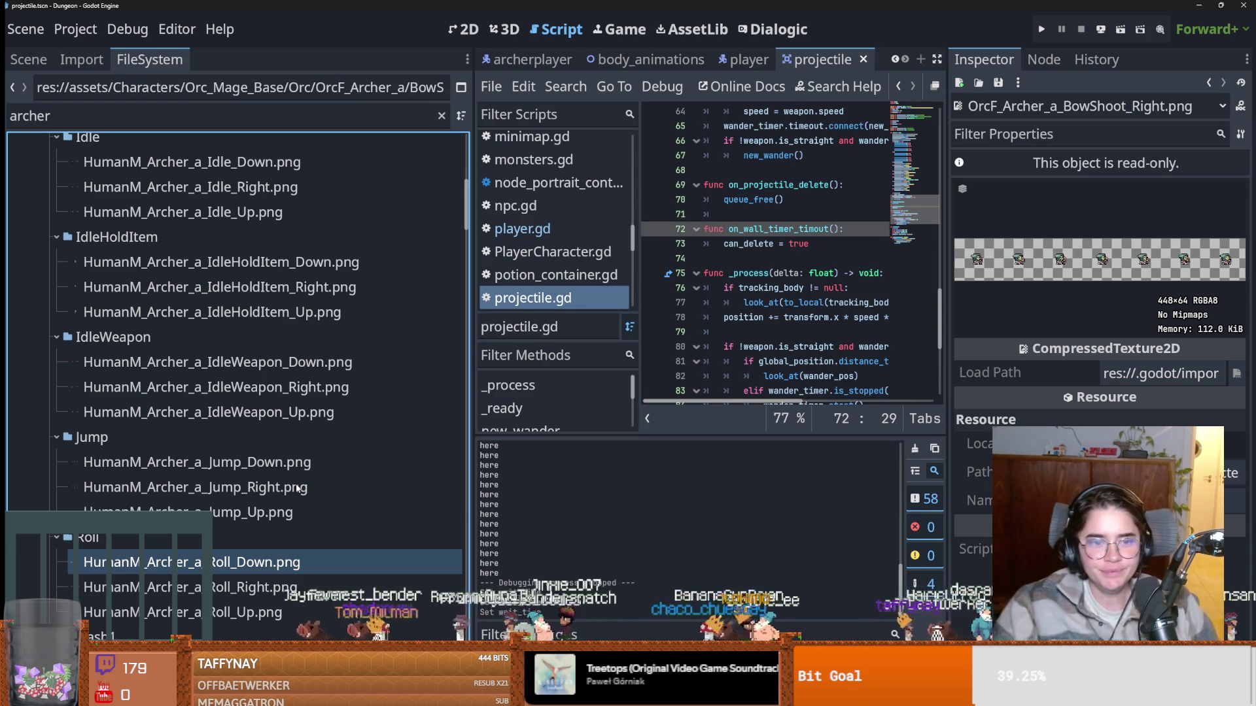
scroll(324, 463, "up", 5)
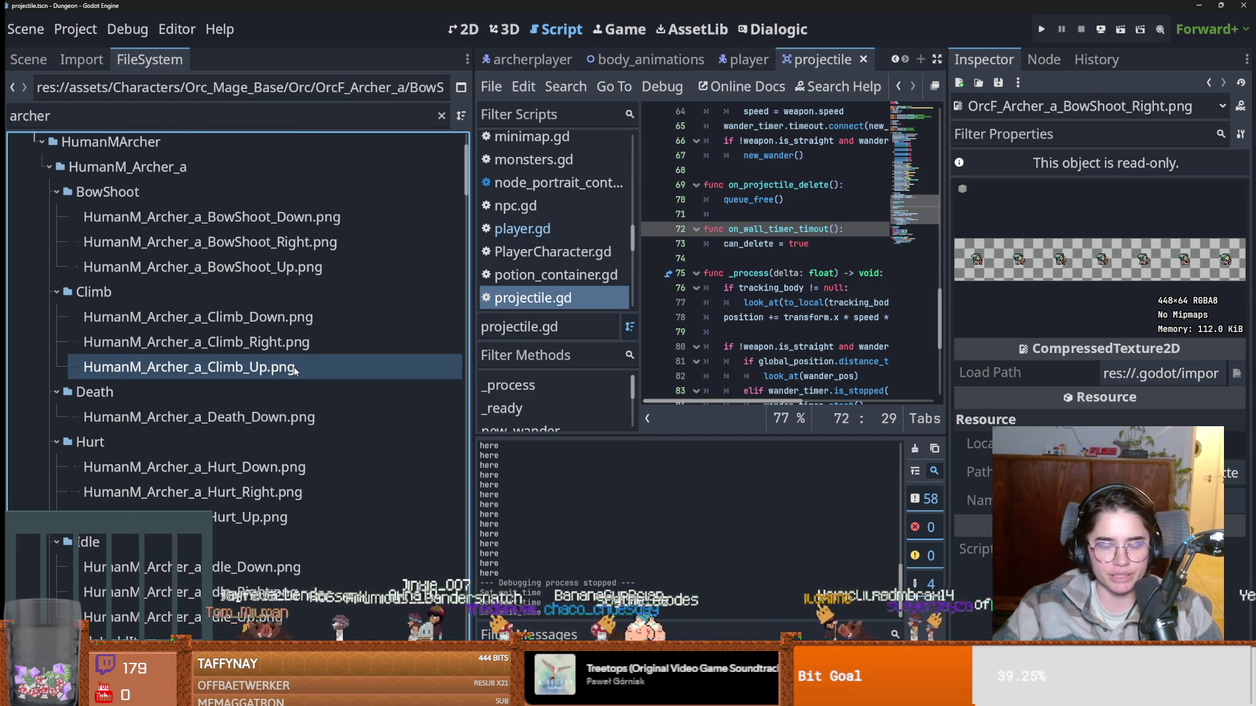
Inspect the BowShoot_Down and BowShoot_Right sheets and view BowShoot_Right's import settings.
mouse_move(370, 375)
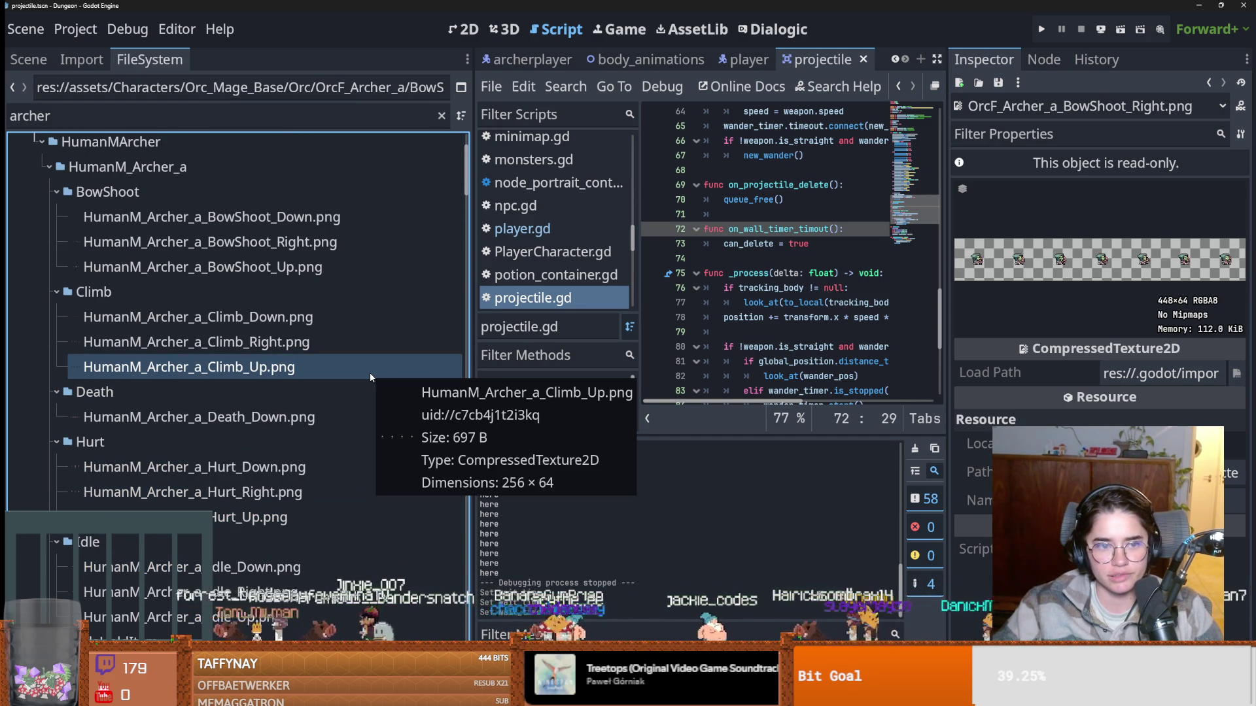
left_click(231, 222)
left_click(227, 240)
key("ctrl+s")
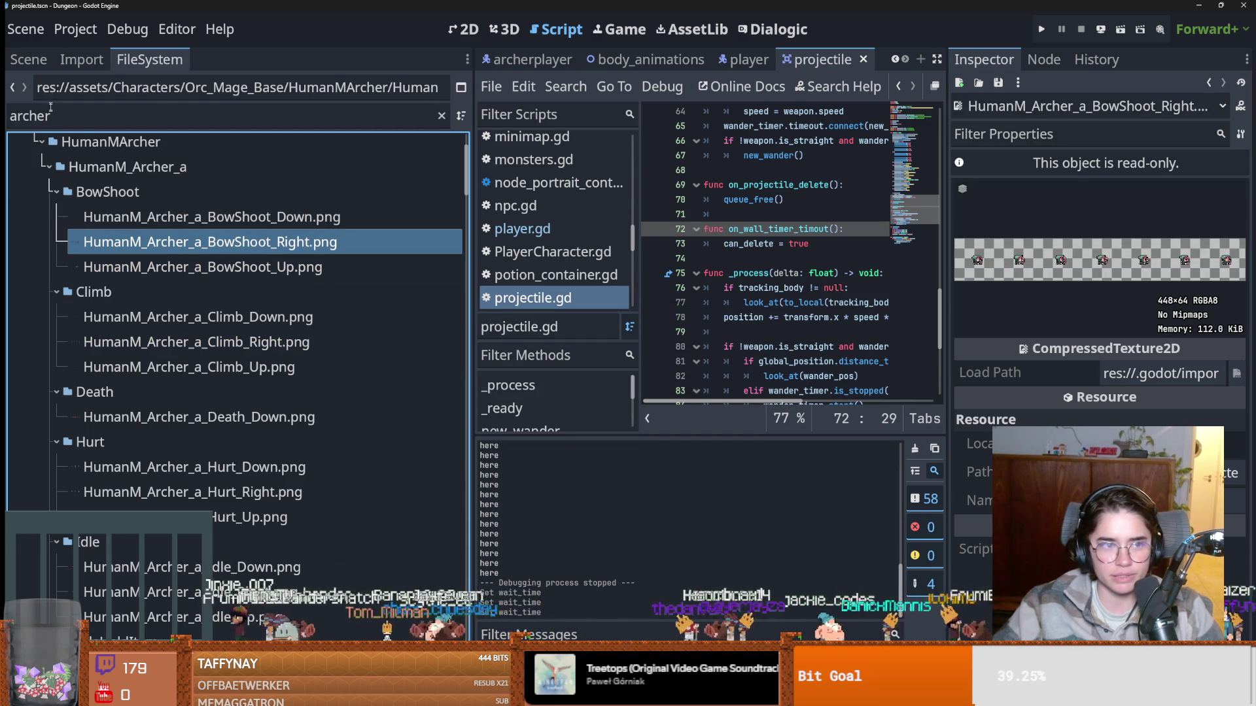
left_click(28, 59)
left_click(80, 60)
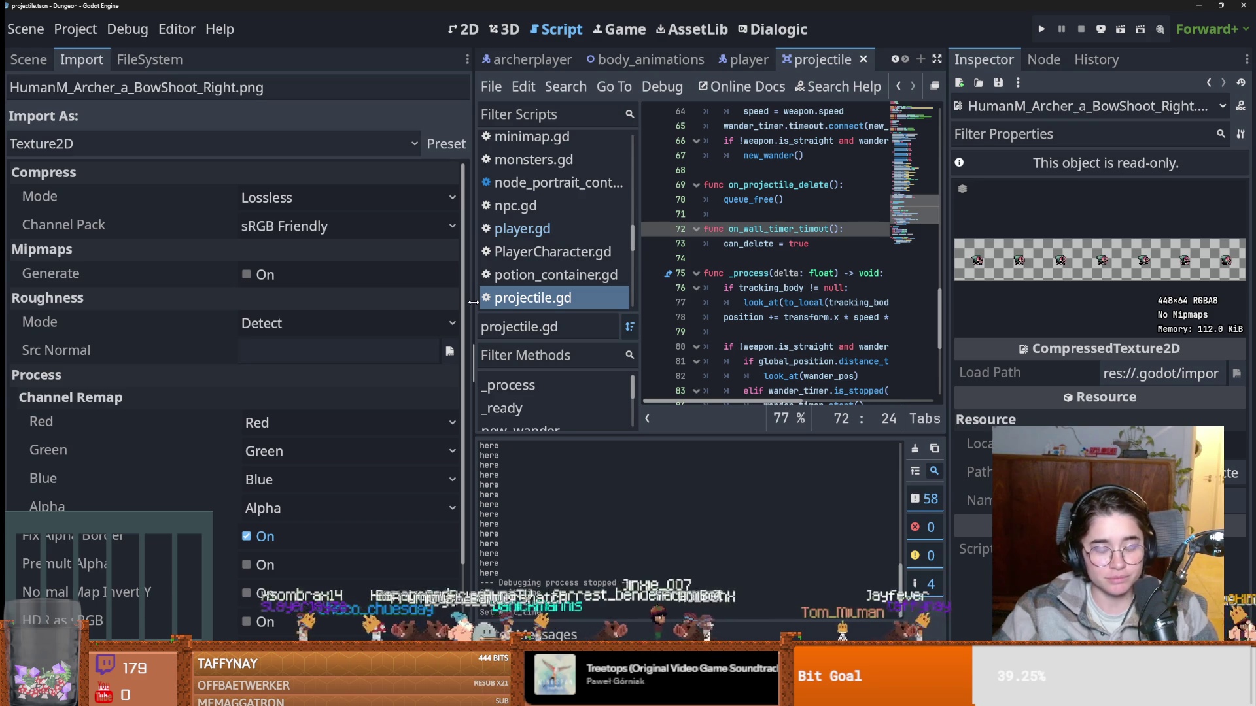
Resize the dock, save the projectile scene, and show the arrow sprite in the 2D view.
left_click_drag(472, 302, 311, 301)
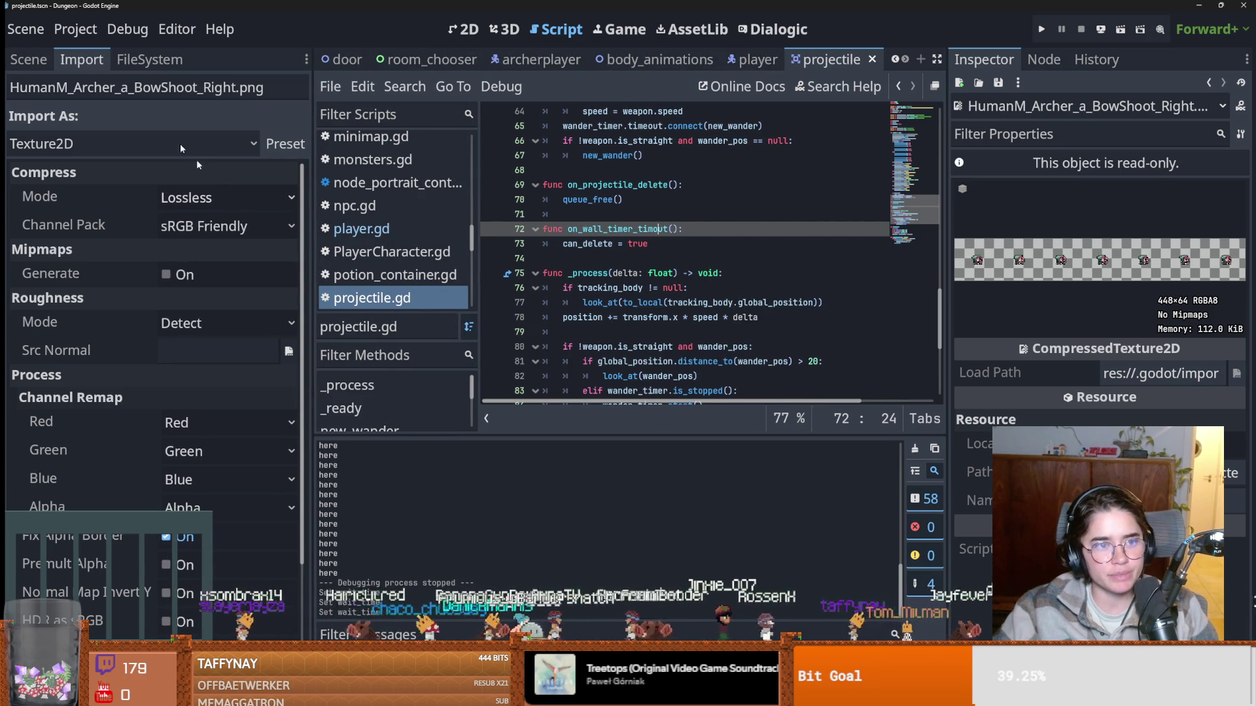
left_click(28, 60)
key("ctrl+s")
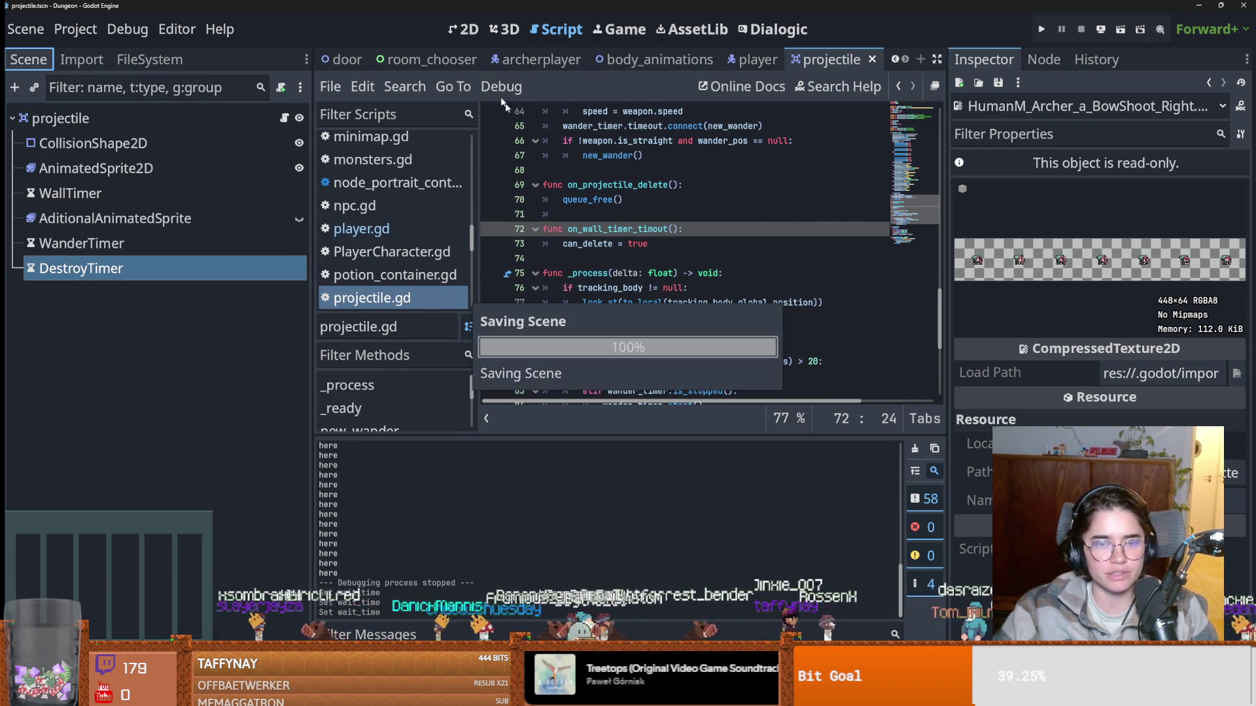
left_click(463, 29)
key("ctrl+s")
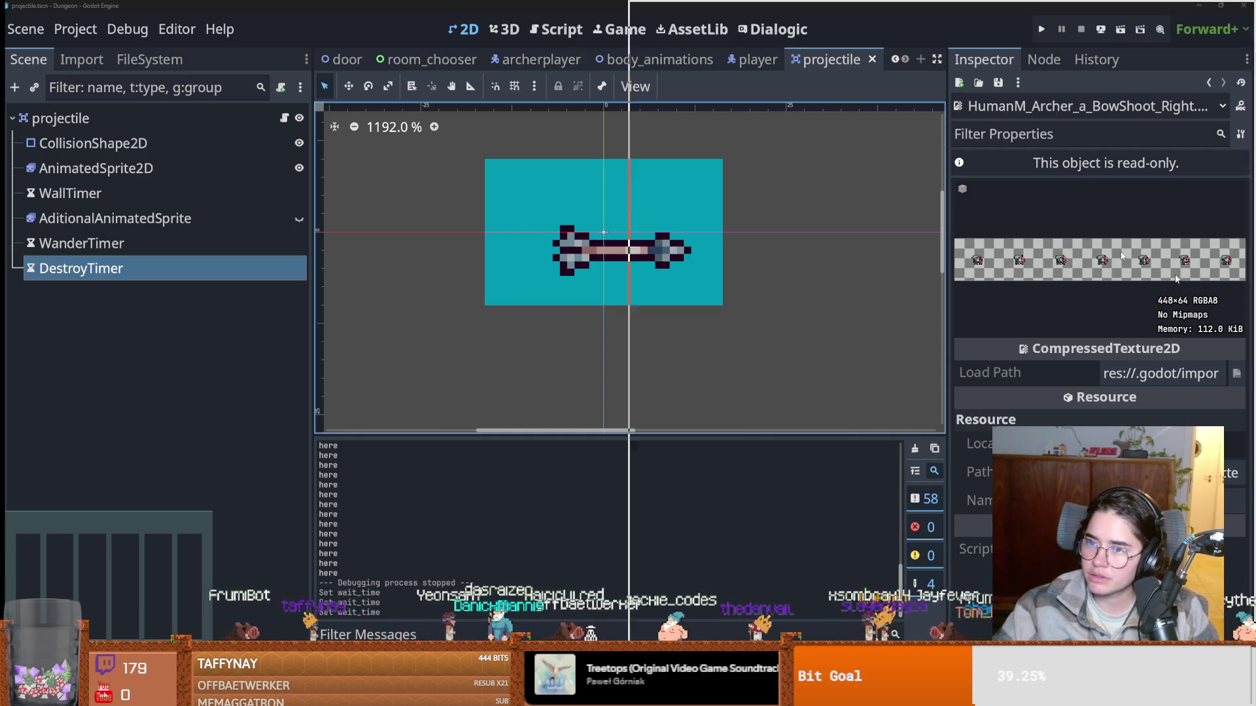
key("alt+Tab")
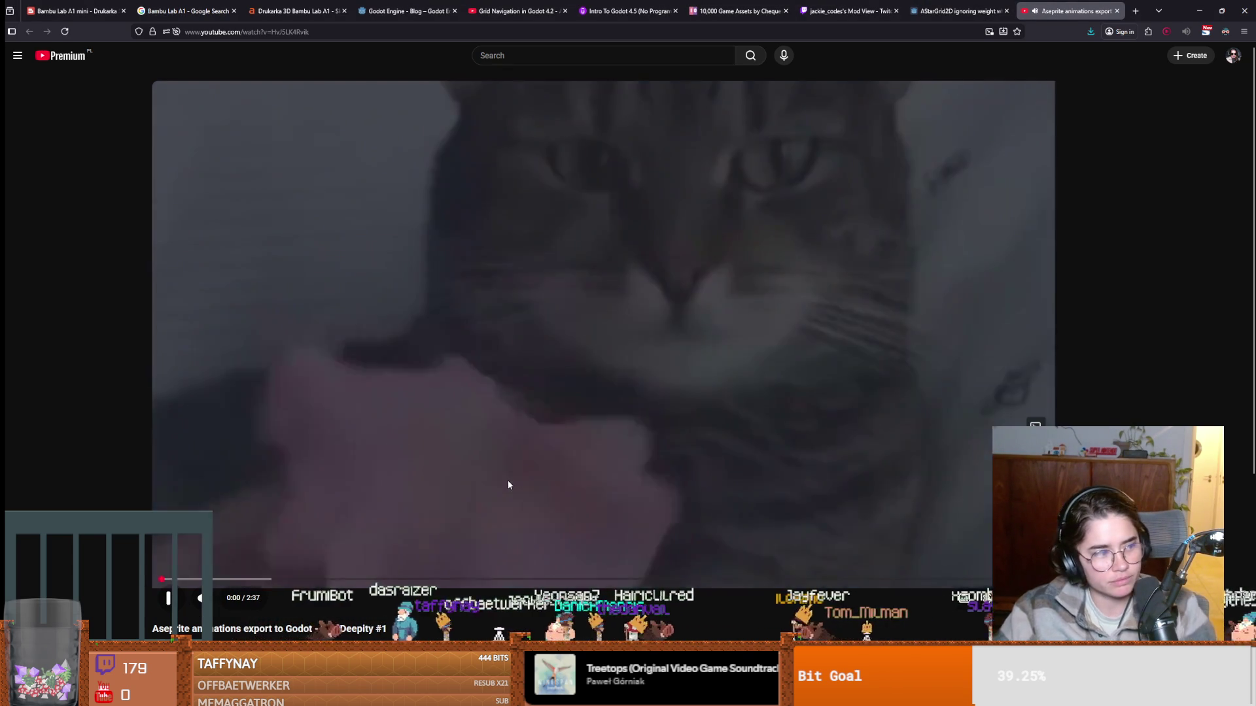
Play the 'Aseprite animations export to Godot - Dev Deepity #1' video full screen.
key("f")
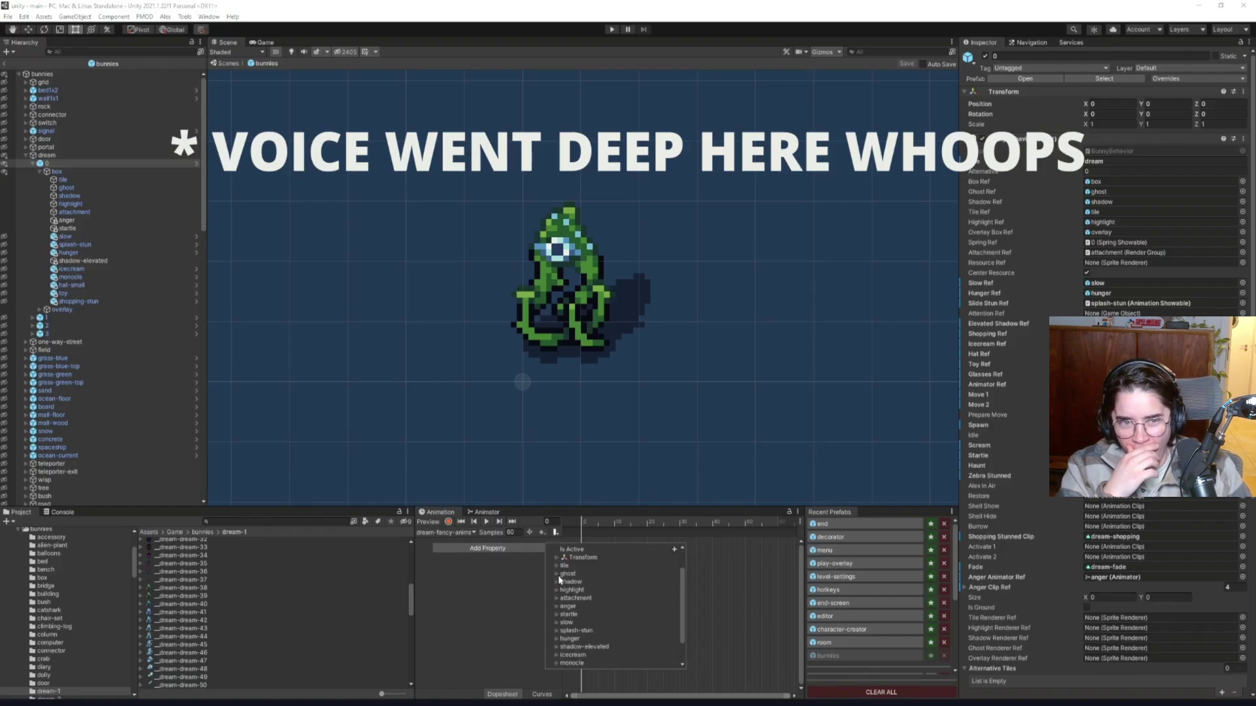
left_click(564, 589)
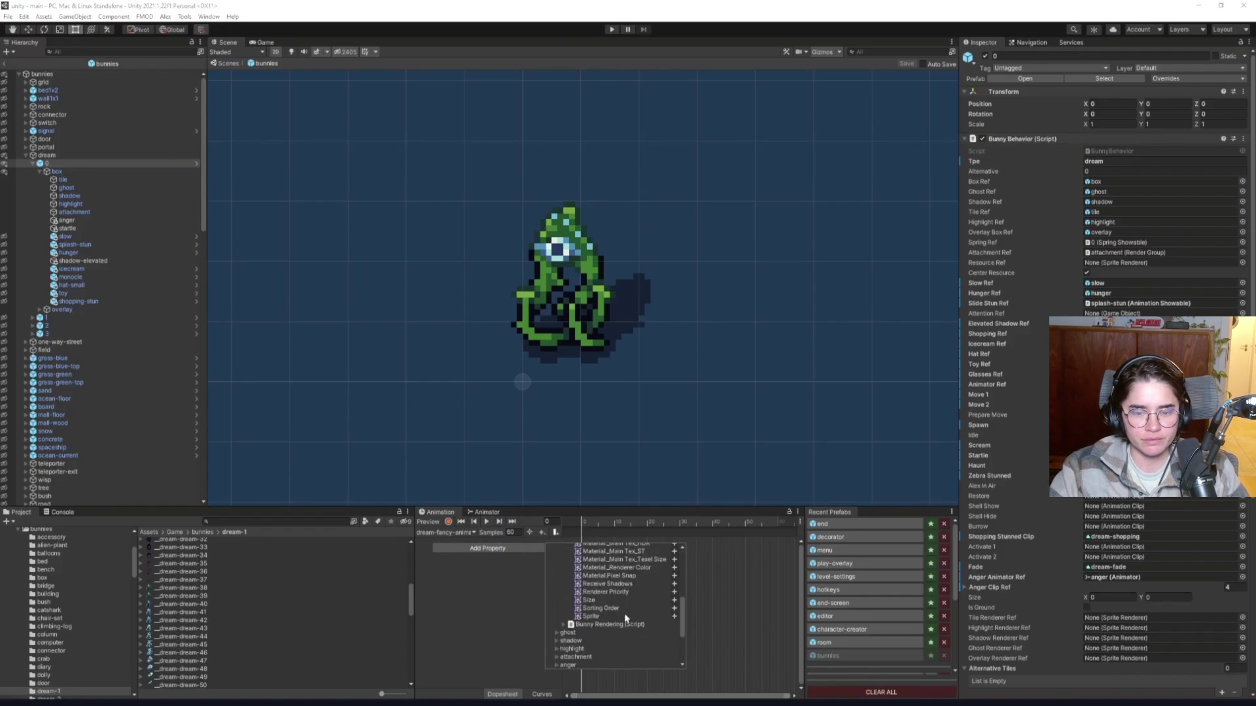
left_click(674, 620)
scroll(177, 588, "down", 1)
left_click(176, 560)
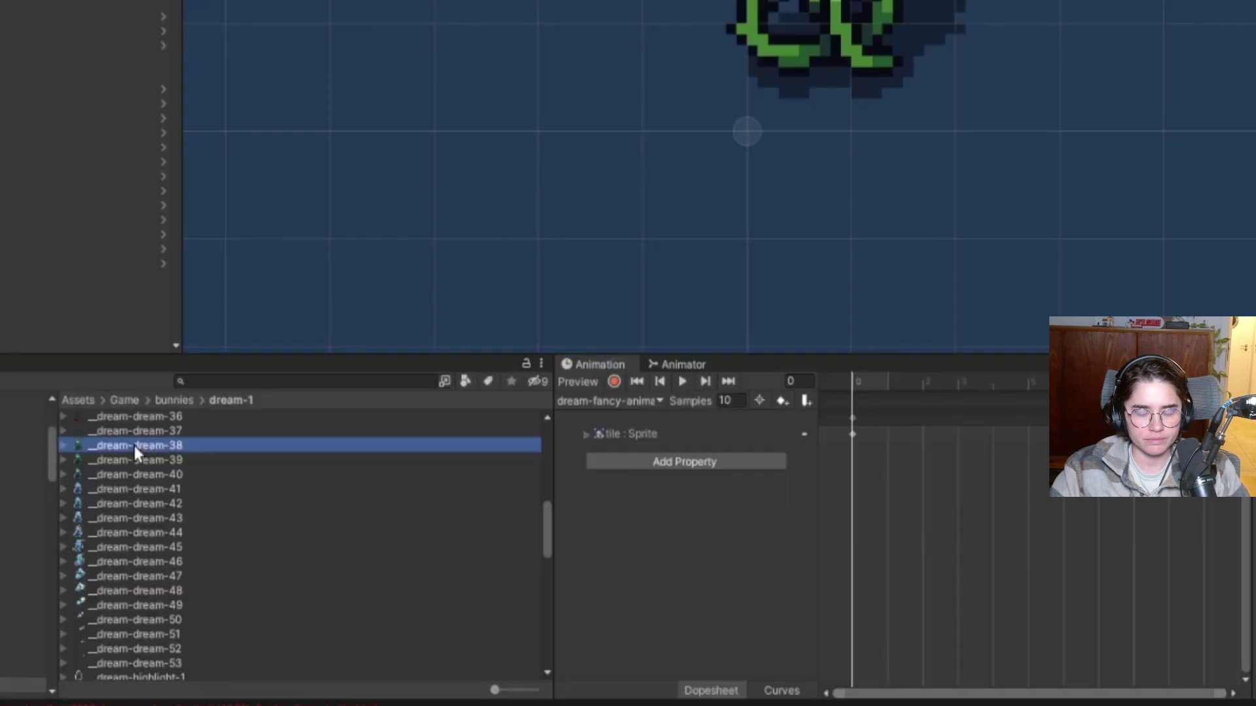
left_click(119, 660, "shift")
left_click_drag(119, 660, 889, 437)
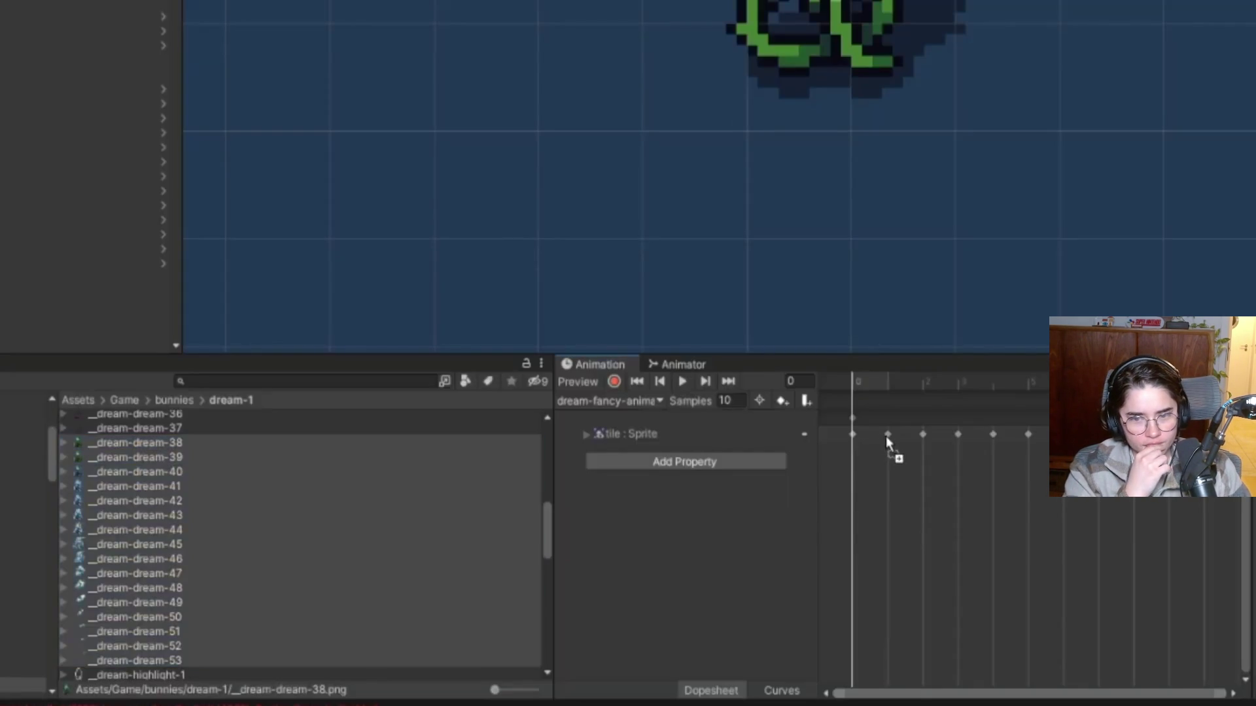
key("space")
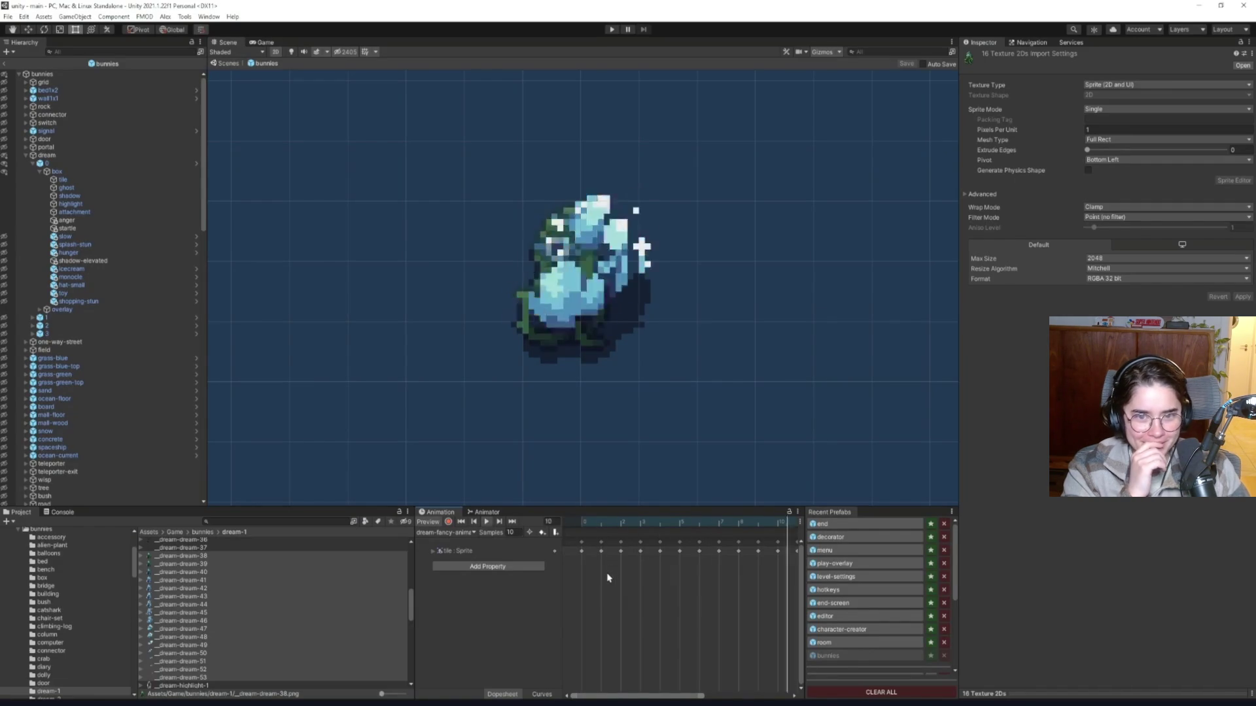
key("space")
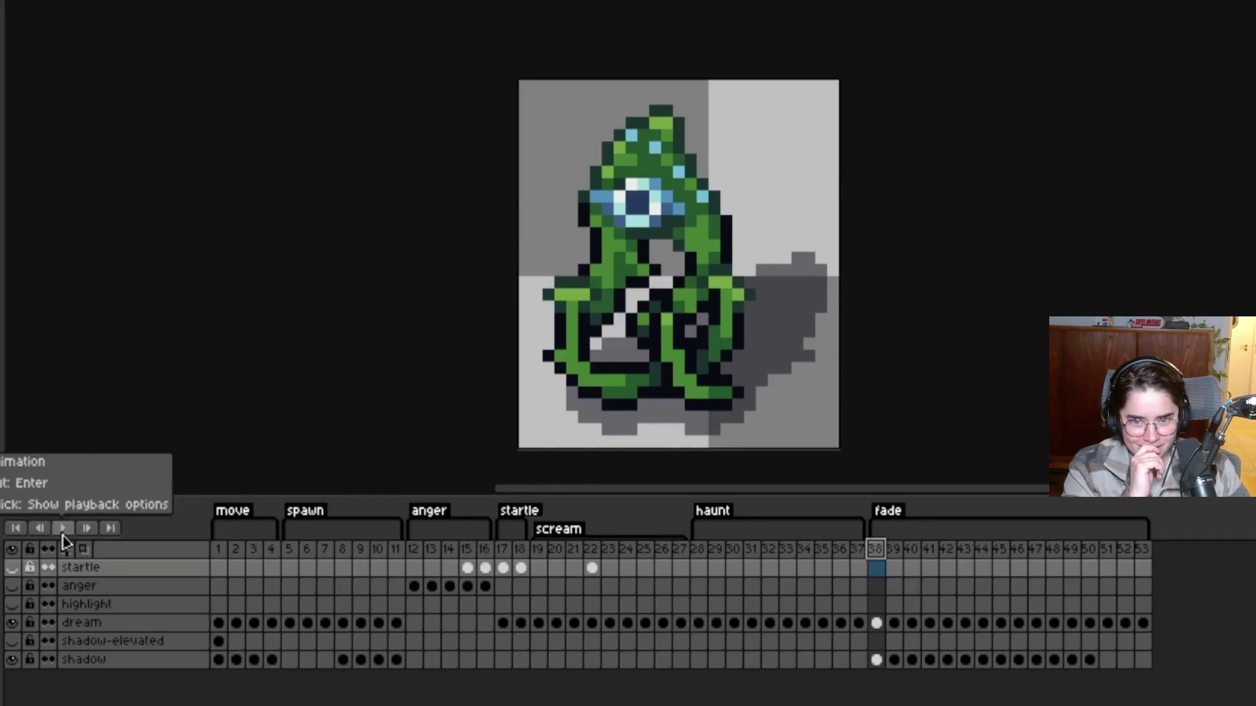
left_click(62, 532)
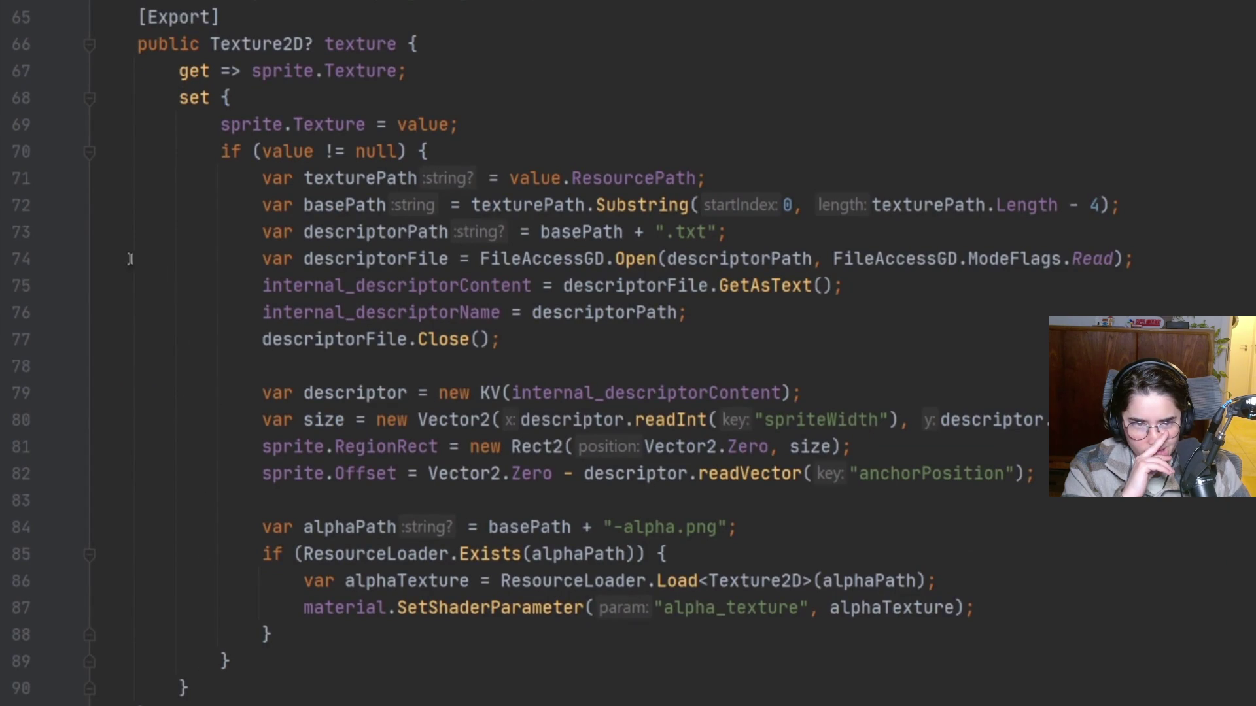
left_click(263, 231)
left_click_drag(263, 258, 1136, 257)
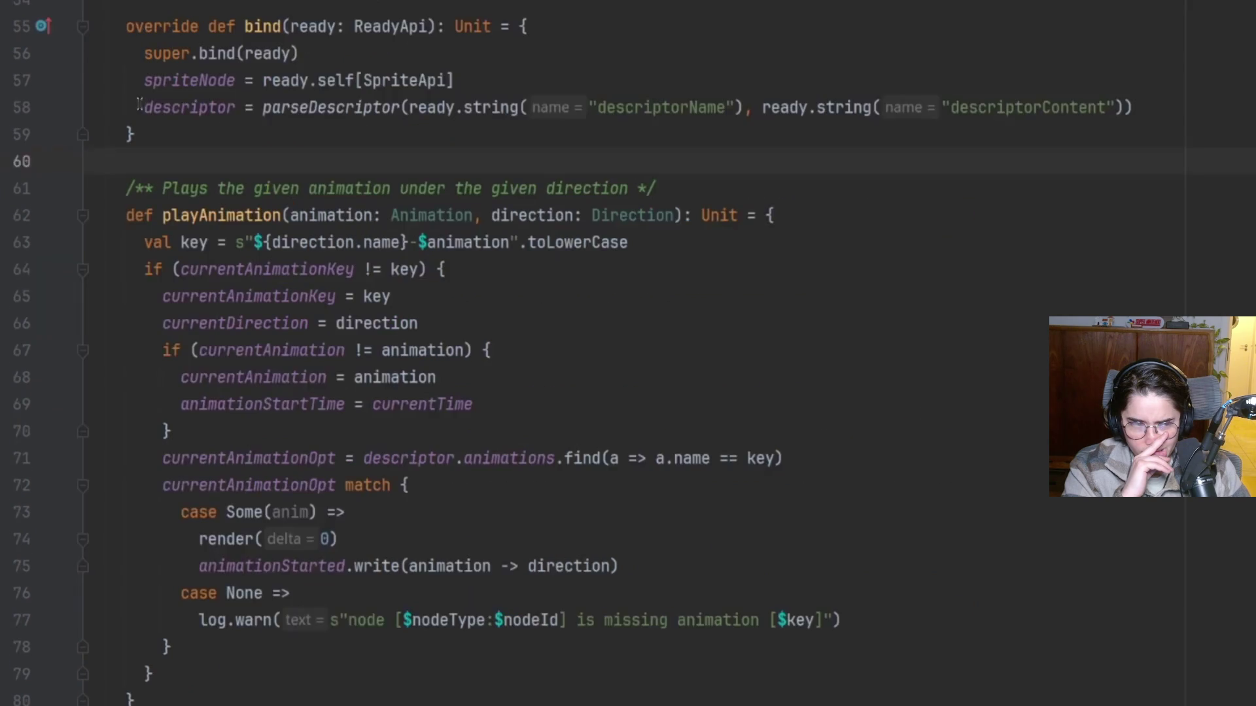
left_click_drag(144, 107, 1186, 102)
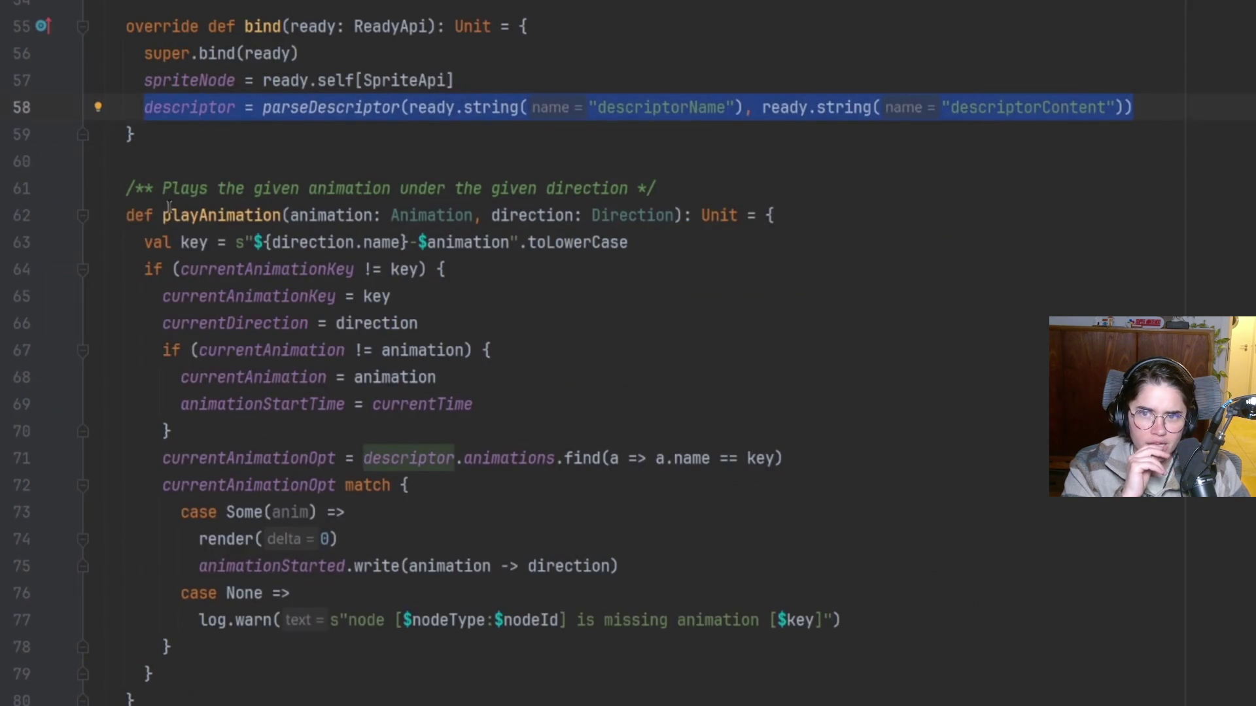
left_click_drag(128, 215, 807, 215)
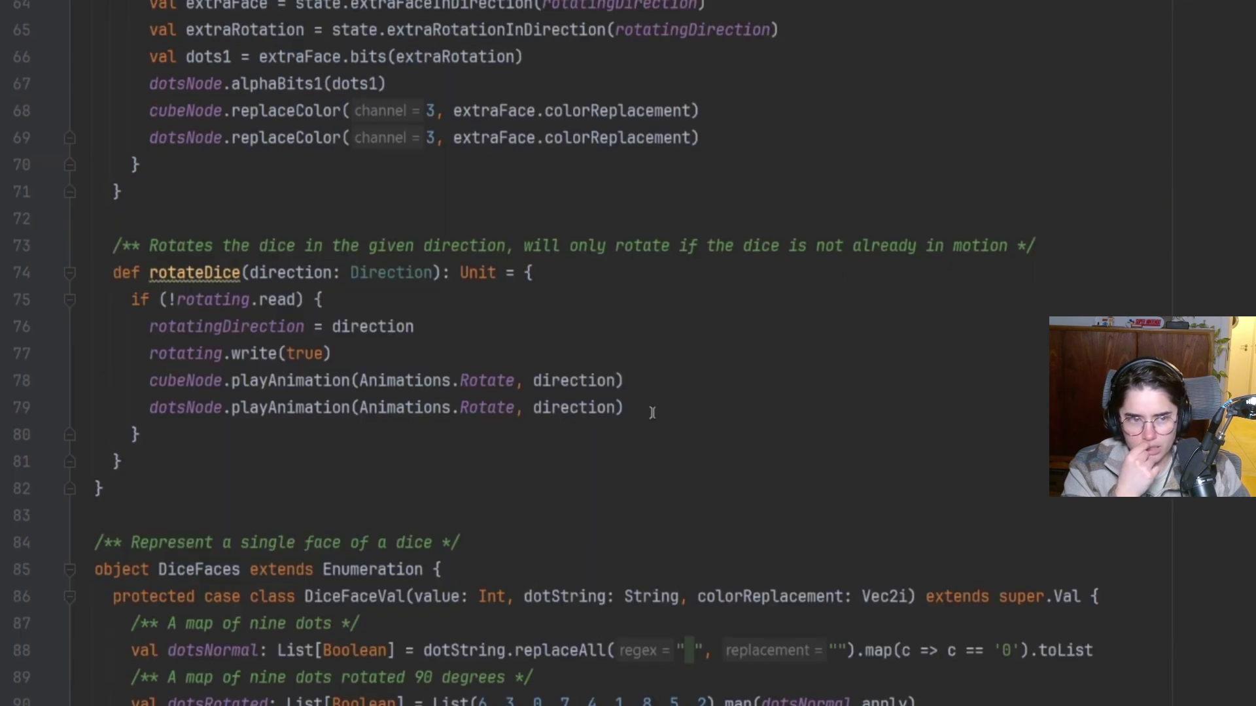
mouse_move(652, 412)
left_mouse_down()
mouse_move(353, 381)
mouse_move(29, 381)
left_mouse_up()
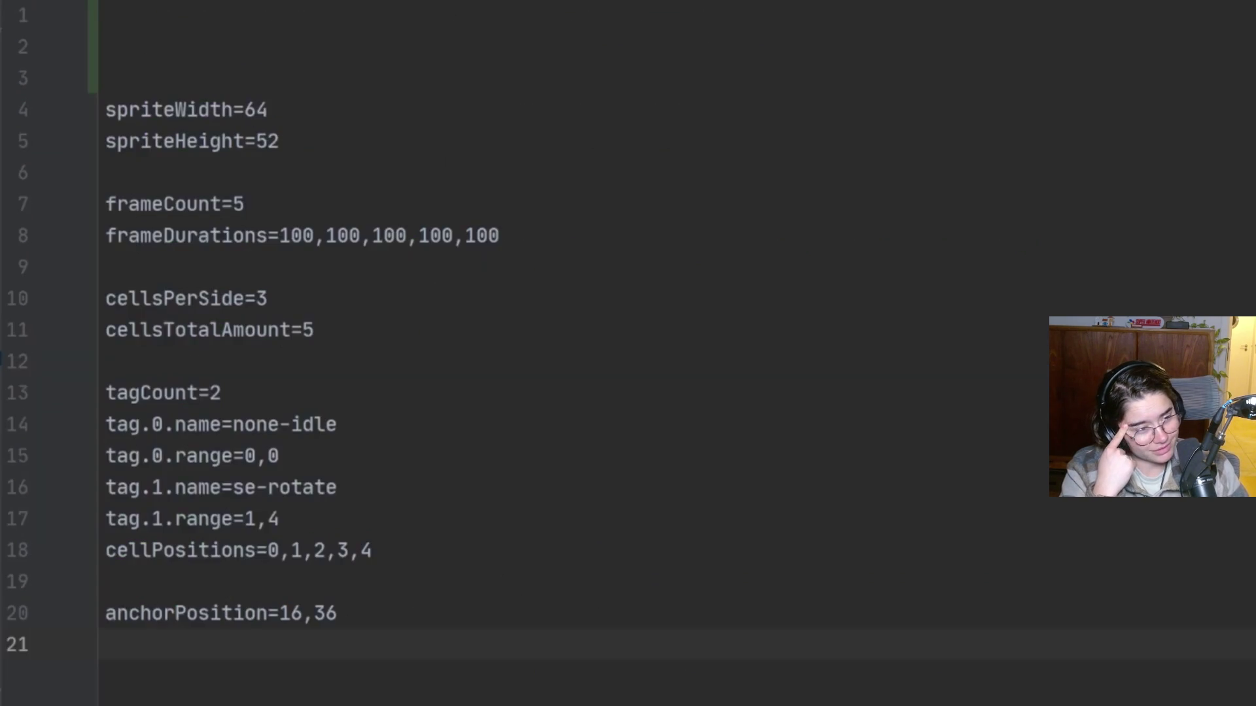
triple_click(201, 609)
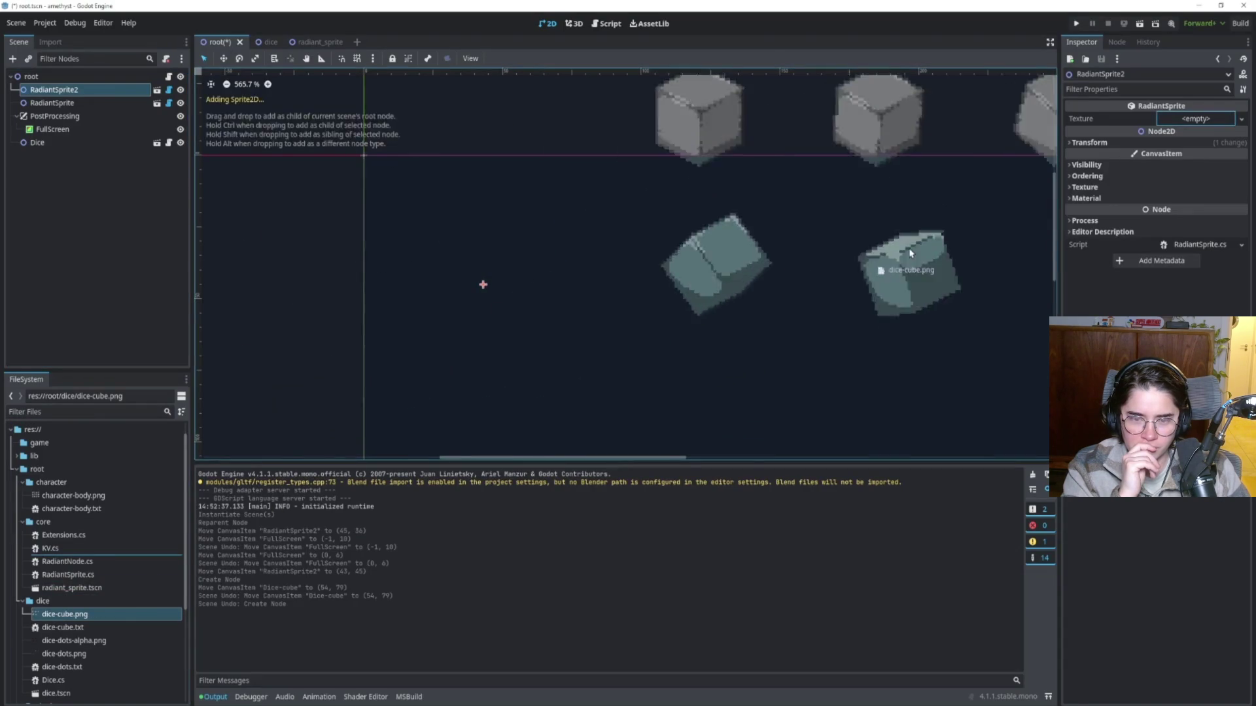
Pause the Aseprite export video near its end, exit full screen, and return to Godot.
left_click_drag(1181, 105, 1196, 118)
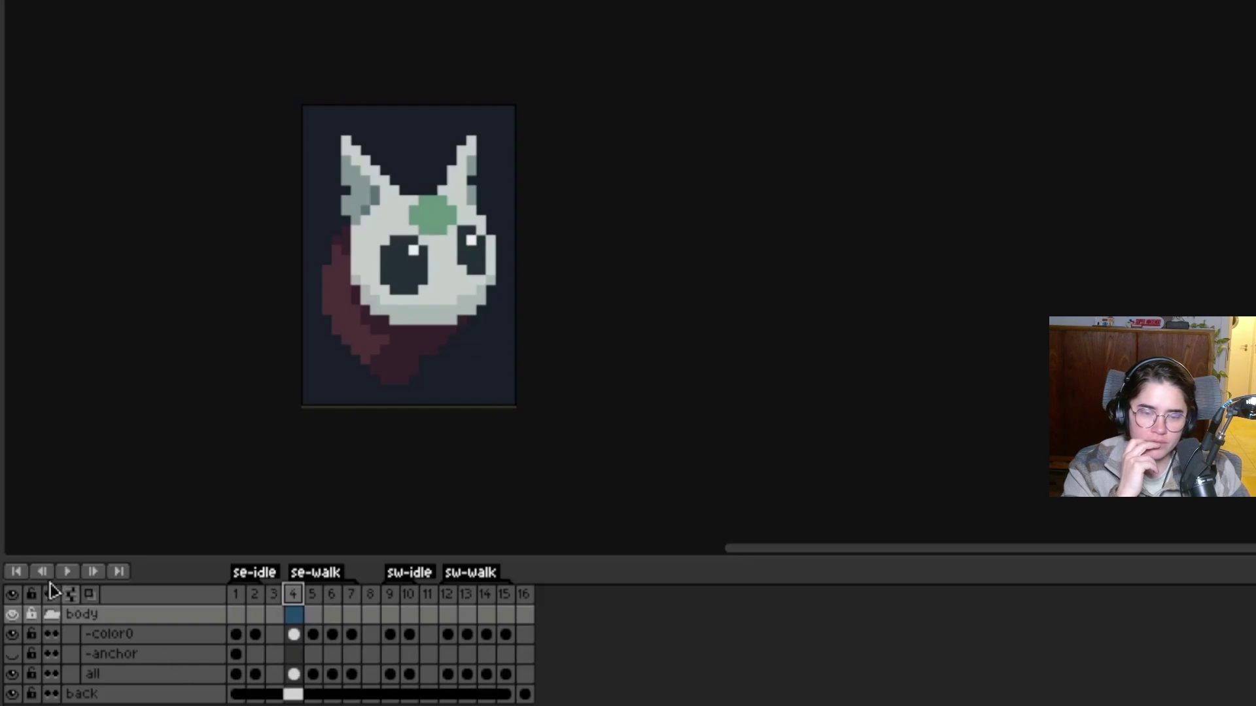
left_click(67, 573)
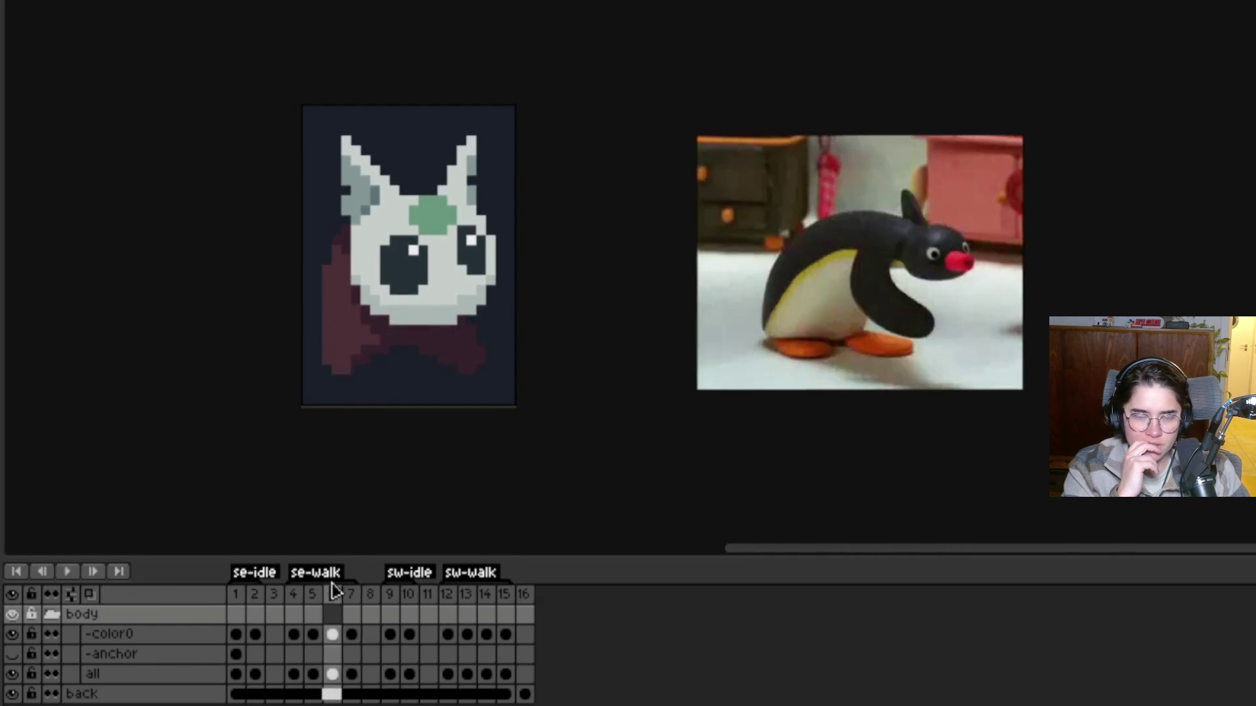
left_click(390, 597)
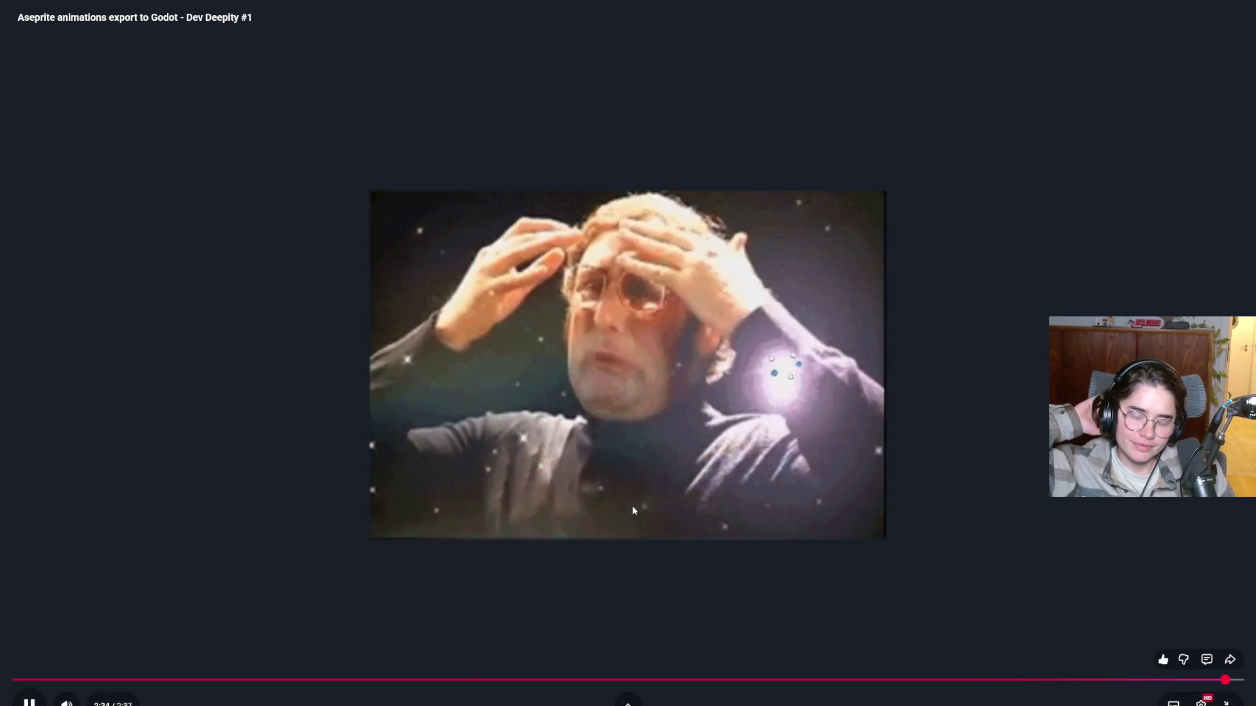
double_click(737, 315)
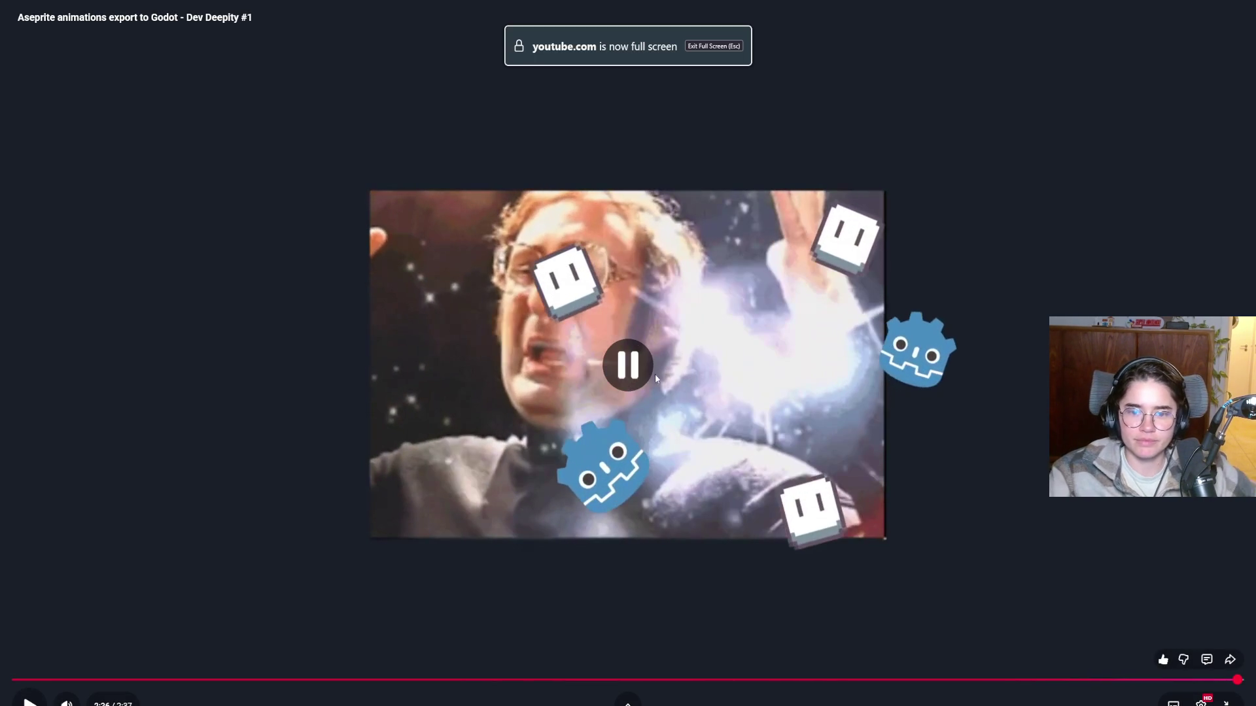
left_click(1226, 702)
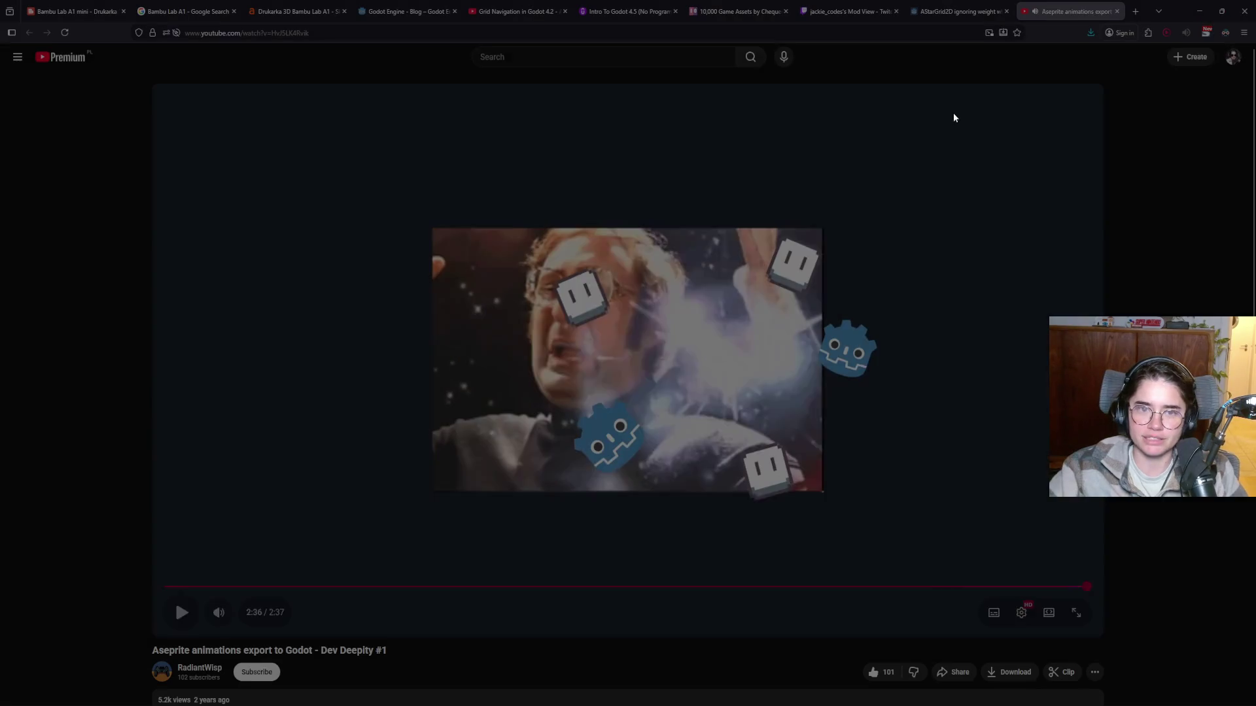
key("alt+Tab")
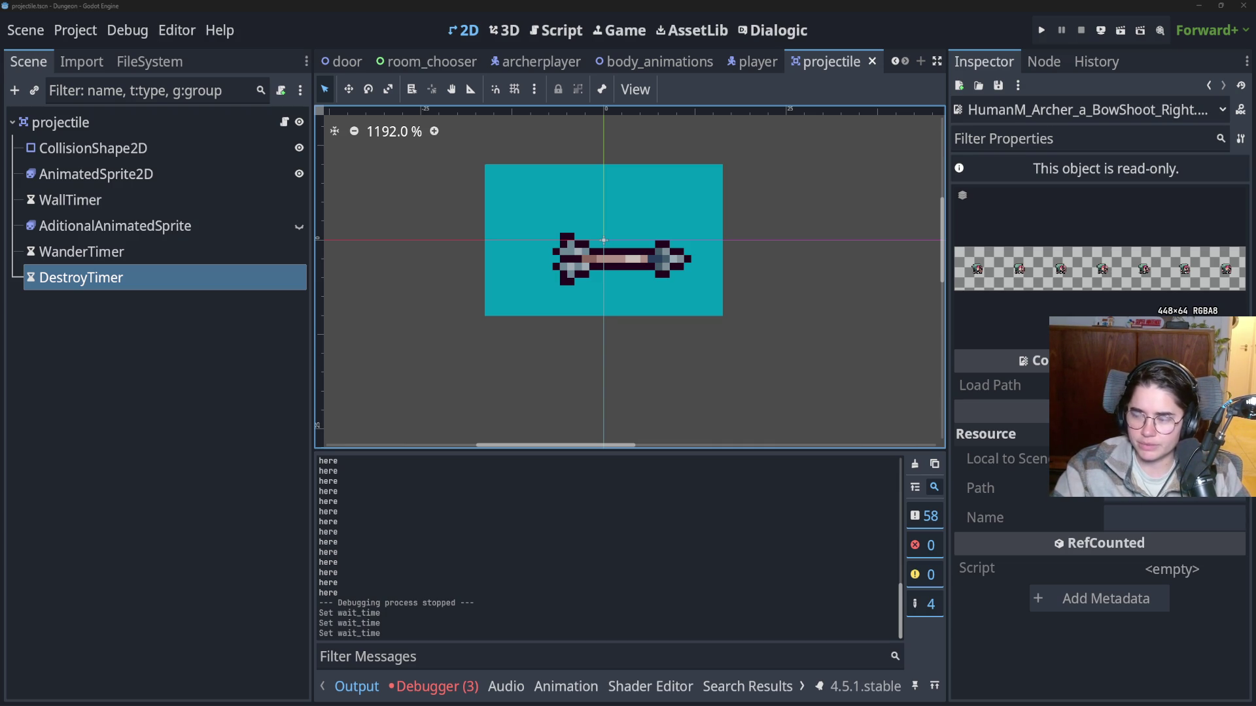
Switch from Godot to the Aseprite Wizard 9.6.0 page in the Godot Asset Library.
key("alt+Tab")
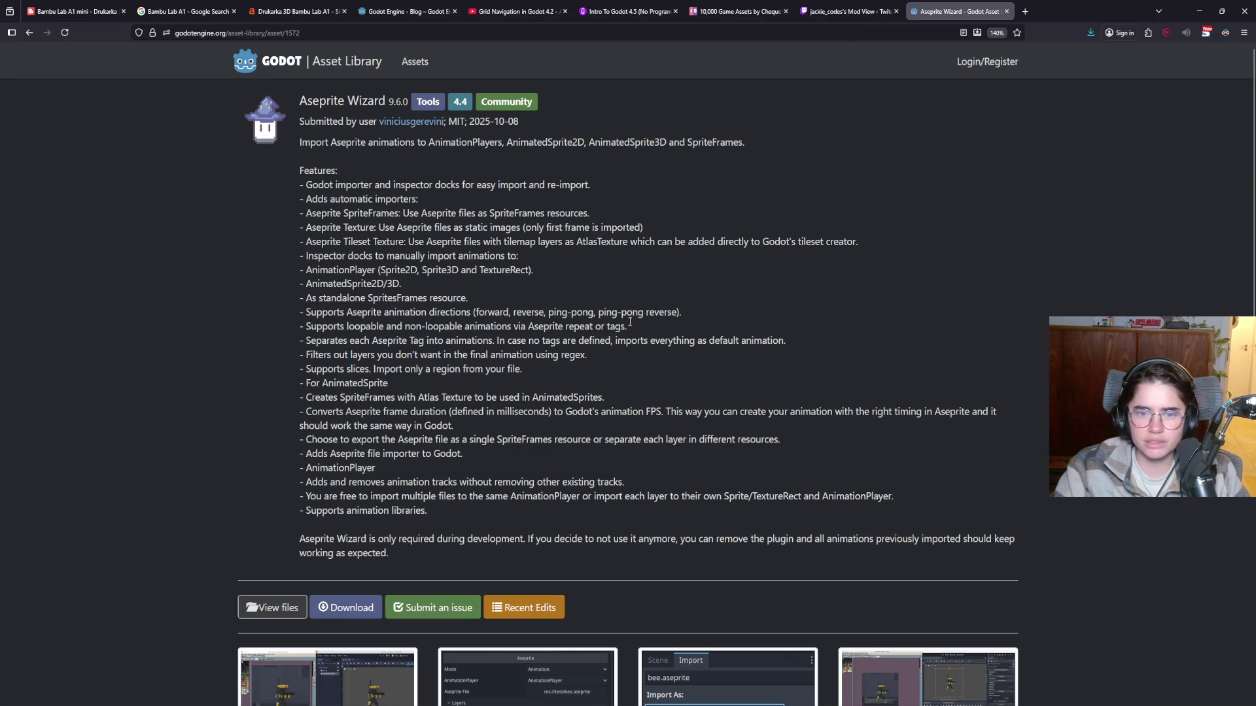
Open the godot-aseprite-wizard GitHub repository from the asset page and view its file list.
scroll(429, 556, "down", 3)
left_click(280, 455)
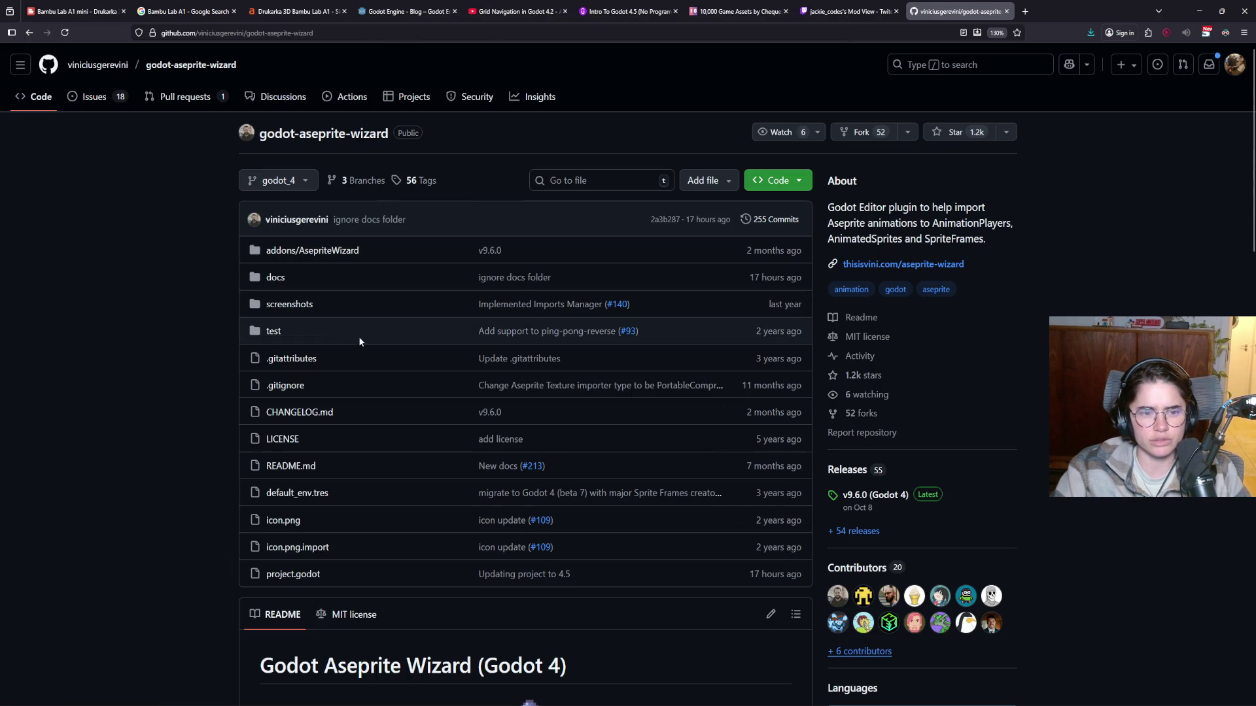
scroll(457, 529, "down", 4)
scroll(457, 530, "down", 3)
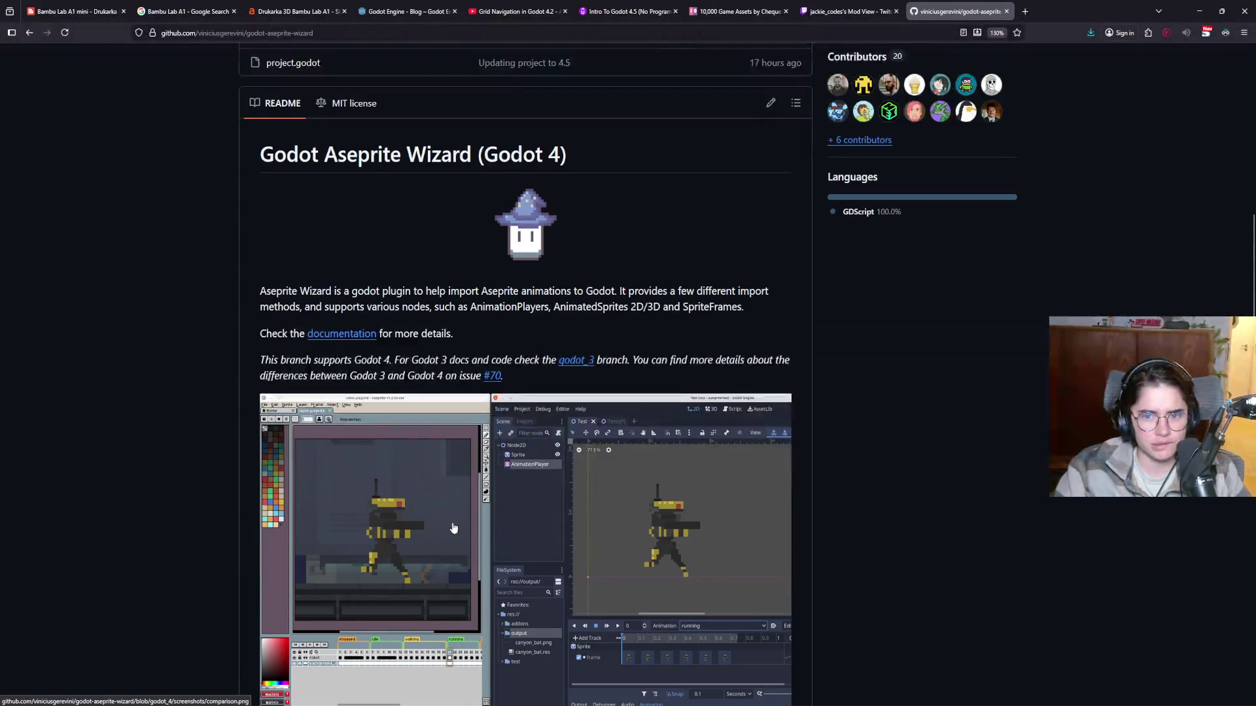
scroll(450, 524, "down", 6)
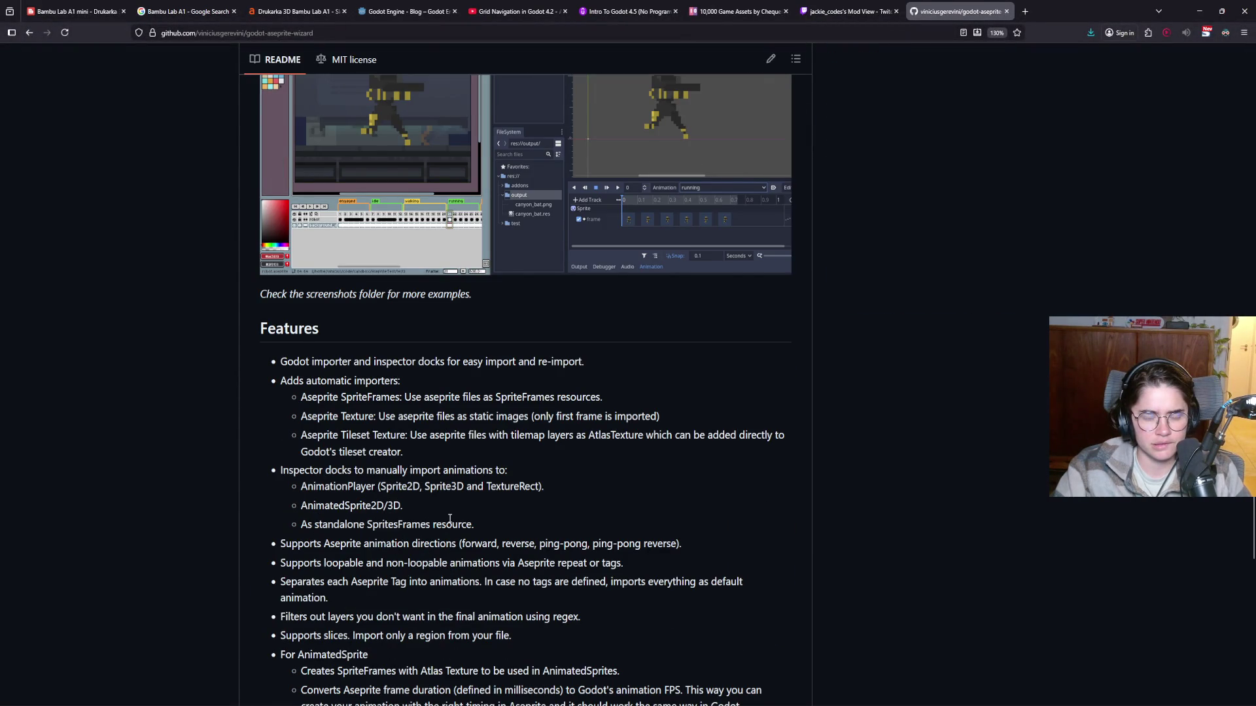
scroll(451, 524, "down", 6)
scroll(449, 522, "up", 7)
scroll(449, 521, "up", 12)
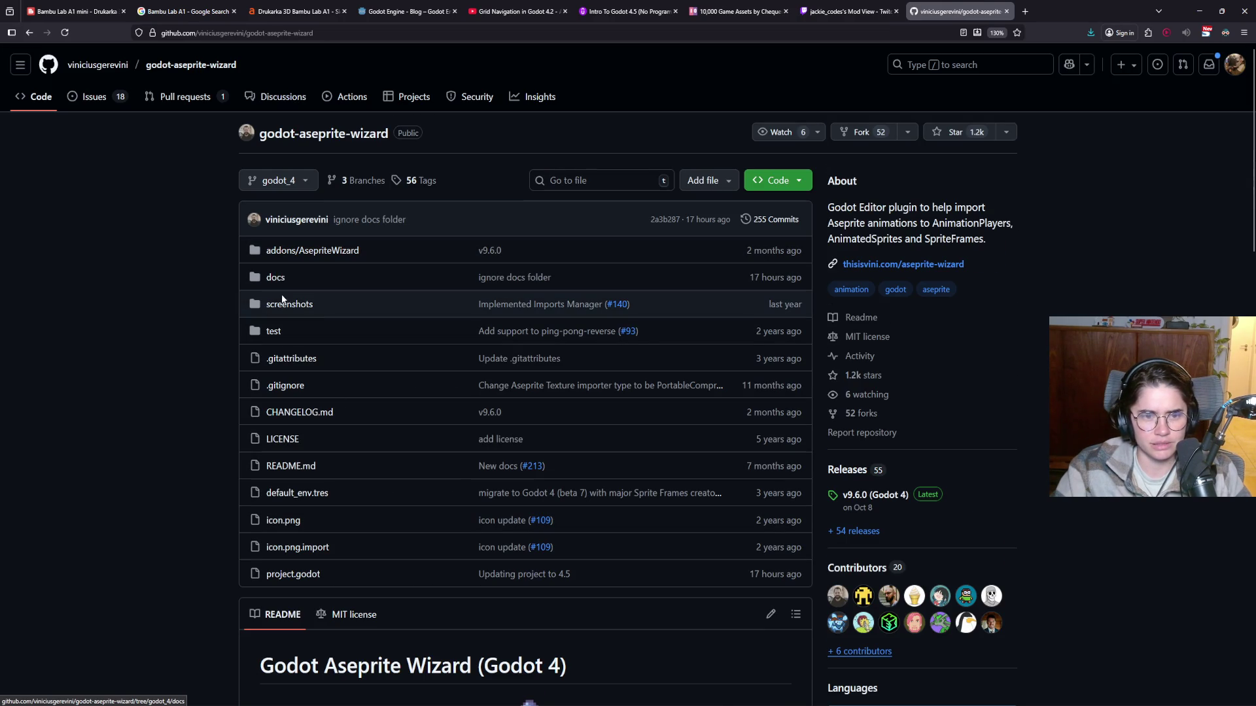
left_click(301, 252)
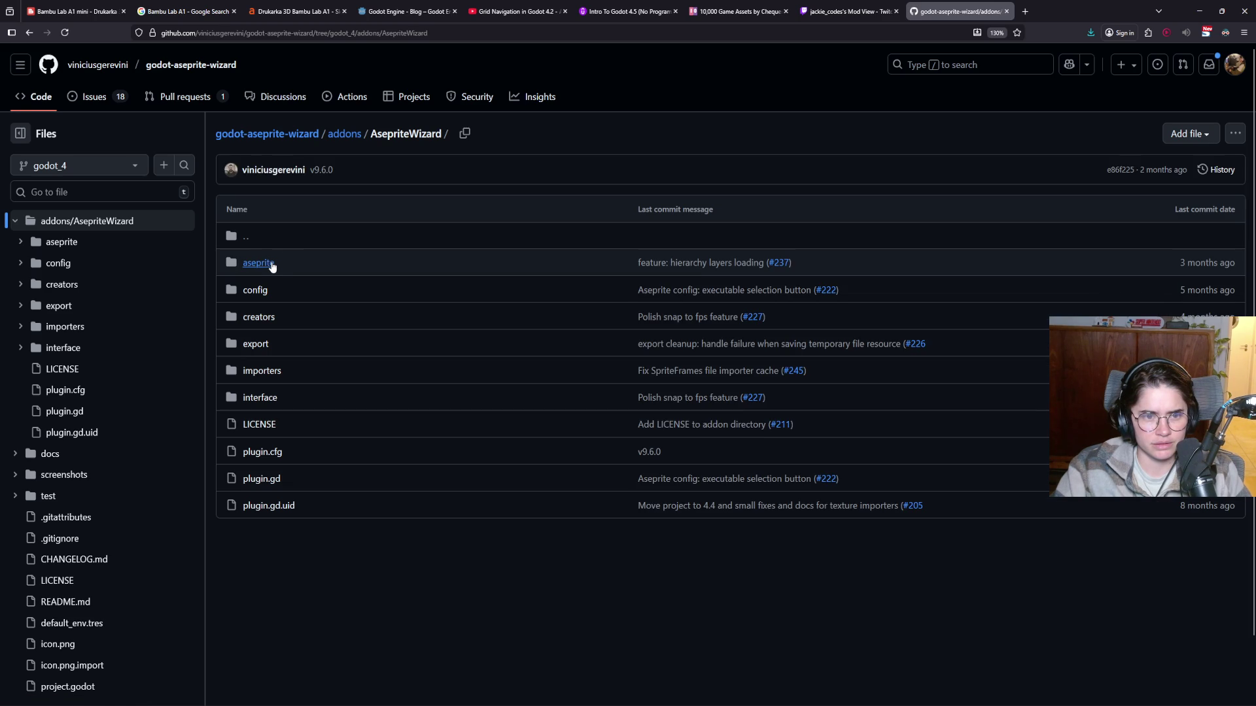
left_click(271, 263)
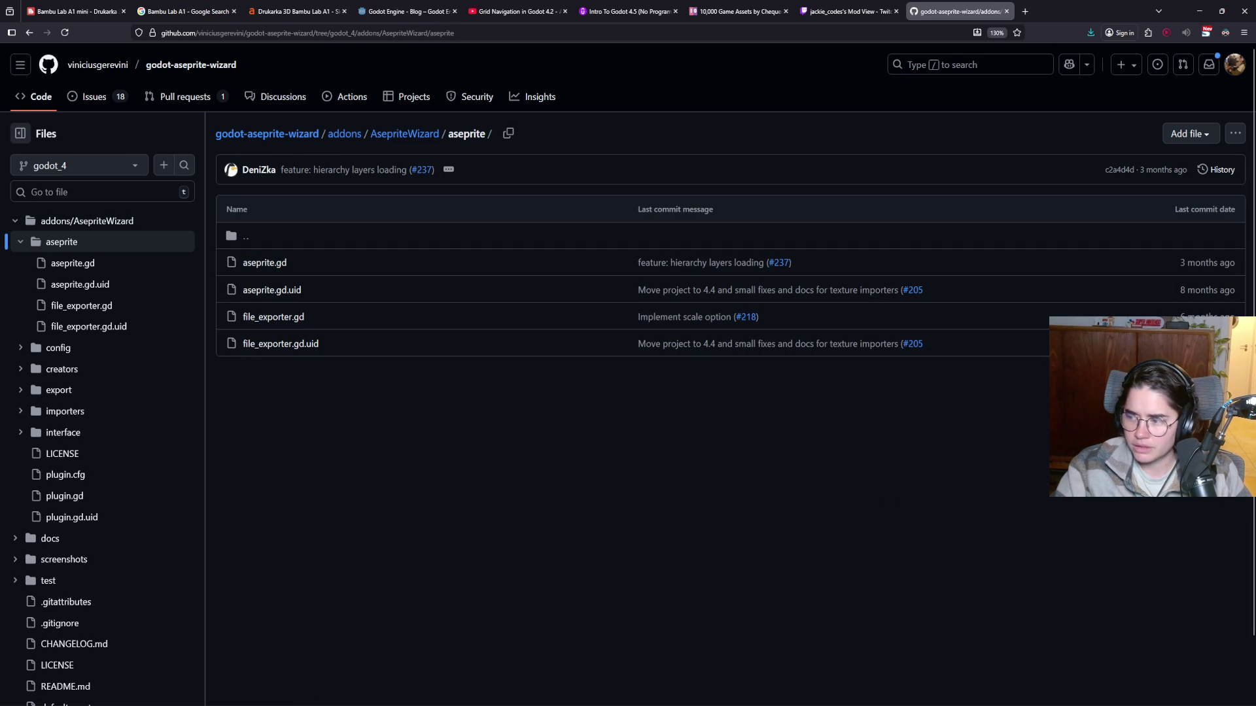
left_click(406, 134)
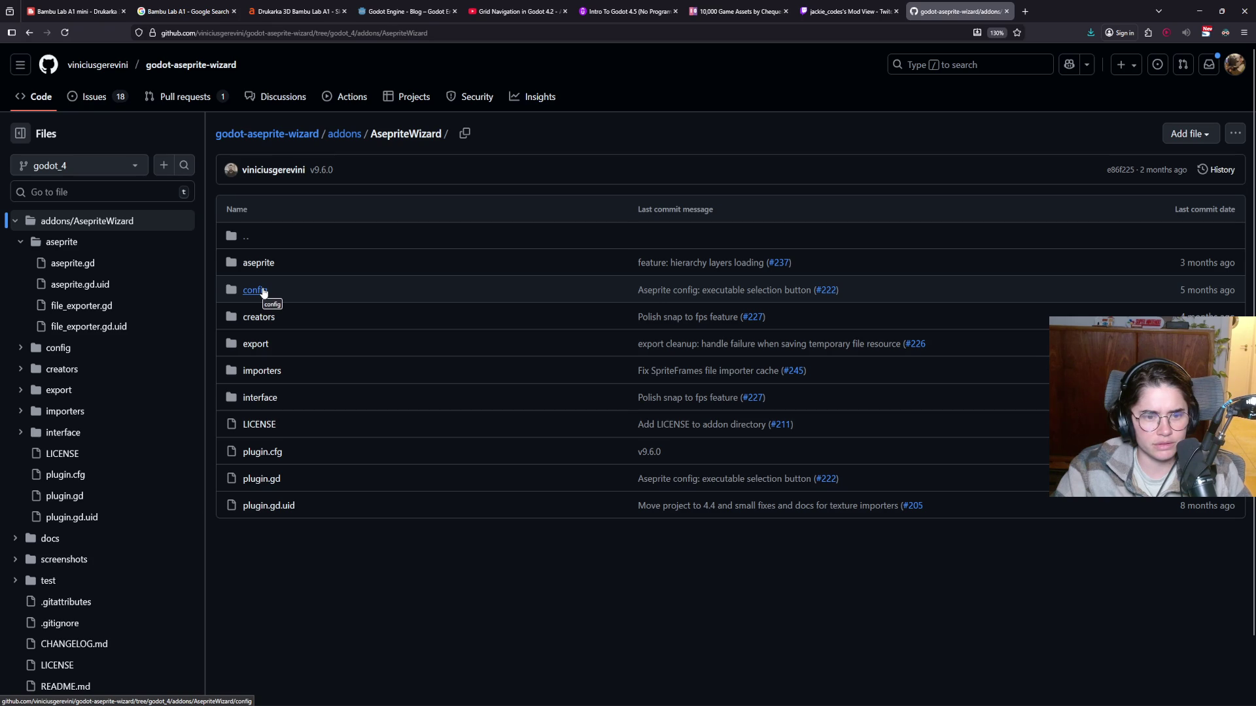
left_click(264, 293)
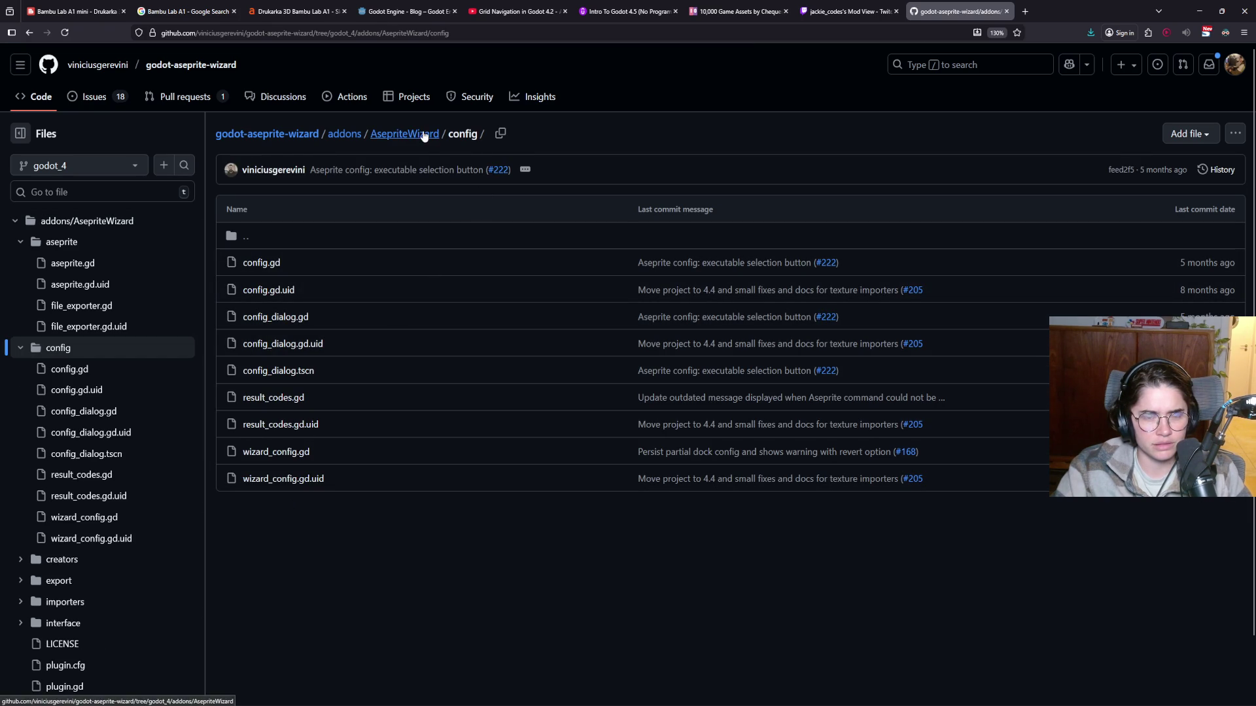
left_click(419, 134)
left_click(265, 318)
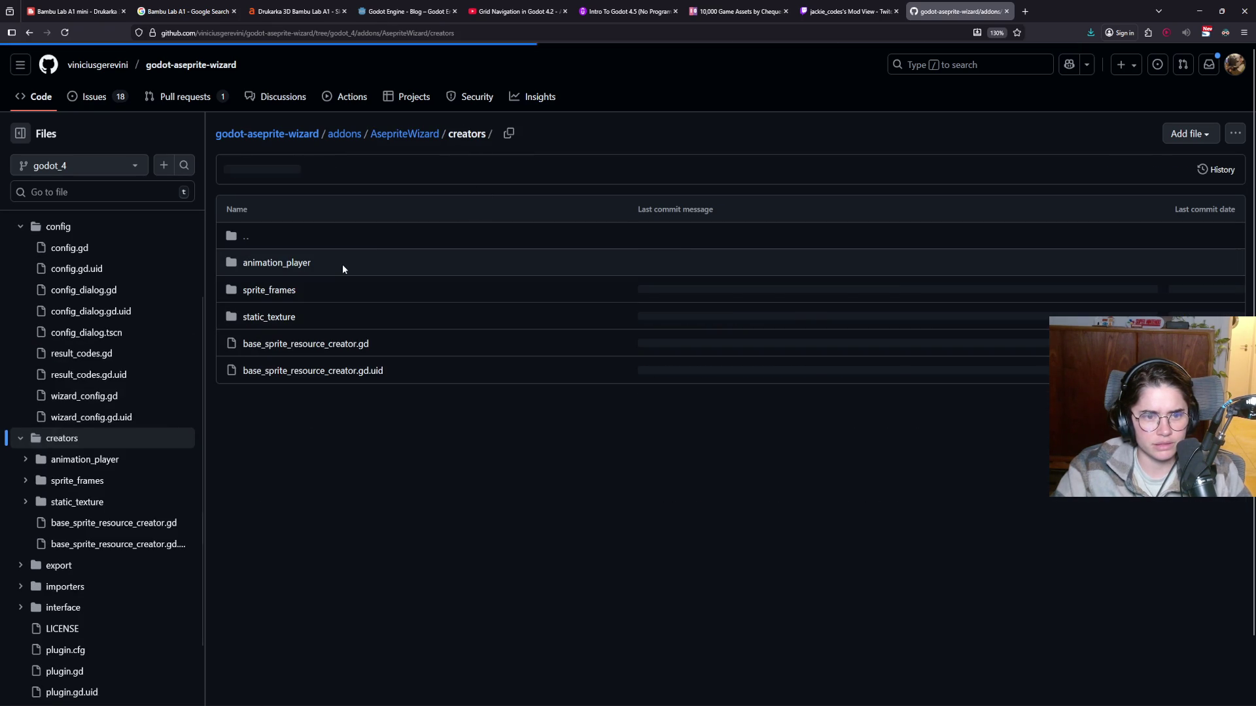
left_click(301, 264)
left_click(466, 134)
left_click(421, 136)
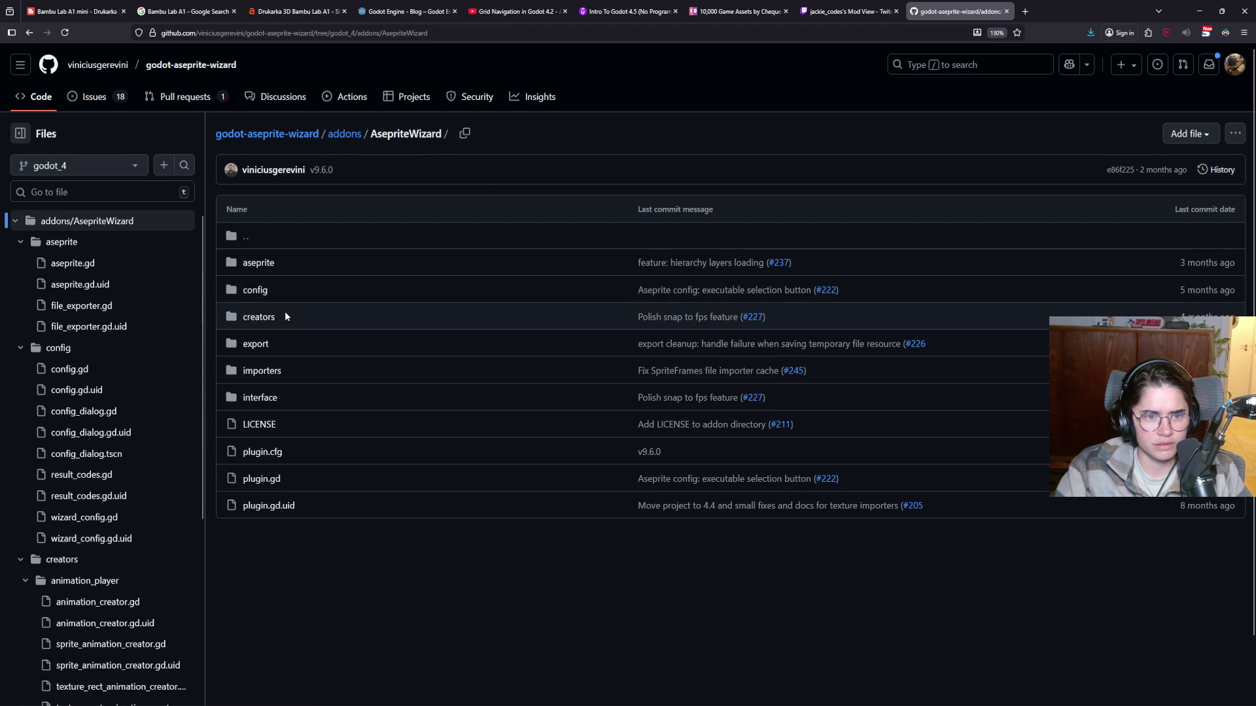
left_click(262, 349)
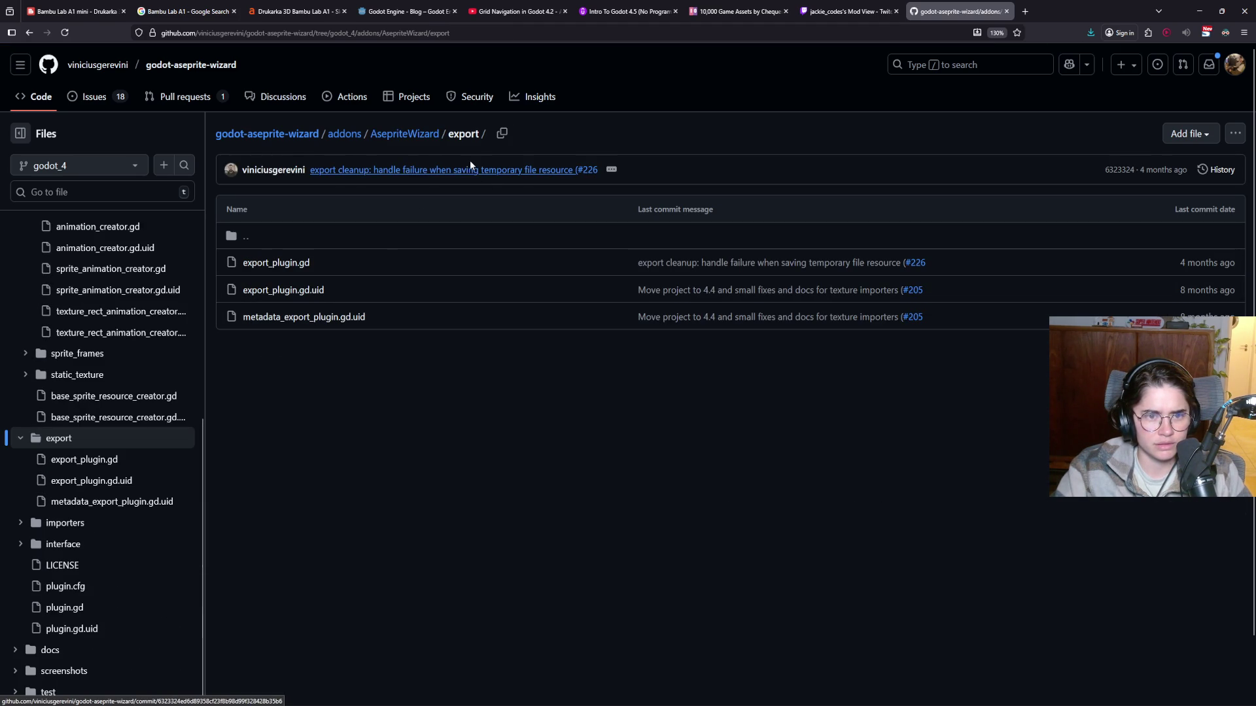
left_click(415, 139)
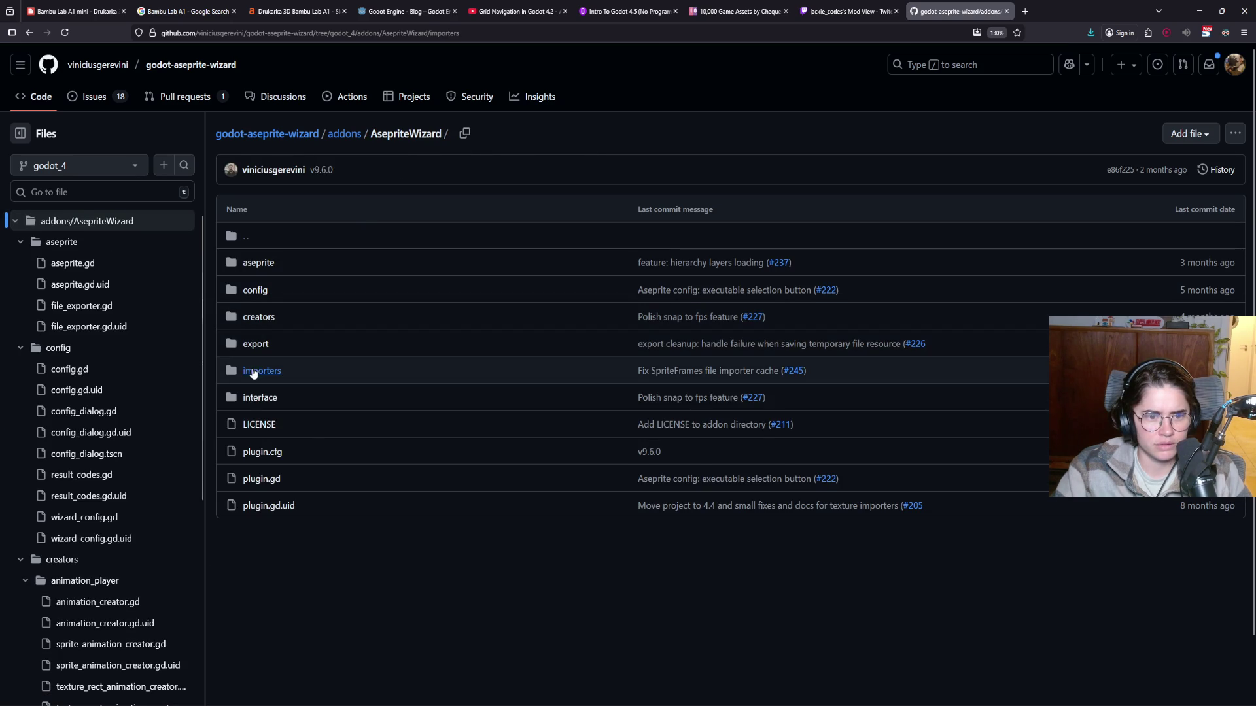
left_click(253, 369)
scroll(378, 329, "down", 2)
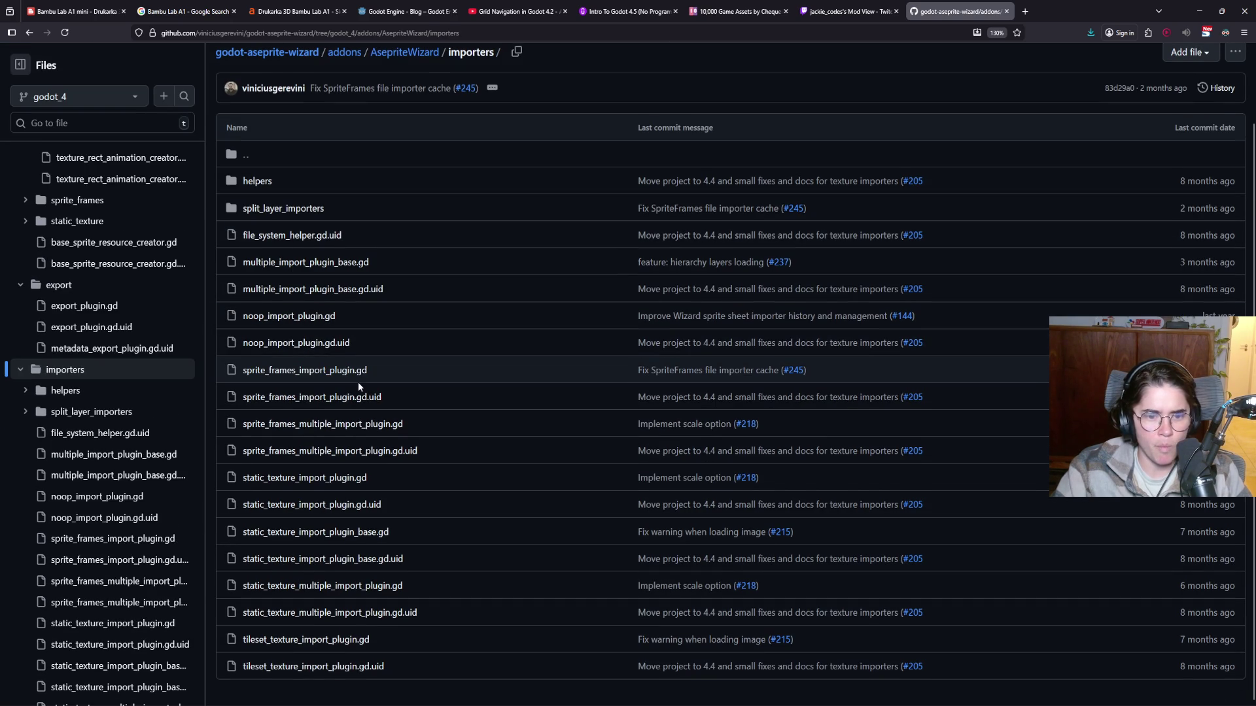
scroll(359, 383, "up", 2)
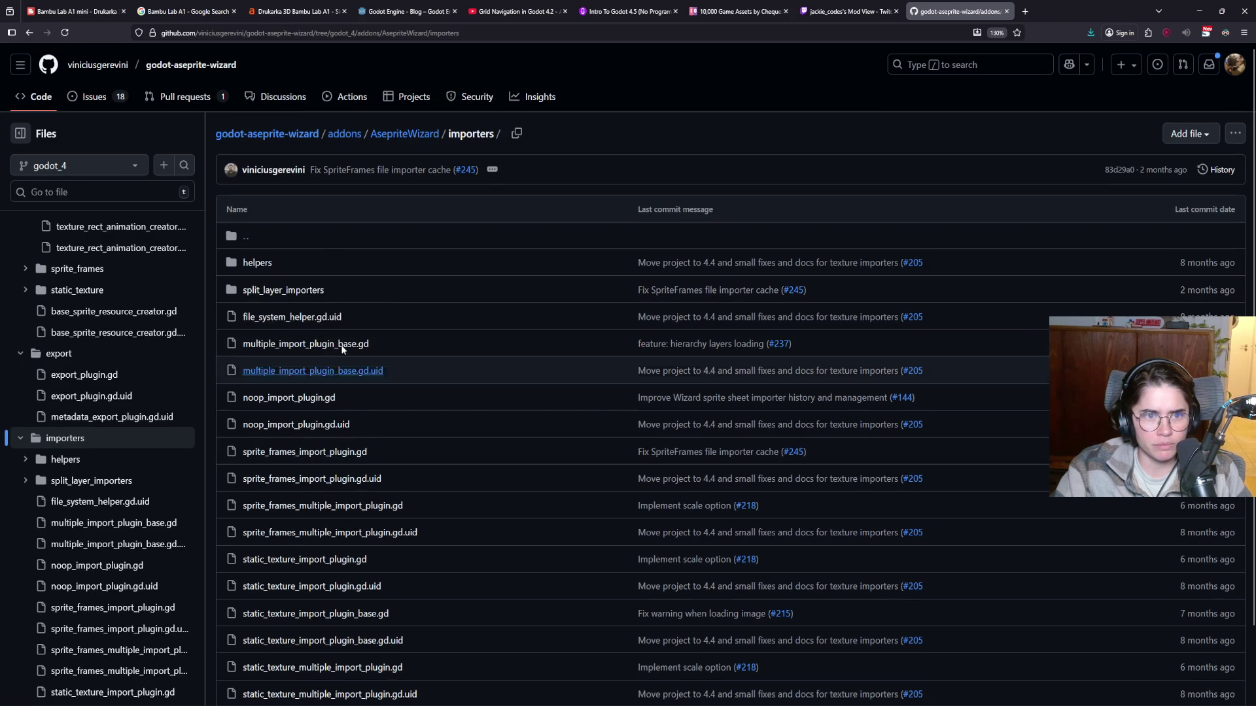
left_click(257, 262)
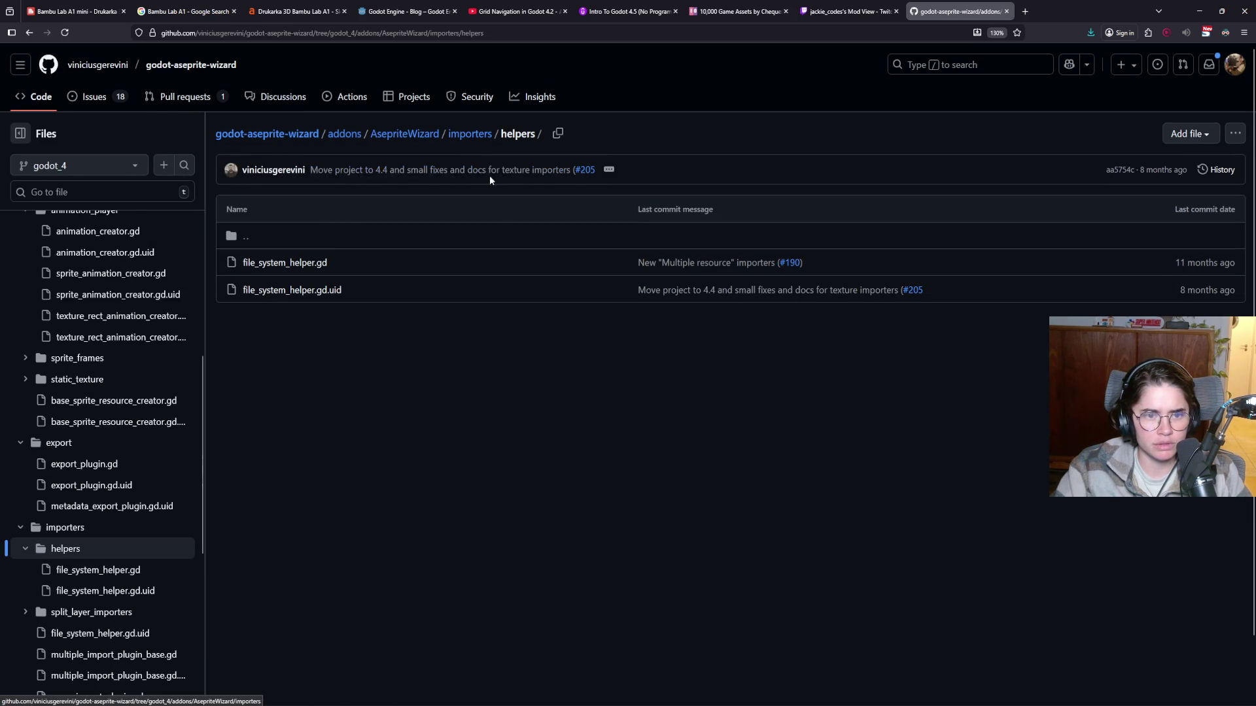
left_click(485, 135)
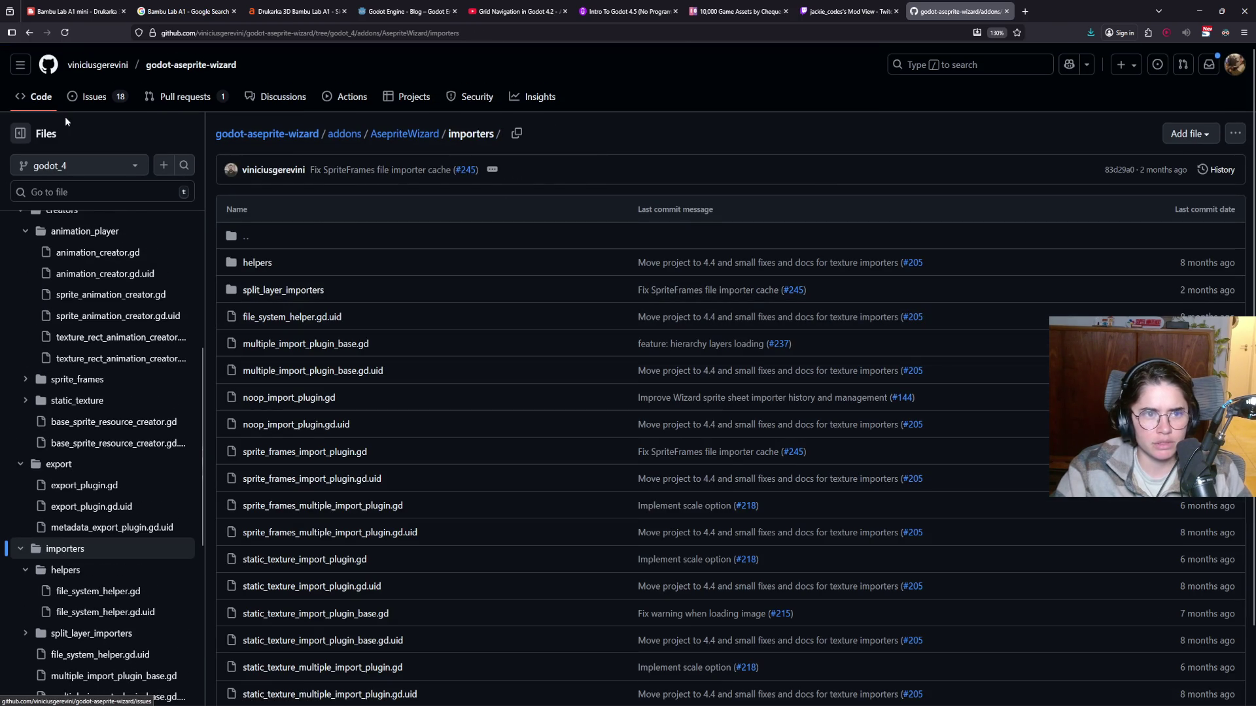
left_click(190, 64)
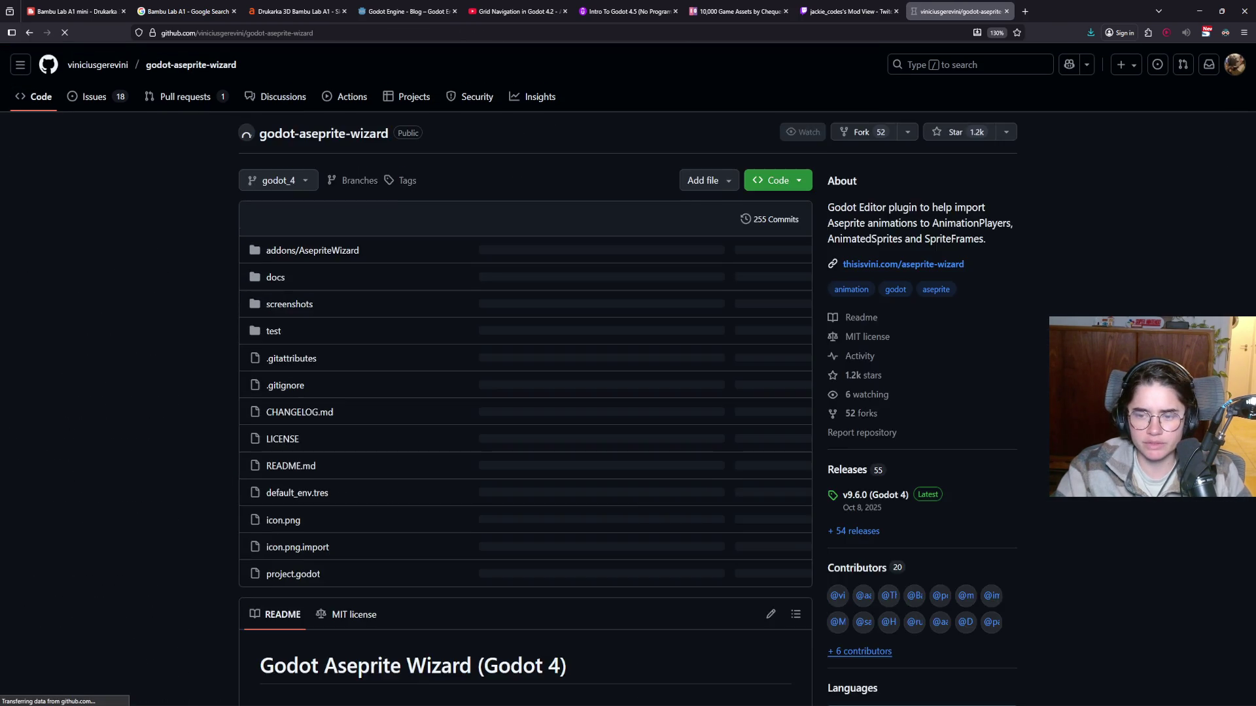
Read through the rest of the Aseprite Wizard README, then save the projectile scene in Godot.
scroll(981, 406, "down", 4)
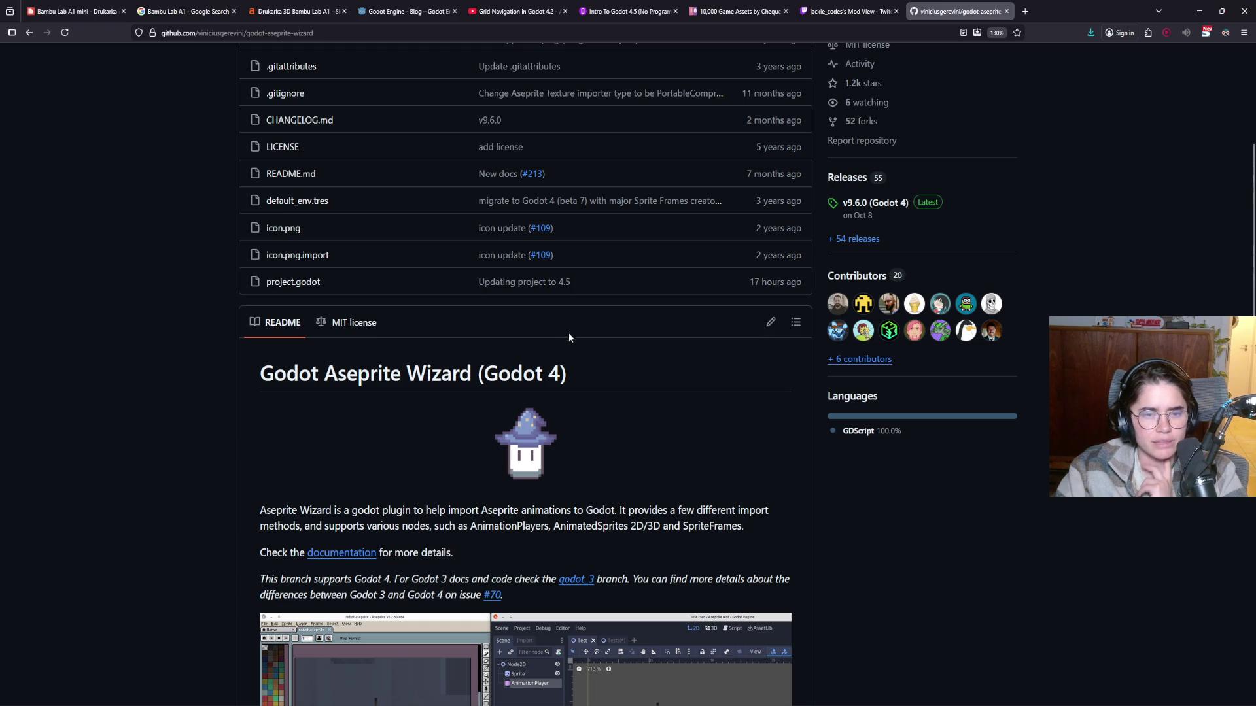
scroll(497, 314, "down", 3)
scroll(469, 312, "up", 1)
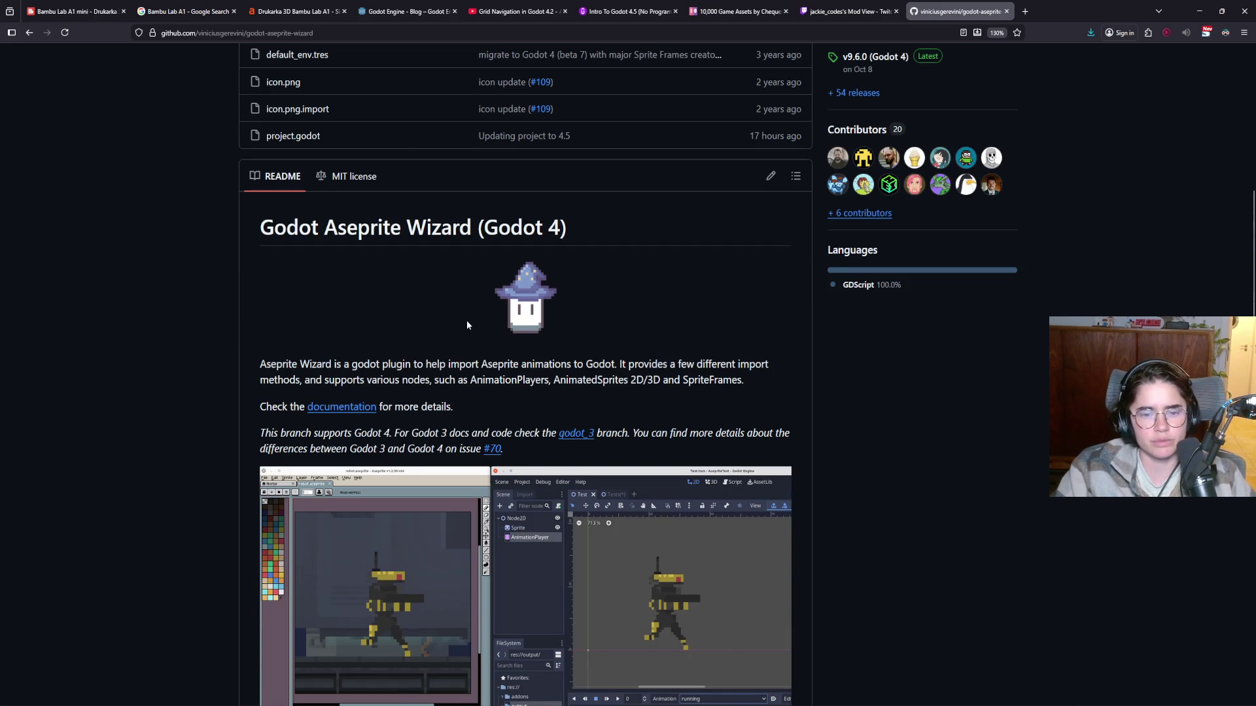
scroll(458, 303, "down", 4)
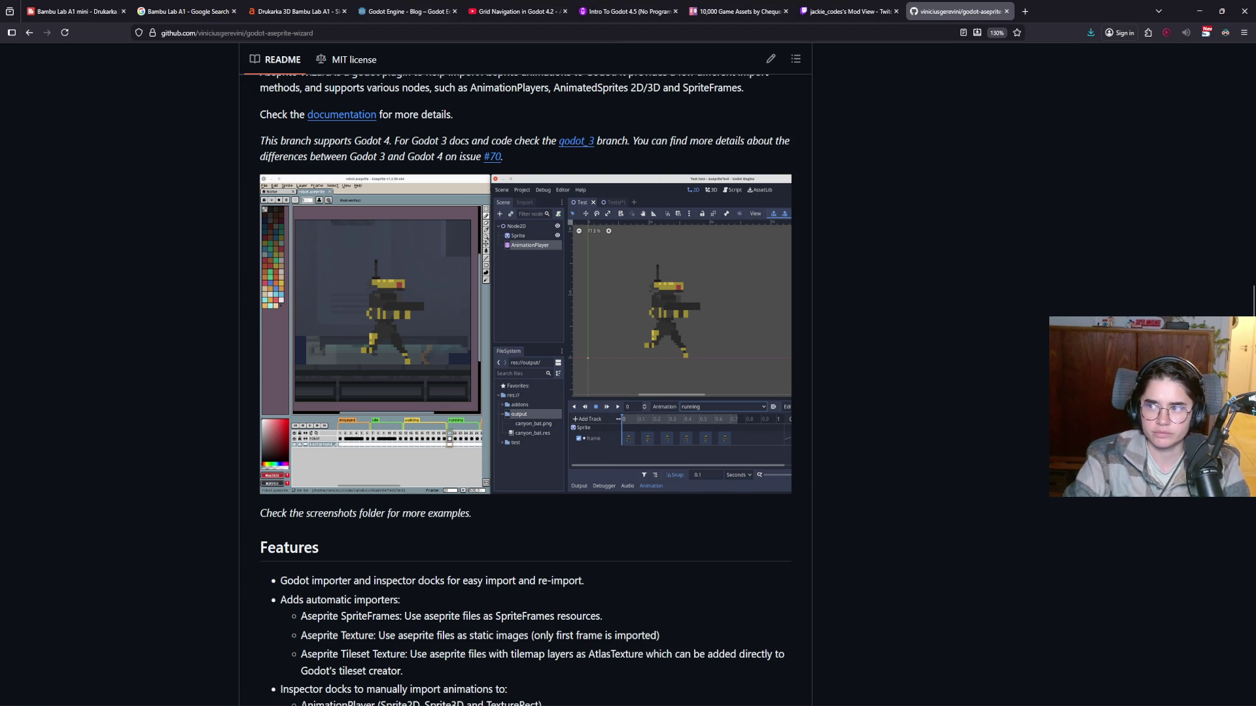
key("alt+Tab")
key("ctrl+s")
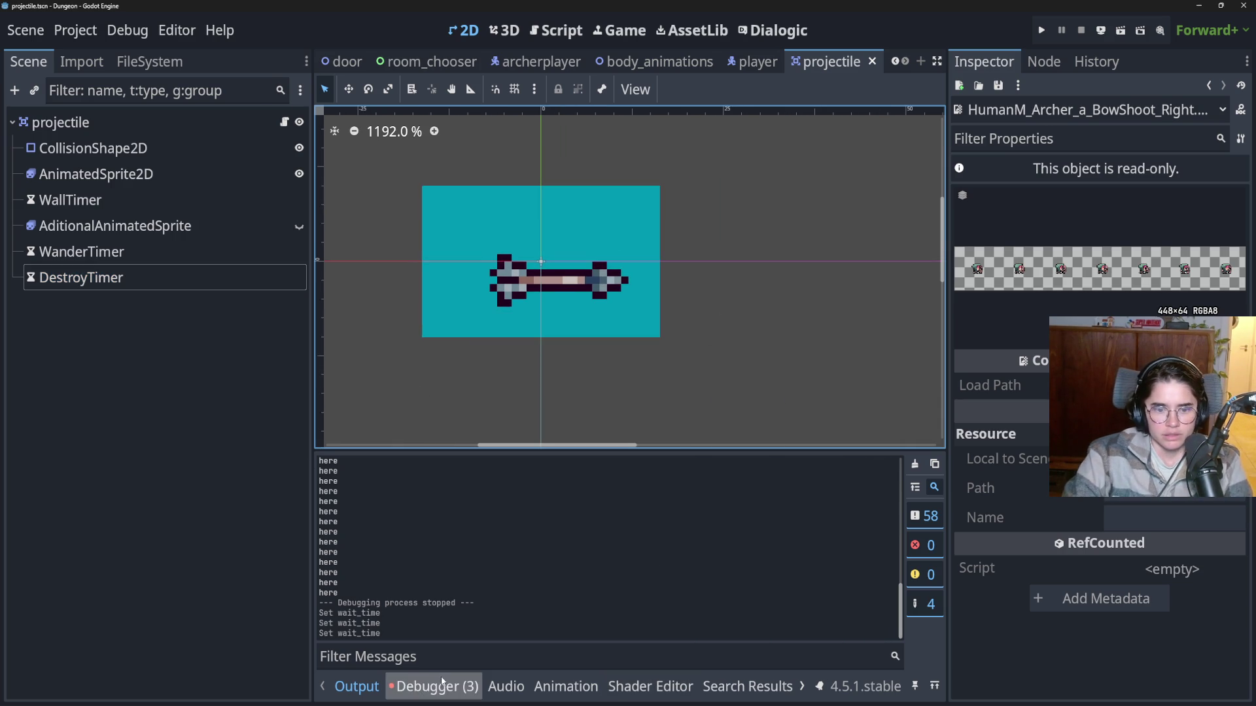
Open body_animations.gd at the failing line 60 from the debugger's error list.
left_click(435, 687)
left_click(556, 562)
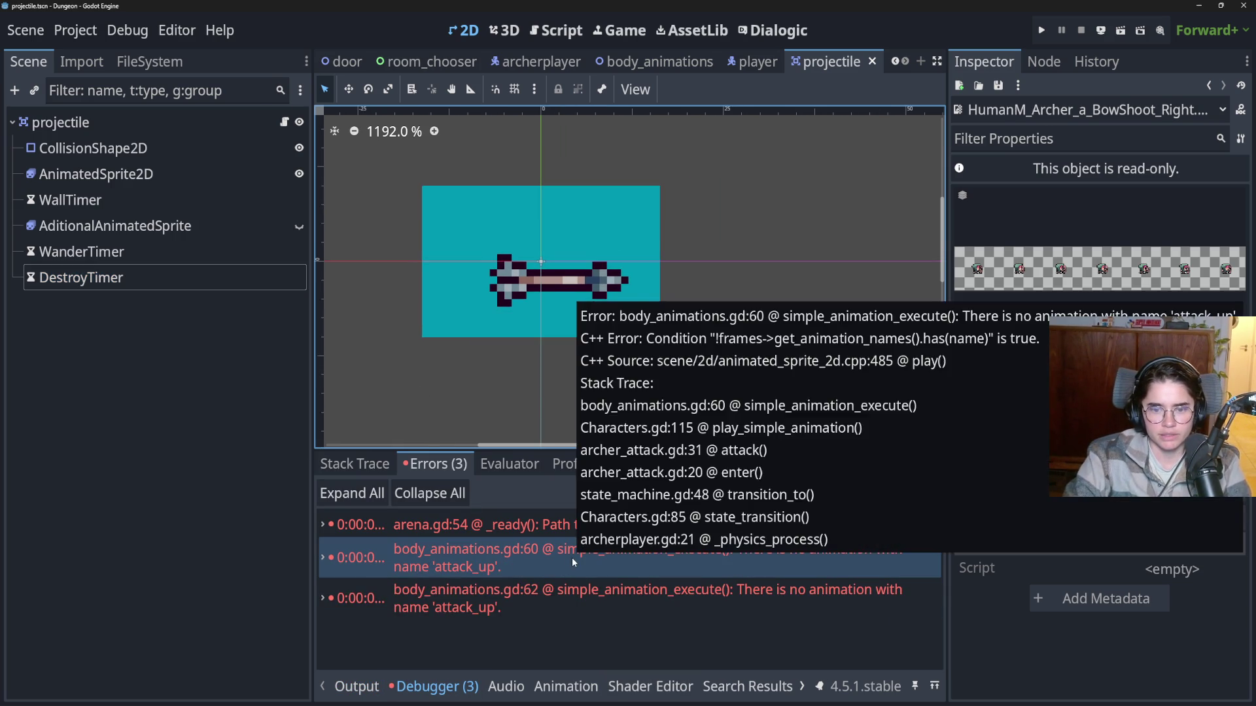
double_click(572, 558)
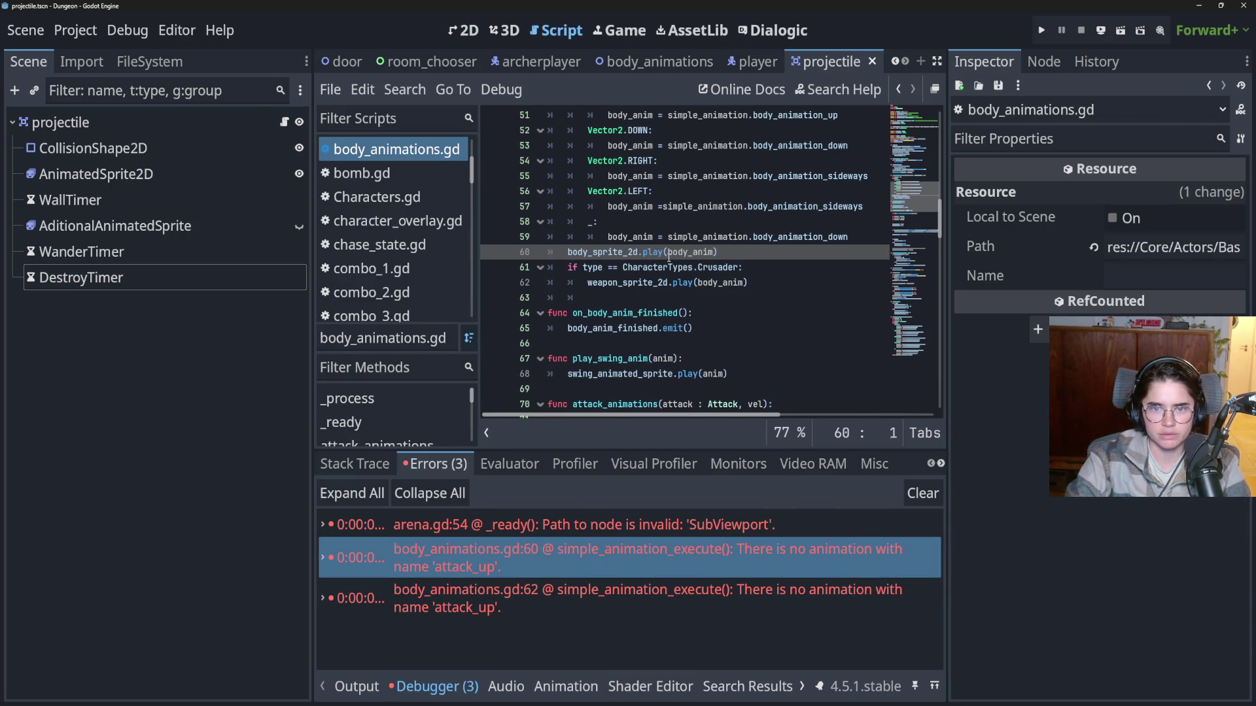
scroll(669, 330, "up", 3)
scroll(669, 332, "down", 1)
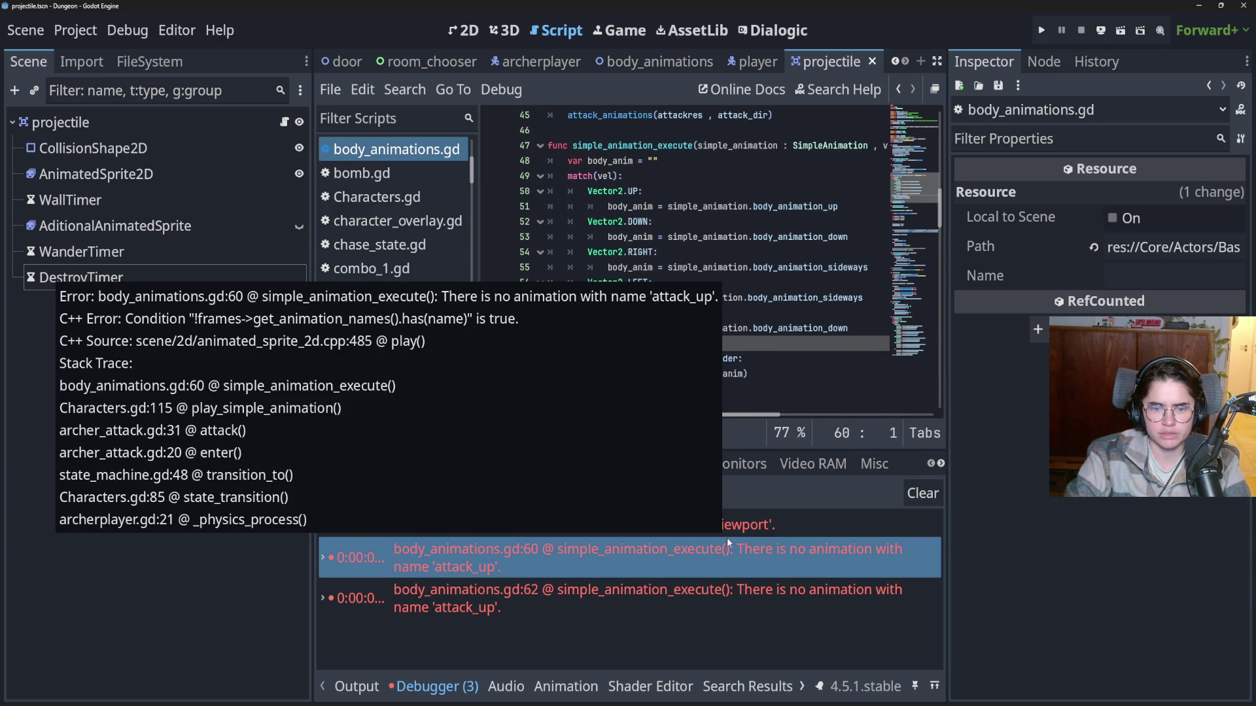
Check the body_animations resource path and the body_anim reference on line 60, then save.
mouse_move(631, 543)
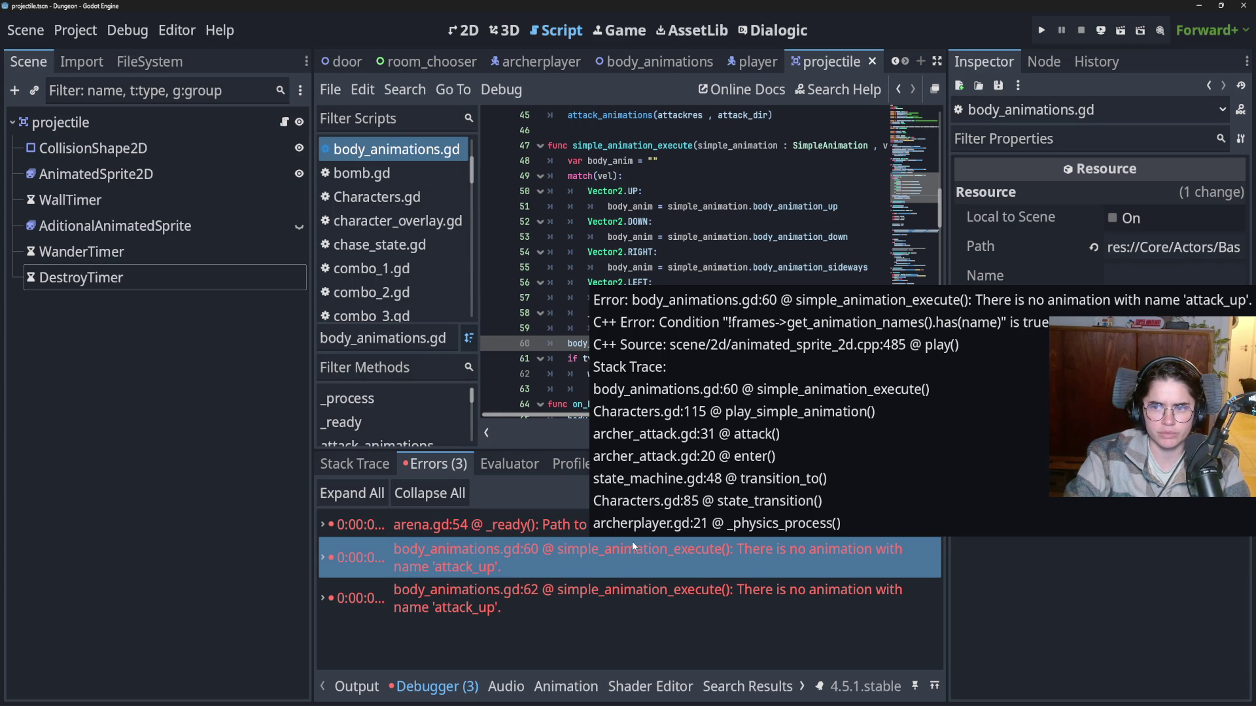
left_click(1174, 247)
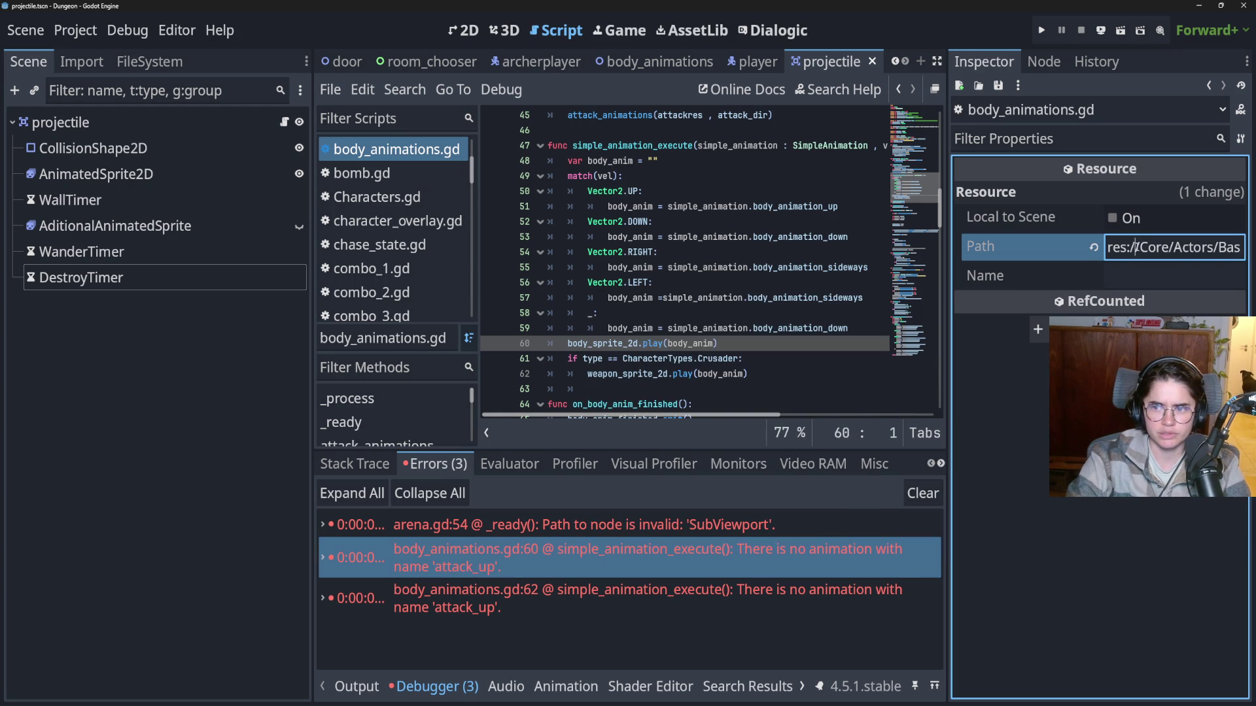
left_click(713, 343)
left_click(1157, 248)
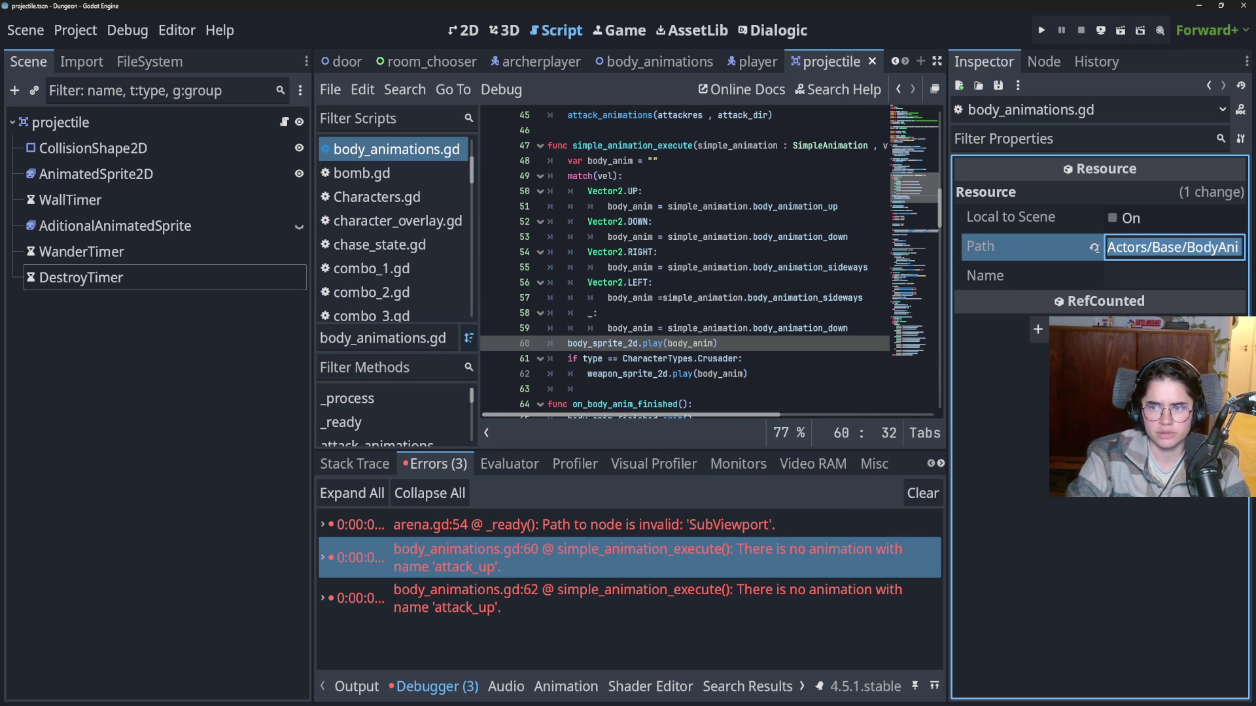
left_click(700, 343)
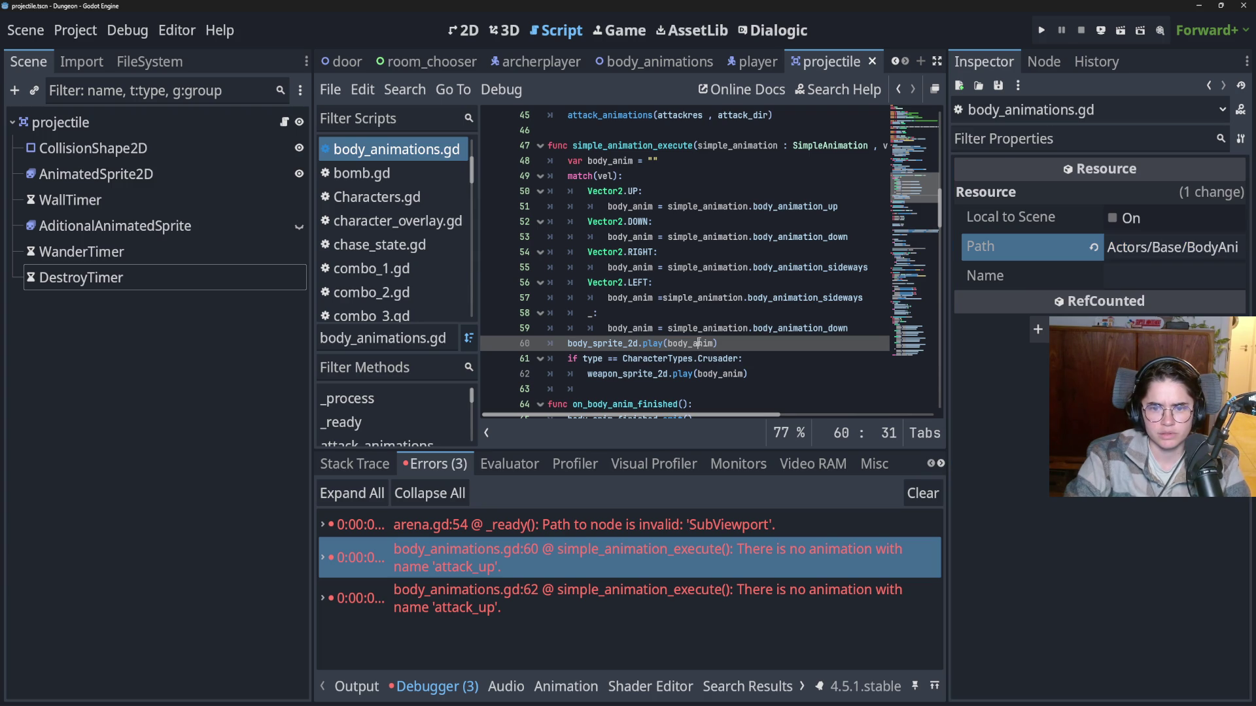
scroll(656, 355, "up", 4)
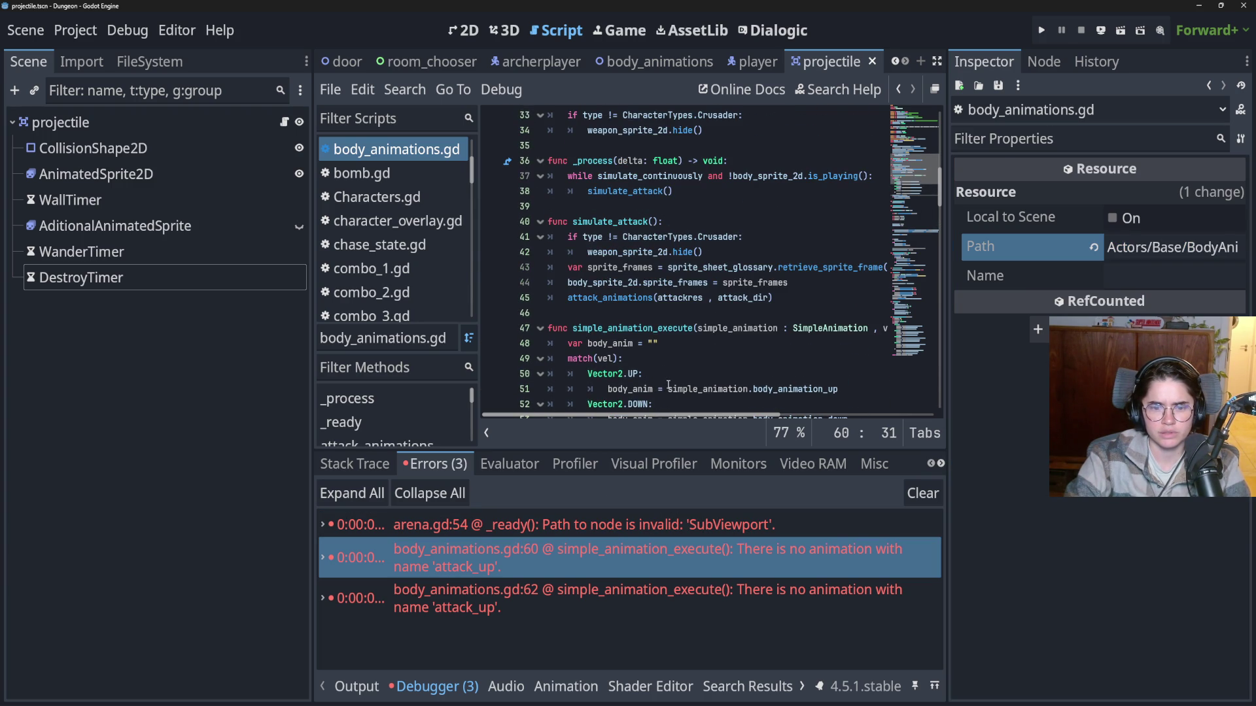
key("ctrl+s")
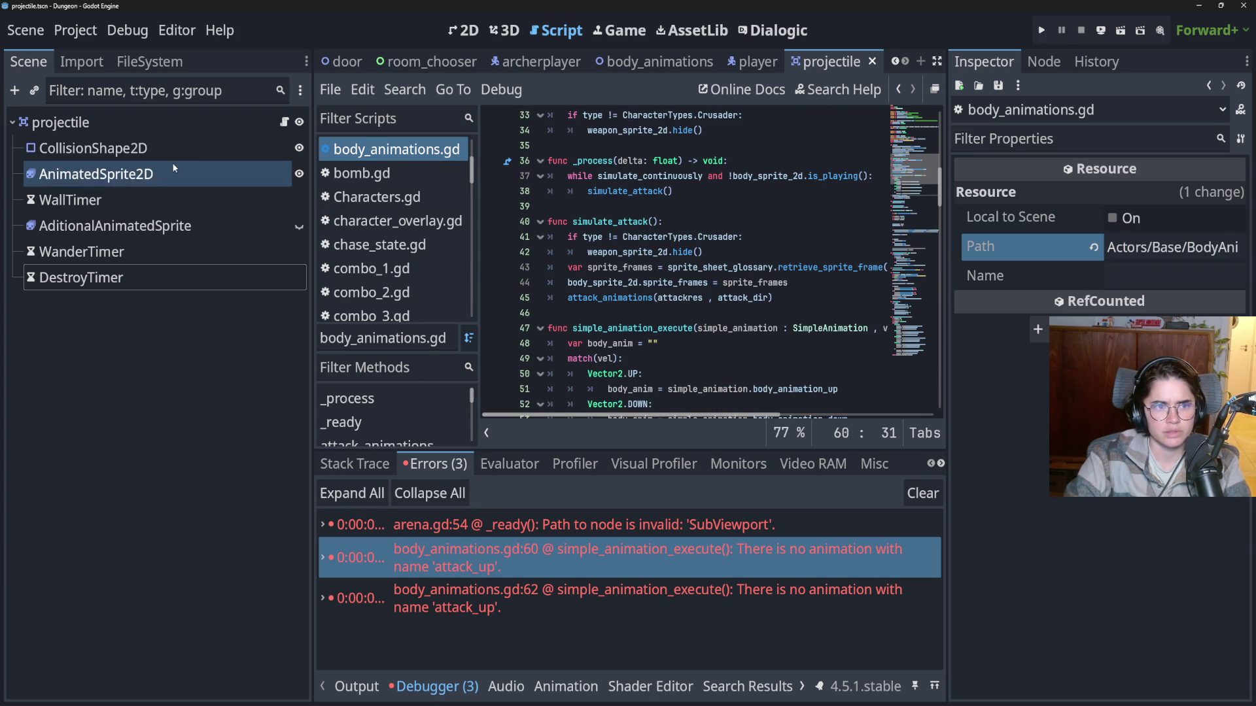
Switch to the player scene with its player.gd script.
scroll(609, 325, "up", 1)
scroll(608, 325, "up", 5)
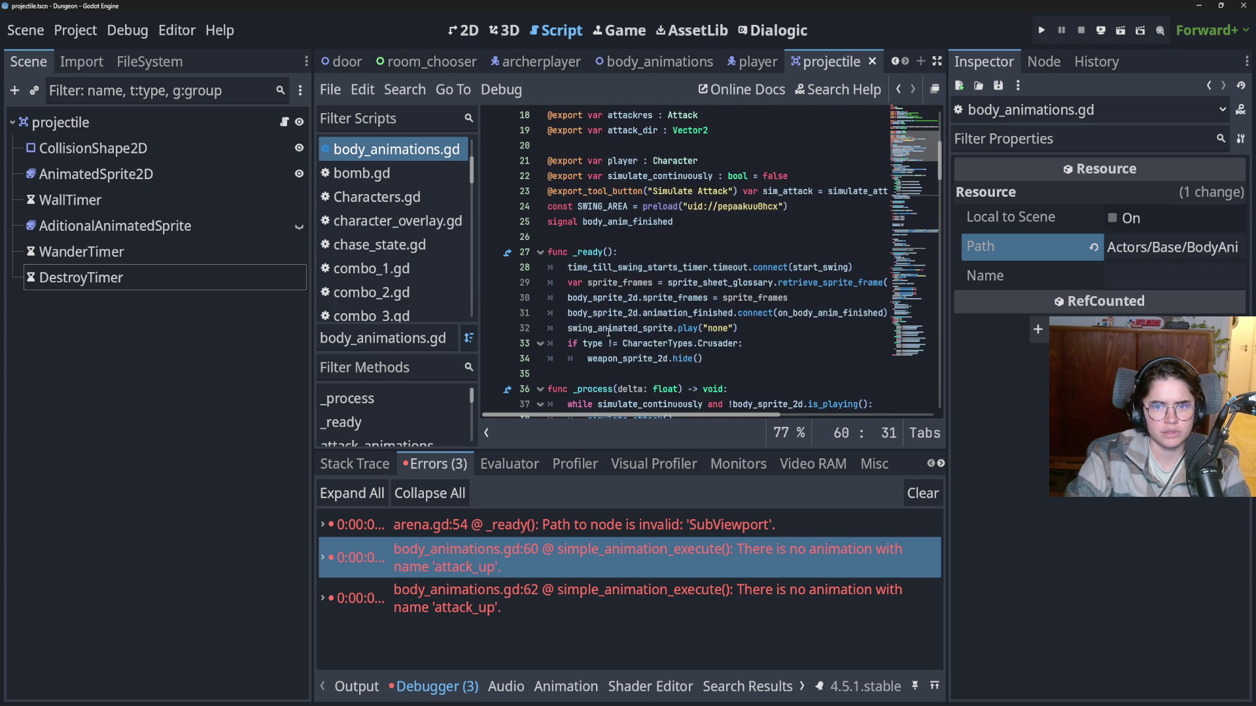
scroll(608, 331, "up", 5)
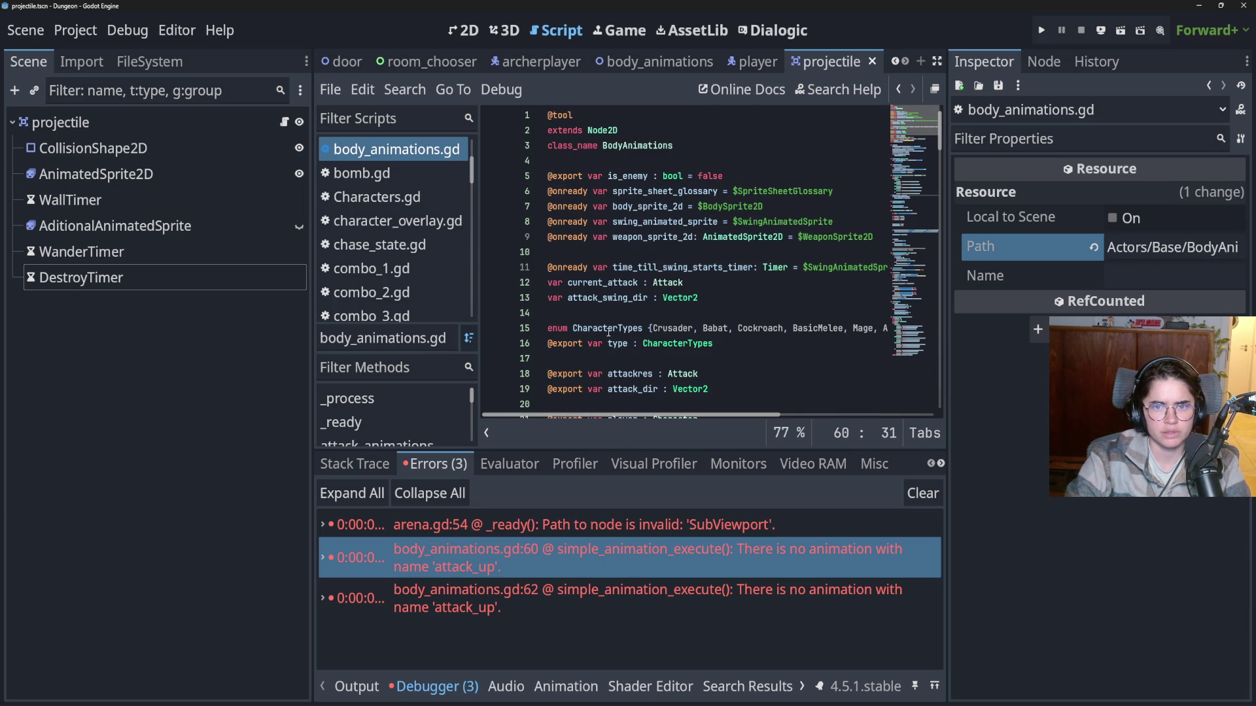
scroll(588, 311, "down", 3)
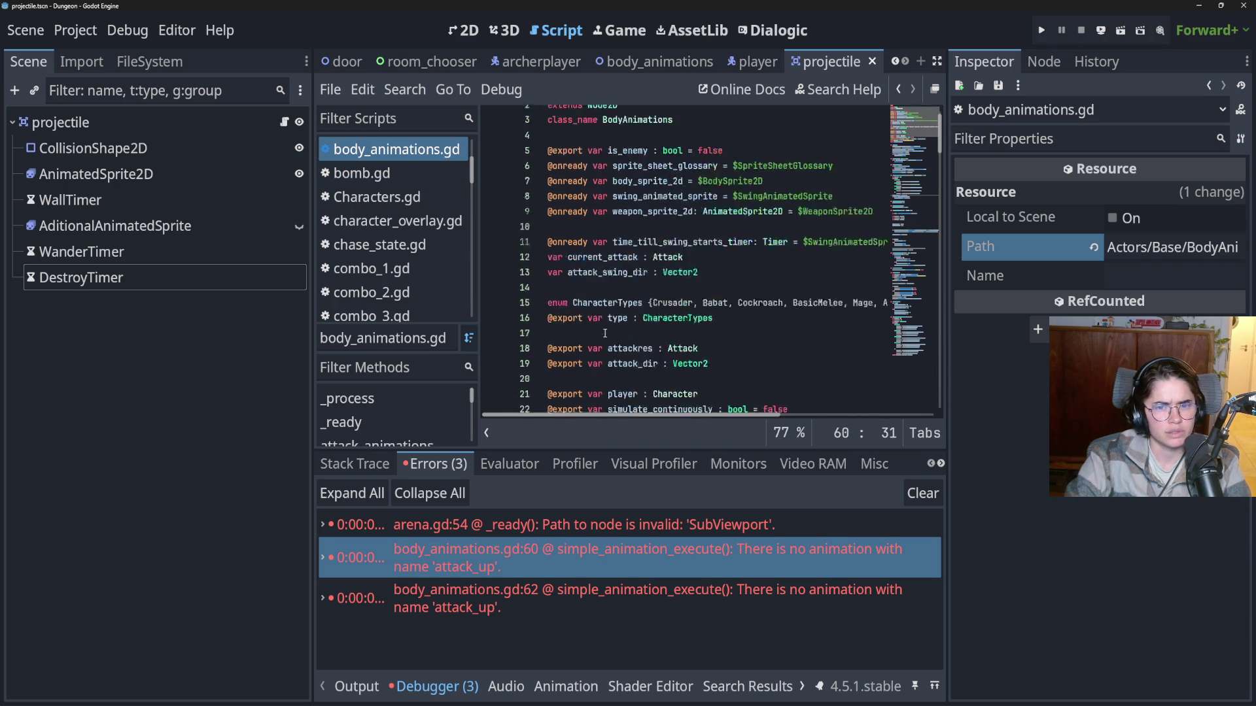
left_click(730, 66)
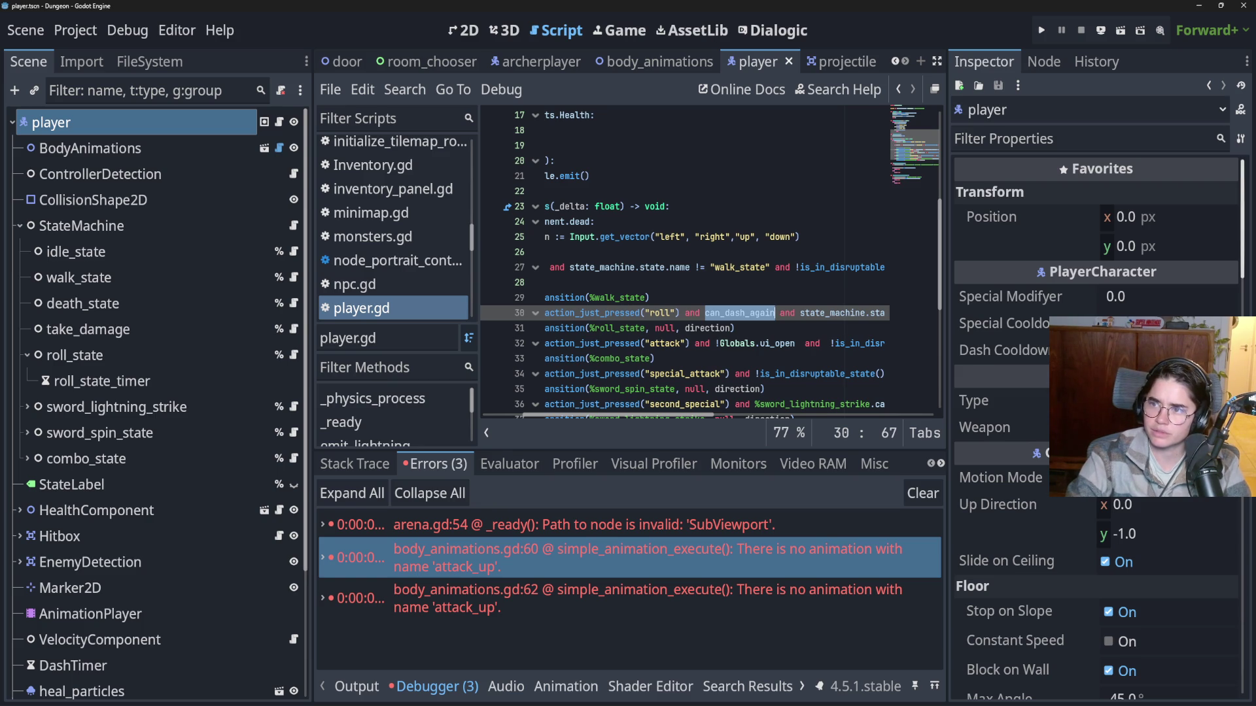
Save the player scene and review its combo_state and sword_spin_state transitions in player.gd.
left_click(713, 303)
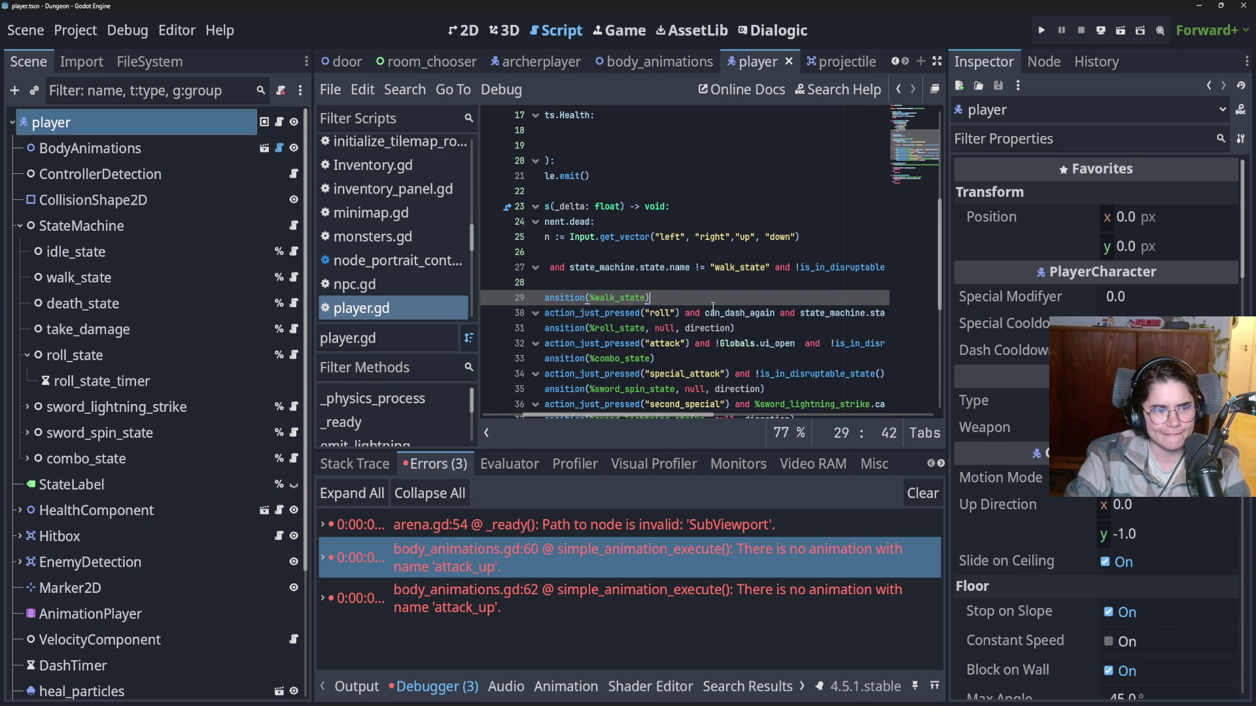
key("ctrl+s")
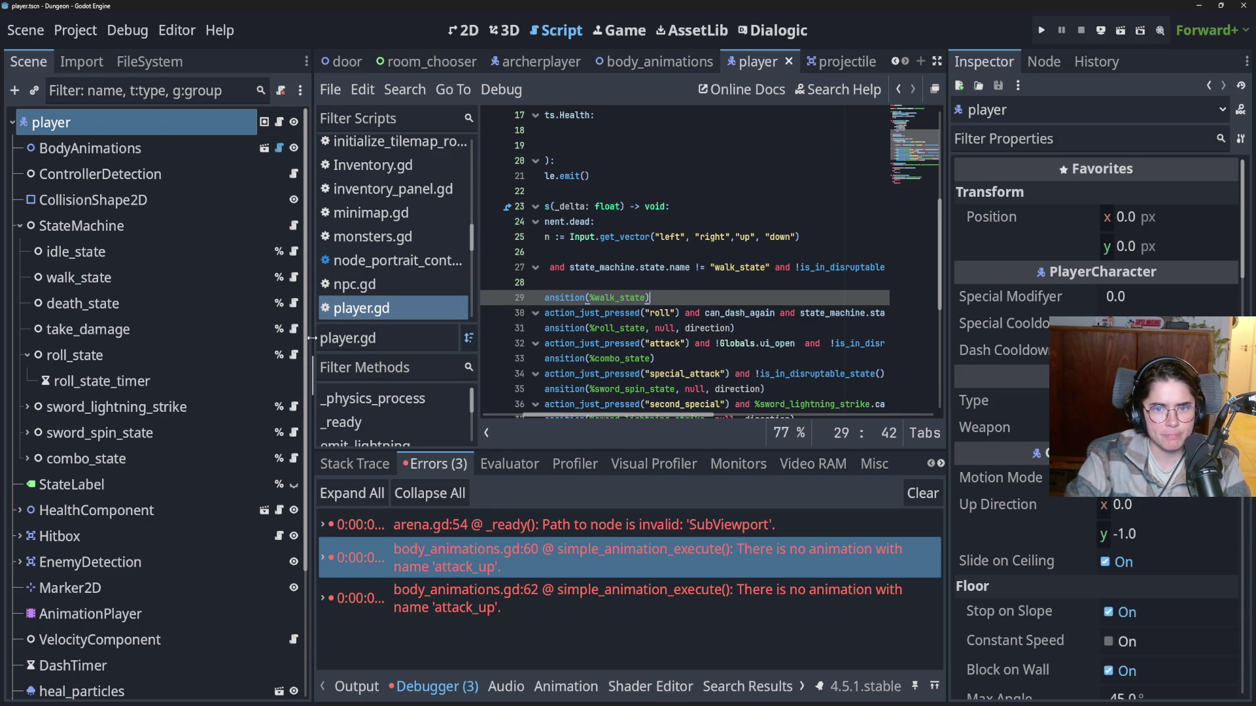
left_click_drag(310, 336, 138, 336)
scroll(585, 323, "down", 1)
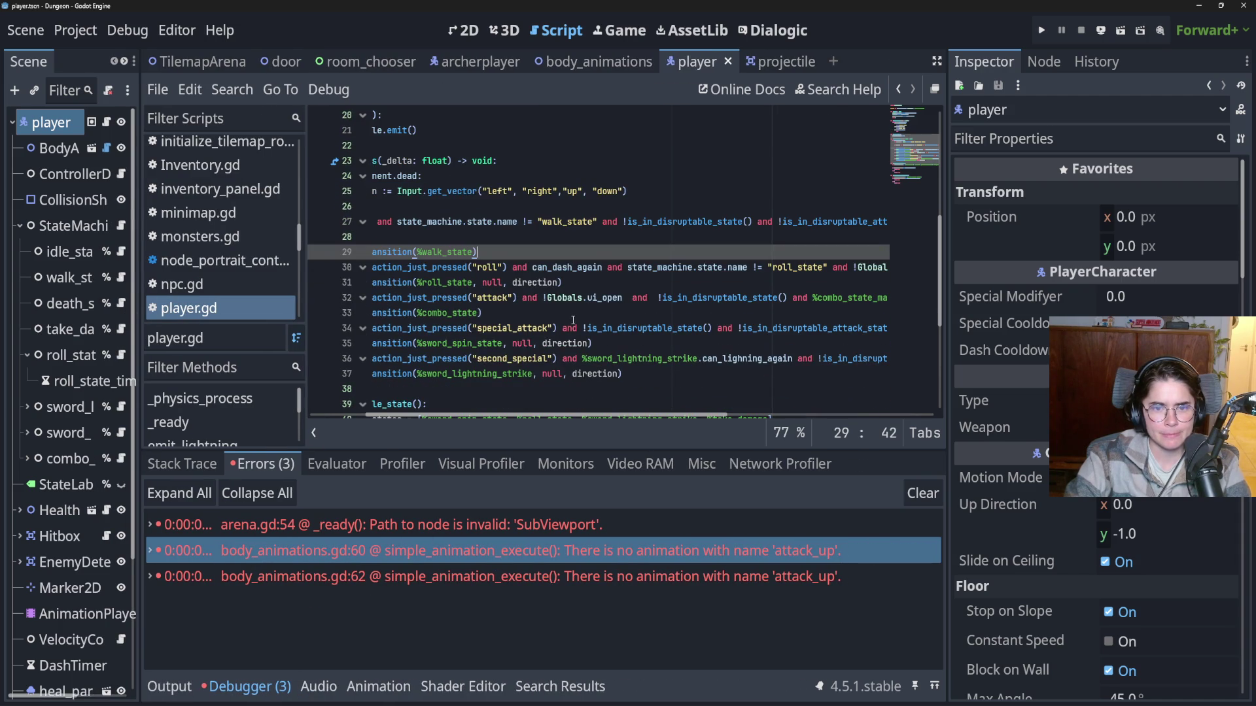
double_click(456, 313)
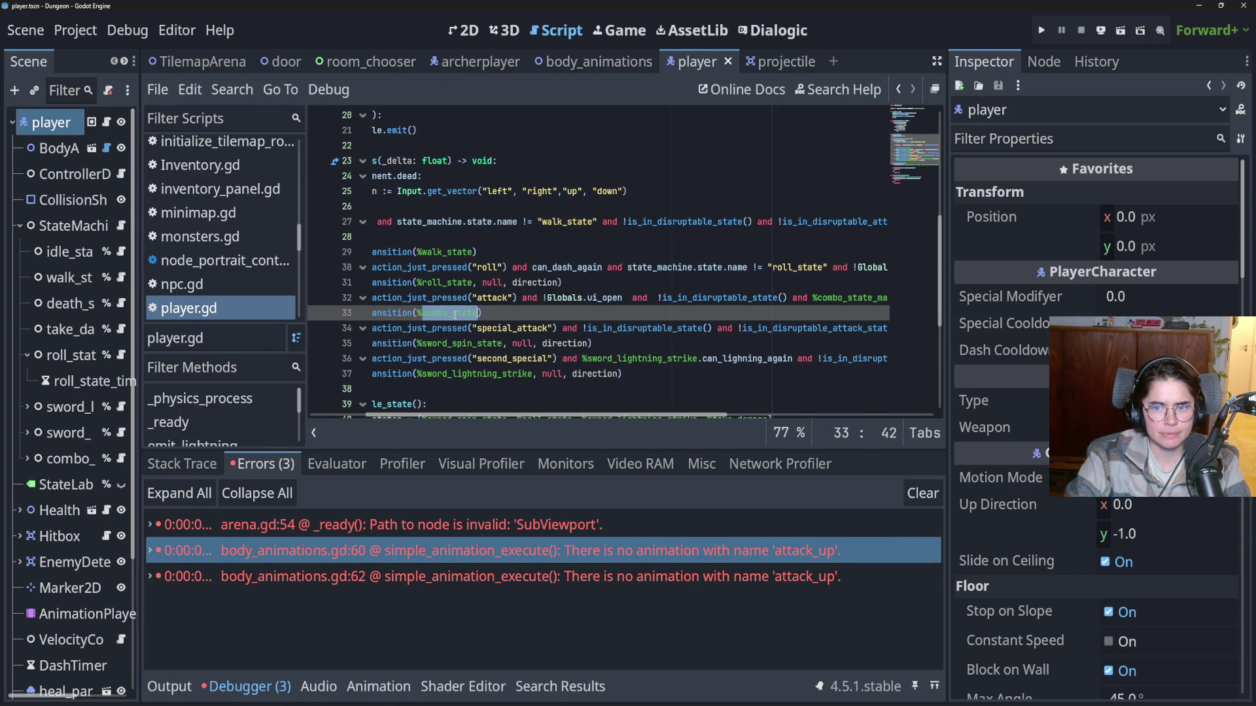
double_click(483, 343)
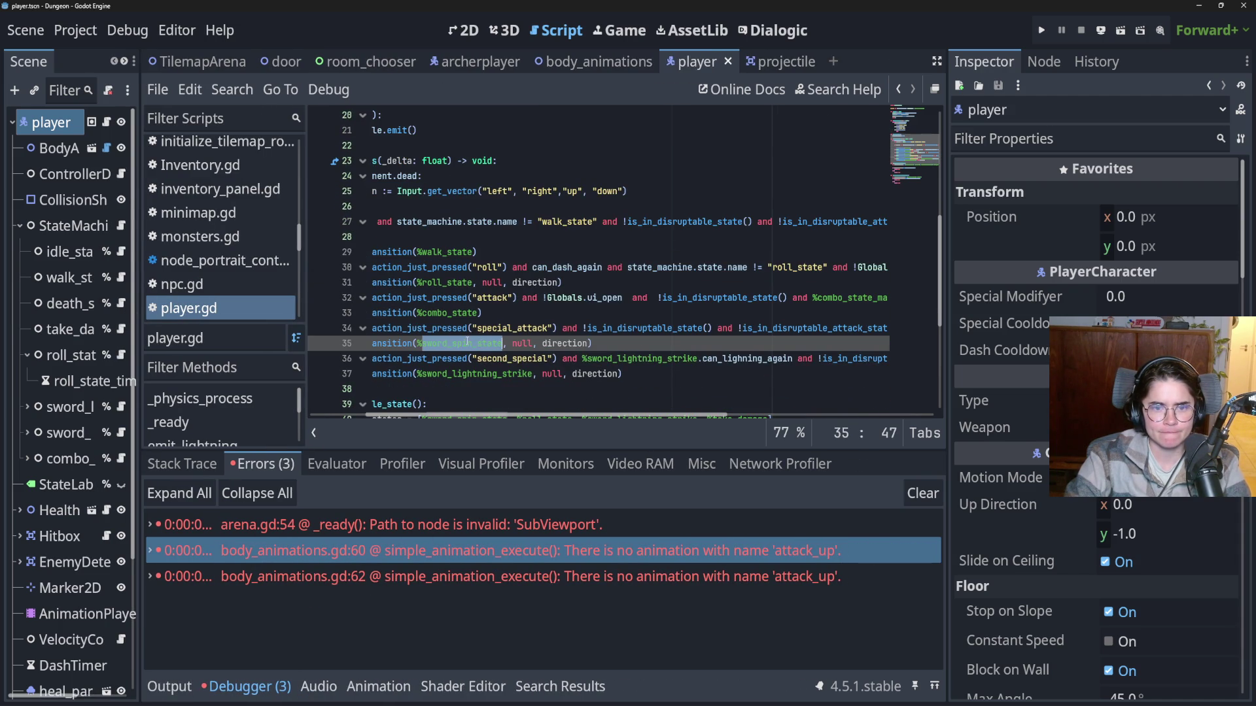
In archerplayer.gd, insert a blank line after the special_attack state check.
left_click(458, 61)
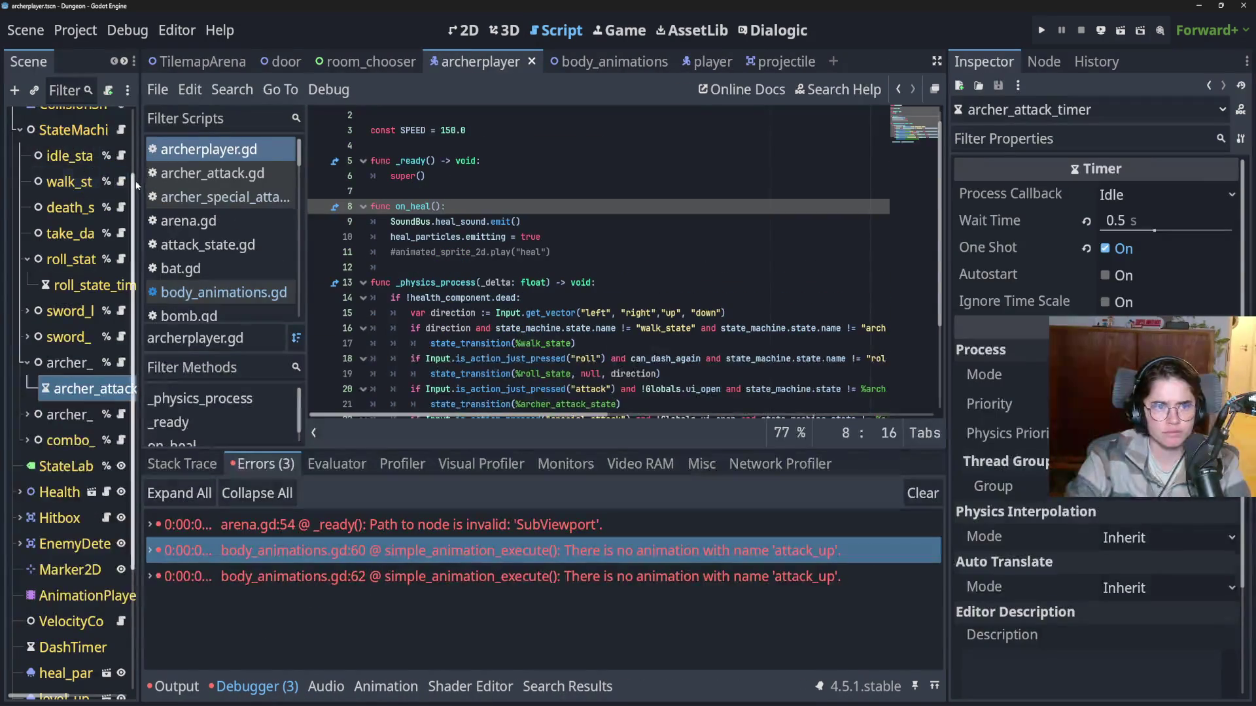
left_click_drag(139, 182, 236, 183)
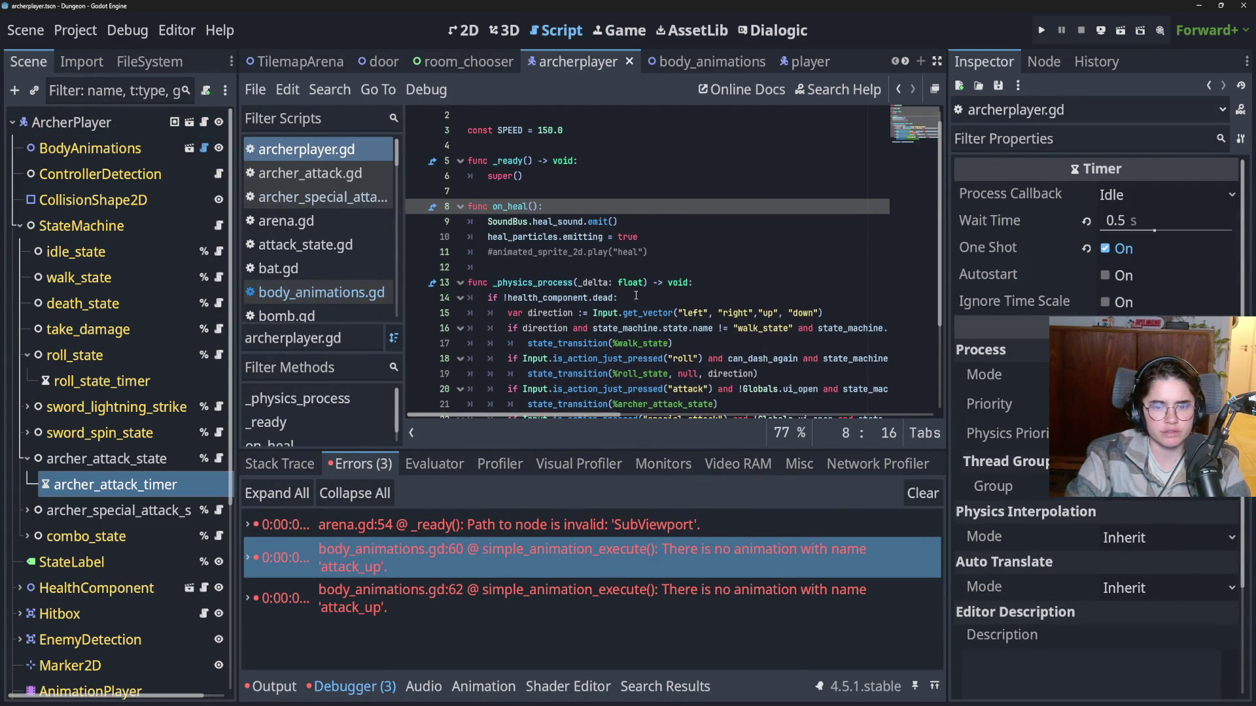
scroll(636, 296, "down", 2)
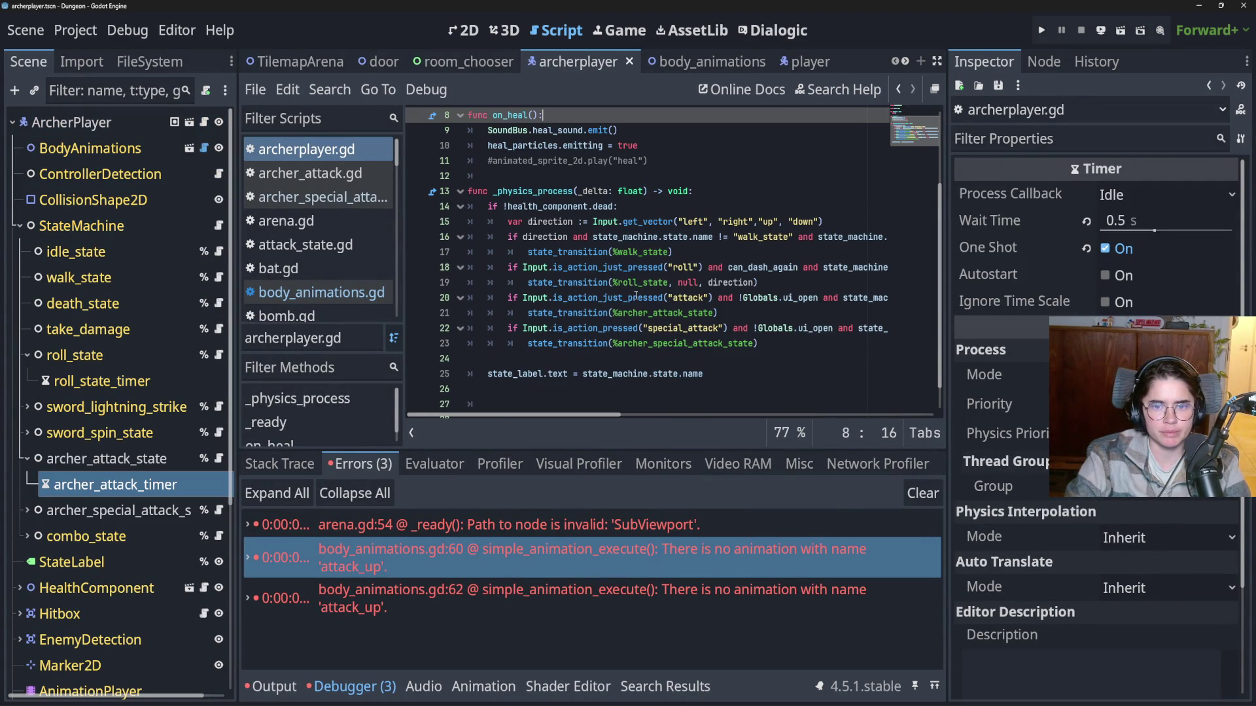
left_click(726, 313)
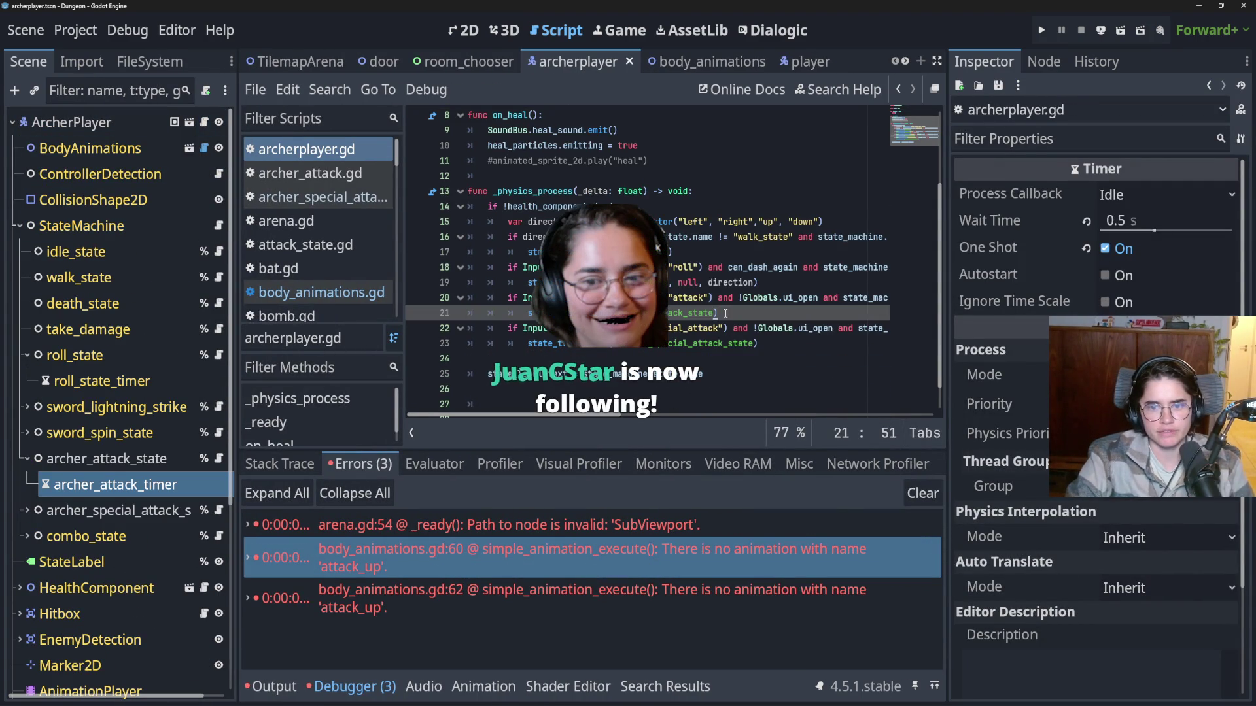
left_click(739, 347)
key("Return")
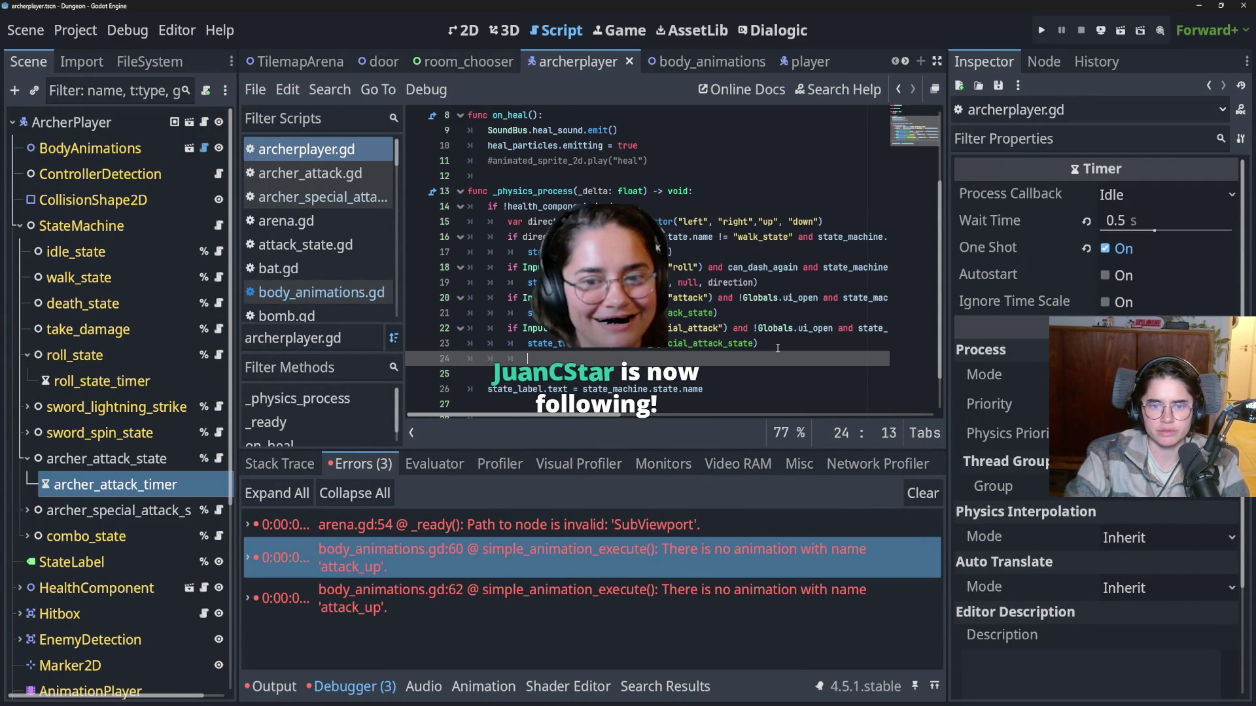
Inspect the archer_attack_state and archer_special_attack_state nodes, then select StateMachine.
left_click(27, 459)
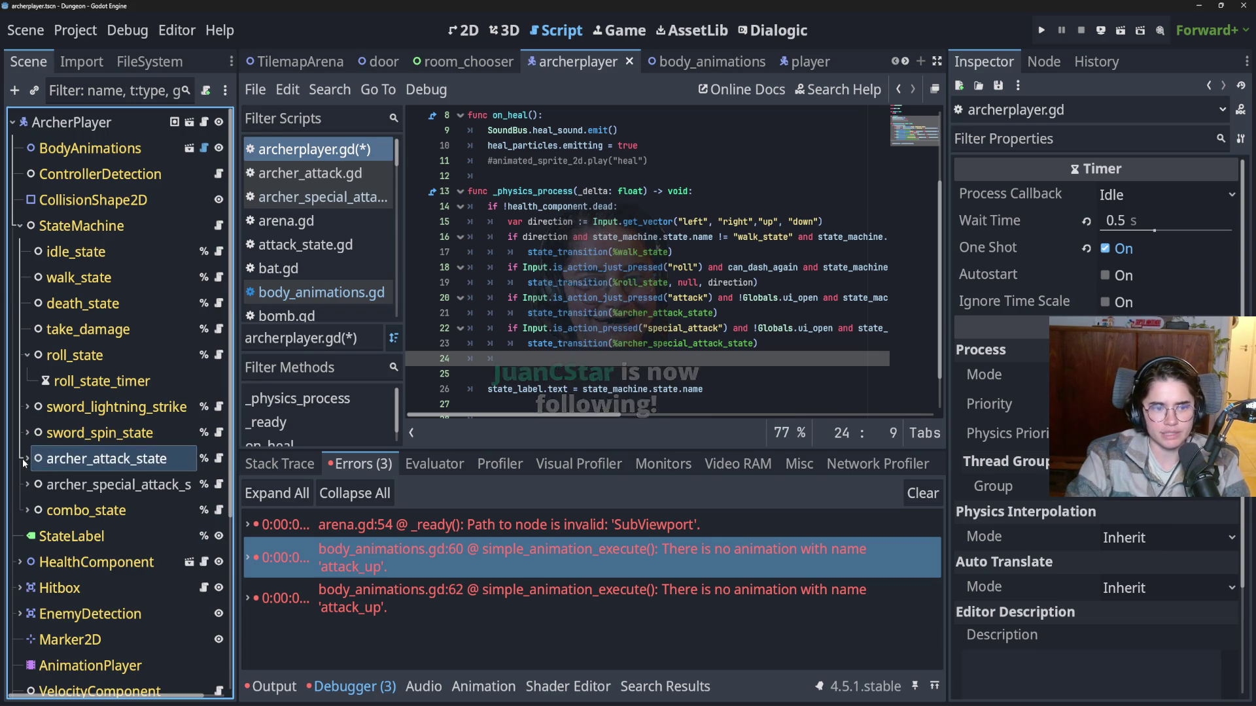
left_click(103, 485)
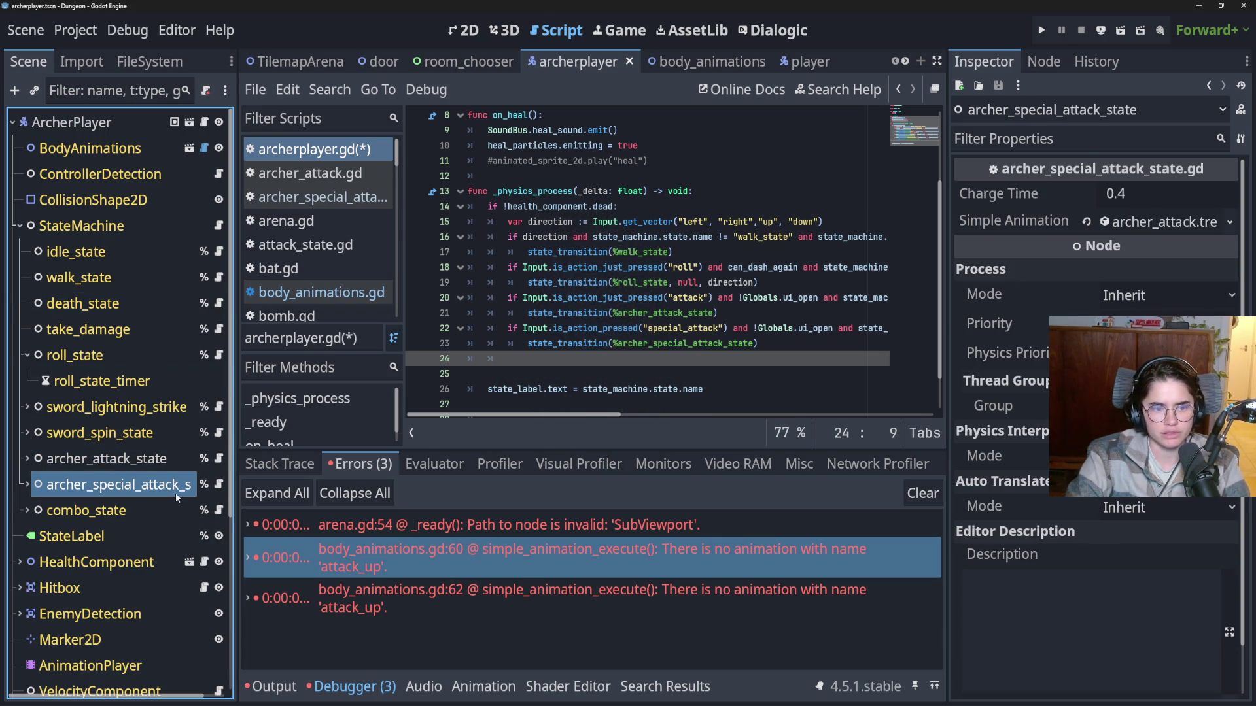
left_click(111, 461)
left_click(72, 226)
right_click(72, 225)
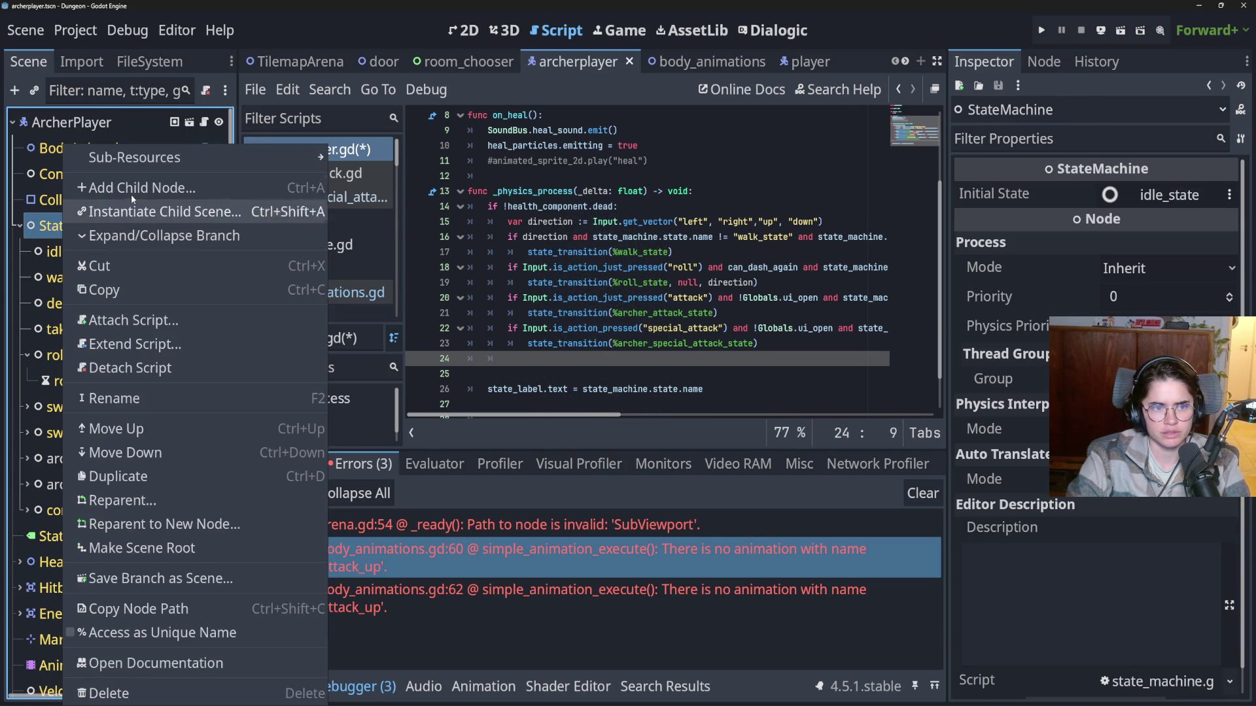
Add a plain Node named archer_bow_hit under StateMachine and save the archer player scene.
left_click(127, 192)
type("node")
key("Return")
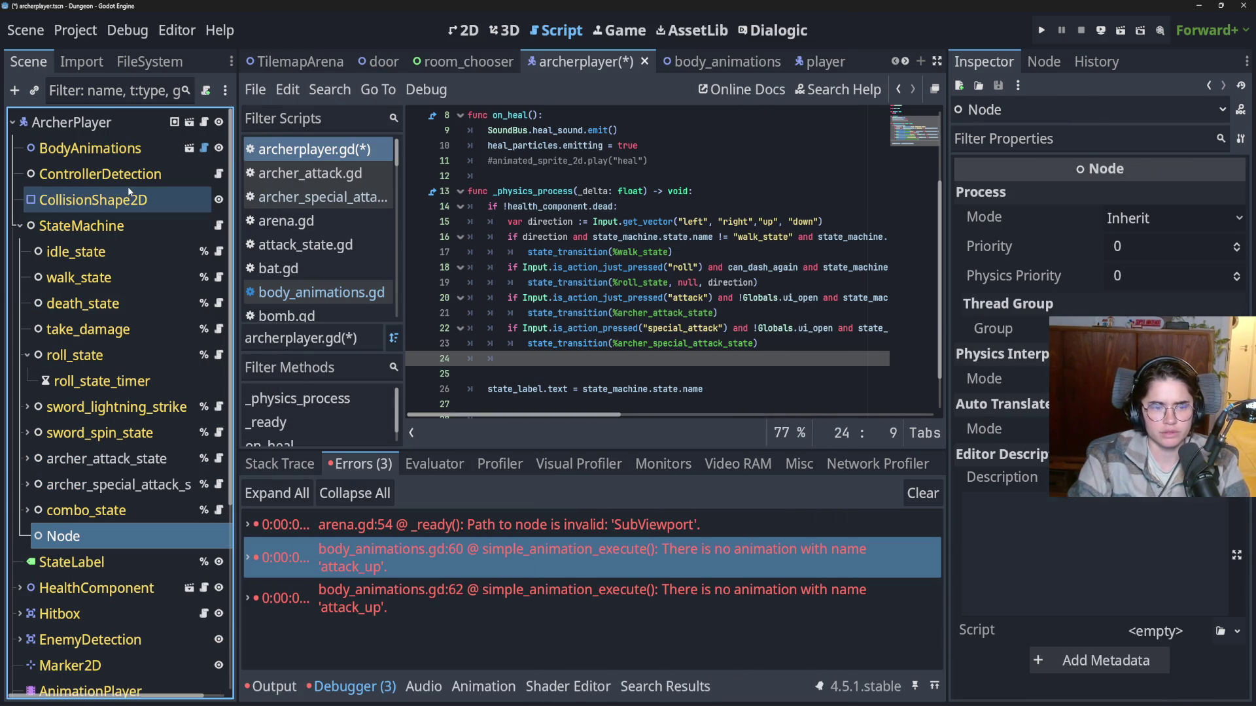
double_click(92, 531)
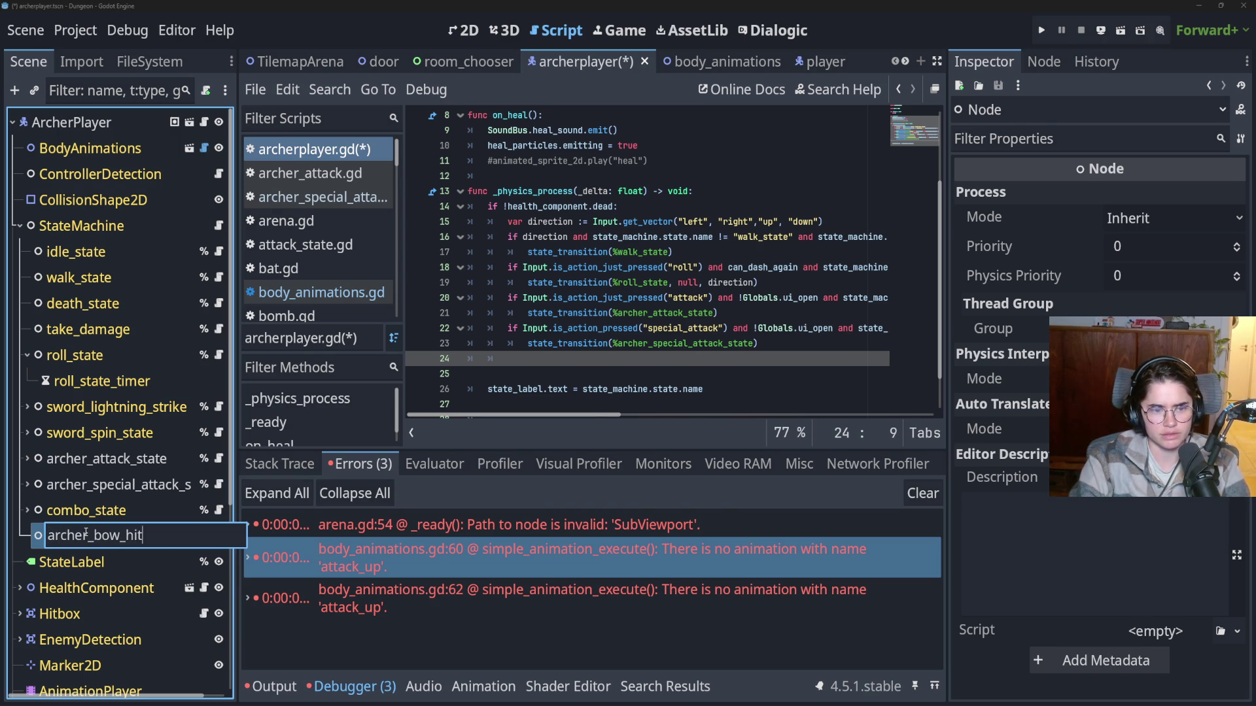
key("Return")
key("ctrl+s")
key("ctrl+Tab")
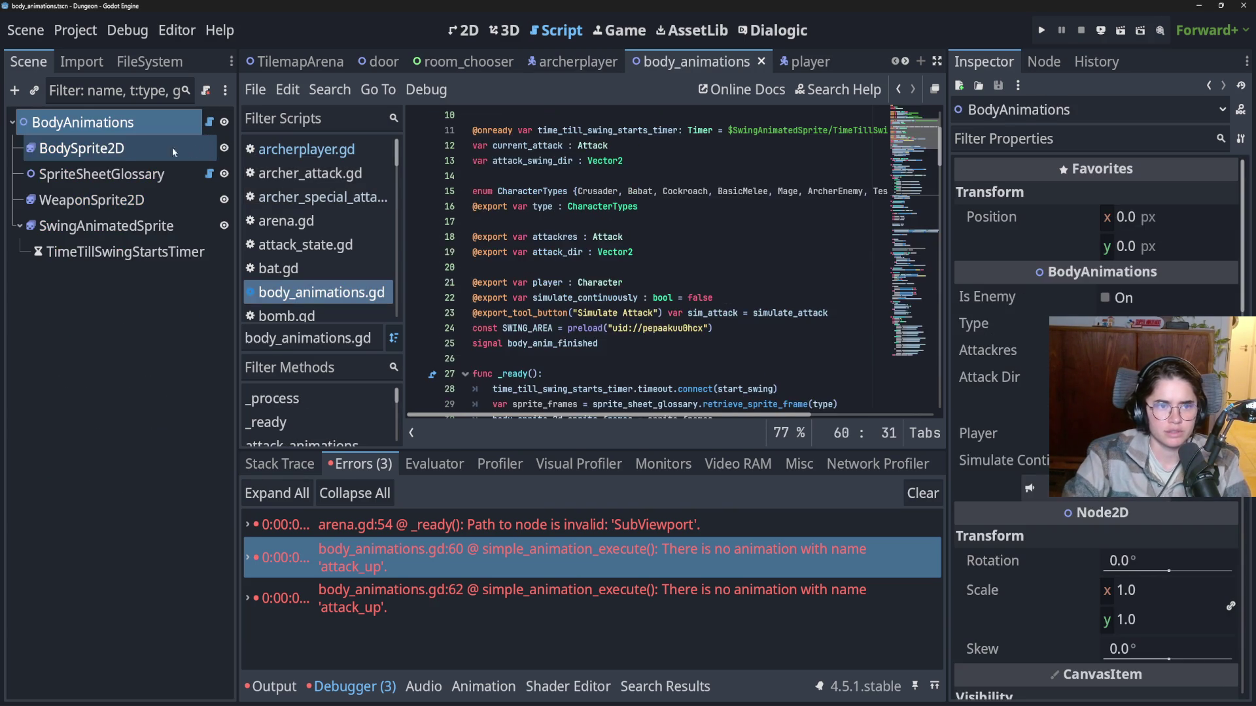
On BodySprite2D, create three animations: bow_hit_down, bow_hit_sideways and bow_hit_up.
left_click(186, 147)
left_click_drag(533, 451, 517, 206)
left_click(249, 255)
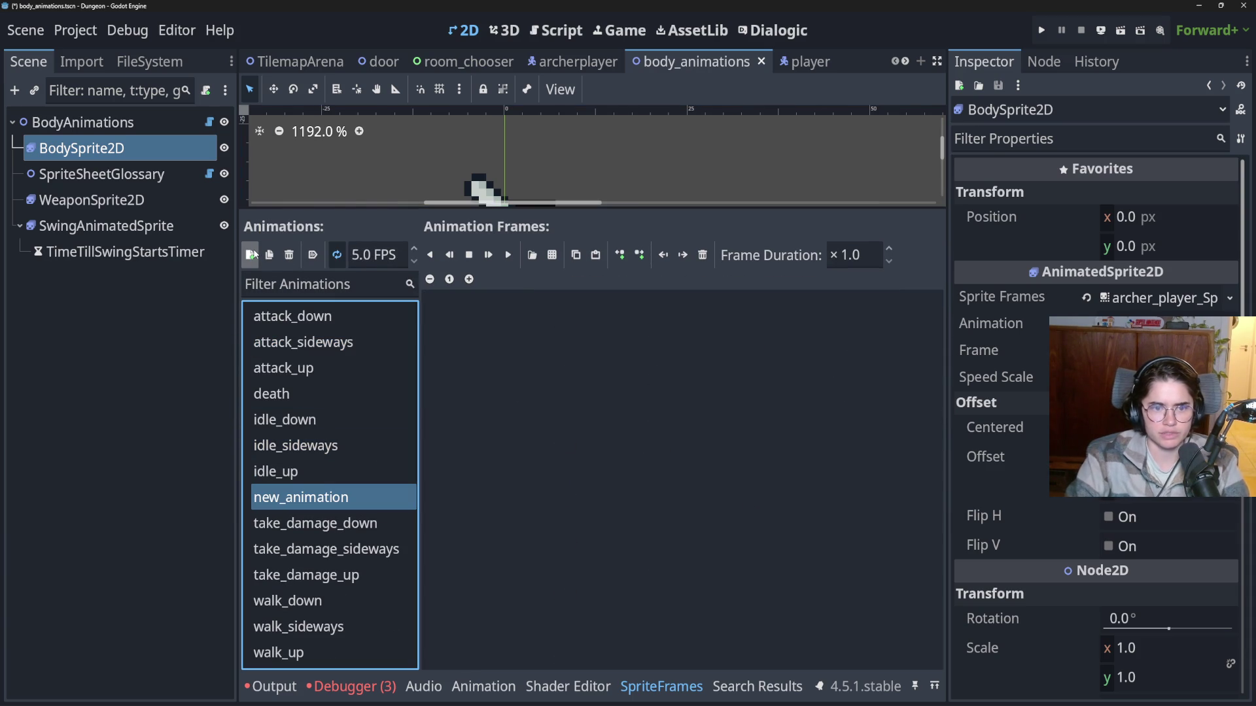
left_click(330, 497)
type("bow_hit_d")
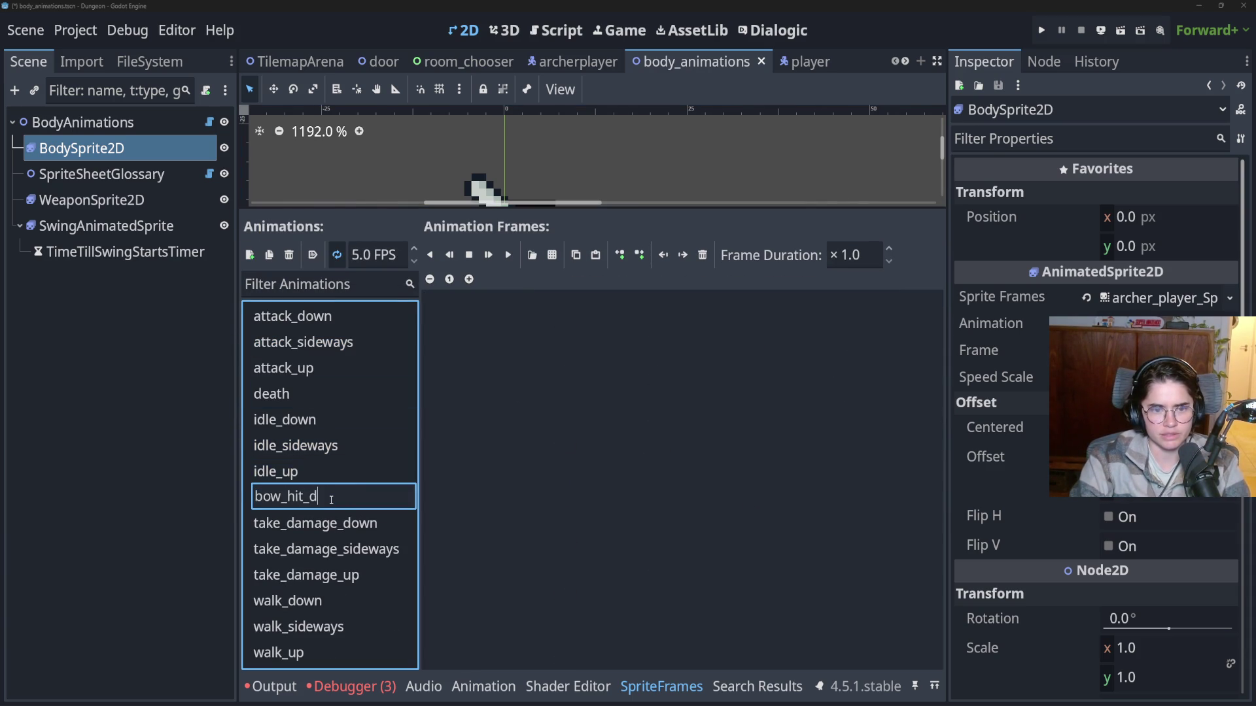
key("Return")
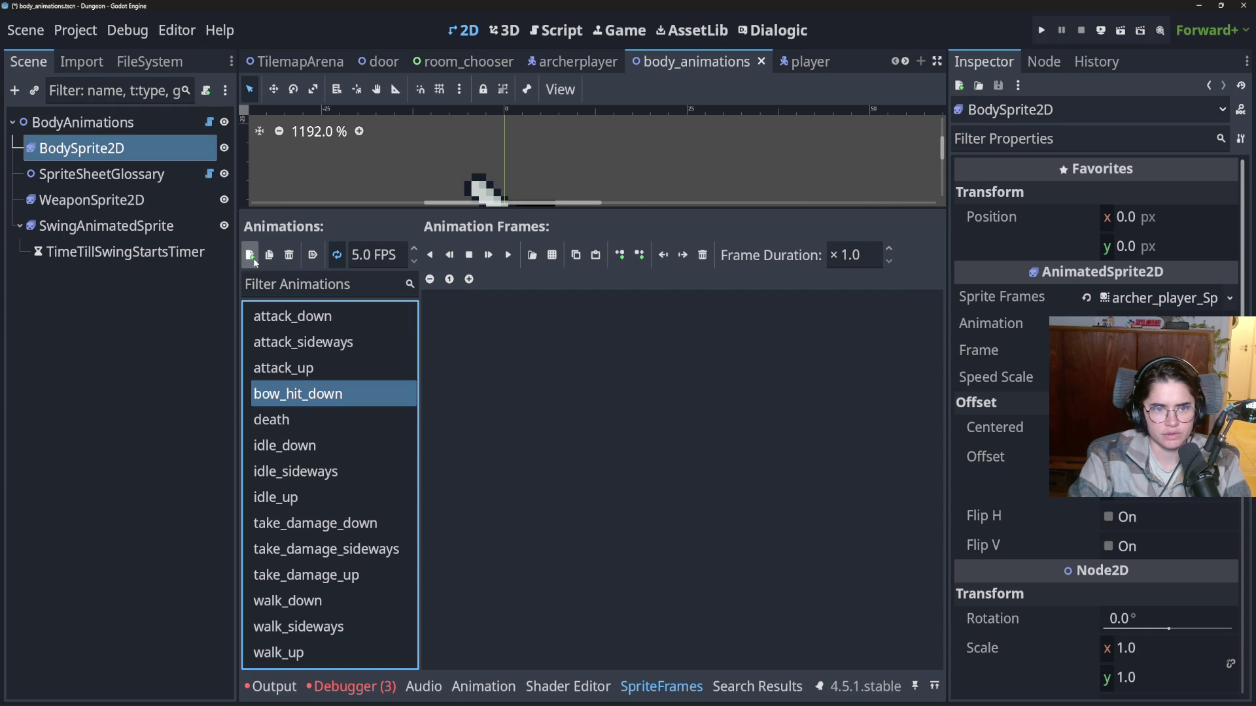
left_click(250, 255)
double_click(317, 497)
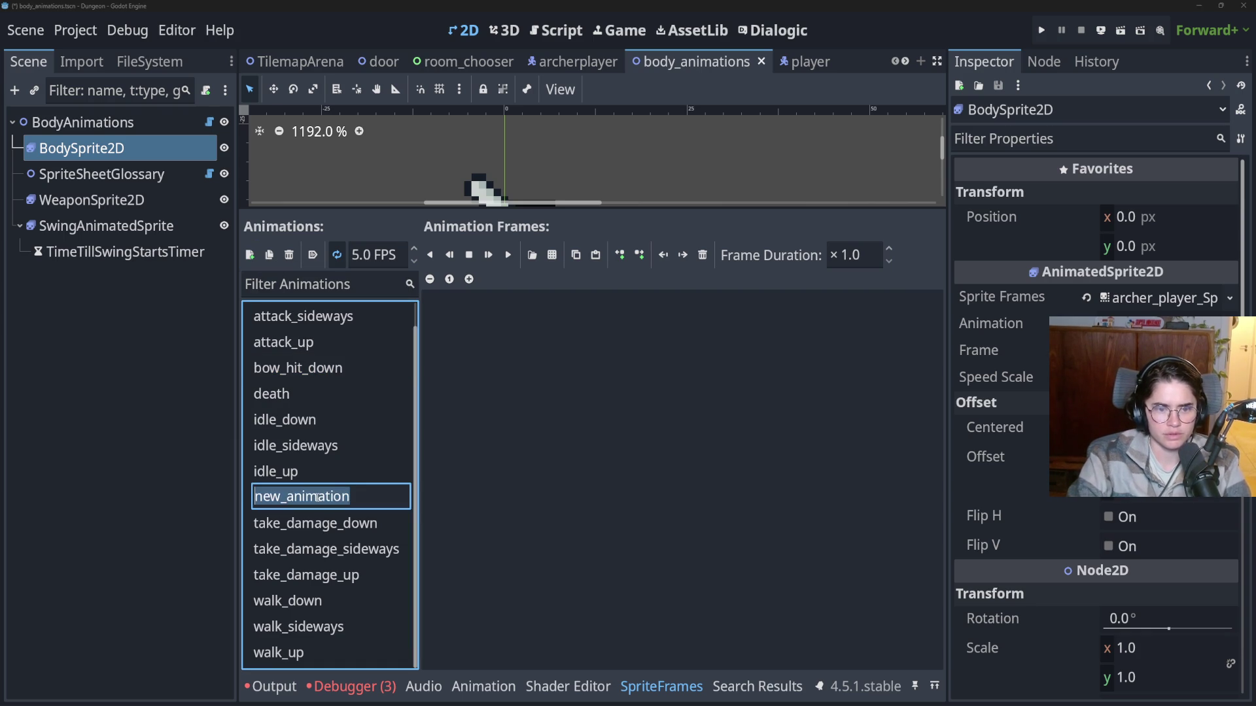
type("bow_hit_sideway")
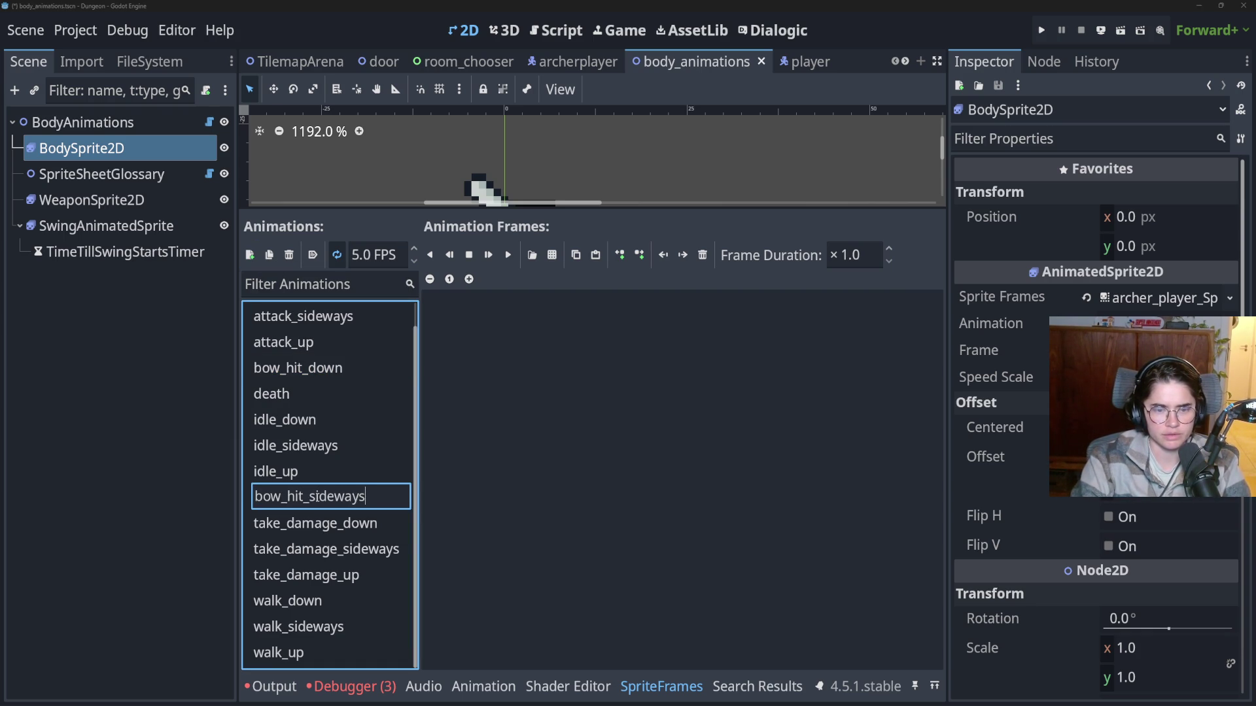
type("s")
key("Return")
left_click(250, 256)
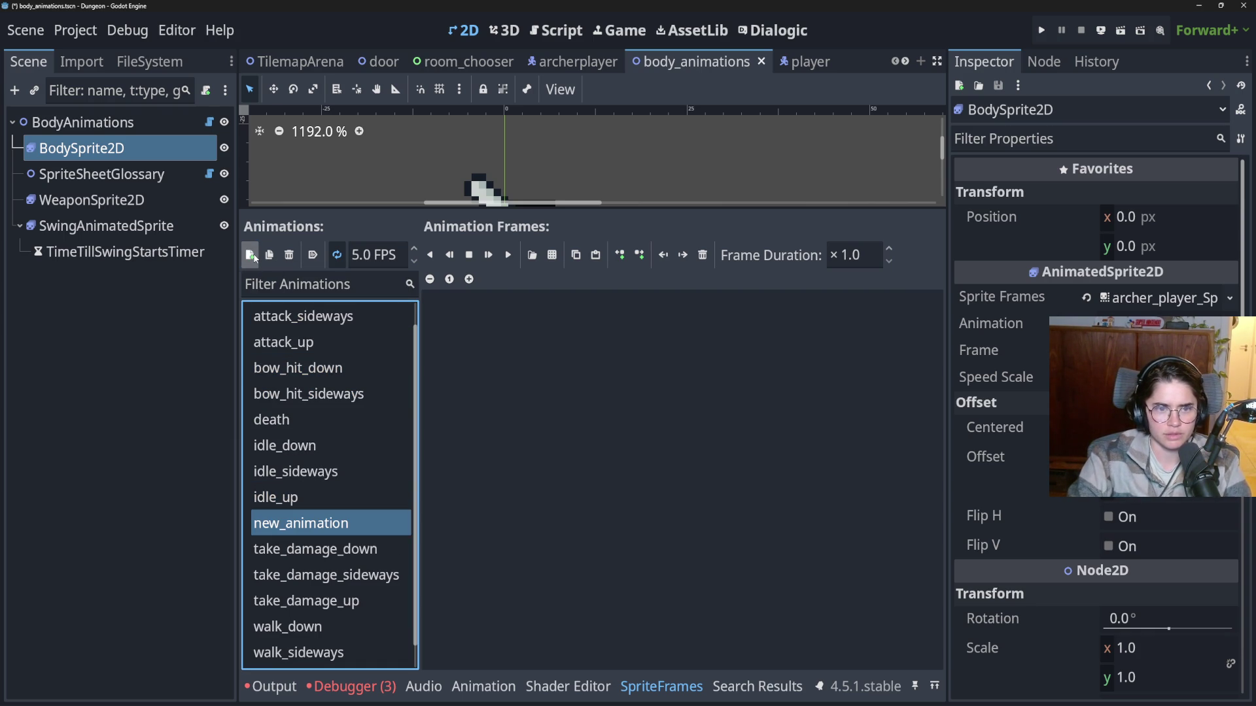
double_click(336, 523)
type("bow_hit_up")
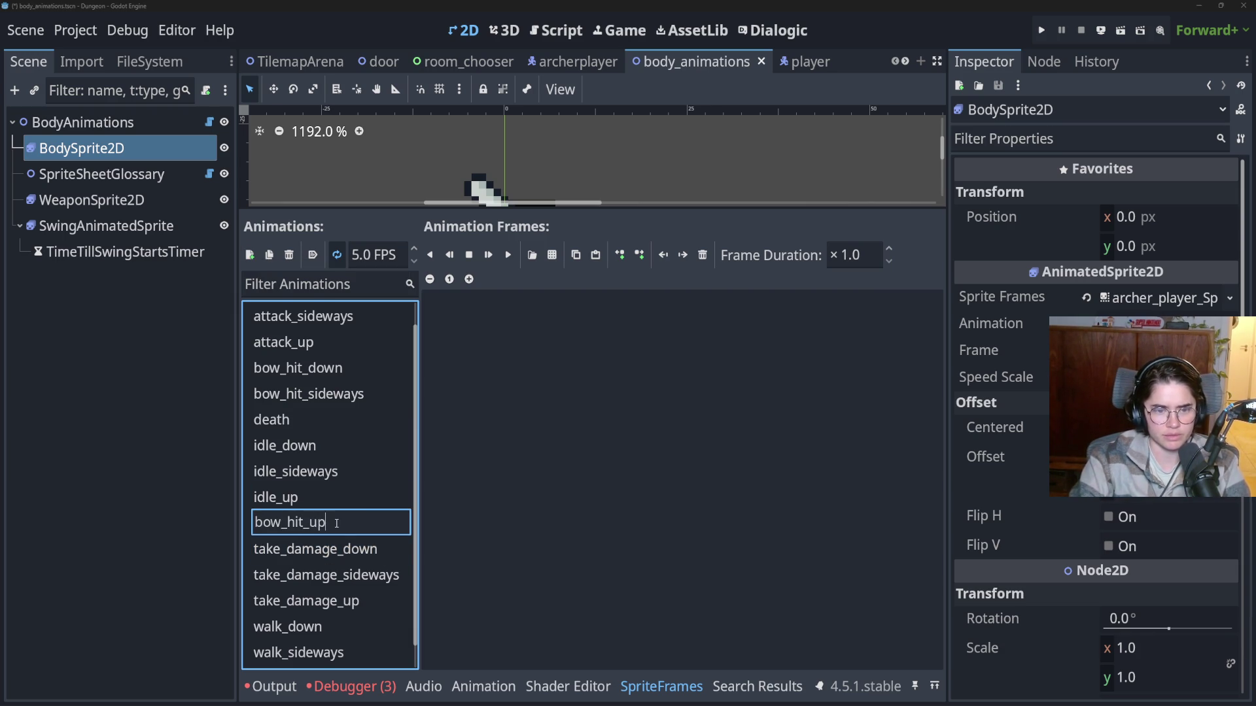
key("Return")
Add five frames from the Slash1 sprite sheet to bow_hit_up.
left_click(552, 255)
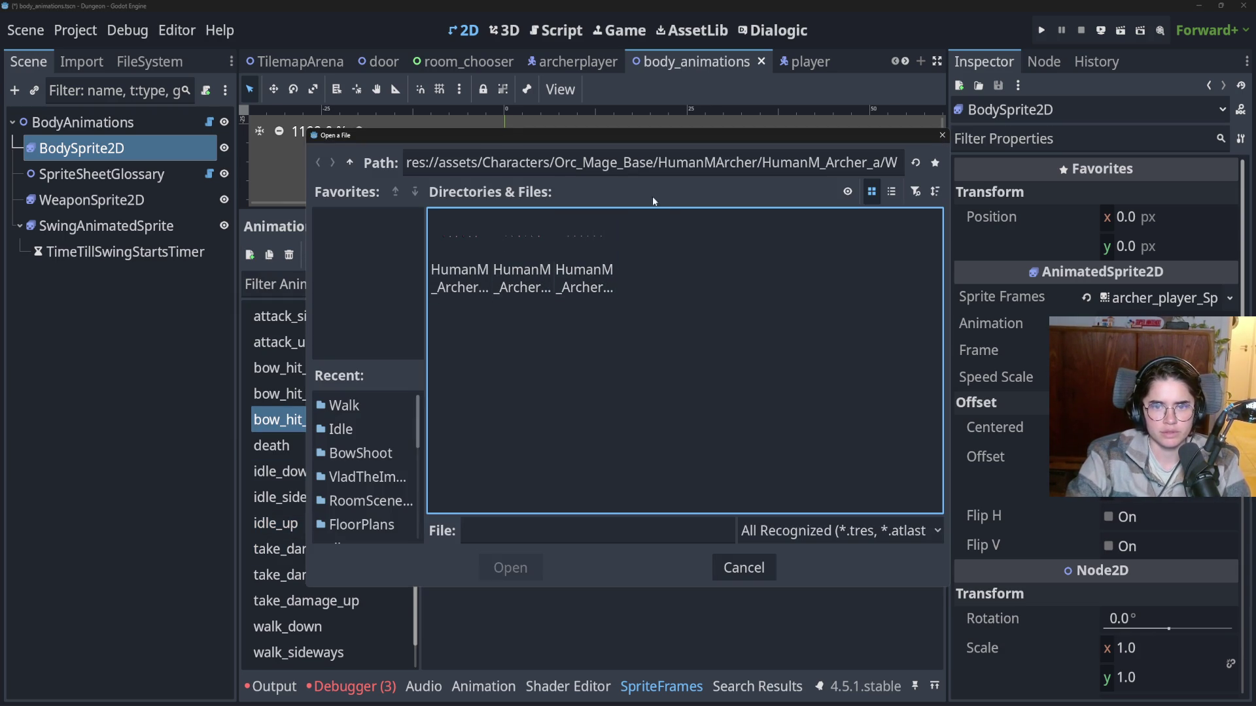
left_click(349, 163)
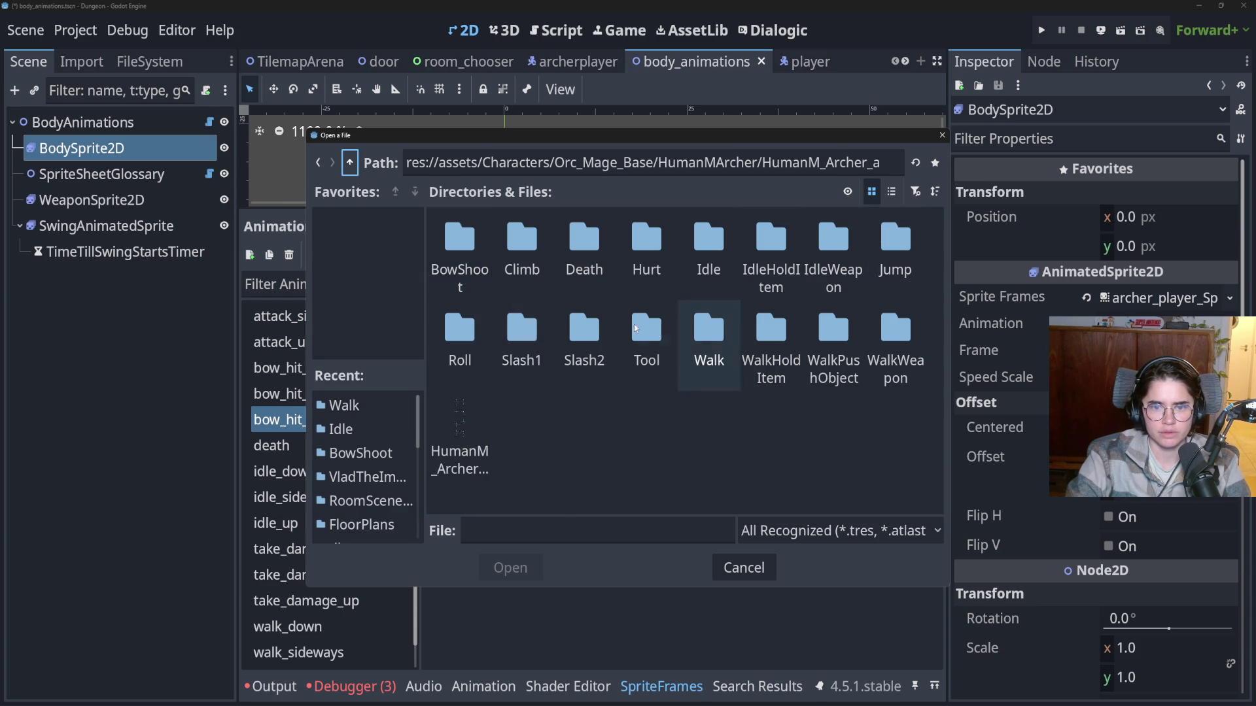
double_click(521, 327)
double_click(469, 244)
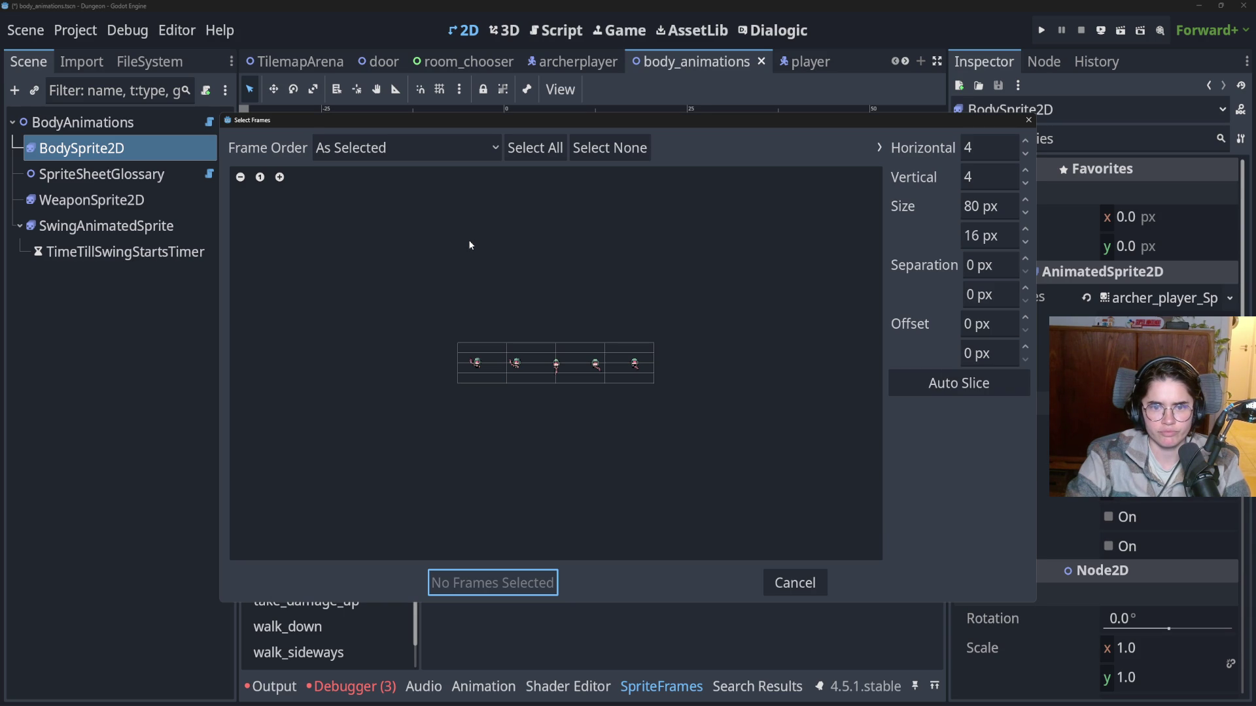
left_click_drag(979, 116, 874, 103)
left_click(854, 370)
left_click_drag(389, 353, 667, 372)
left_click(382, 570)
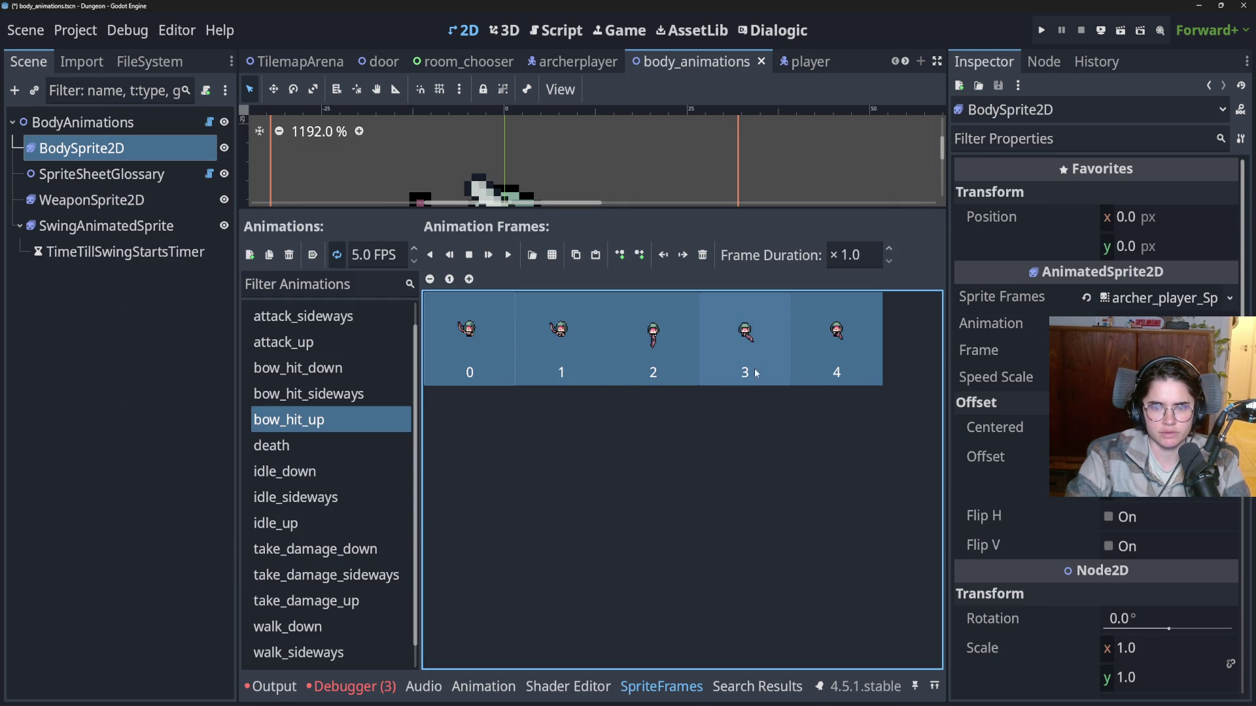
Clear bow_hit_up's frames and refill it with the five Slash1_Up sprite-sheet frames.
left_click(314, 368)
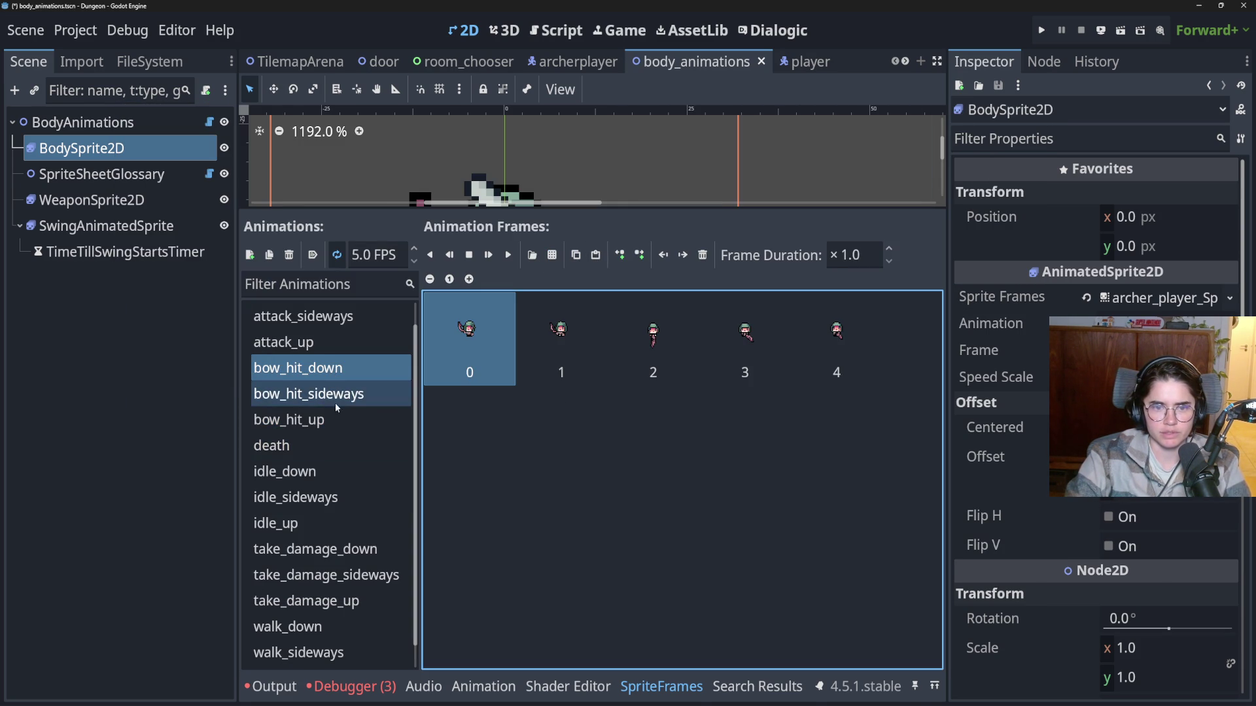
left_click(320, 419)
left_click(321, 419)
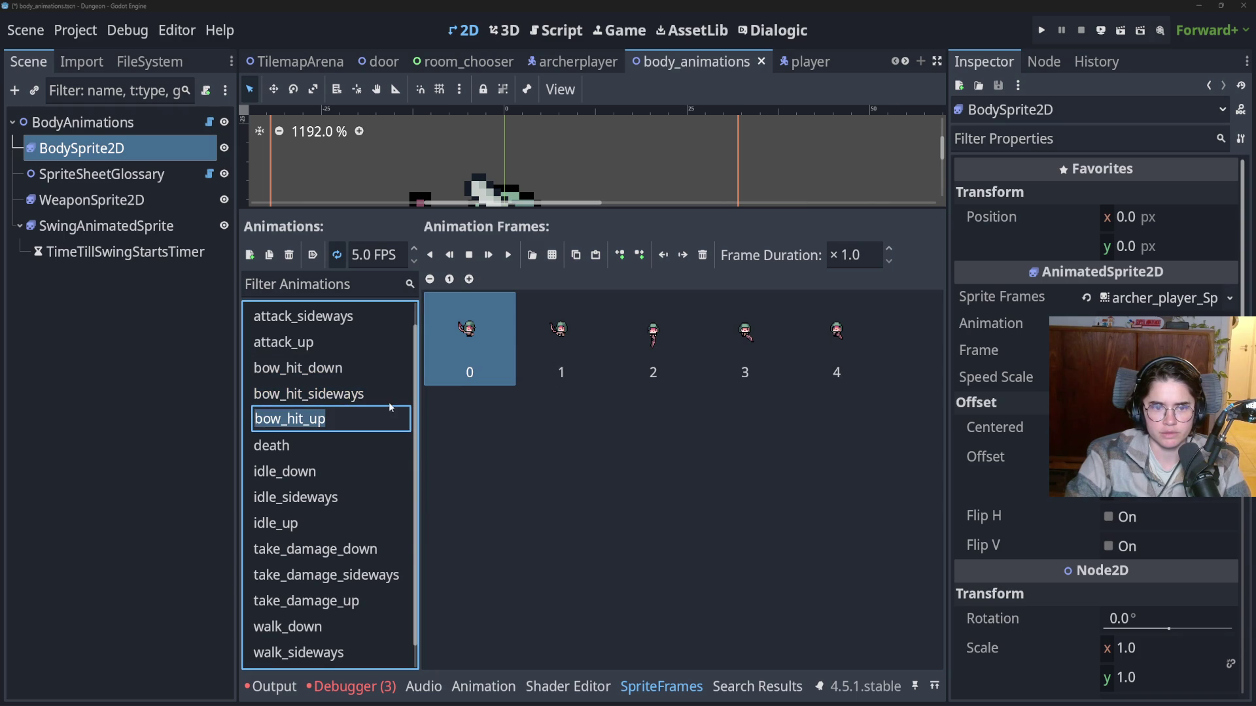
key("Return")
left_click(798, 338)
key("ctrl+a")
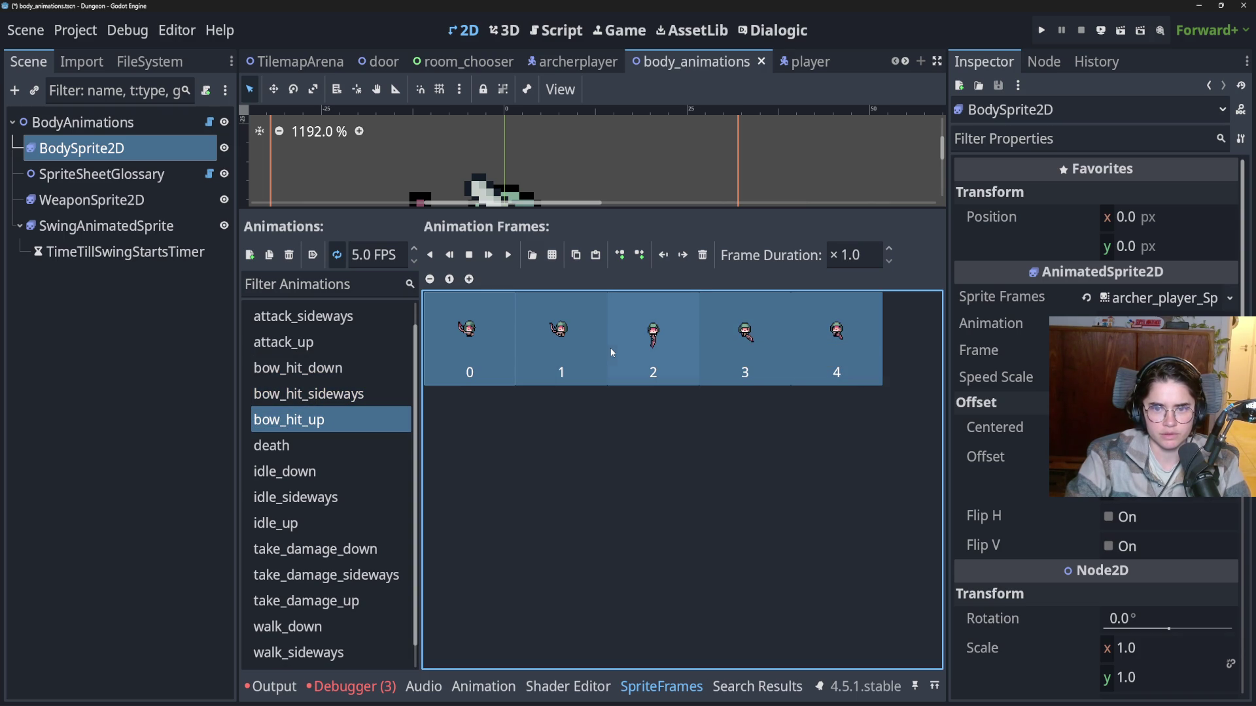
key("Delete")
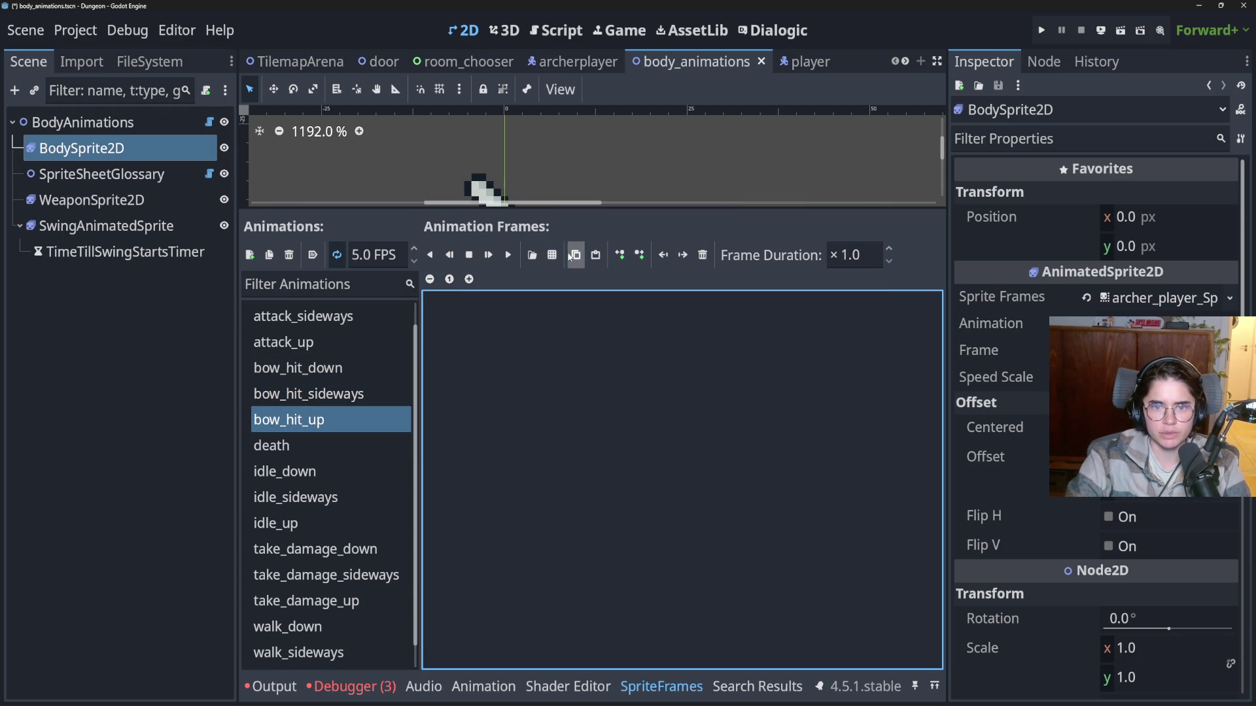
left_click(575, 255)
double_click(562, 250)
left_click_drag(476, 361, 633, 363)
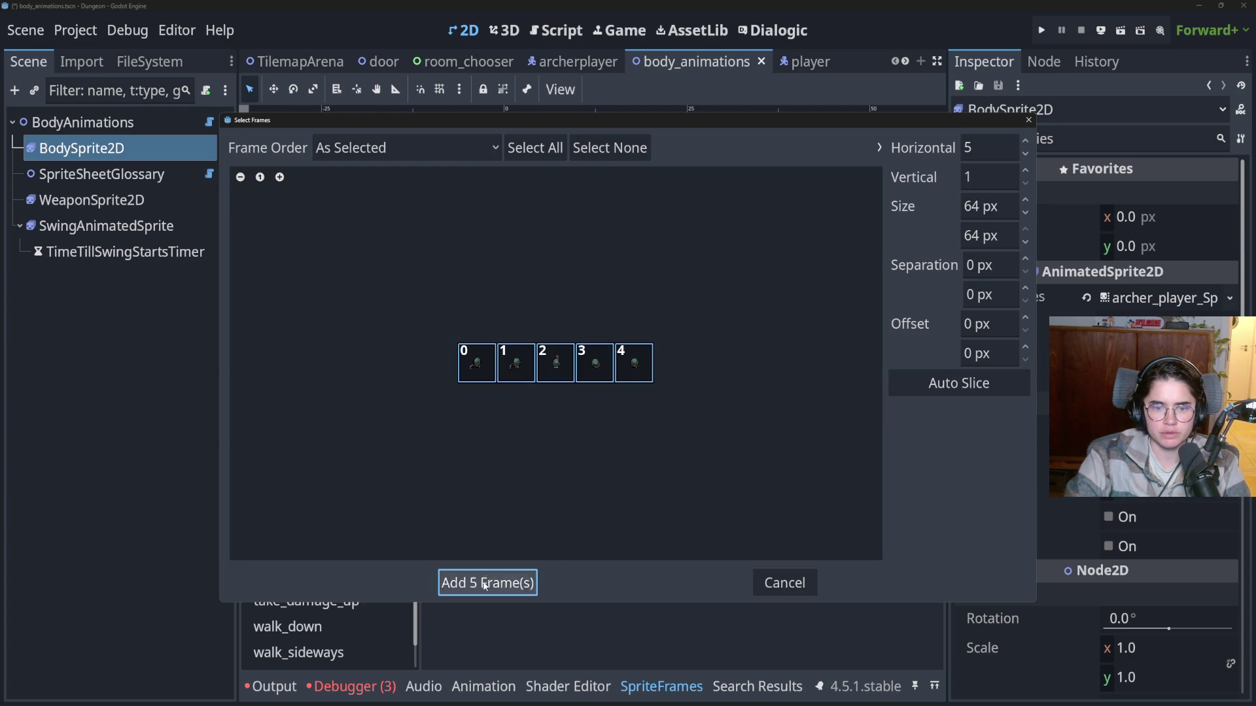
left_click(484, 584)
Give bow_hit_sideways four Slash1_Right frames and preview it playing in a taller viewport.
left_click(278, 394)
left_click(556, 261)
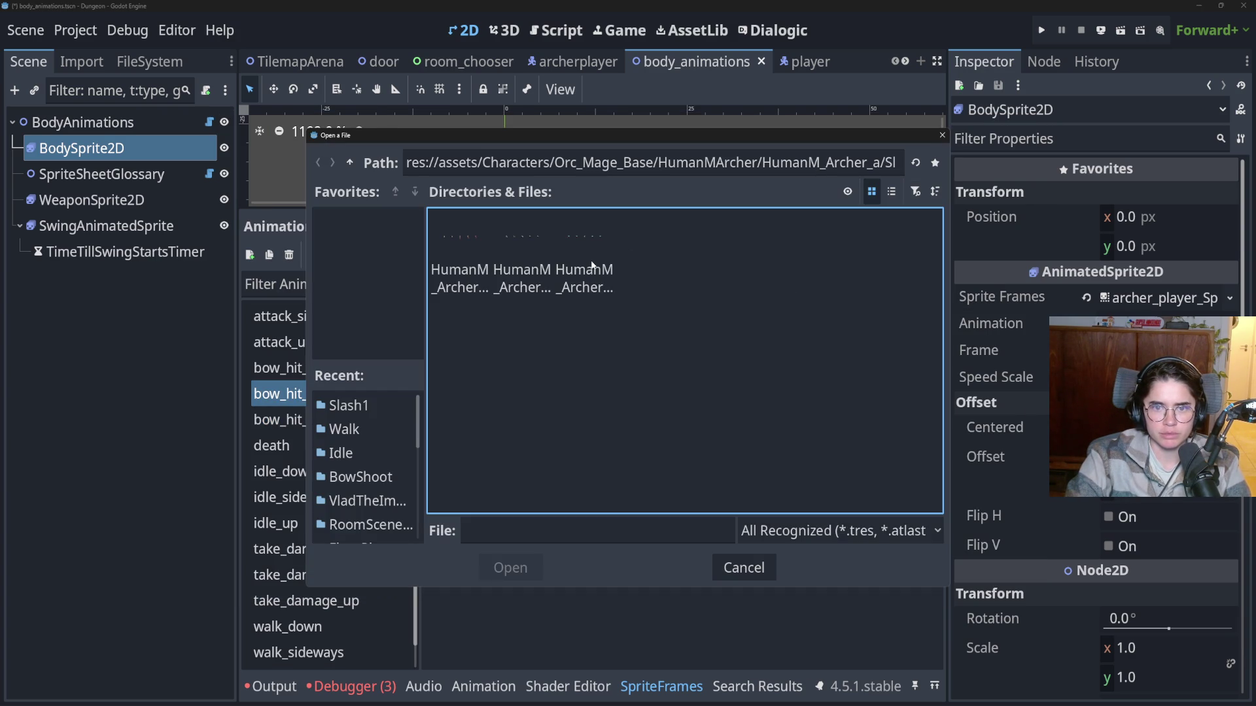
double_click(532, 255)
left_click_drag(516, 362, 479, 363)
left_click_drag(594, 363, 634, 363)
left_click(543, 579)
left_click_drag(594, 210, 523, 478)
left_click(504, 522)
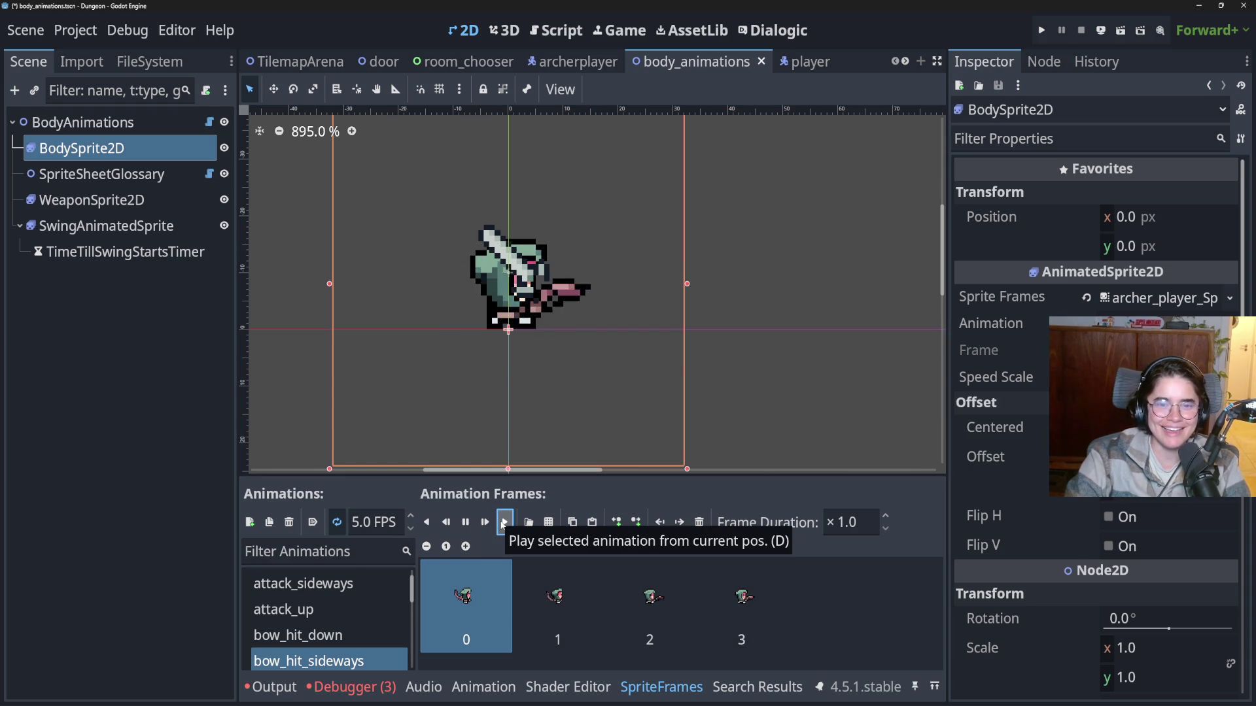
Set bow_hit_sideways to 7.0 FPS and save the body animations scene.
double_click(412, 516)
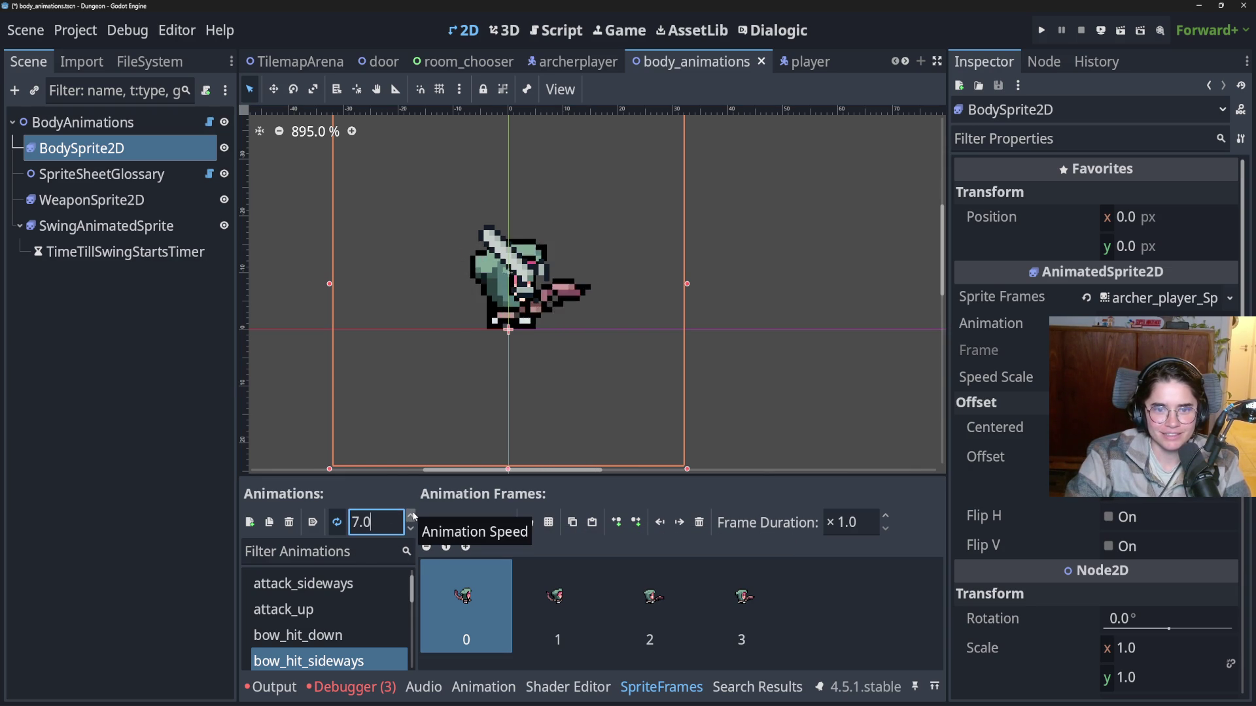
key("ctrl+s")
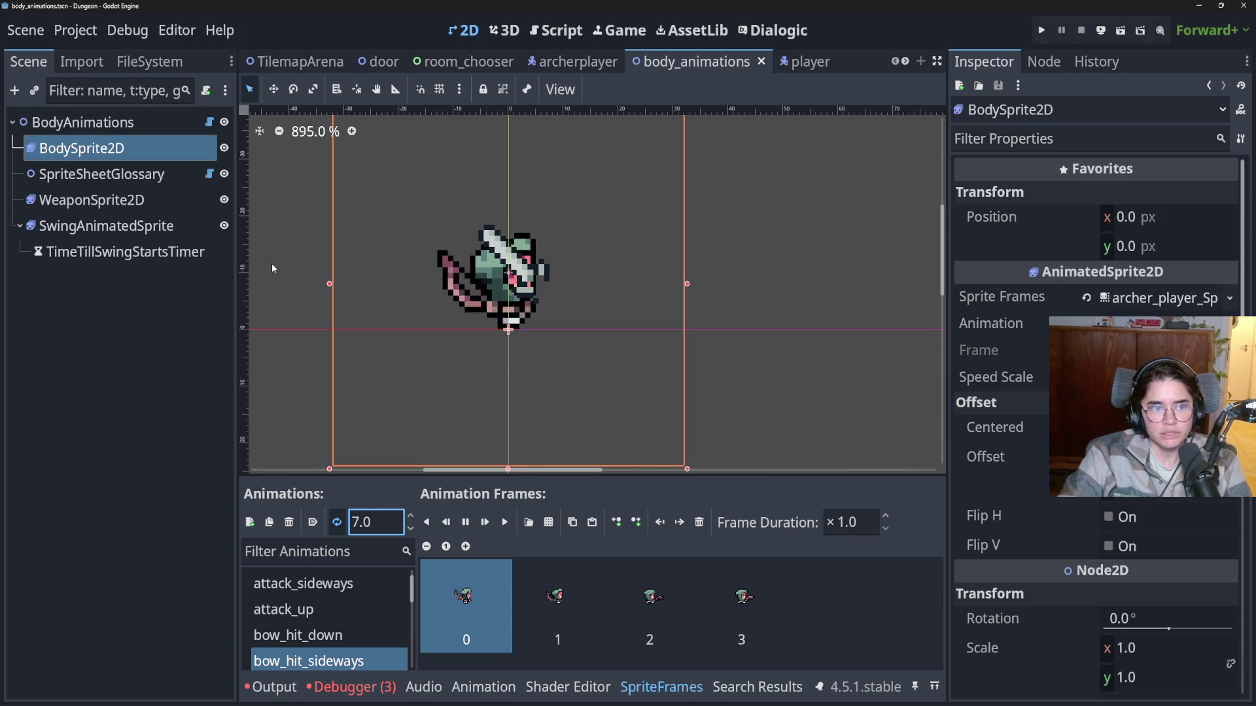
right_click(115, 121)
Add a CollisionShape2D with a new CircleShape2D under BodyAnimations at (15, -6) and save.
left_click(191, 162)
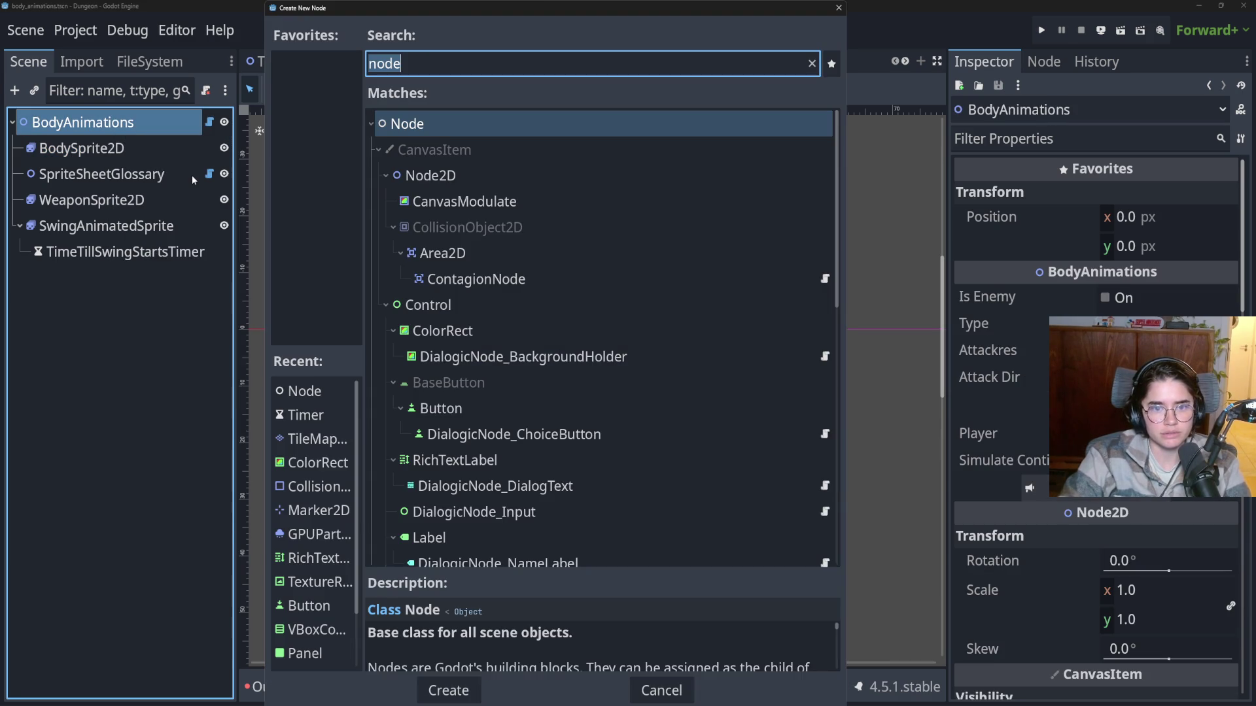
type("colli")
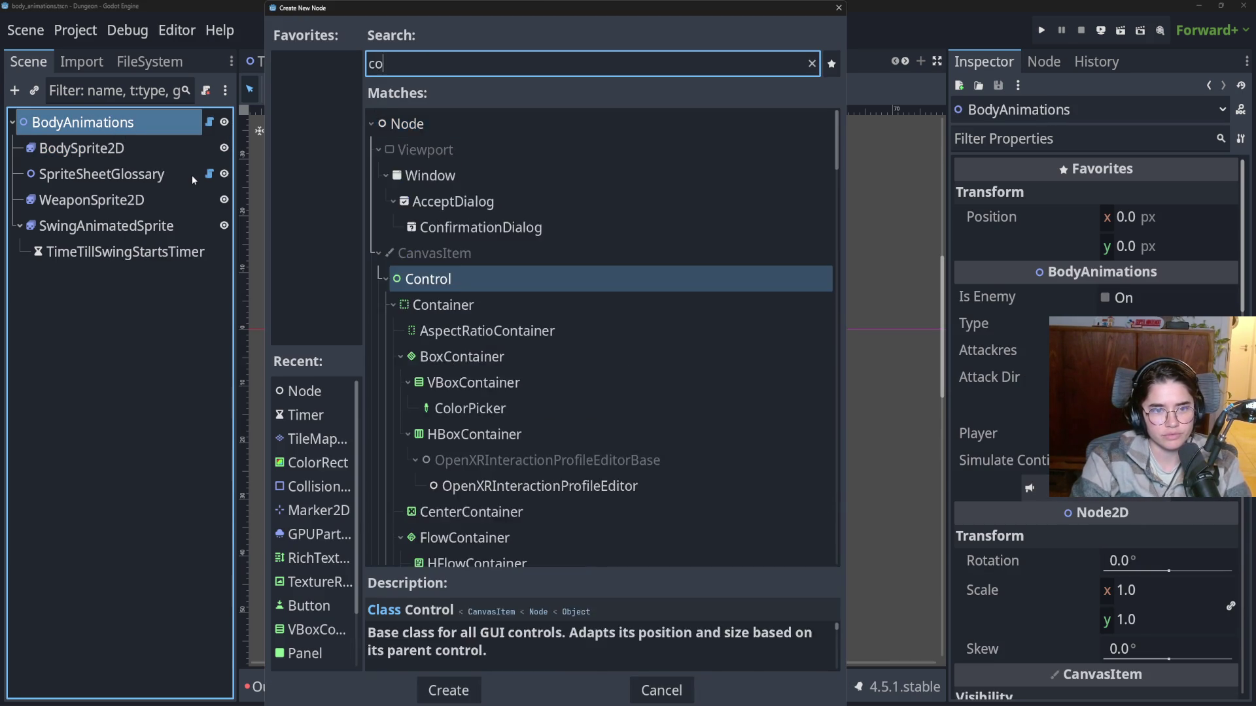
key("Return")
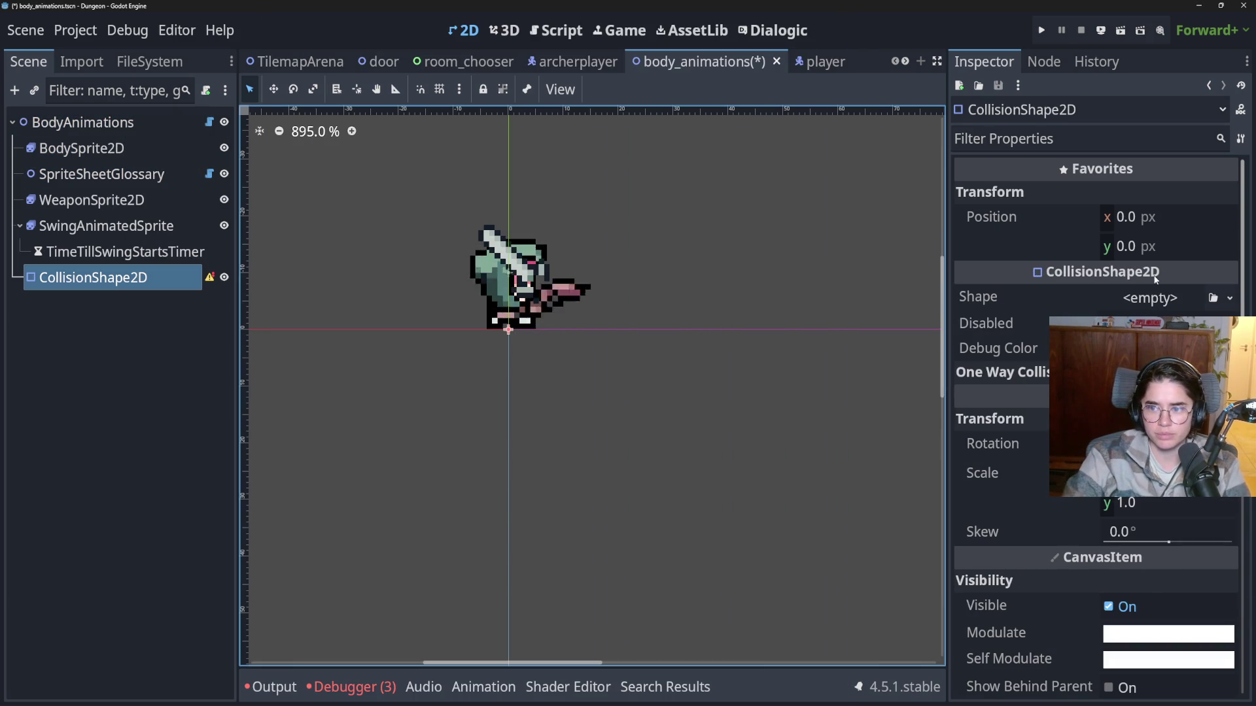
left_click(1151, 297)
left_click(955, 458)
left_click_drag(542, 341, 630, 306)
key("ctrl+s")
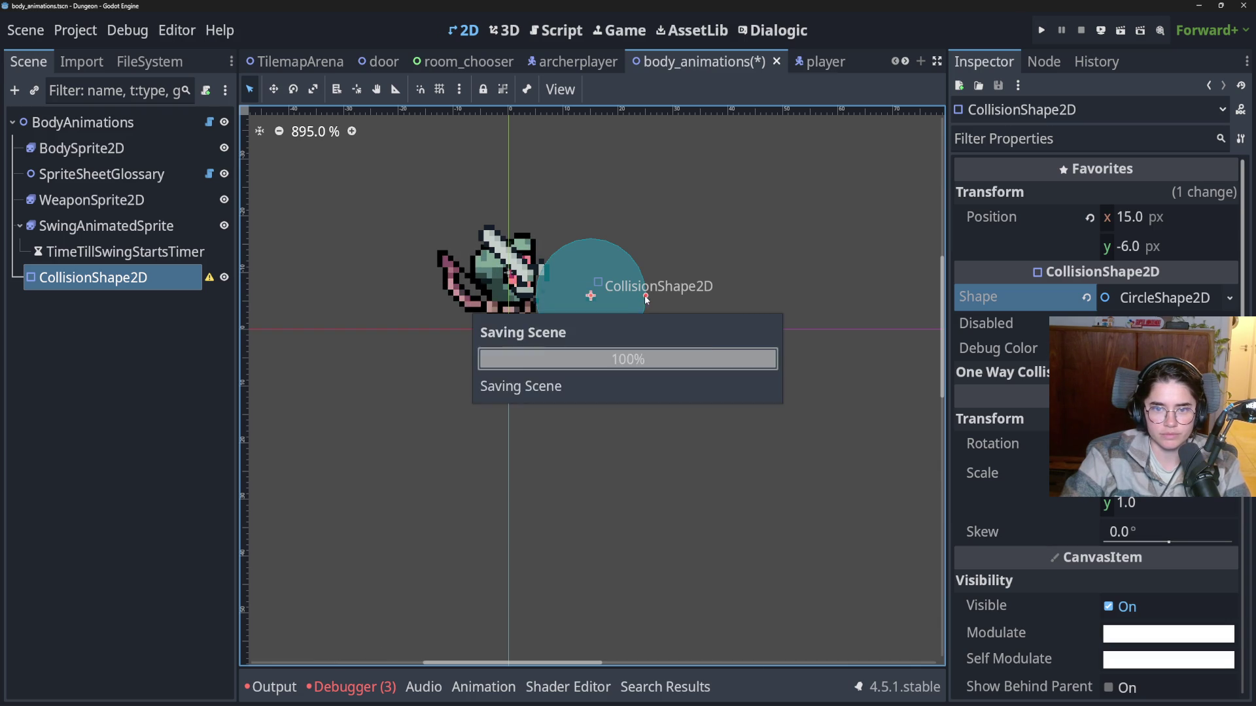
left_click(1230, 298)
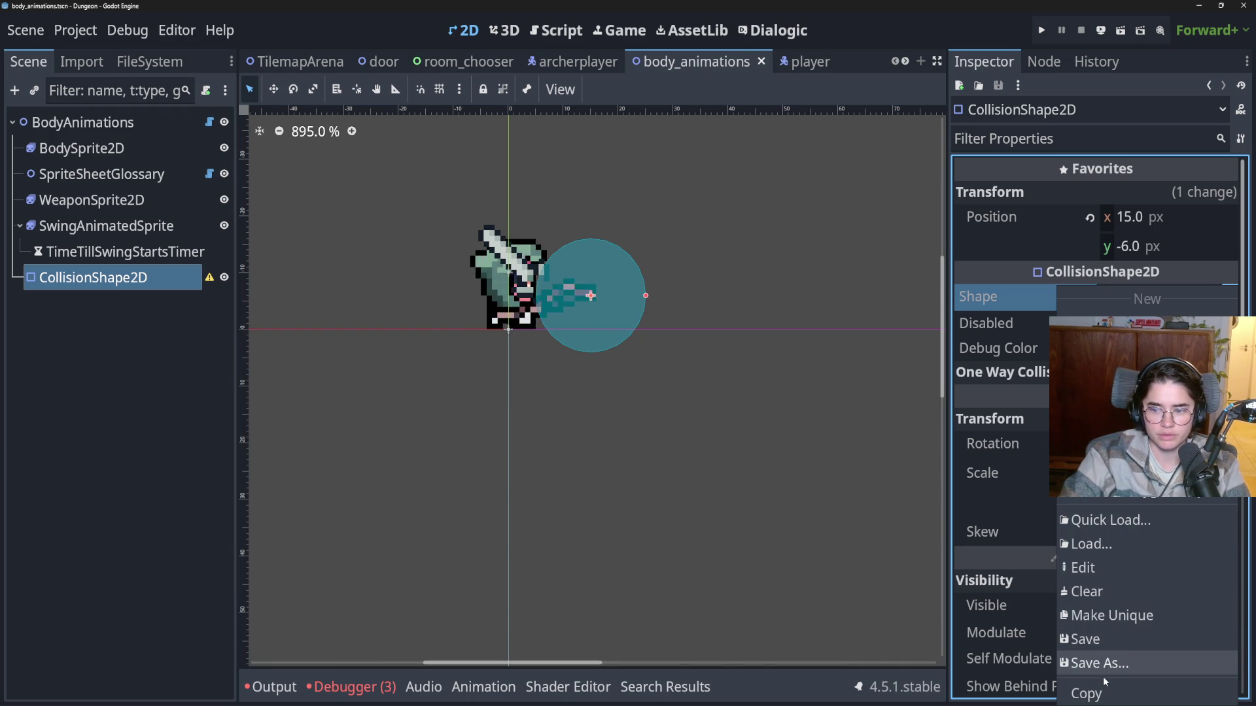
key("ctrl+s")
left_click(576, 59)
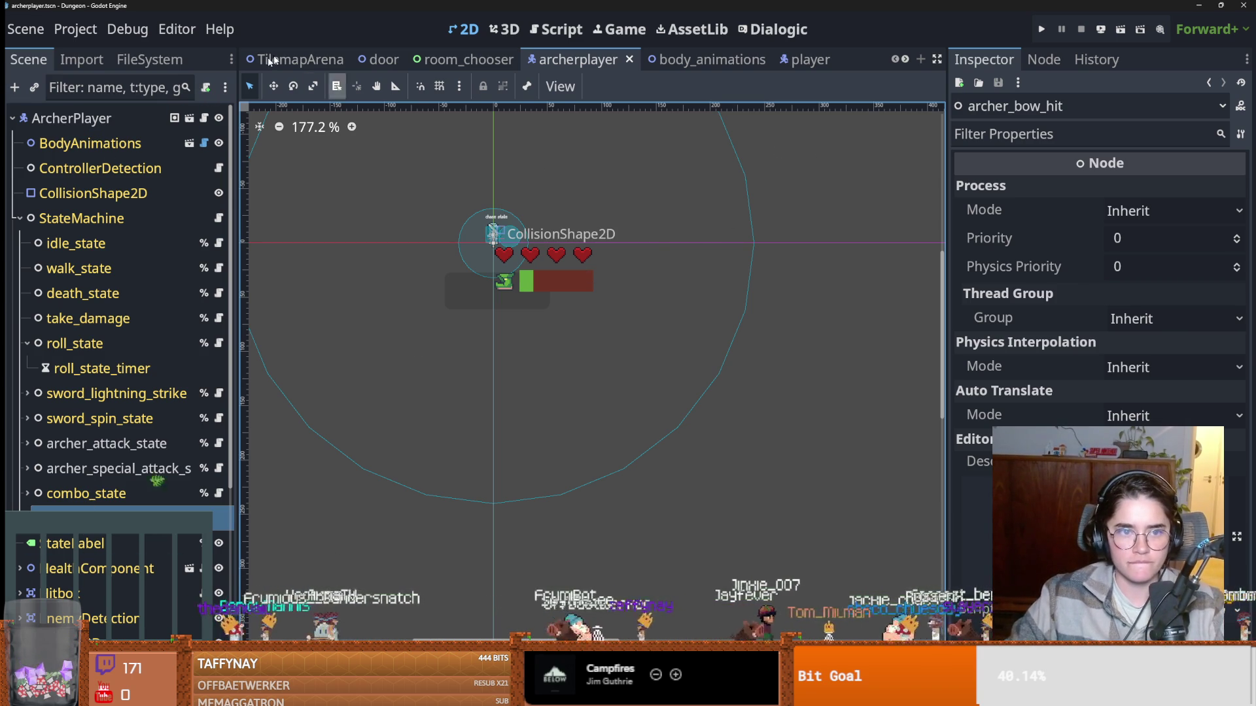
Start attaching a script to archer_bow_hit and browse the Core/Actors folders for its location.
left_click(205, 87)
left_click(780, 332)
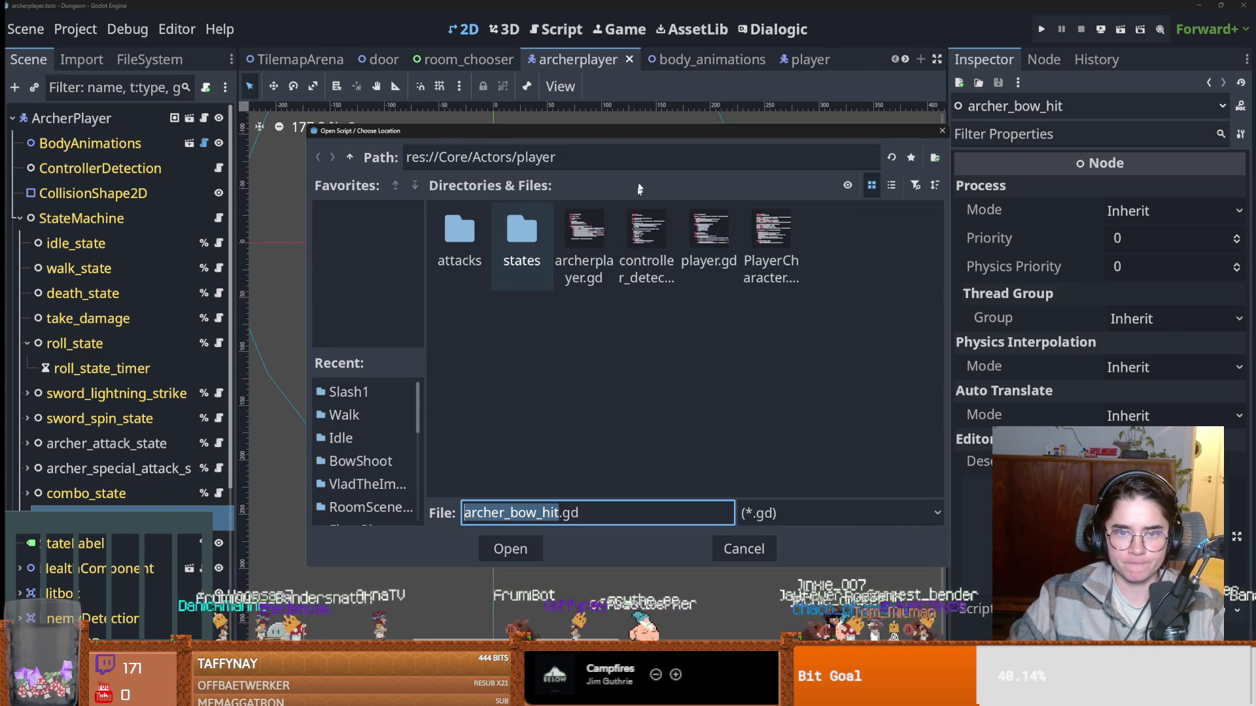
left_click(358, 164)
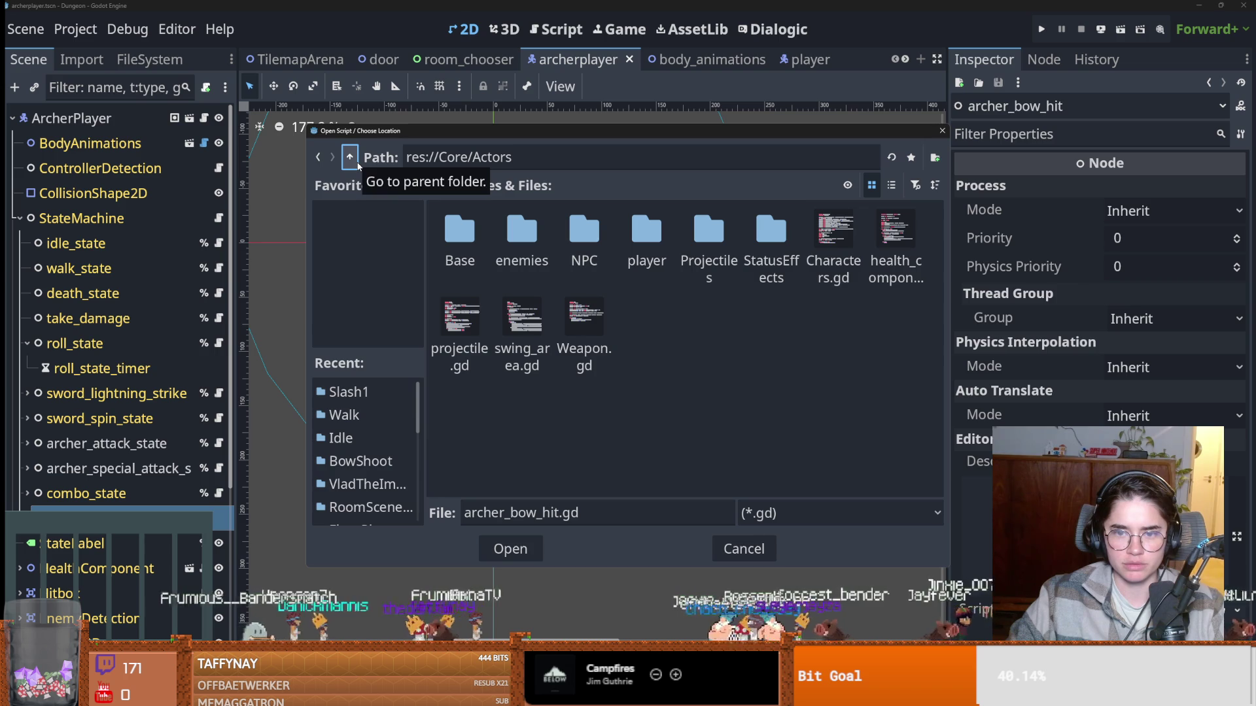
left_click(357, 161)
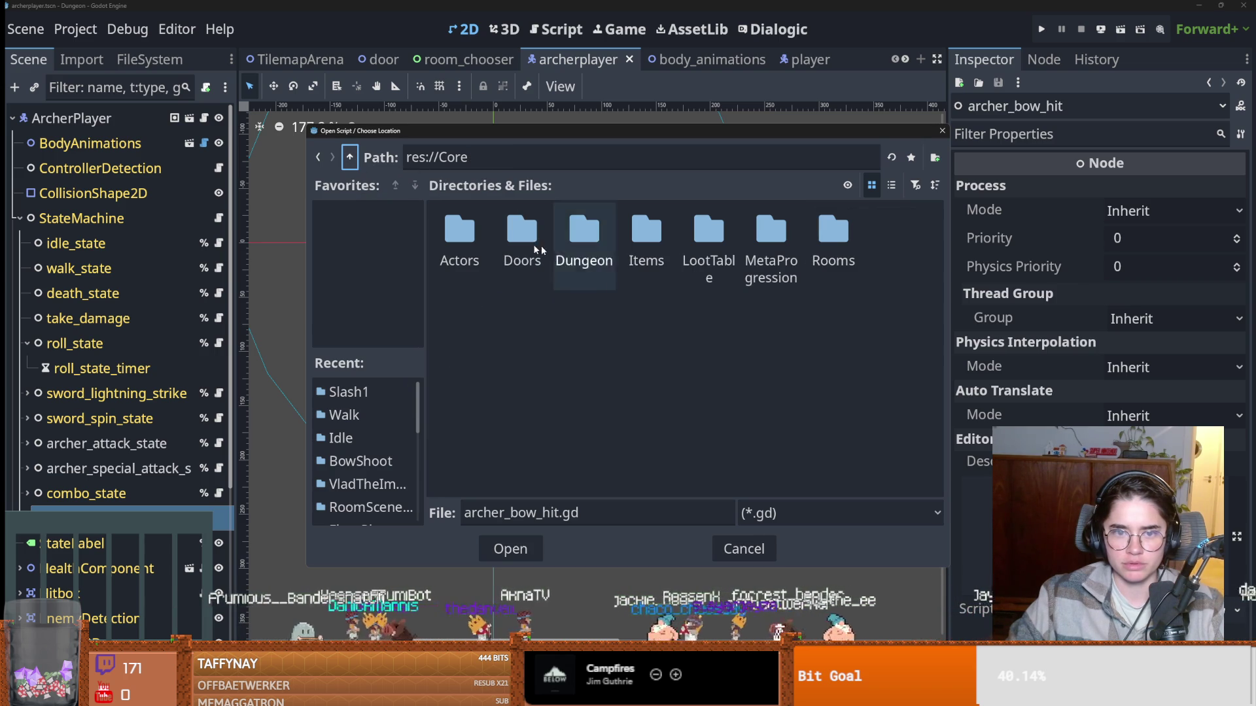
double_click(460, 232)
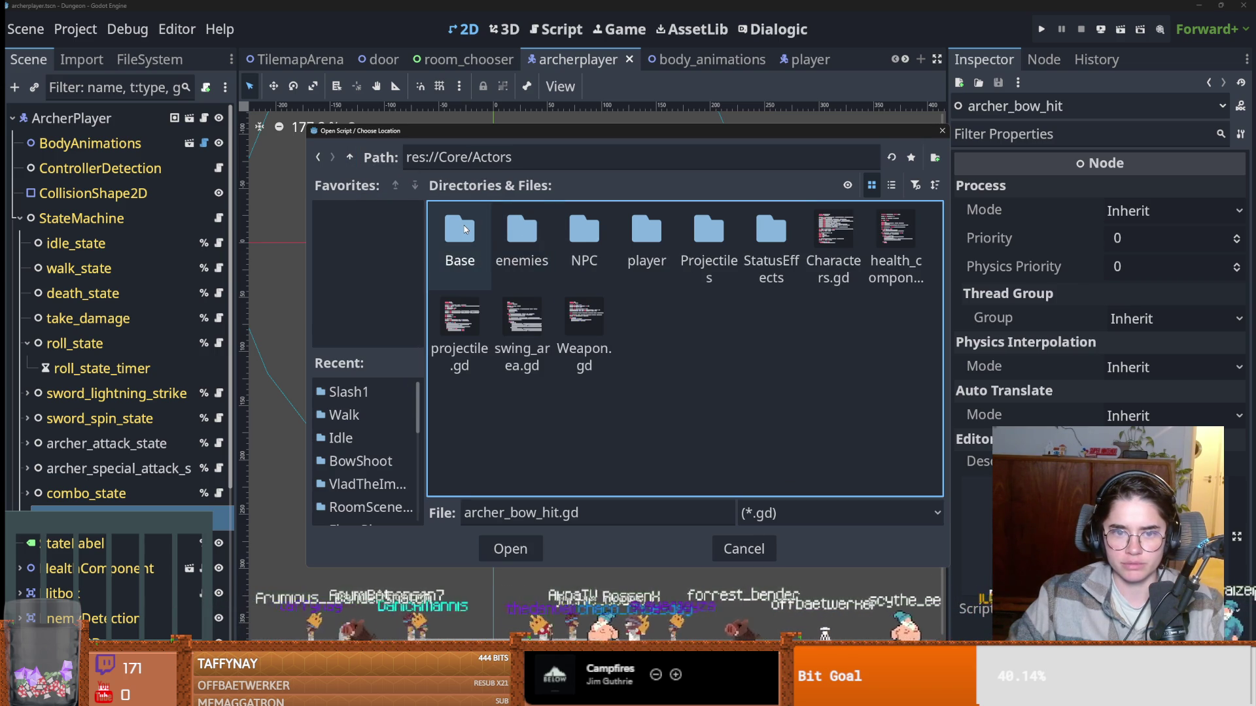
double_click(464, 228)
left_click(349, 157)
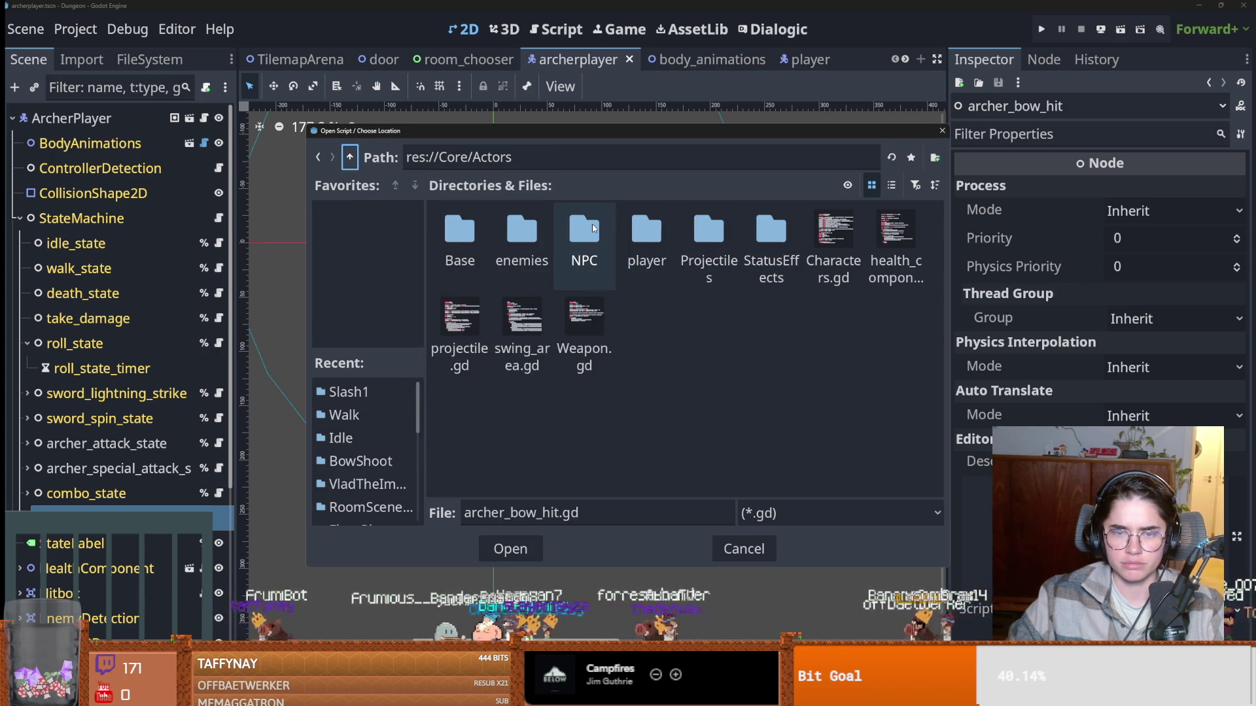
Create archer_bow_hit.gd in res://Core/Actors/player/attacks from the State Machine template.
double_click(647, 230)
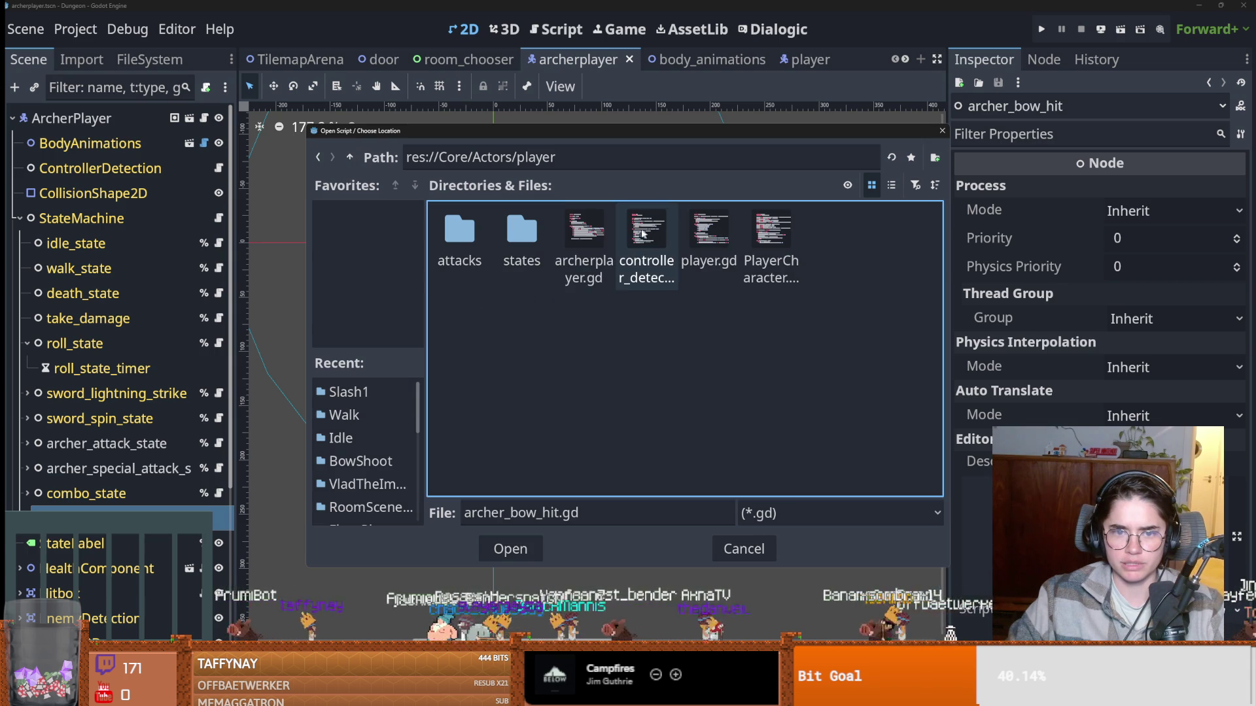
double_click(465, 234)
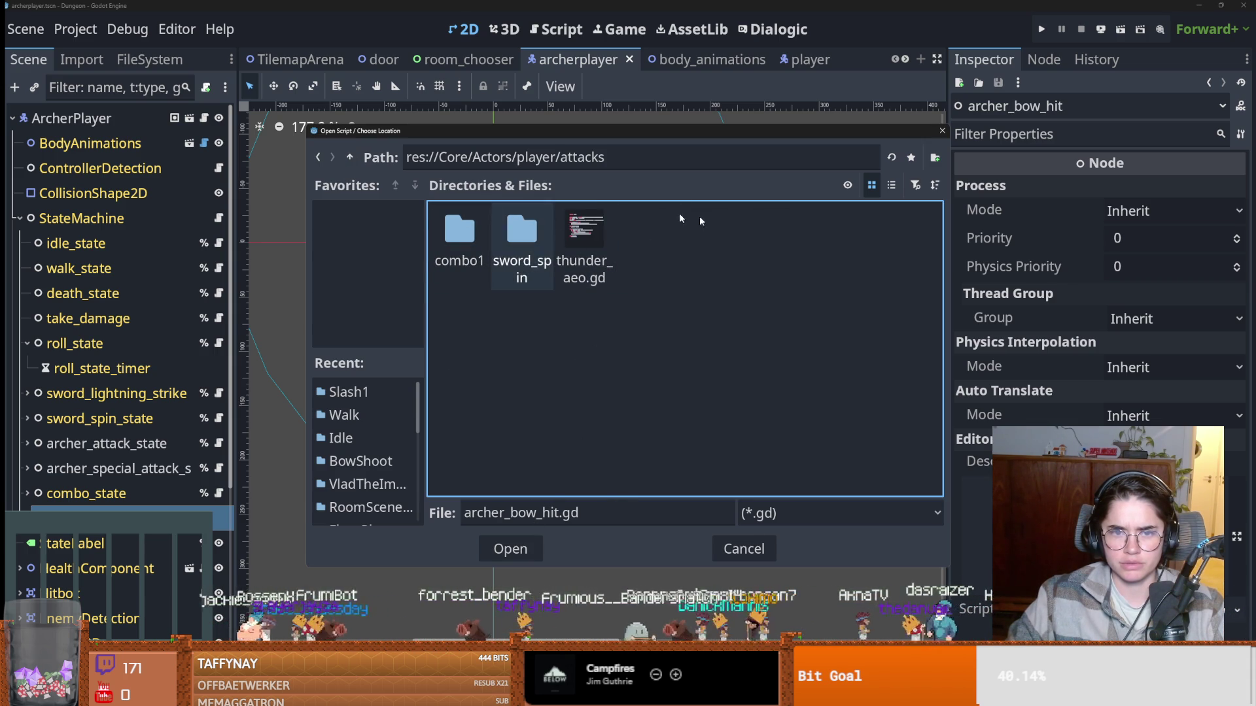
left_click(515, 551)
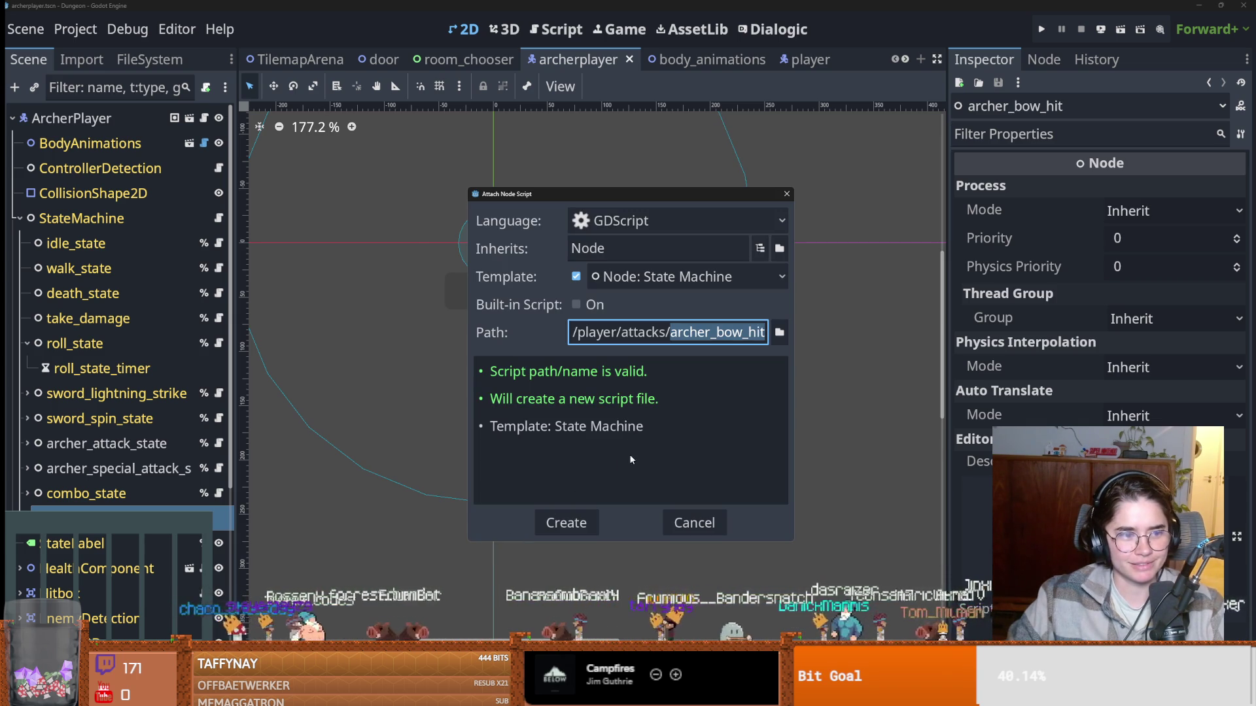
left_click(567, 523)
Save the scene and clear all template code from archer_bow_hit.gd.
key("ctrl+s")
key("ctrl+a")
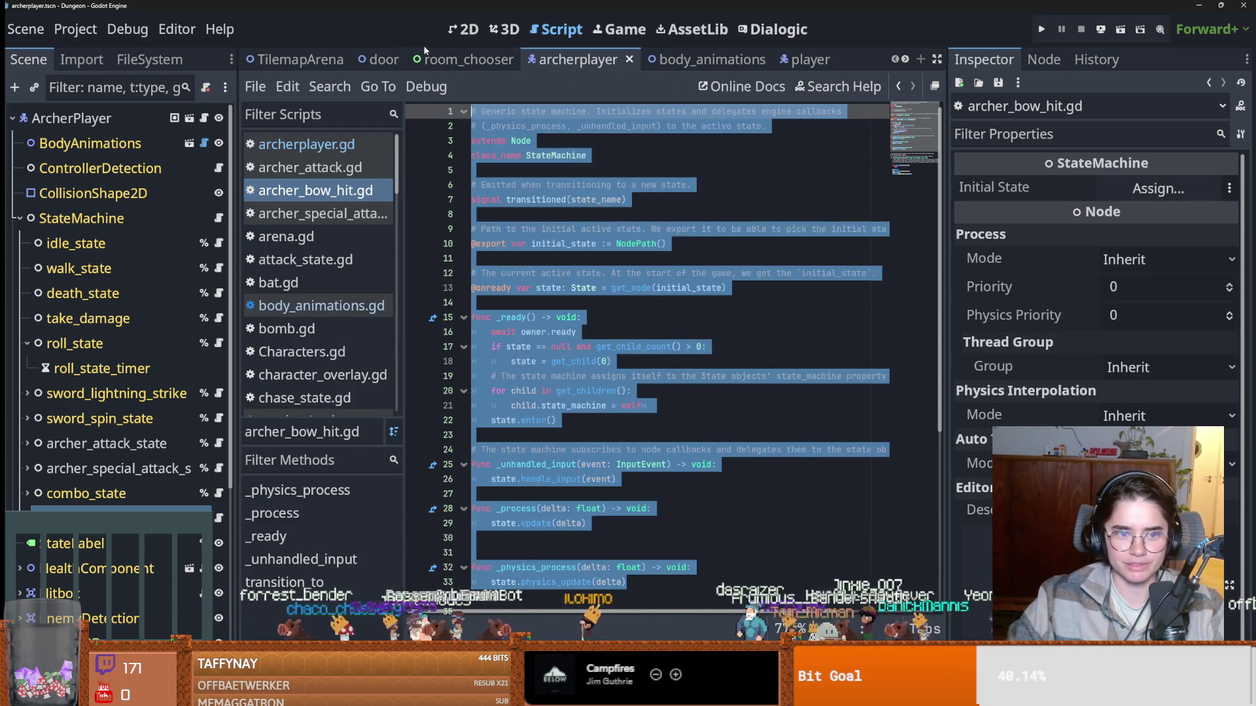
key("ctrl+v")
key("ctrl+a")
key("BackSpace")
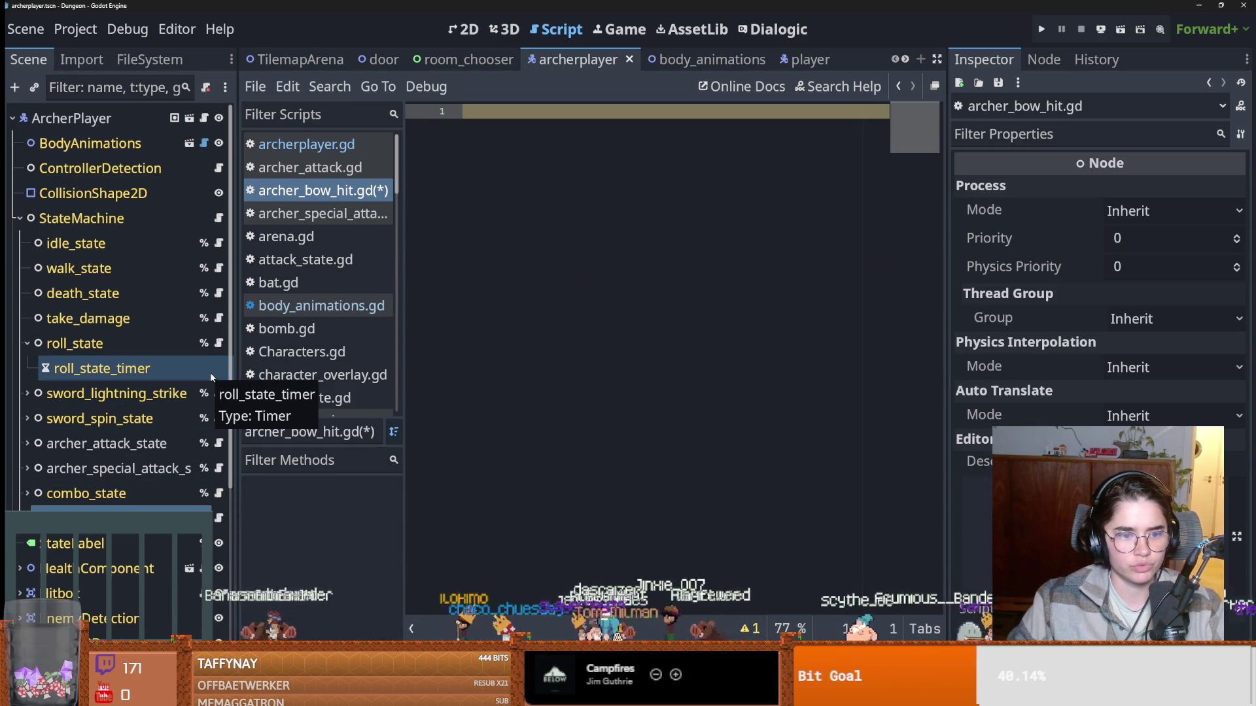
Put the 'extends PlayerState' line from archer_attack.gd into archer_bow_hit.gd and save.
left_click(219, 444)
key("Page_Up")
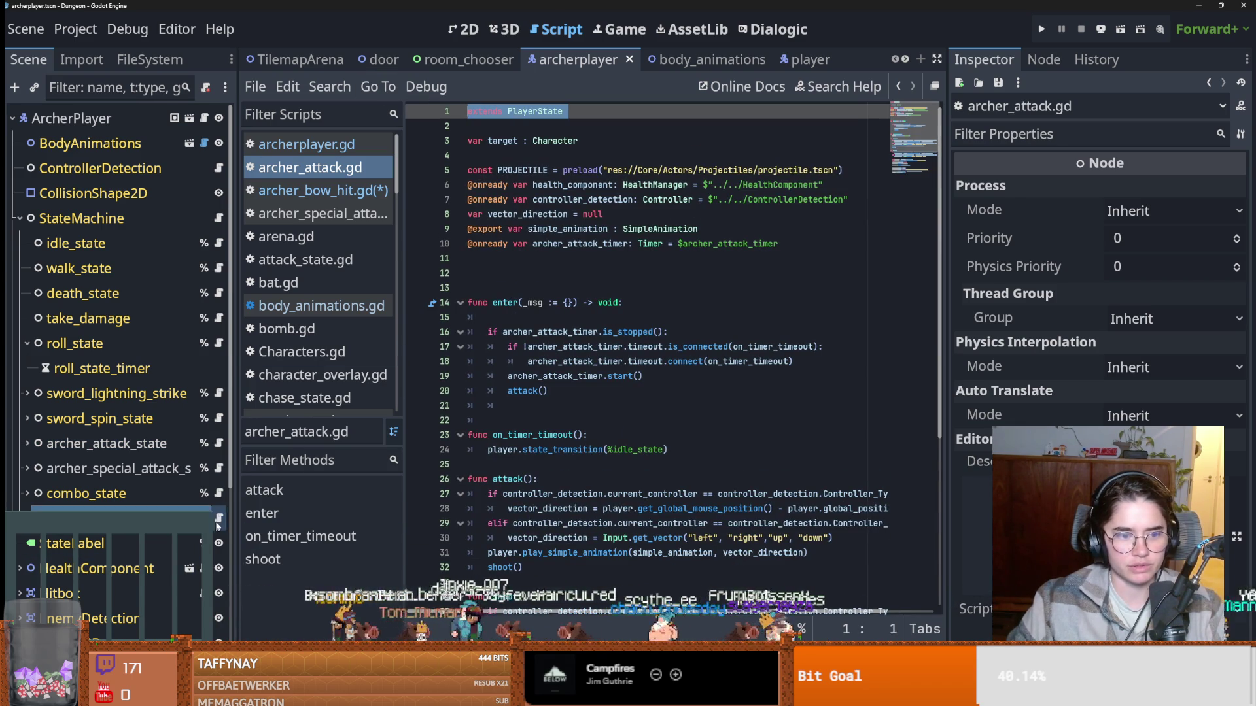
left_click(317, 190)
type("extends PlayerState")
key("ctrl+s")
Copy the idle_state script's state code into archer_bow_hit.gd.
left_click(75, 243)
left_click(219, 243)
left_click_drag(517, 439, 470, 200)
key("ctrl+c")
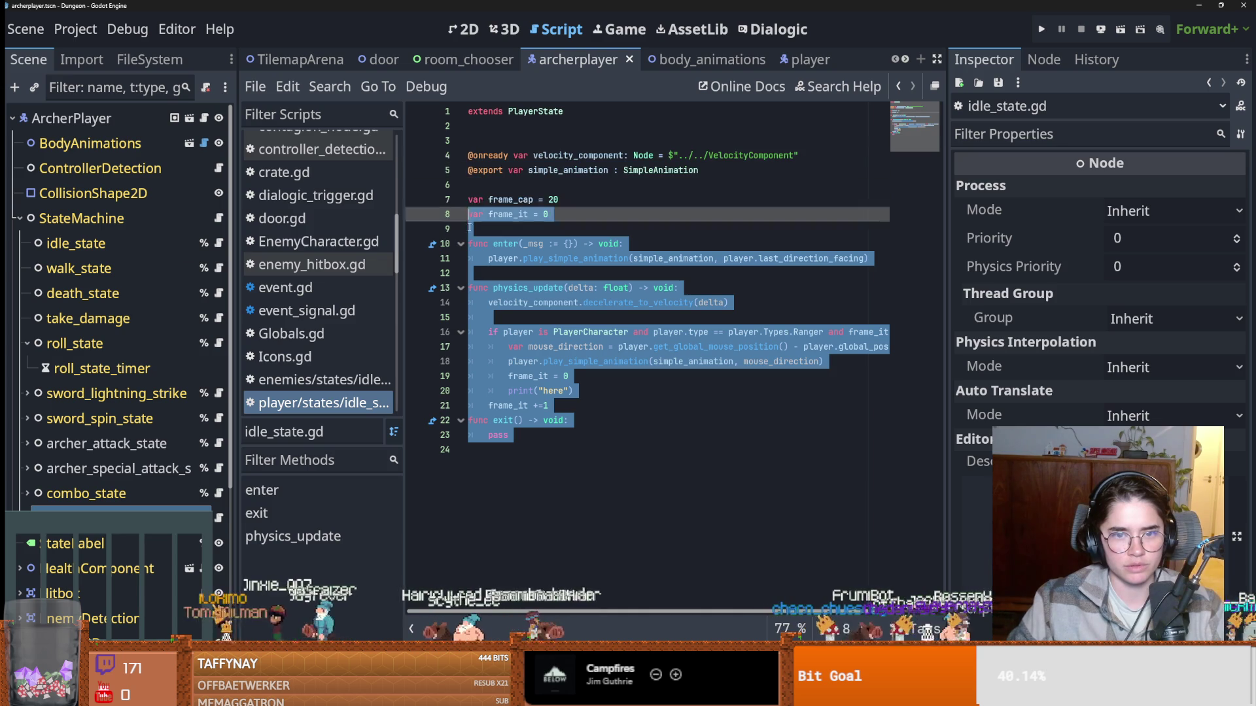
key("alt+Left")
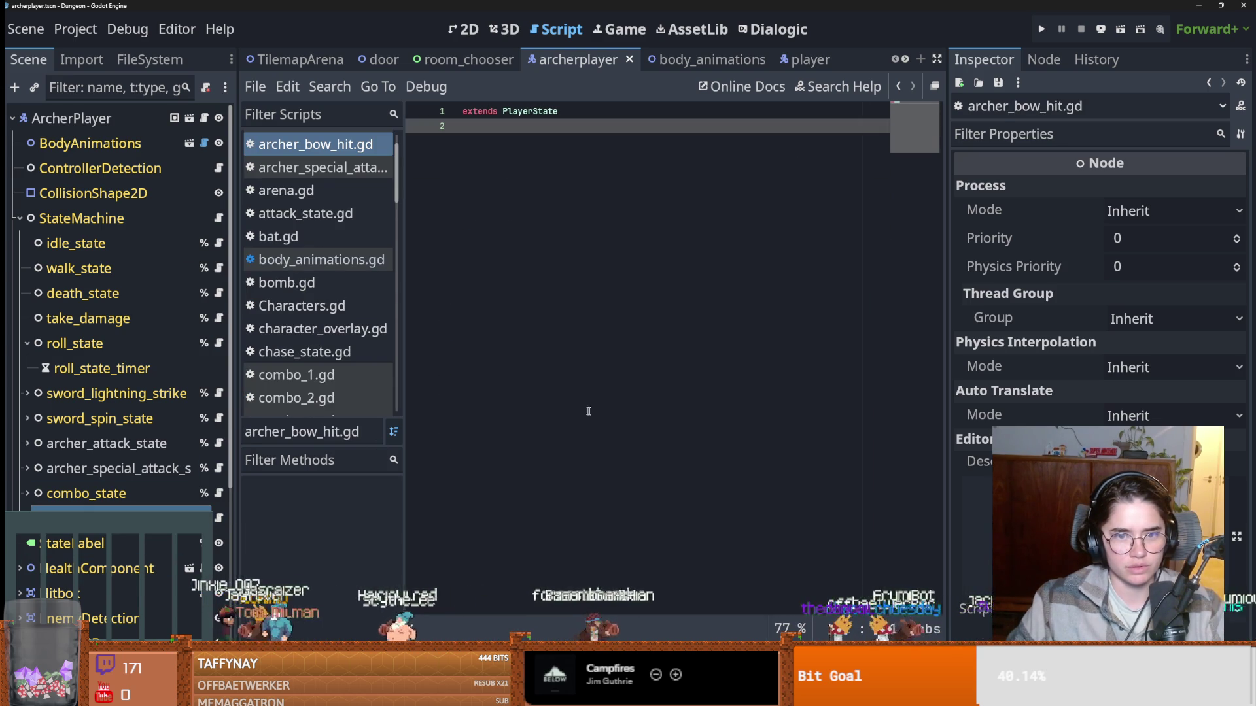
key("ctrl+v")
Replace the enter function's animation call with pass and delete the physics_update function.
left_click(599, 119)
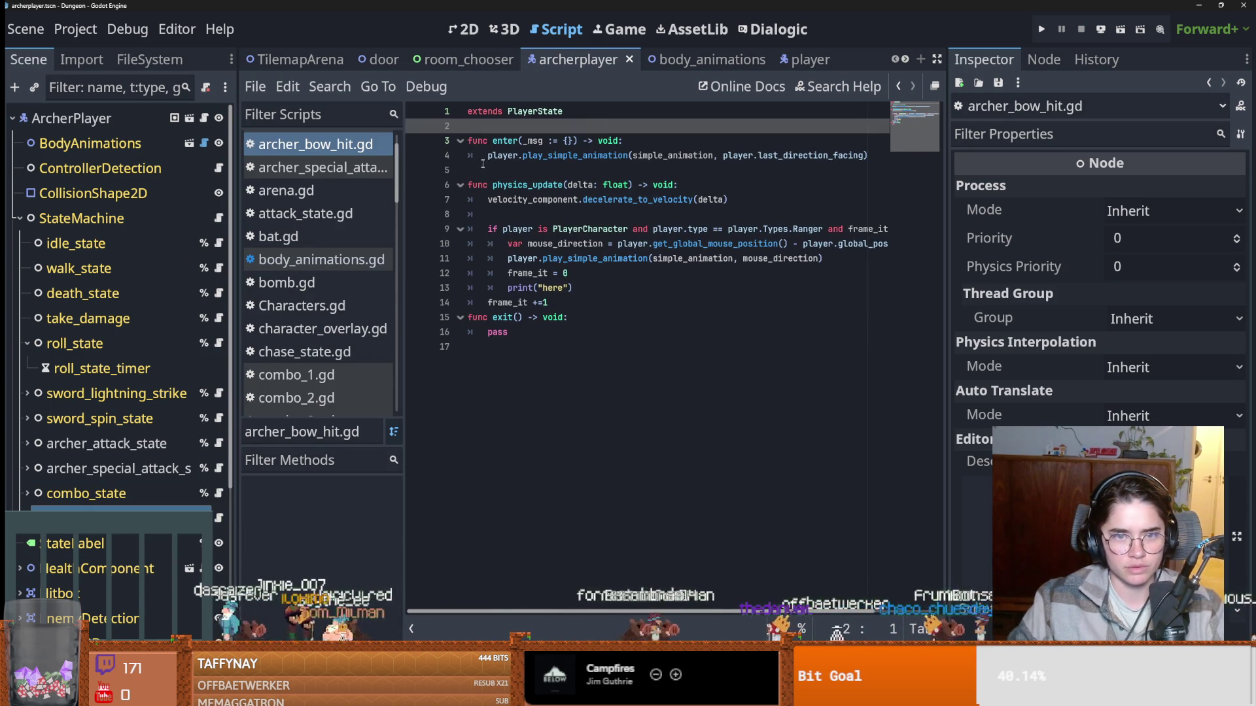
left_click_drag(488, 155, 870, 156)
type("pass")
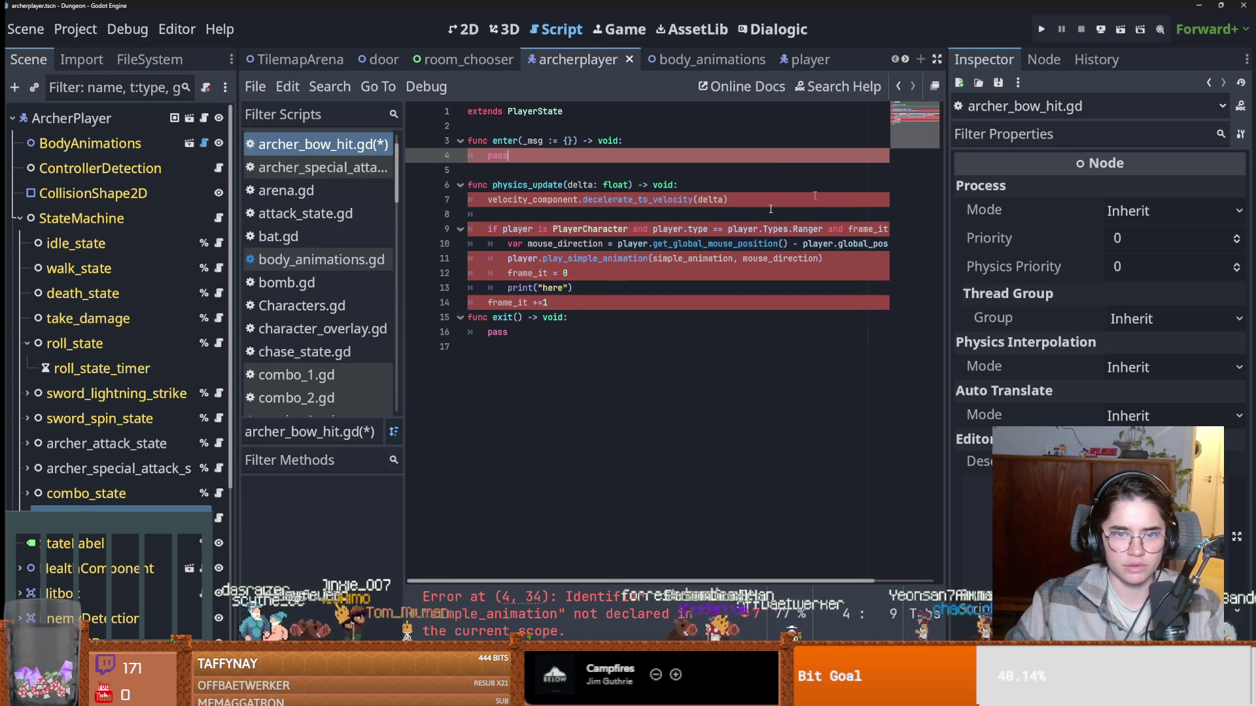
mouse_move(570, 305)
left_mouse_down()
mouse_move(422, 195)
mouse_move(423, 170)
left_mouse_up()
key("BackSpace")
left_click(509, 125)
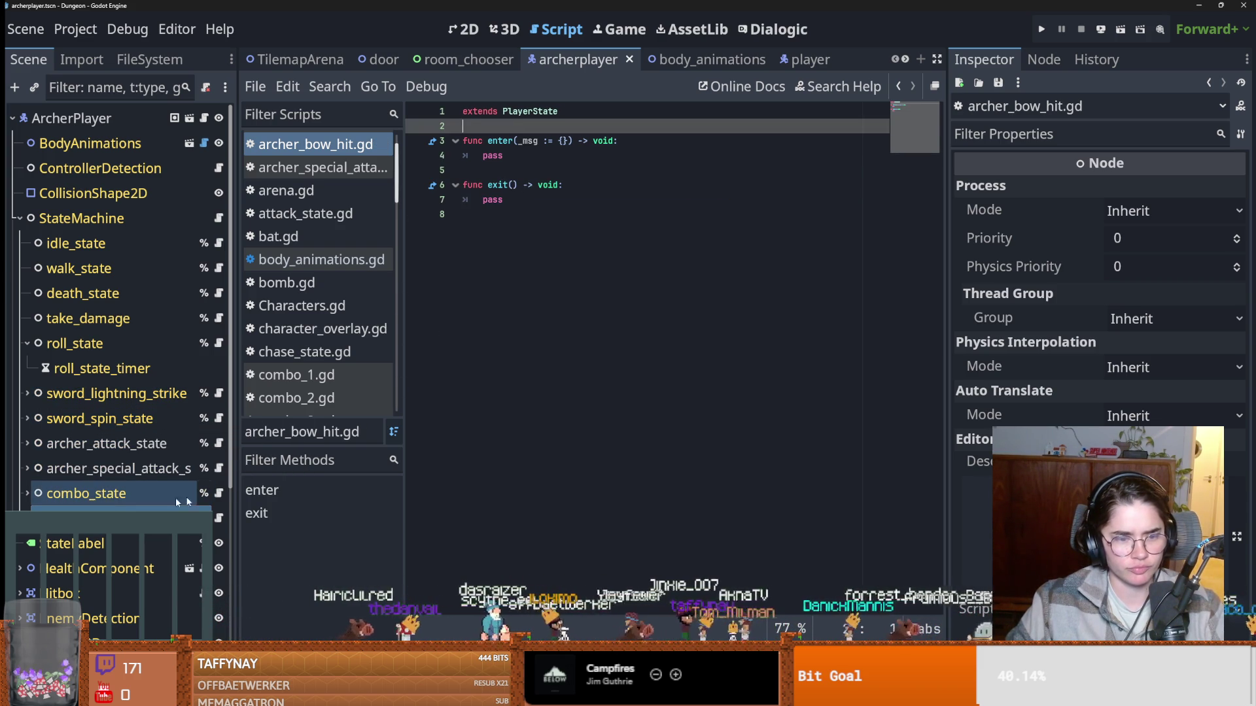
Review the combo_1 and archer_attack scripts' declarations and where archer_attack_timer is used.
left_click(30, 492)
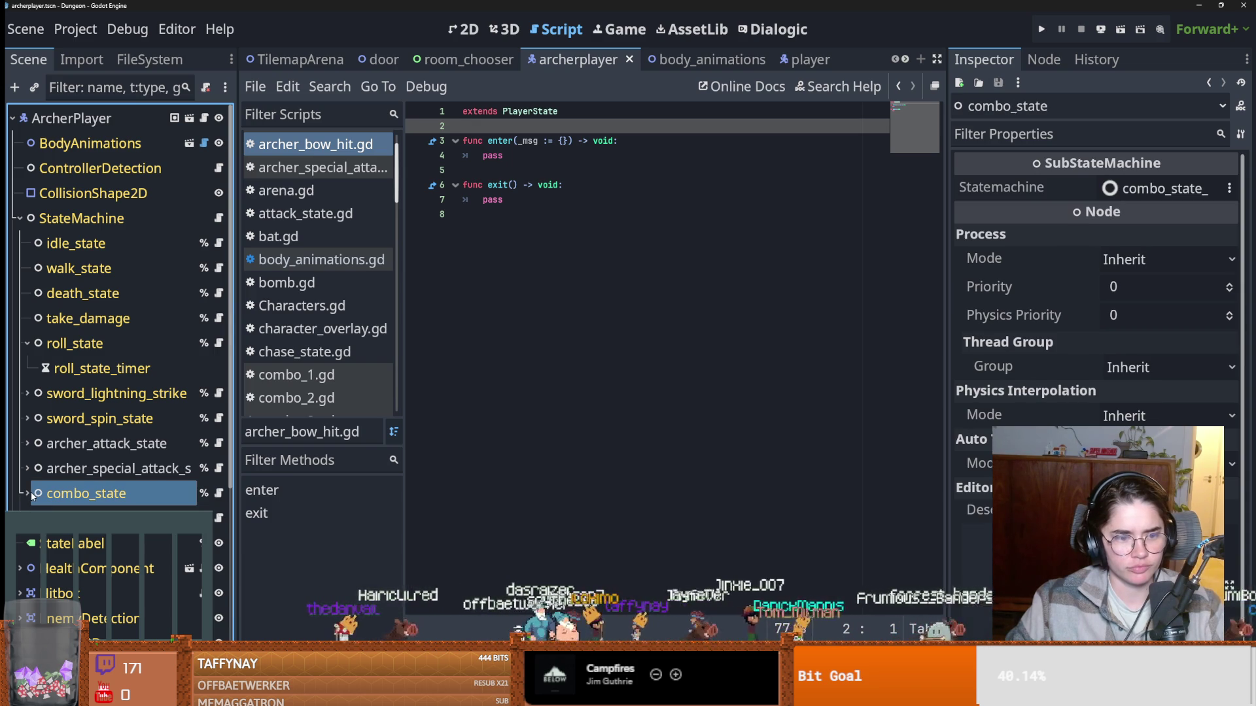
left_click(27, 493)
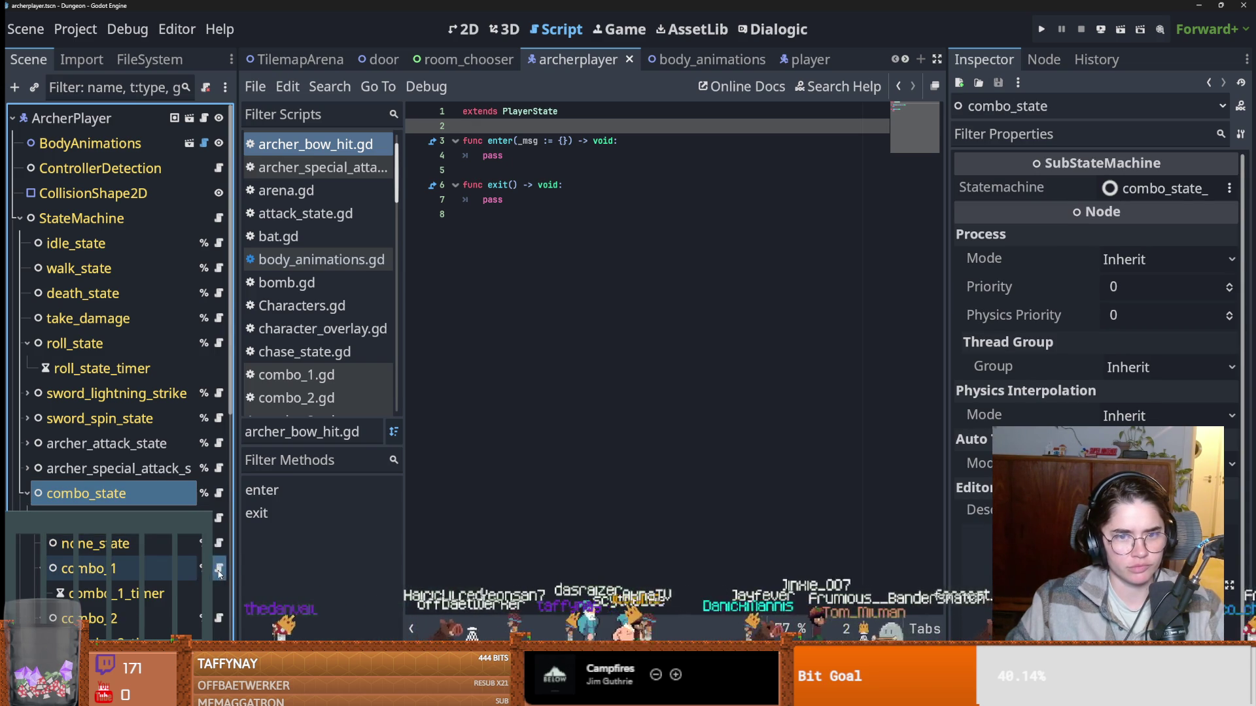
left_click(219, 569)
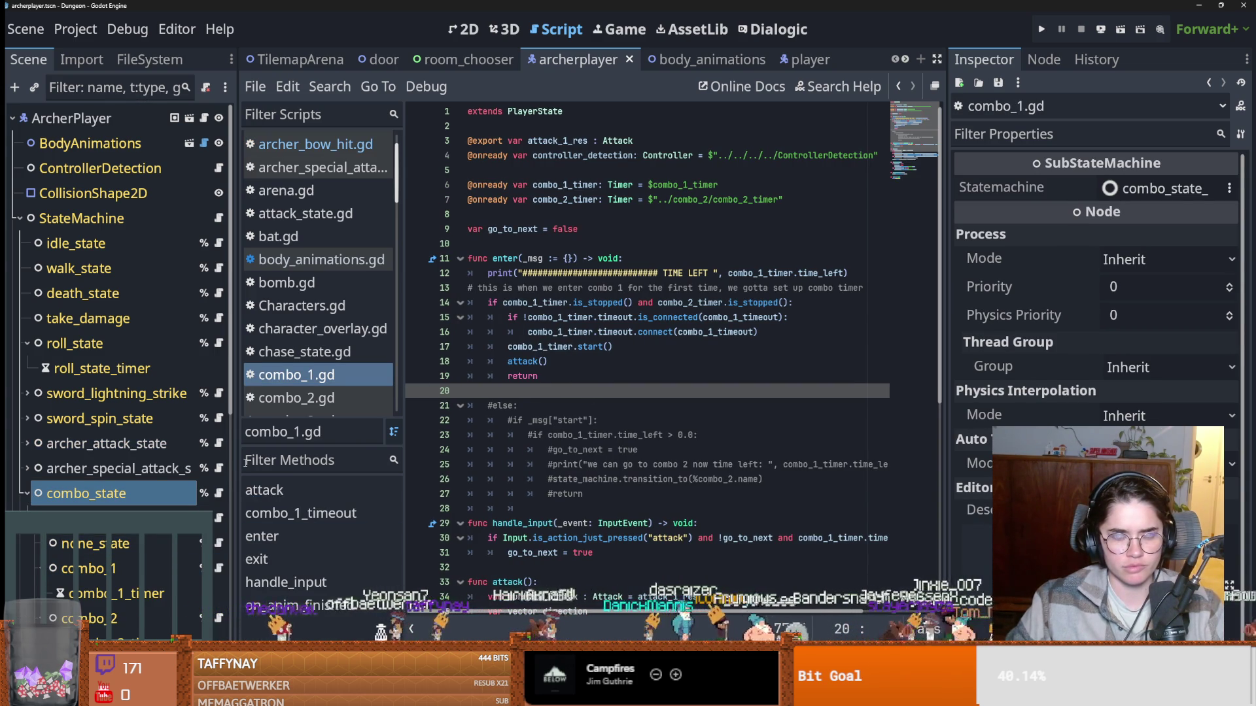
left_click(218, 443)
scroll(615, 389, "down", 5)
scroll(603, 367, "up", 5)
left_click(536, 332)
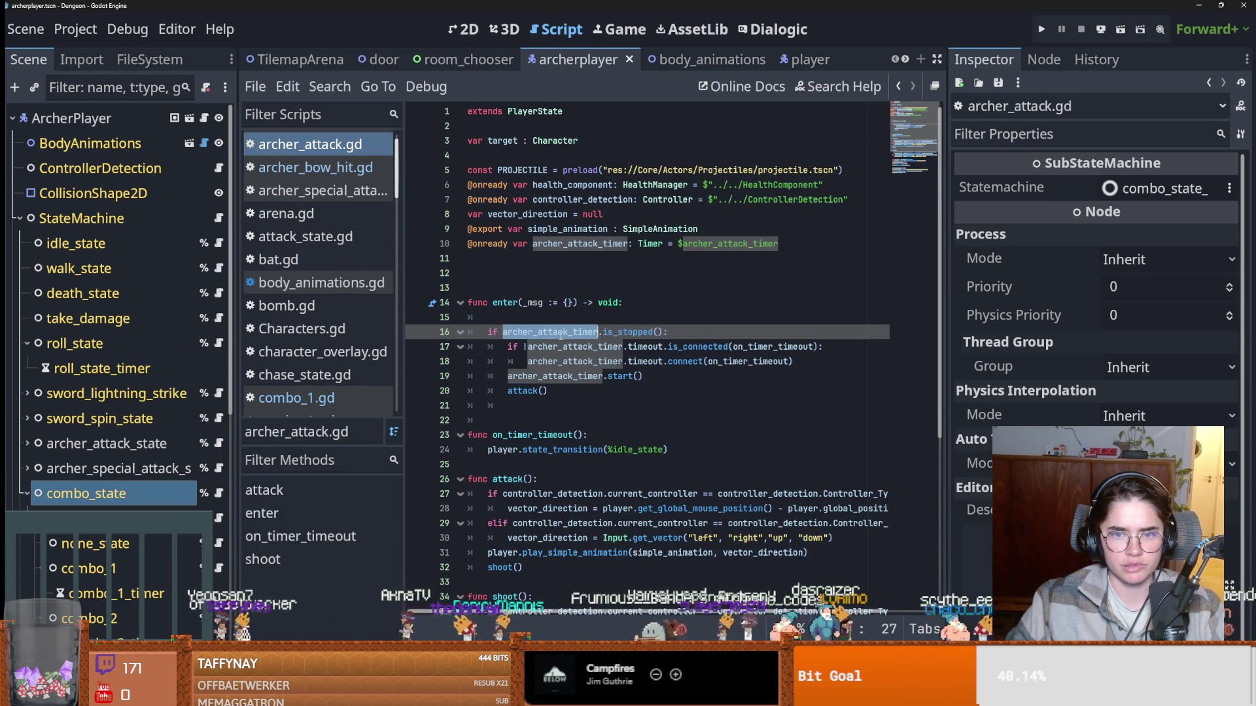
left_click(629, 302)
left_click(575, 231)
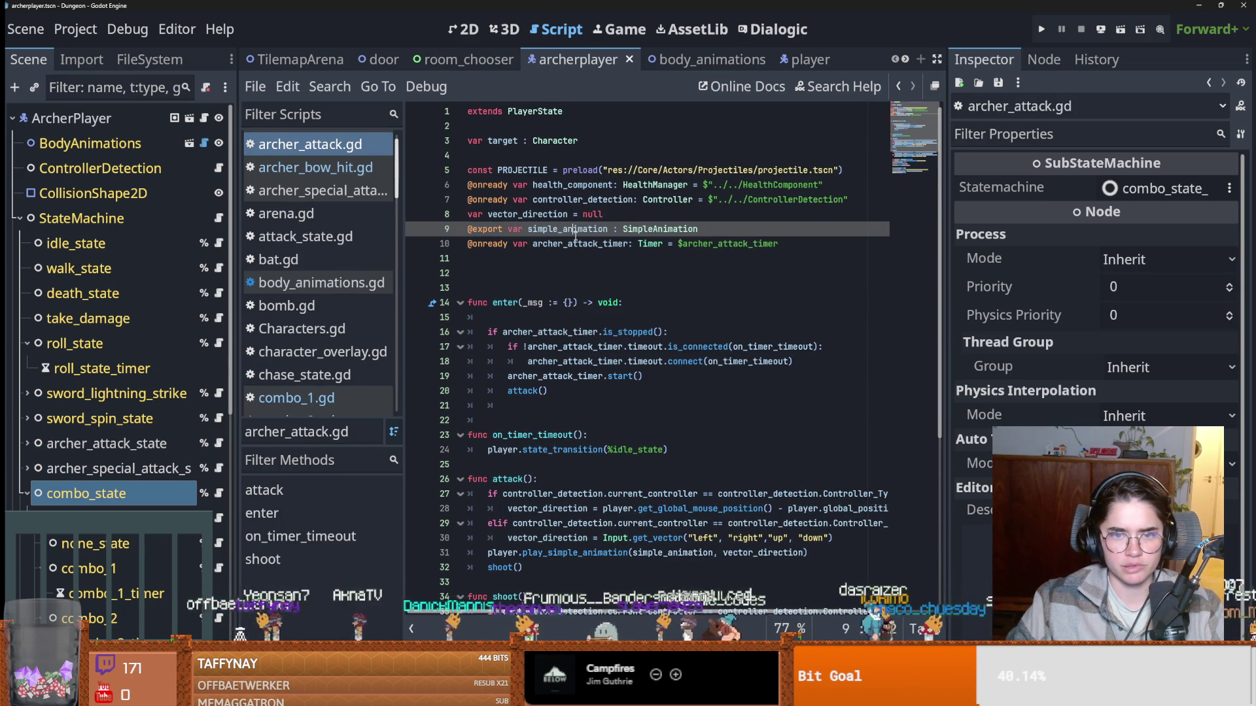
left_click(556, 214)
left_click(562, 200)
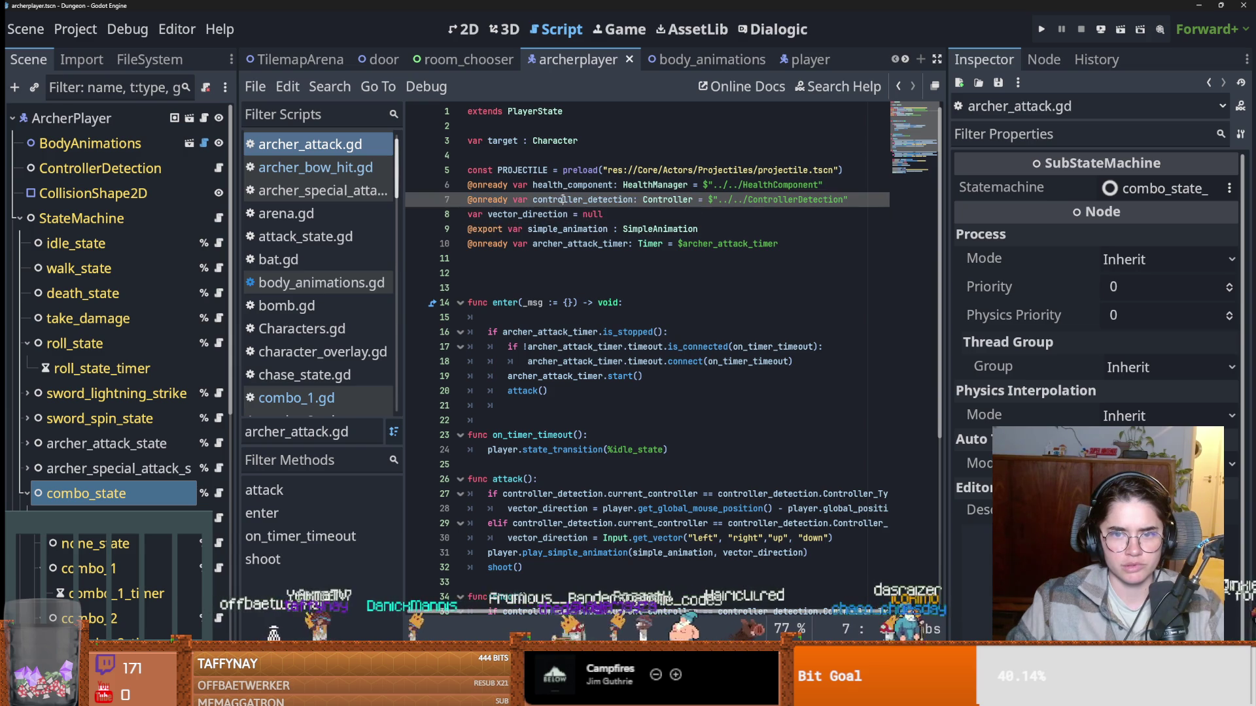
Delete the health_component declaration from archer_attack.gd and save.
double_click(565, 188)
left_click_drag(778, 243, 466, 186)
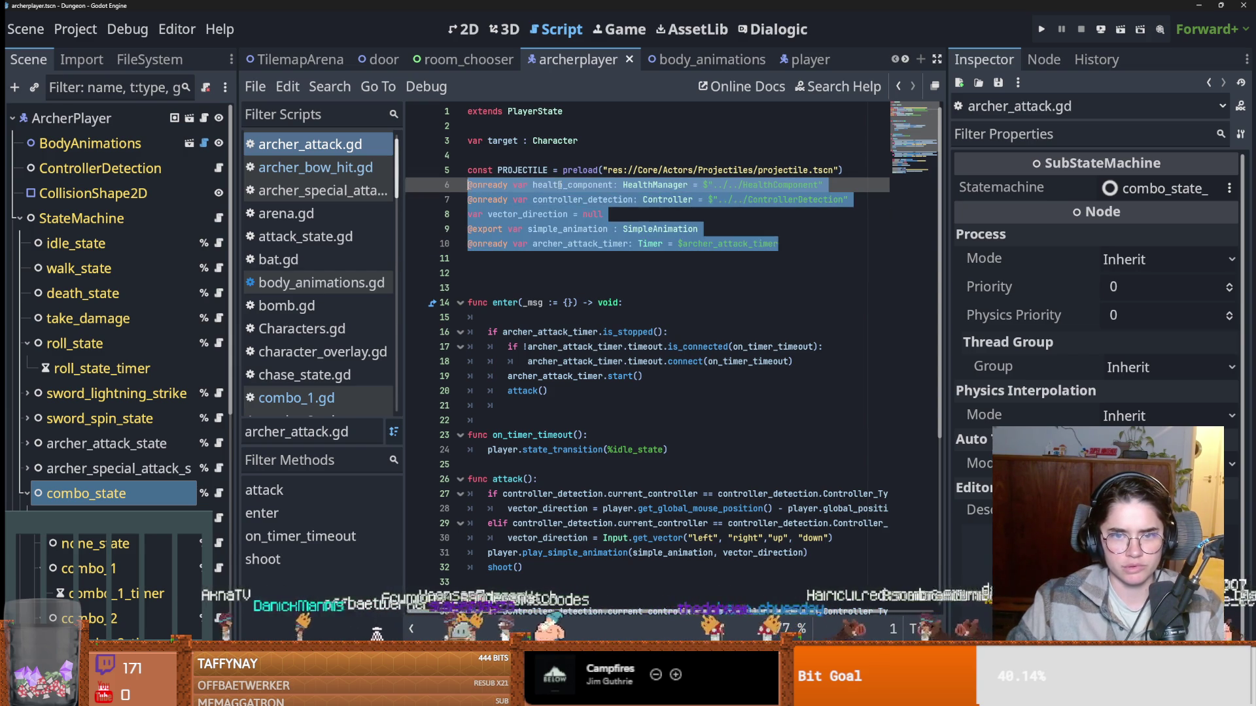
double_click(556, 187)
scroll(651, 385, "down", 5)
scroll(651, 385, "up", 4)
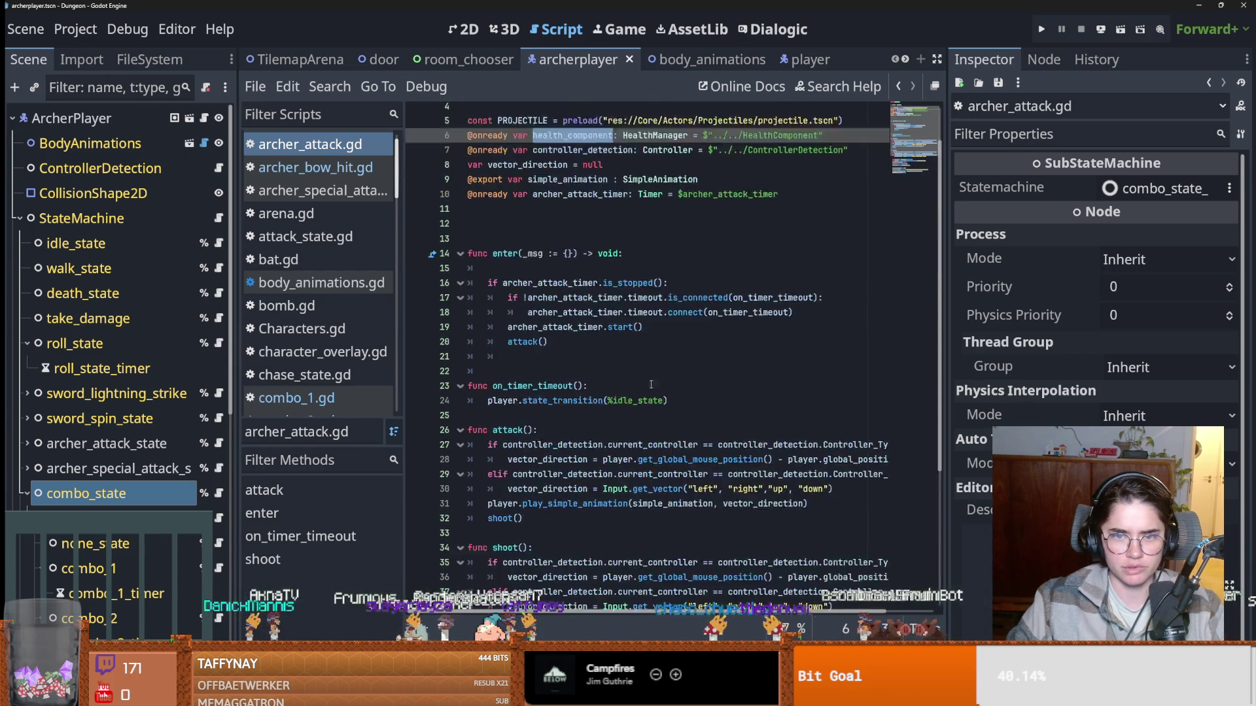
scroll(651, 384, "up", 2)
left_click_drag(467, 185, 844, 185)
key("BackSpace")
key("ctrl+s")
key("BackSpace")
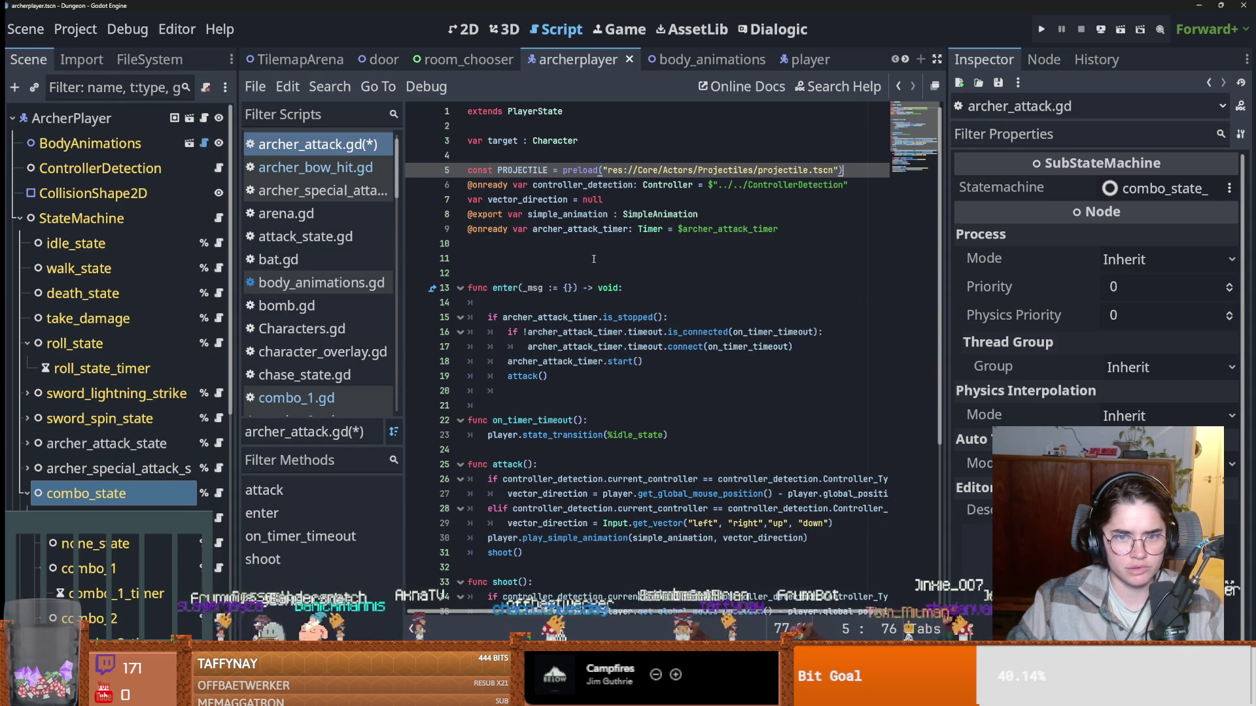
Delete the var target line from archer_attack.gd and save the script.
left_click_drag(471, 244, 512, 229)
left_click_drag(459, 198, 448, 190)
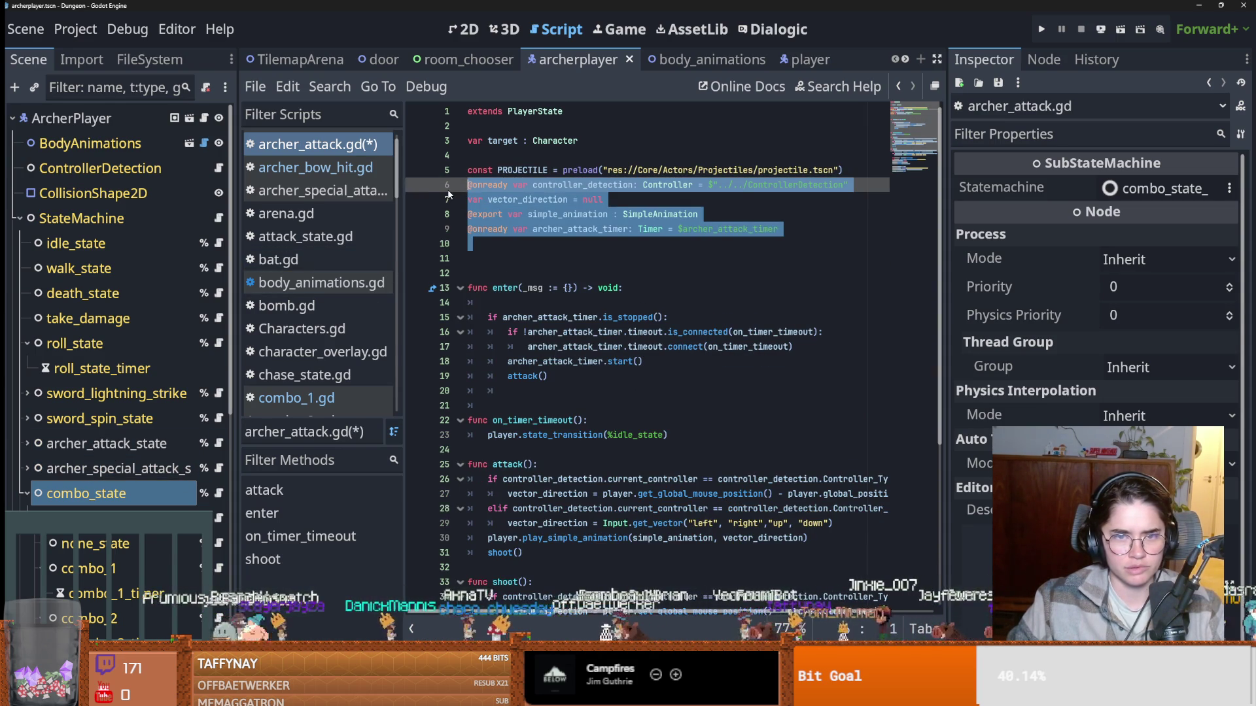
scroll(553, 362, "down", 1)
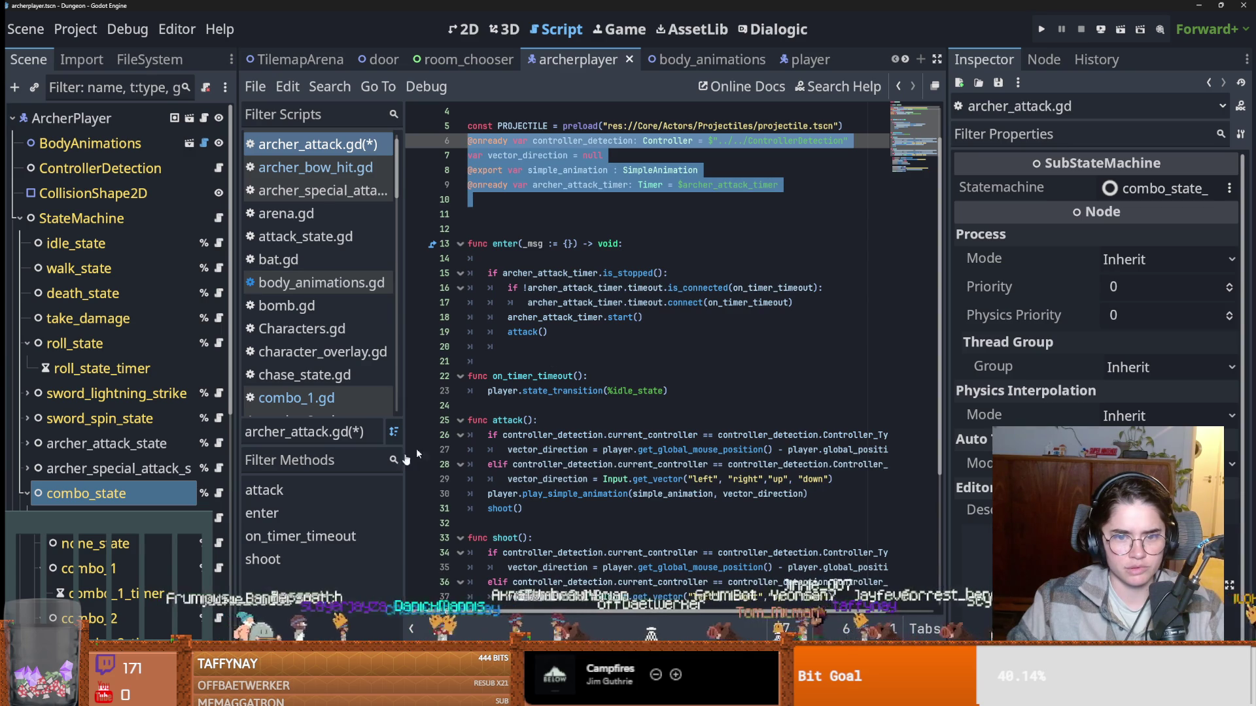
scroll(493, 407, "up", 1)
double_click(503, 134)
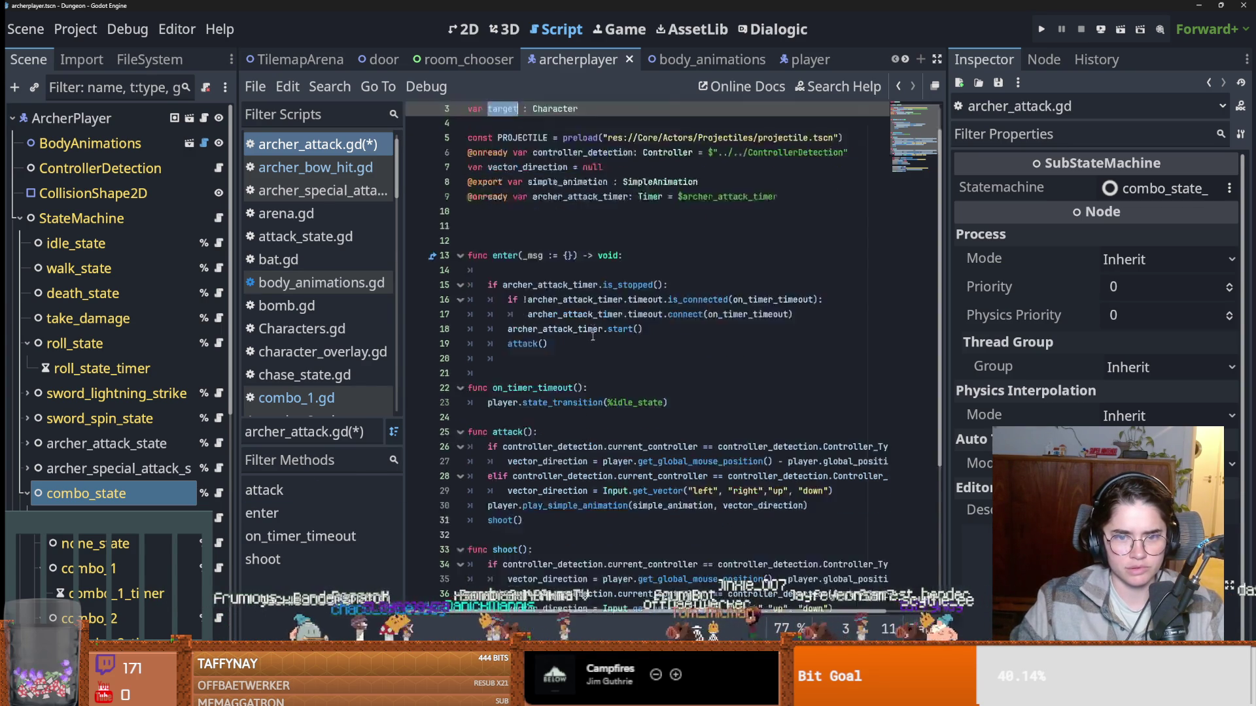
scroll(593, 336, "down", 5)
scroll(626, 189, "up", 6)
triple_click(591, 141)
key("BackSpace")
key("BackSpace")
key("BackSpace")
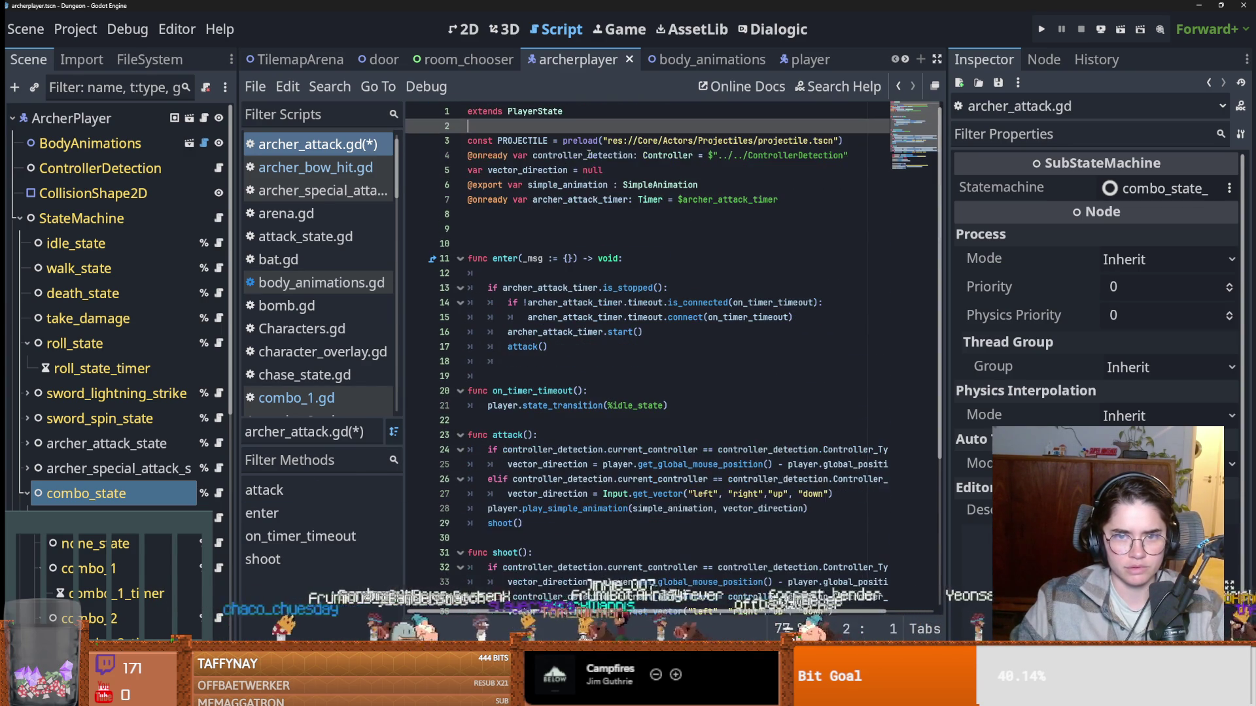
double_click(582, 155)
key("ctrl+s")
Compare archer_bow_hit.gd with archer_attack.gd's remaining variable declarations.
left_click(313, 167)
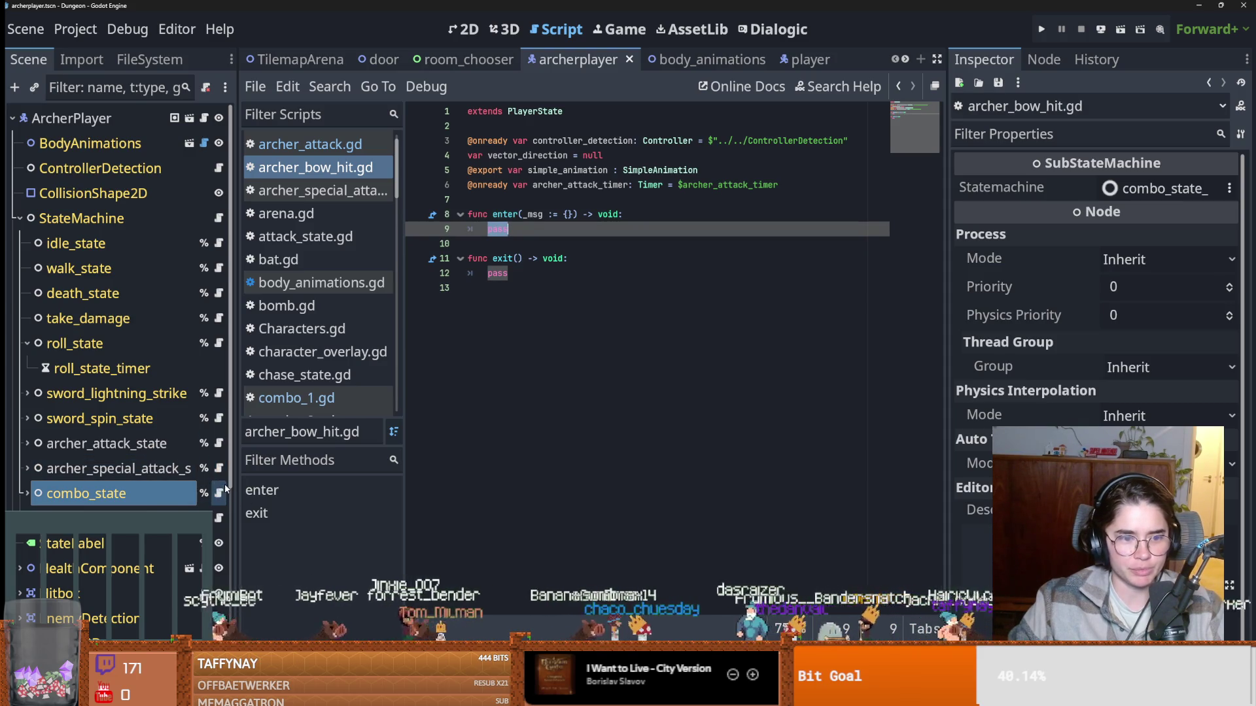
key("alt+Left")
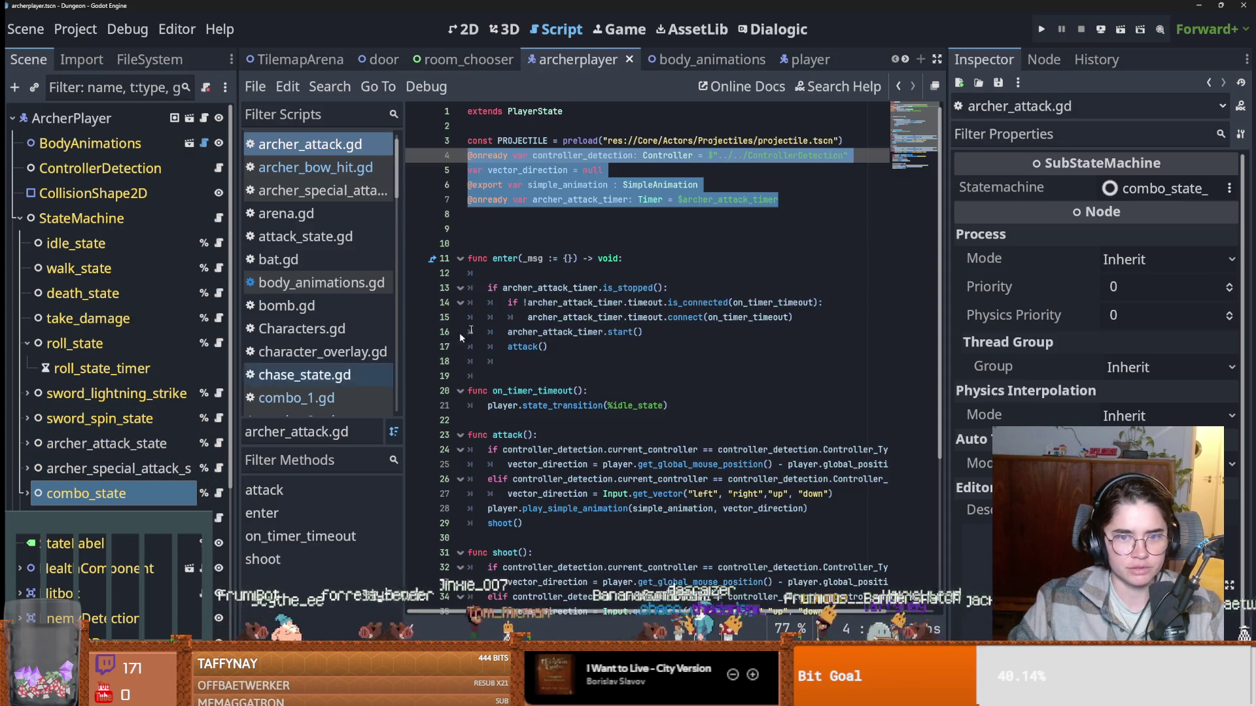
scroll(520, 318, "down", 1)
left_click(536, 301)
Add a Timer child named archer_hit_timer under archer_bow_hit.
left_click(112, 508)
right_click(108, 508)
left_click(190, 159)
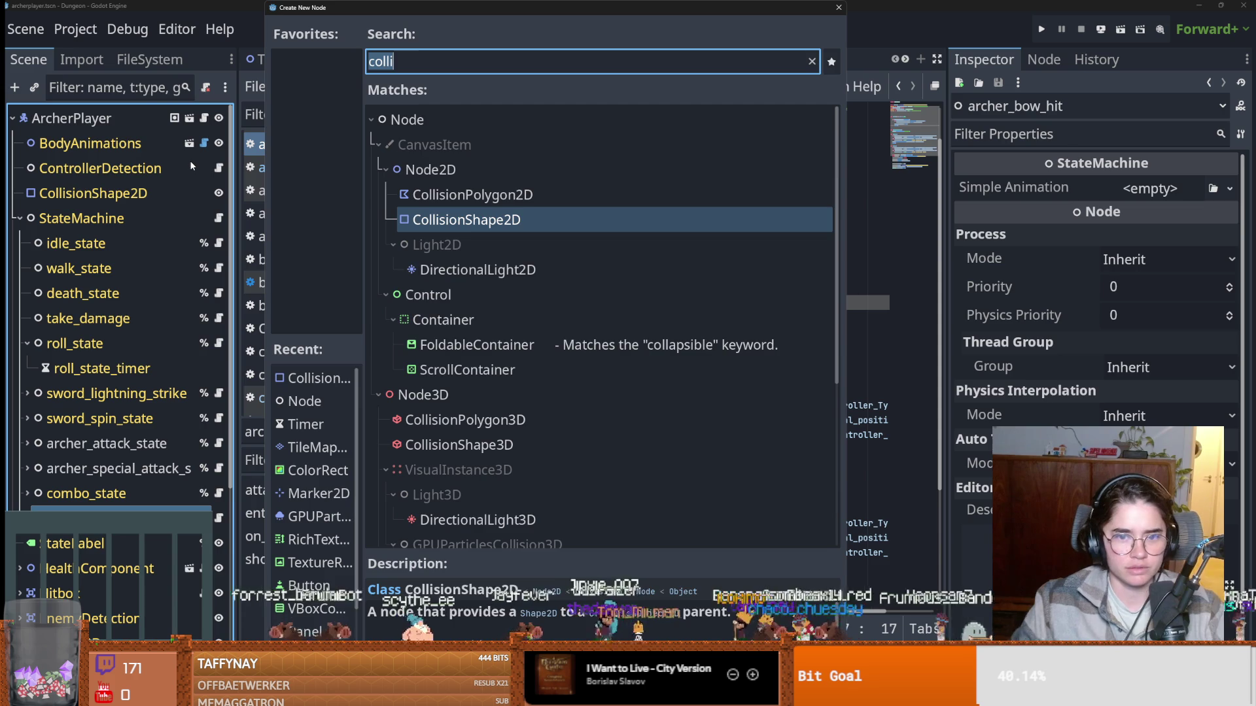
type("tkemr")
key("BackSpace")
key("BackSpace")
key("BackSpace")
type("imer")
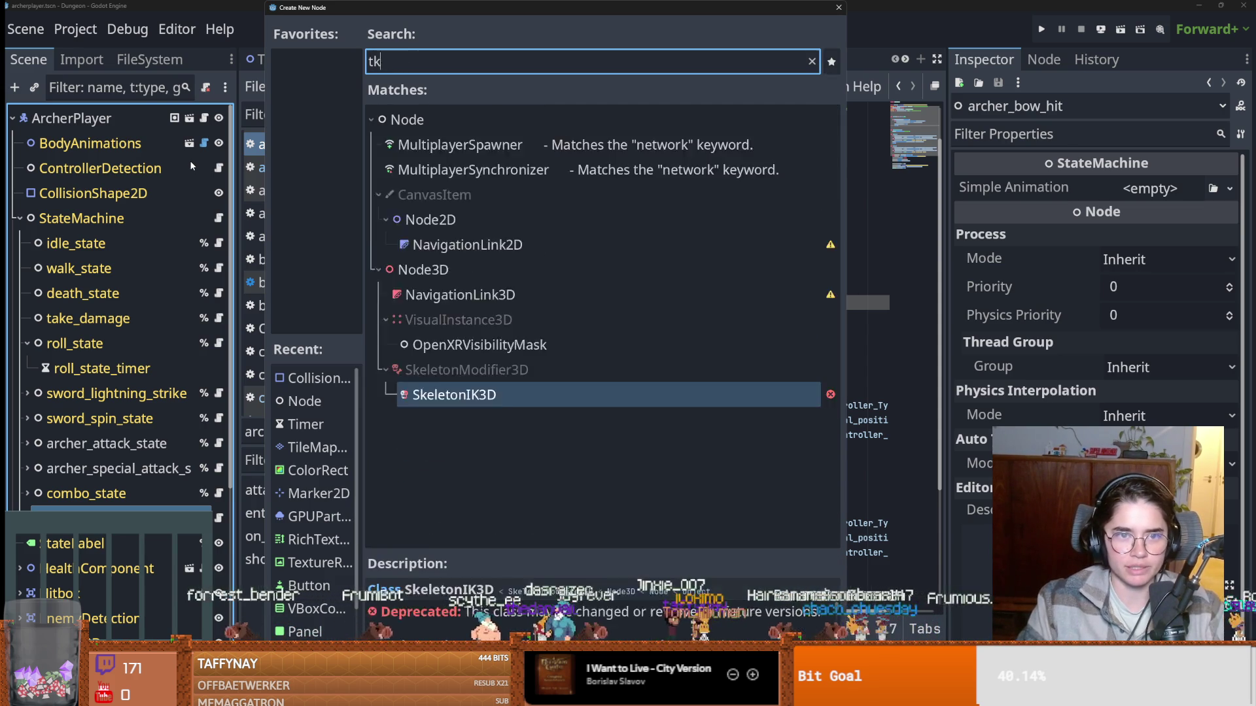
key("Return")
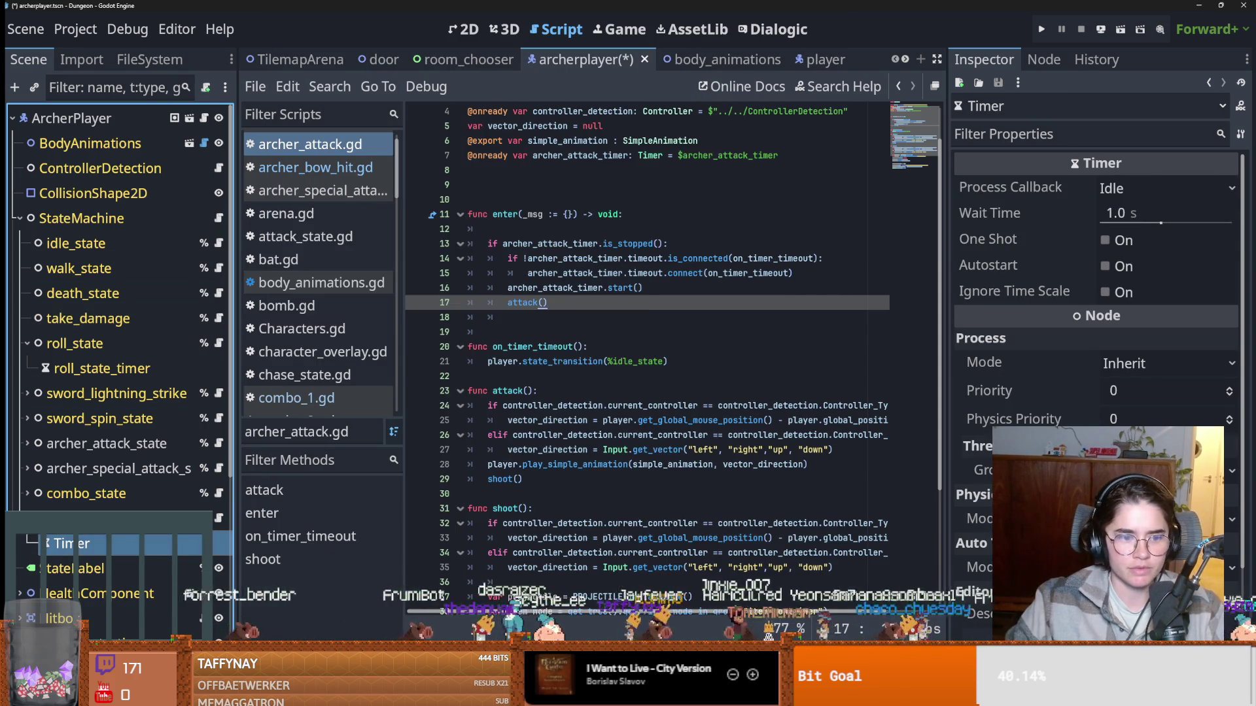
double_click(72, 543)
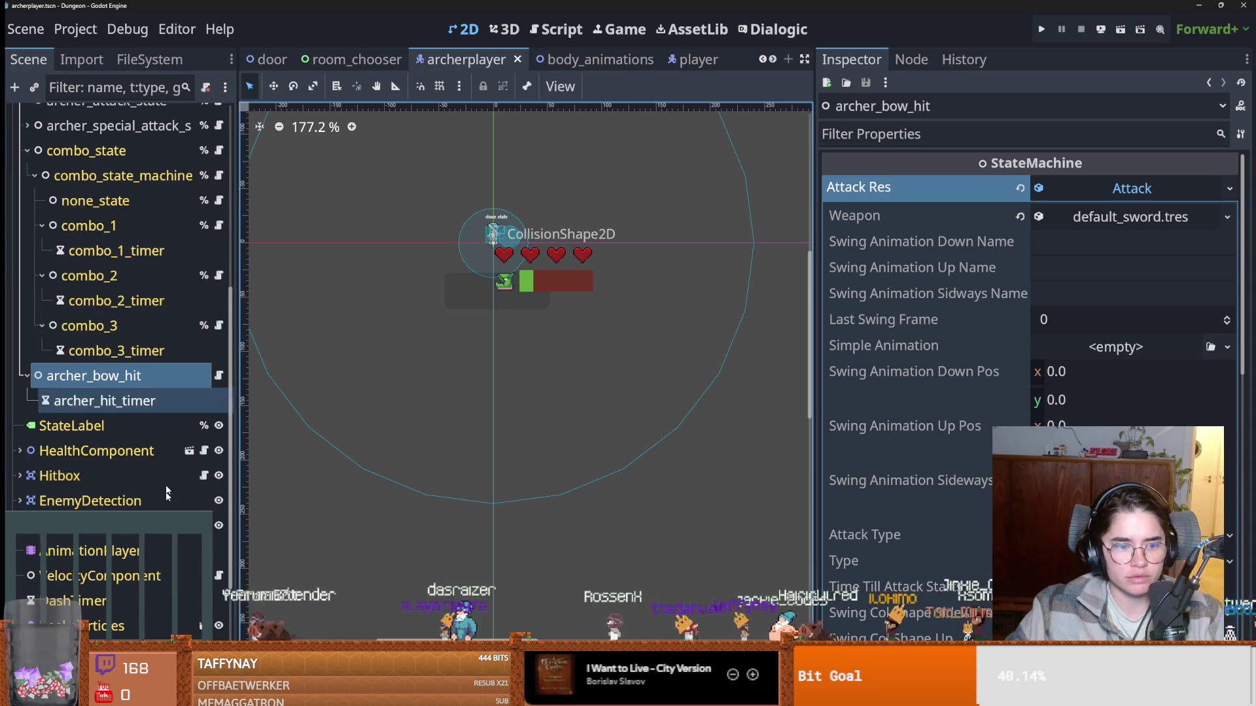
Set swing animation names to bow_hit_down, bow_hit_up and bow_hit_sideways, then save the scene.
left_click(1112, 244)
type("bow_hit_down")
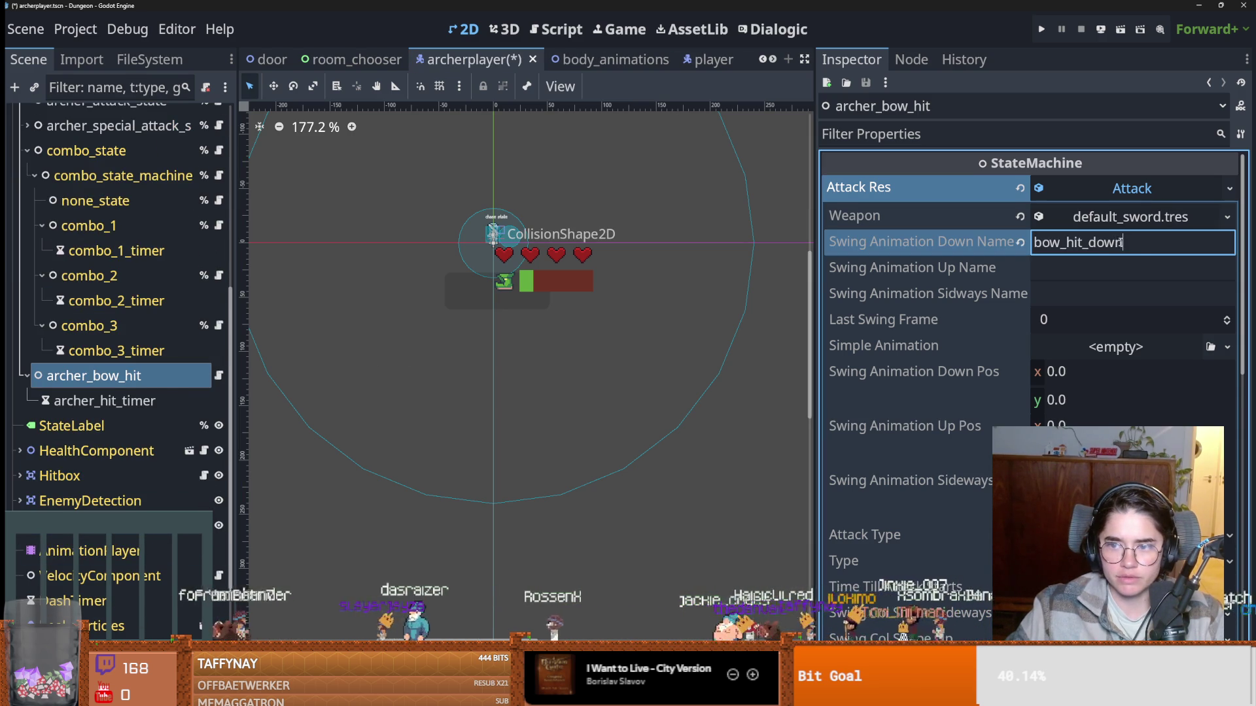
left_click(1134, 269)
type("bow_hit_down")
key("BackSpace")
key("BackSpace")
key("BackSpace")
key("BackSpace")
key("BackSpace")
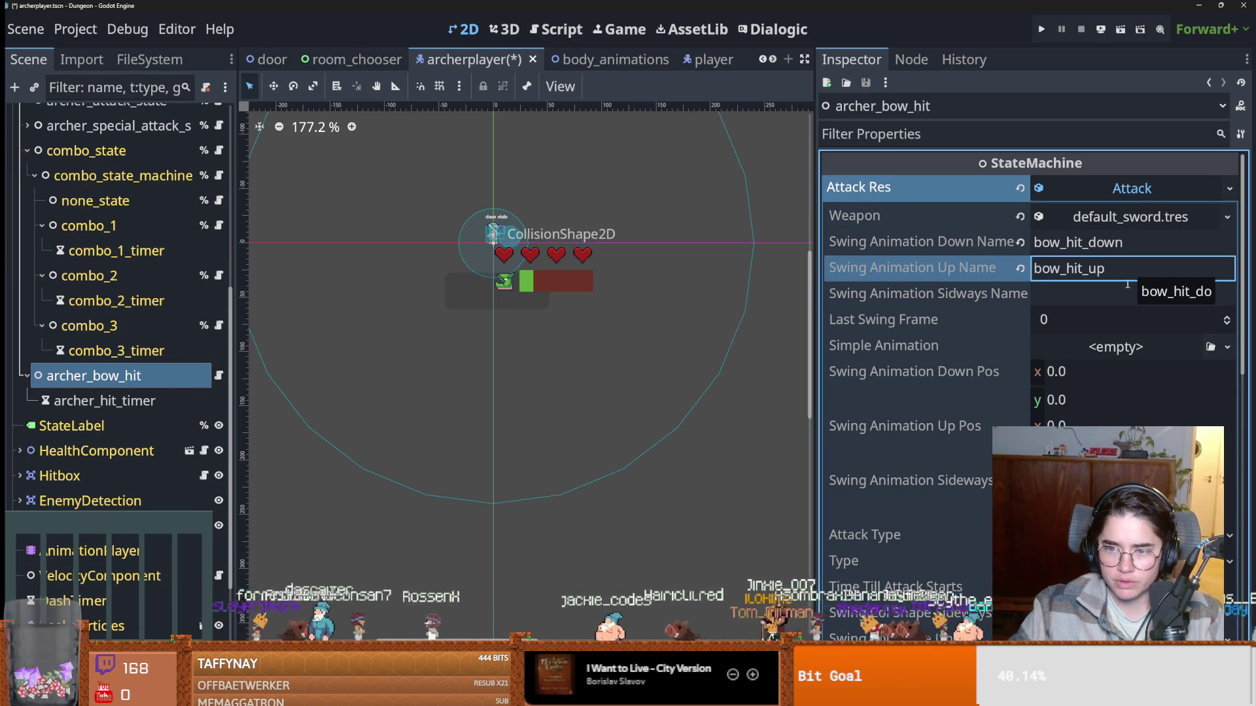
left_click(1130, 295)
type("bow_hit_down")
key("BackSpace")
key("BackSpace")
key("BackSpace")
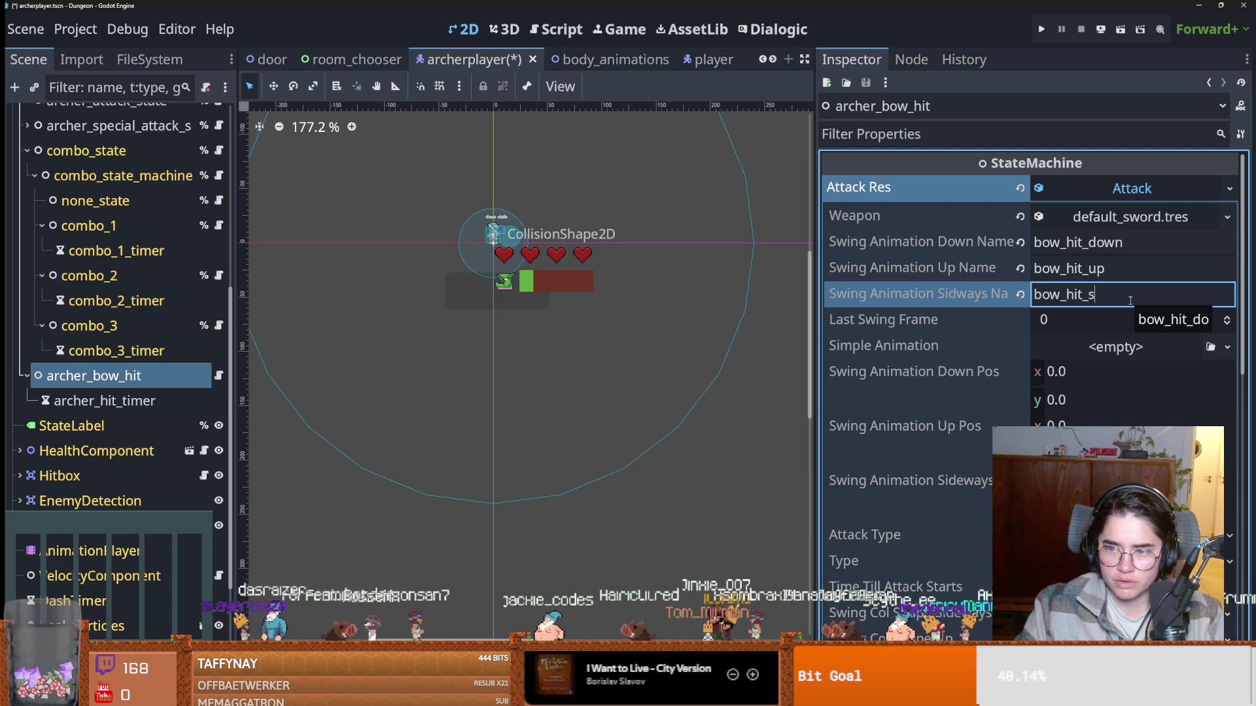
key("ctrl+s")
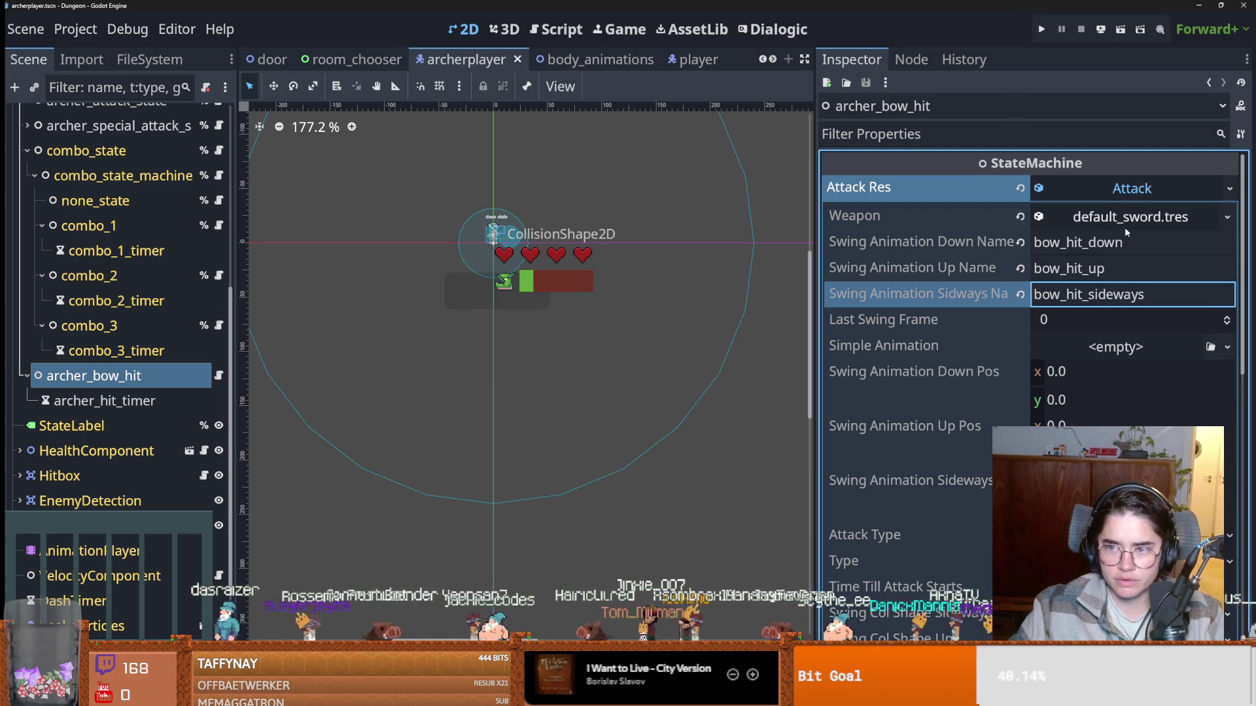
left_click(1230, 189)
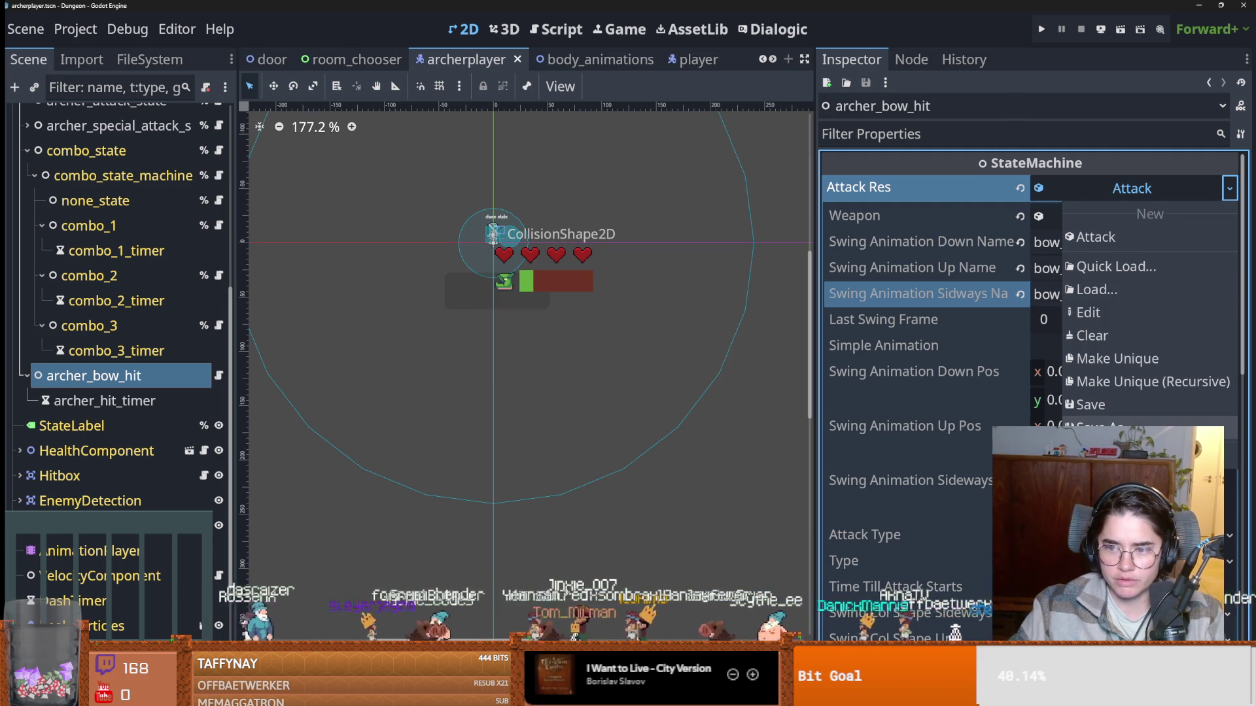
Save the attack resource to file, creating a new archerplayer folder under Core/Actors.
left_click(1111, 426)
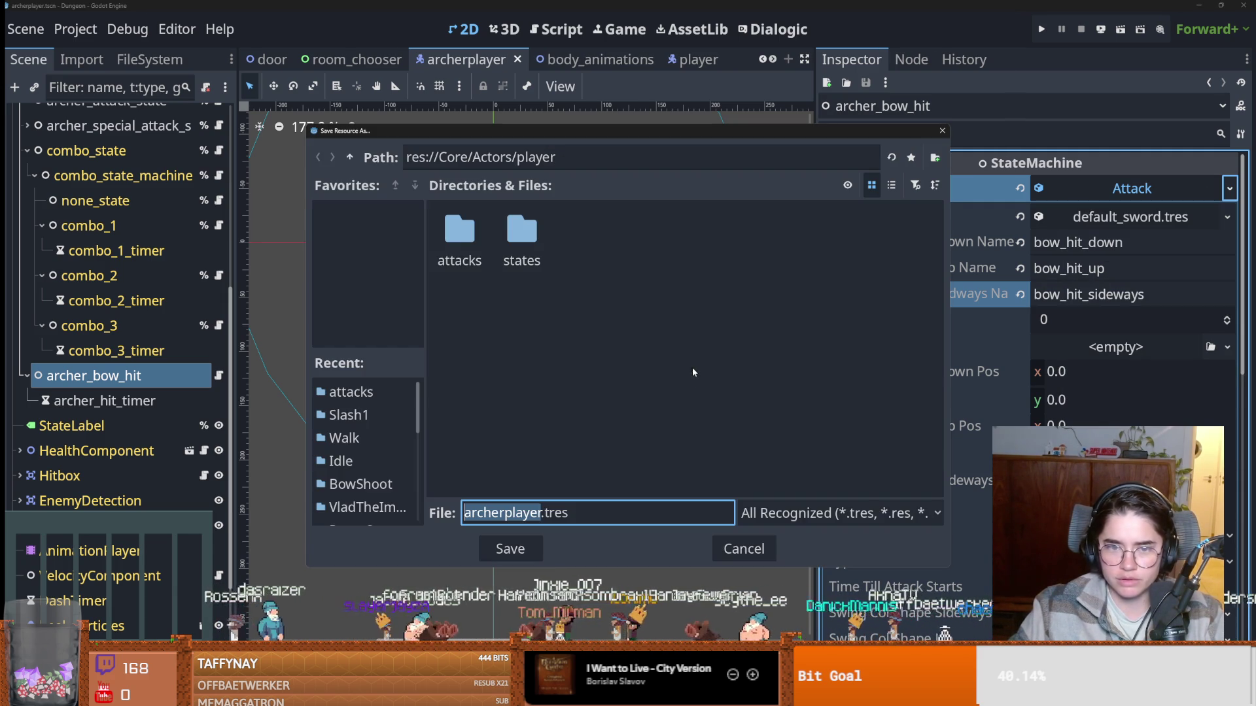
left_click(351, 158)
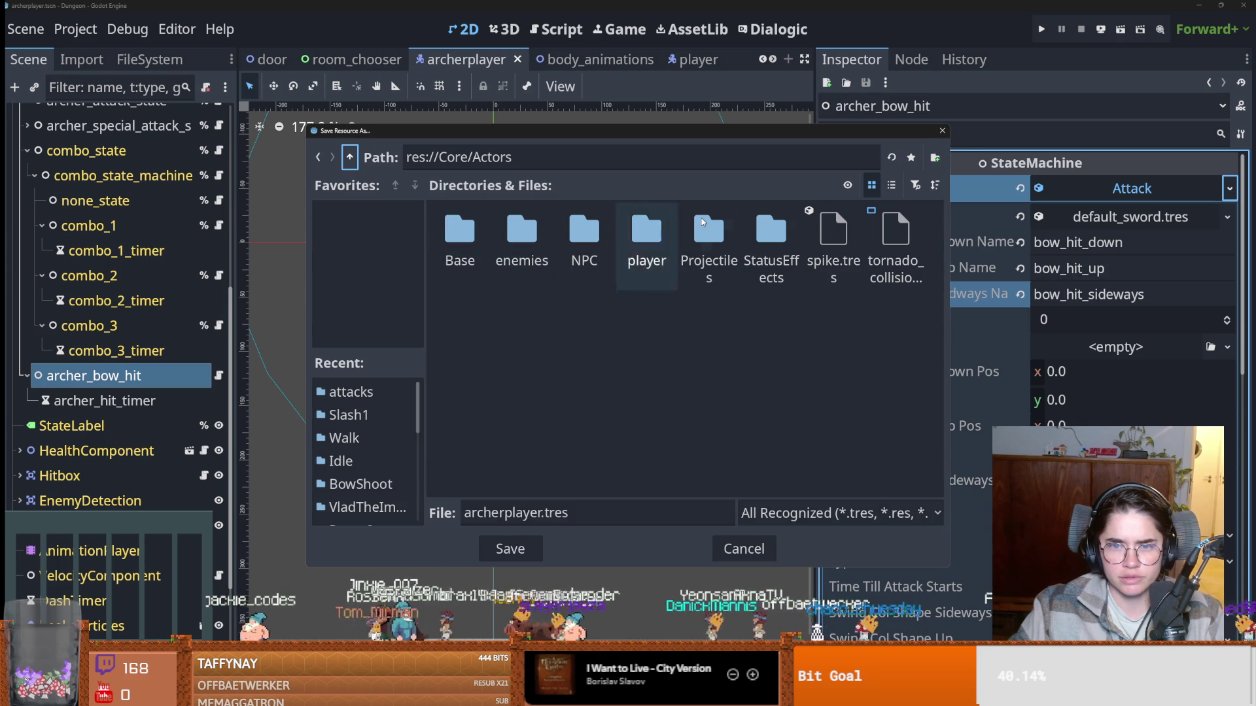
left_click(934, 158)
type("archerplayer")
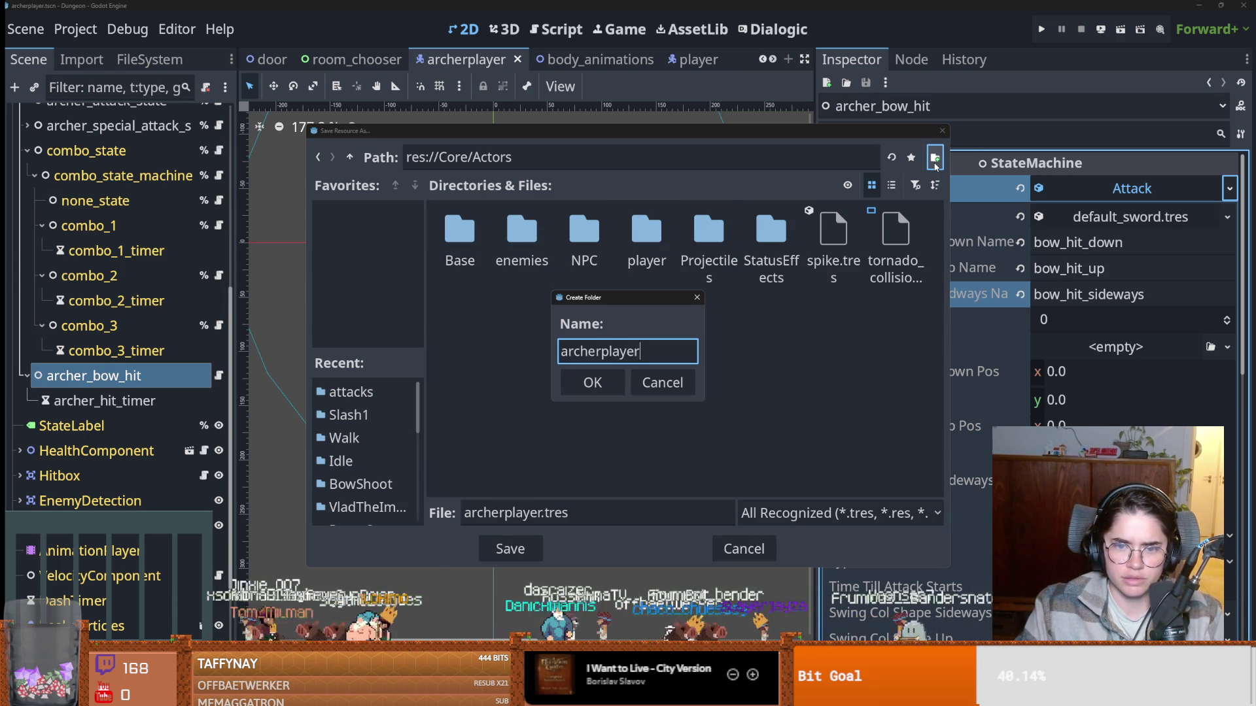
key("Return")
Name the resource file bowhit_attackres.tres, save it, and set Last Swing Frame to 1.
left_click(539, 520)
double_click(539, 520)
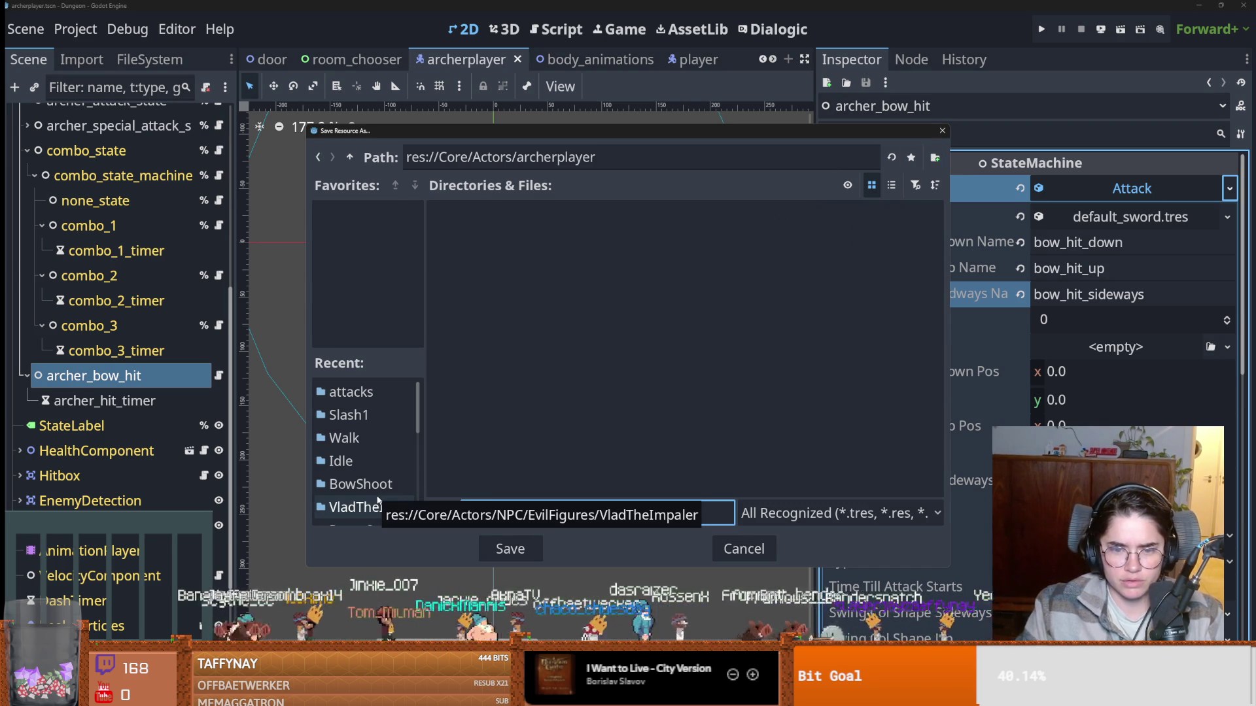
type("bow")
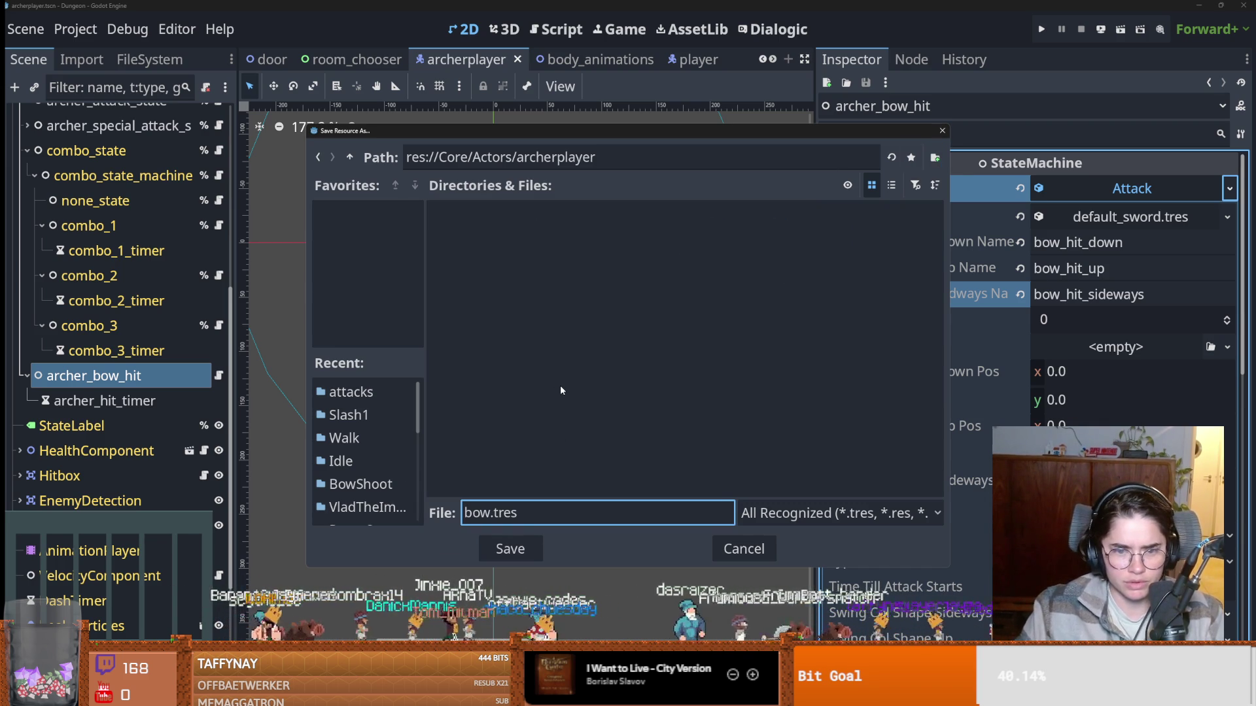
type("hit_")
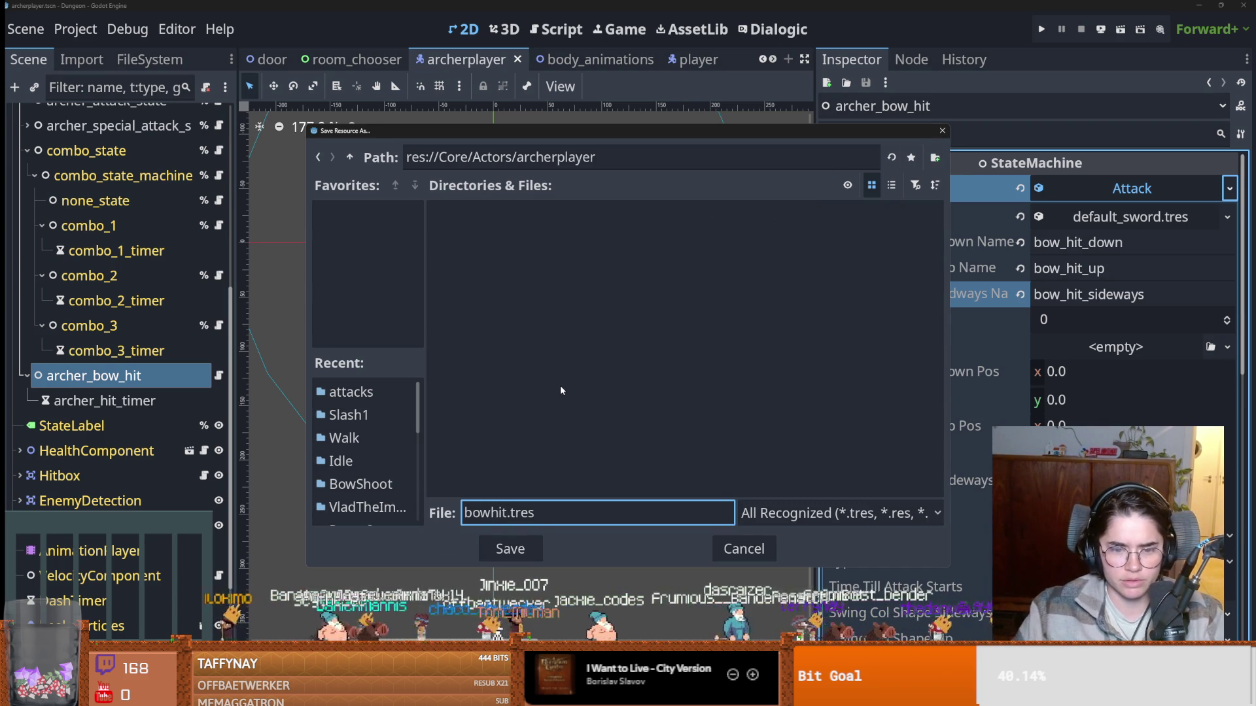
type("attack")
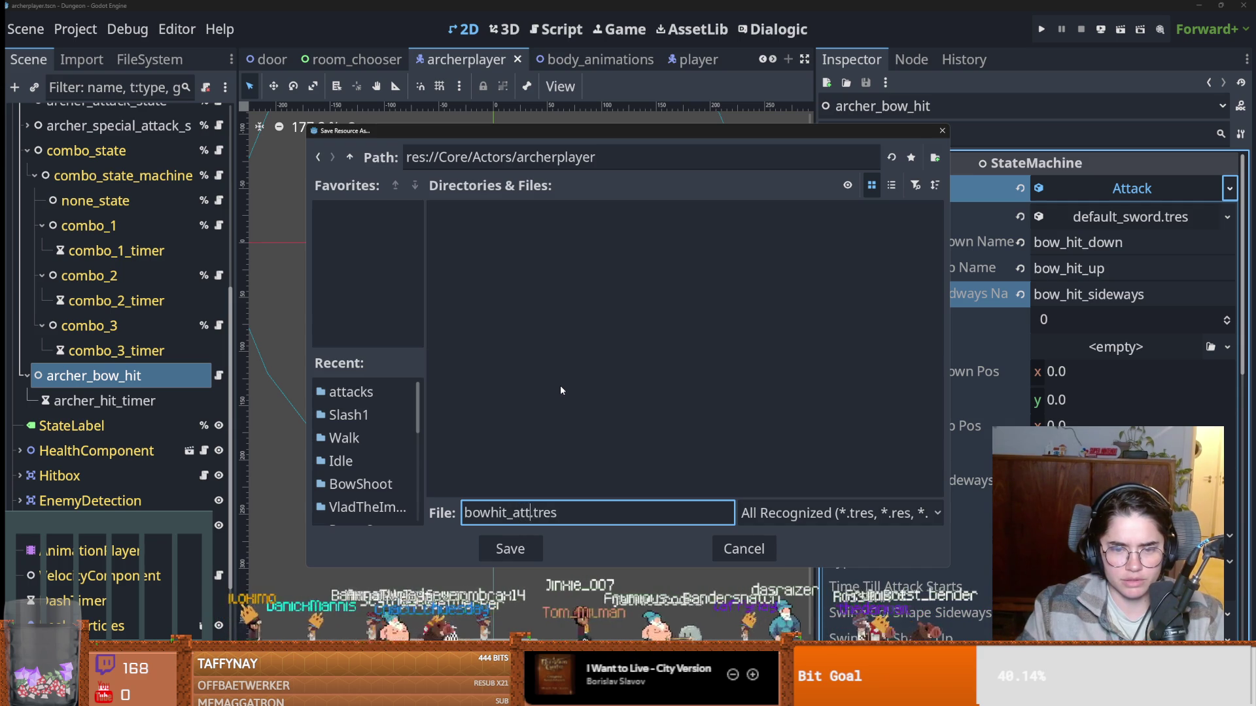
type("res")
key("Return")
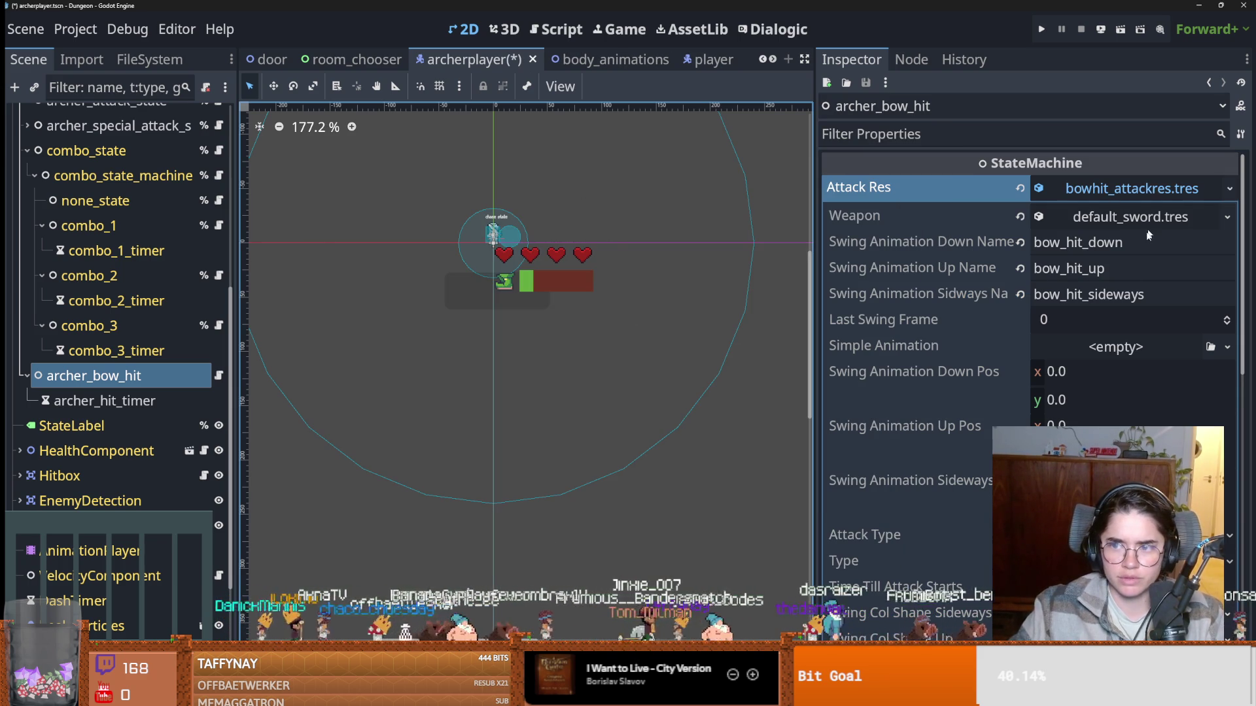
left_click(1228, 318)
Save the archerplayer scene and inspect combo_1's Simple Animation settings.
key("ctrl+s")
left_click(1141, 347)
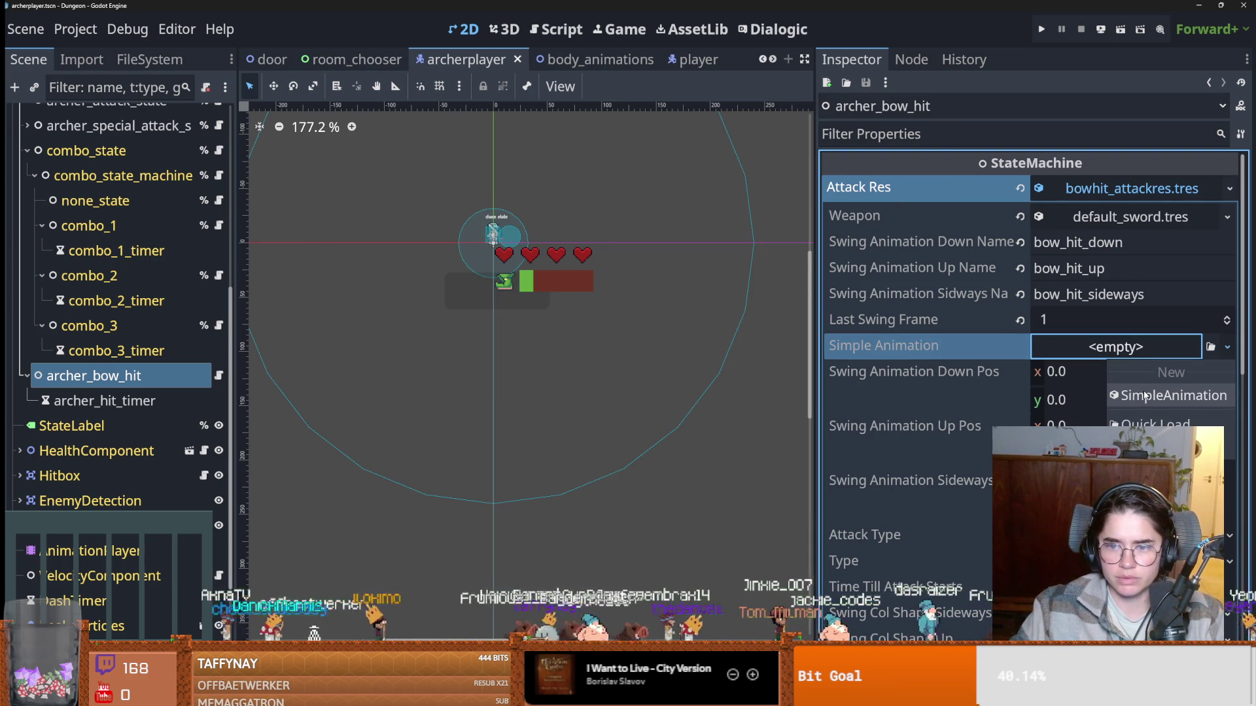
left_click(176, 230)
left_click(175, 226)
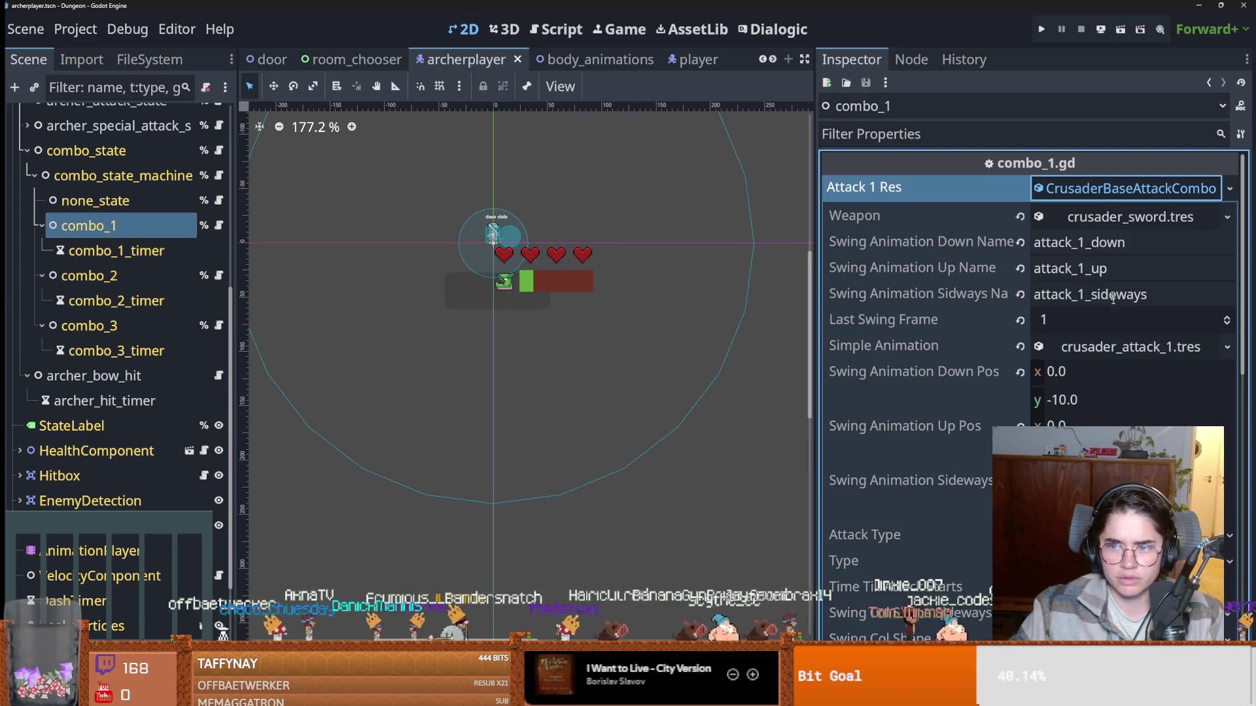
left_click(1100, 348)
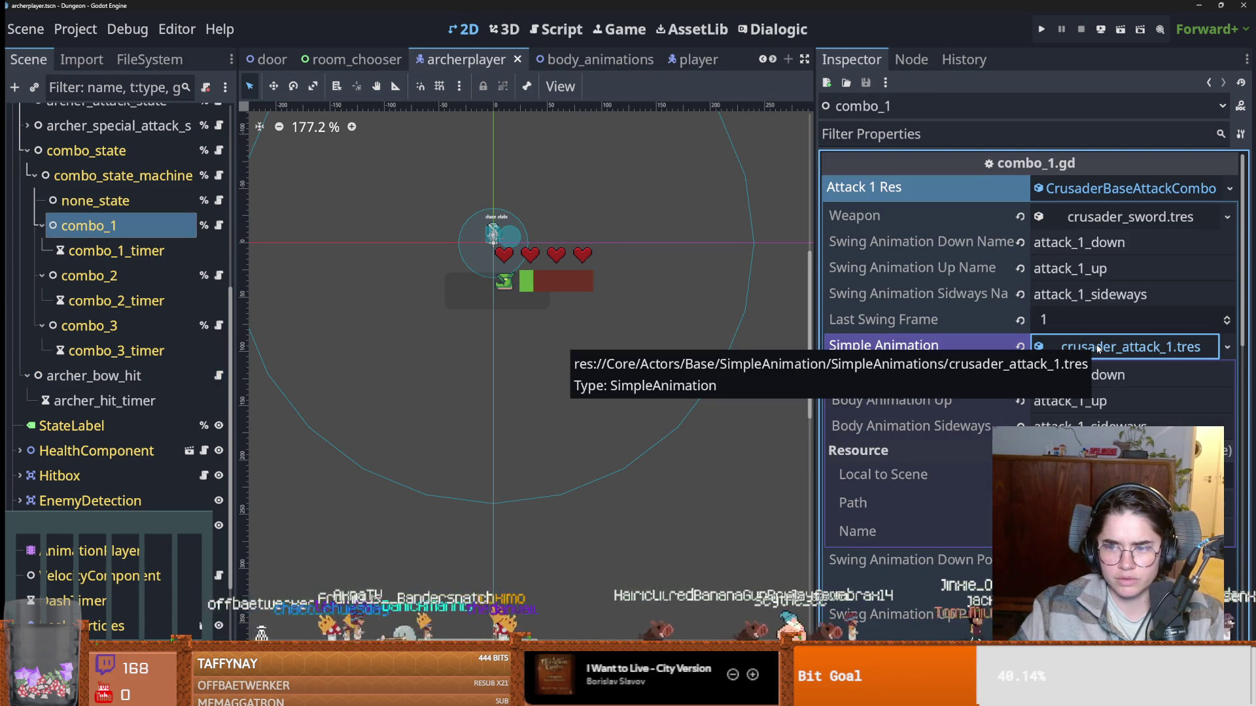
left_click(1099, 349)
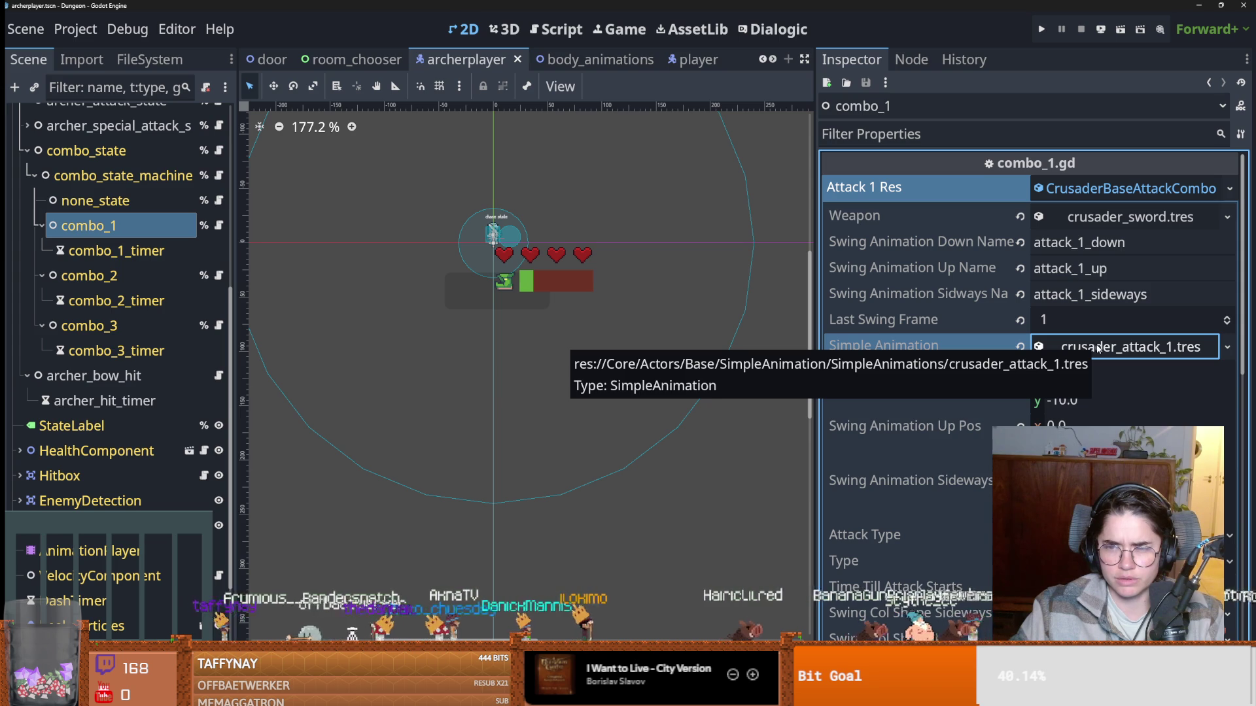
Open the body_animations scene and view the SwingAnimatedSprite's animations.
left_click(580, 59)
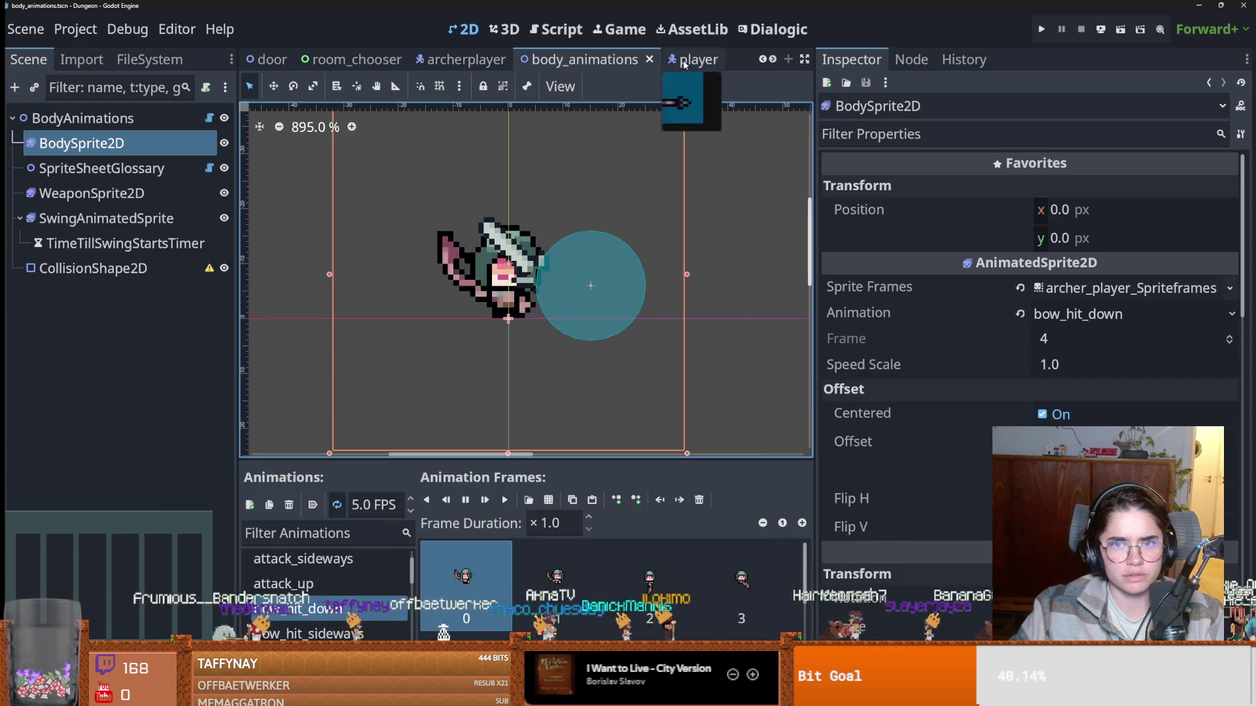
left_click(698, 59)
left_click(580, 59)
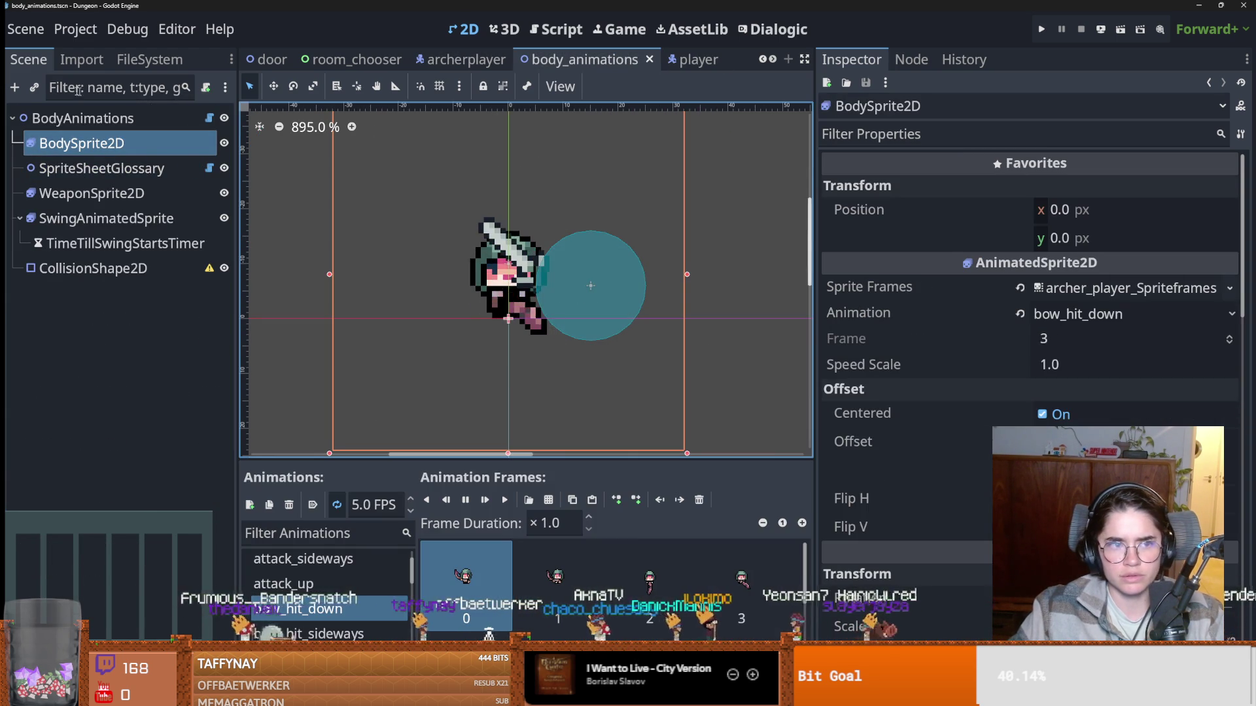
left_click(134, 119)
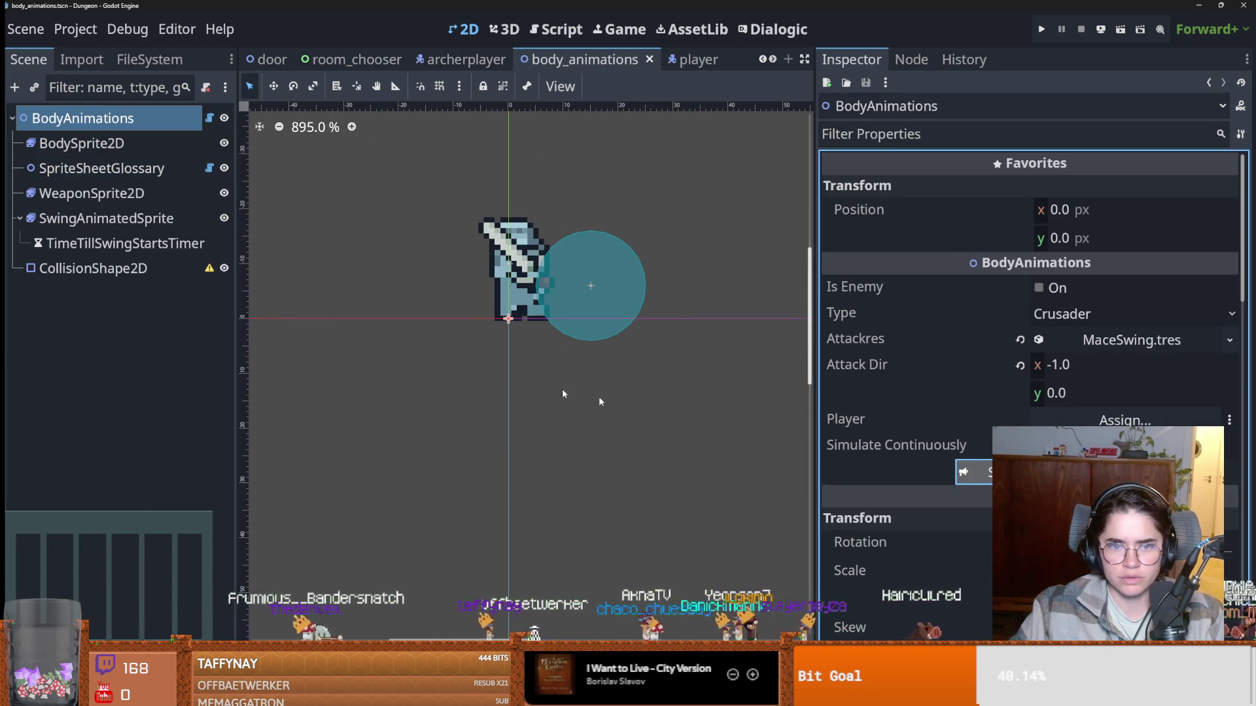
left_click(105, 219)
scroll(359, 601, "down", 1)
scroll(358, 602, "up", 5)
Preview attack_1_down and attack_1_sideways, select attack_1_down, and return to archerplayer.
left_click(301, 562)
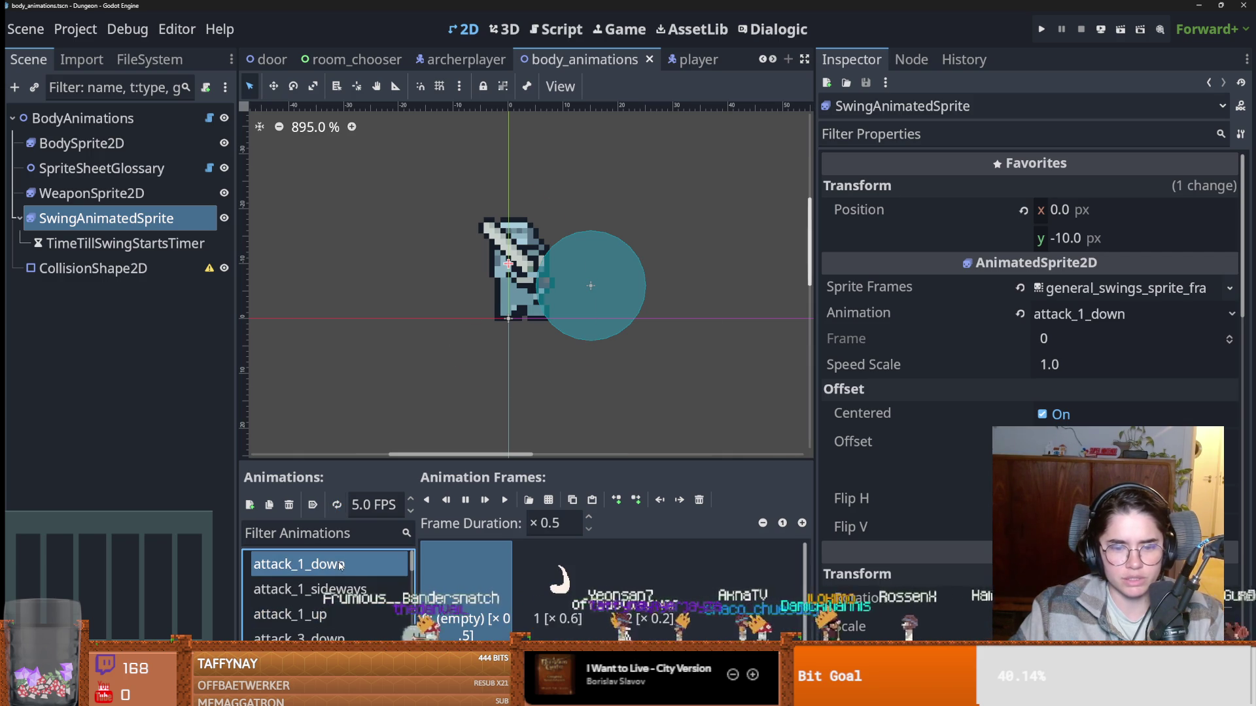
left_click(345, 590)
left_click(301, 564)
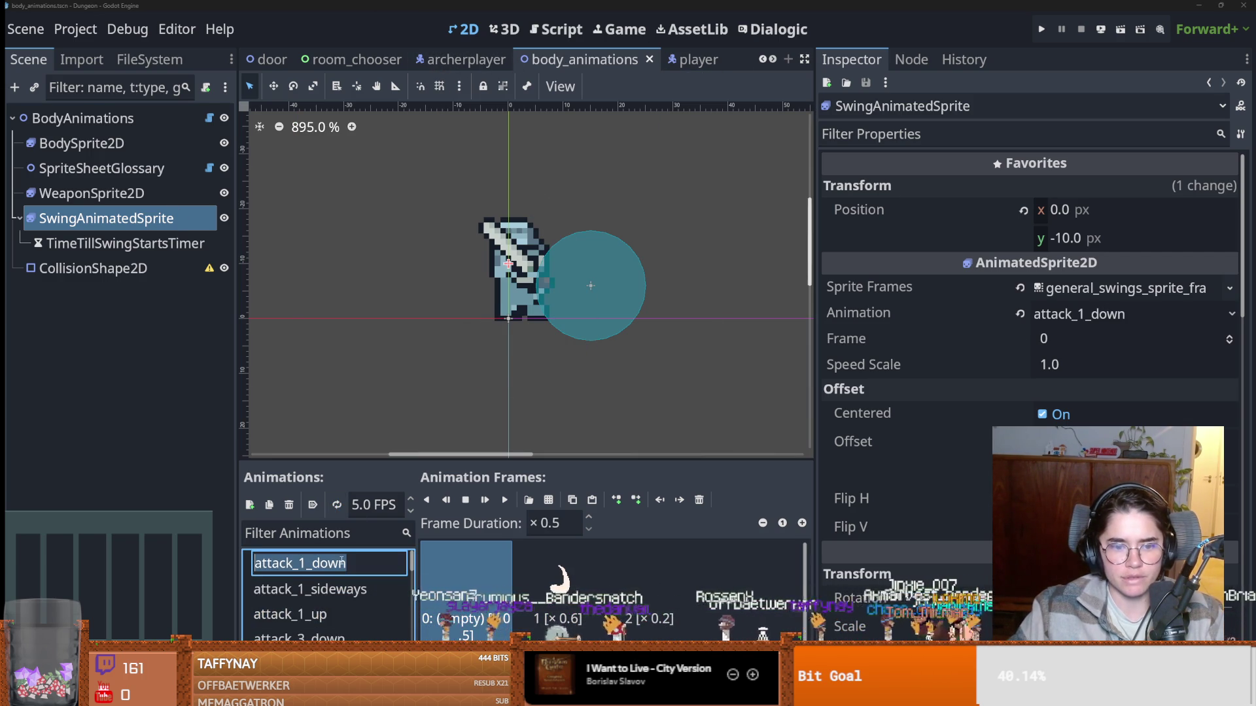
key("g")
left_click(465, 60)
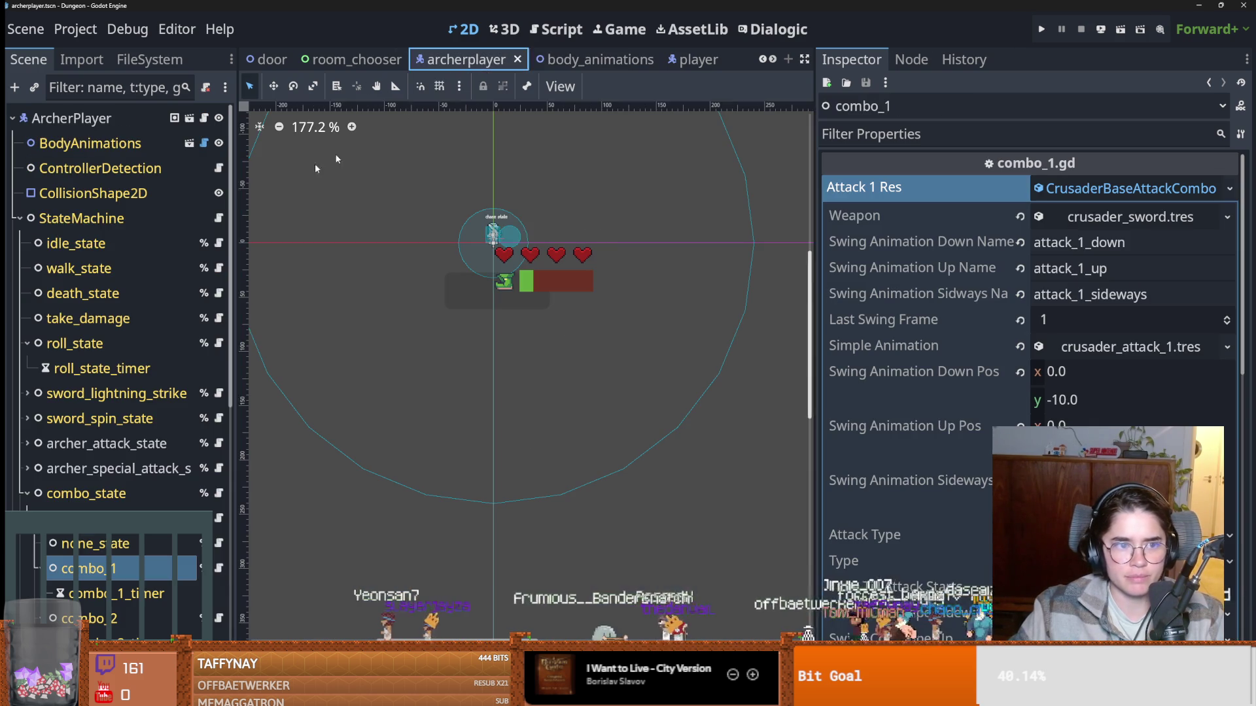
Select the archer_bow_hit state and give it a new SimpleAnimation resource.
scroll(95, 487, "down", 5)
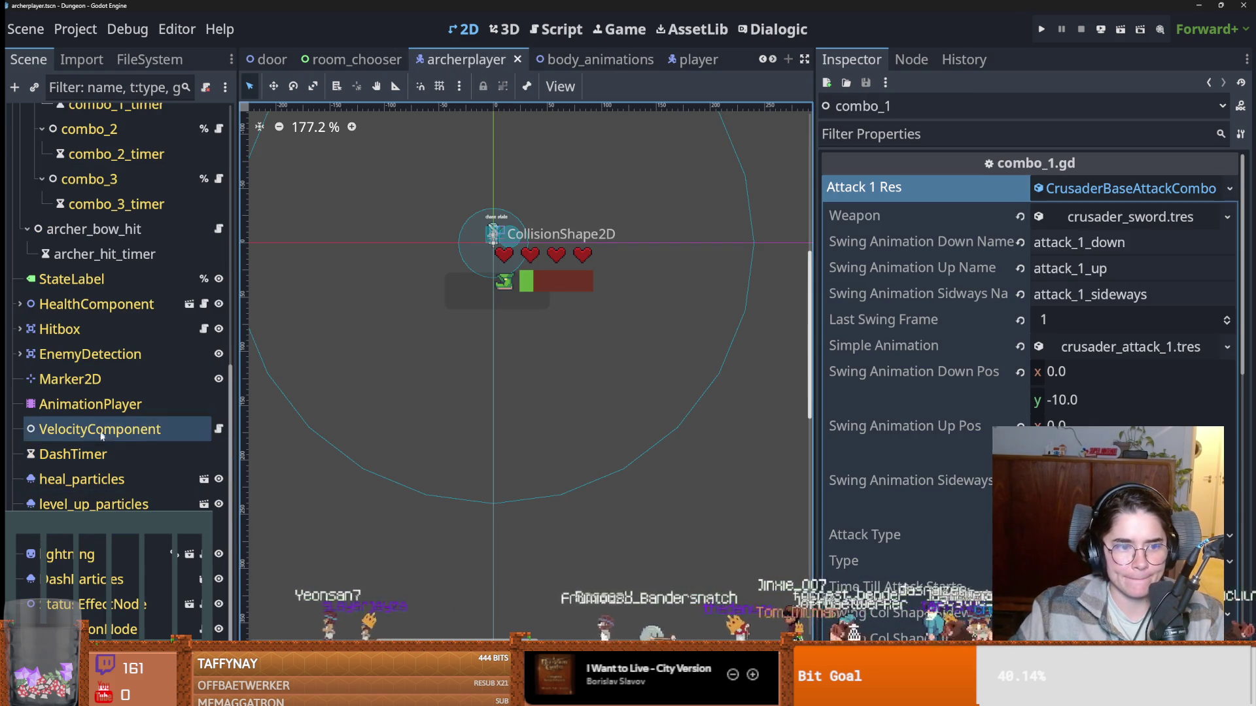
left_click(98, 230)
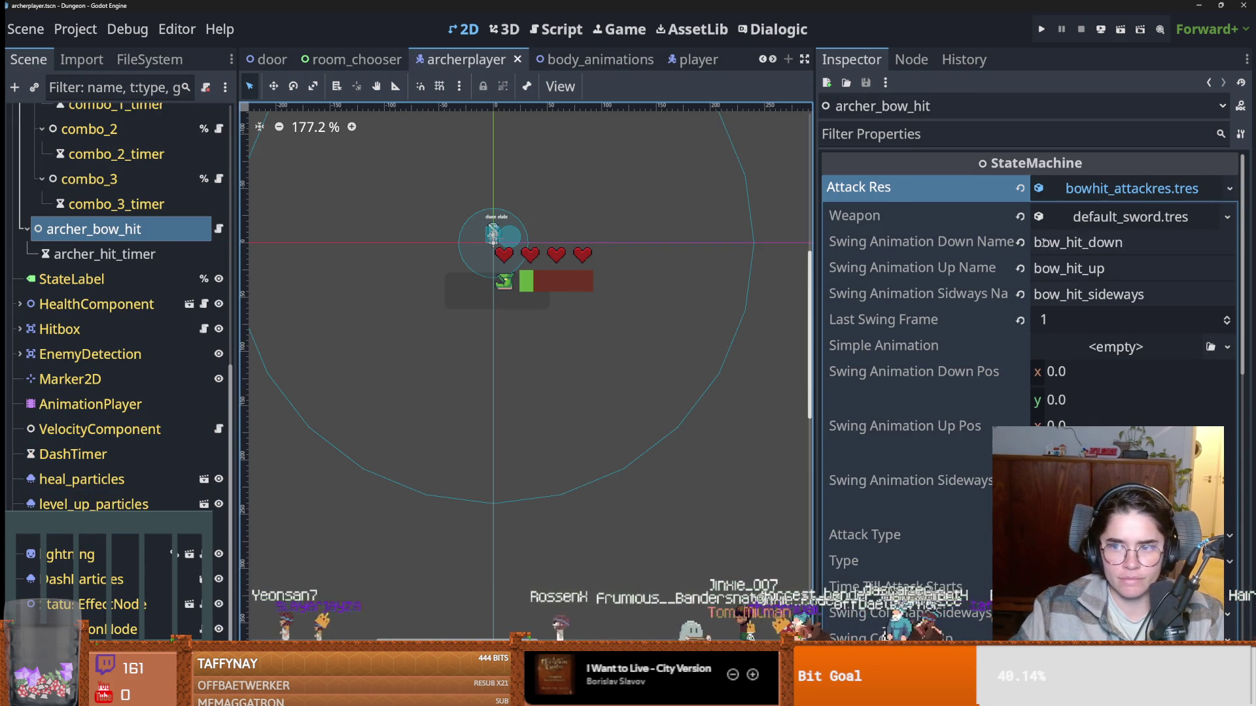
left_click(1087, 347)
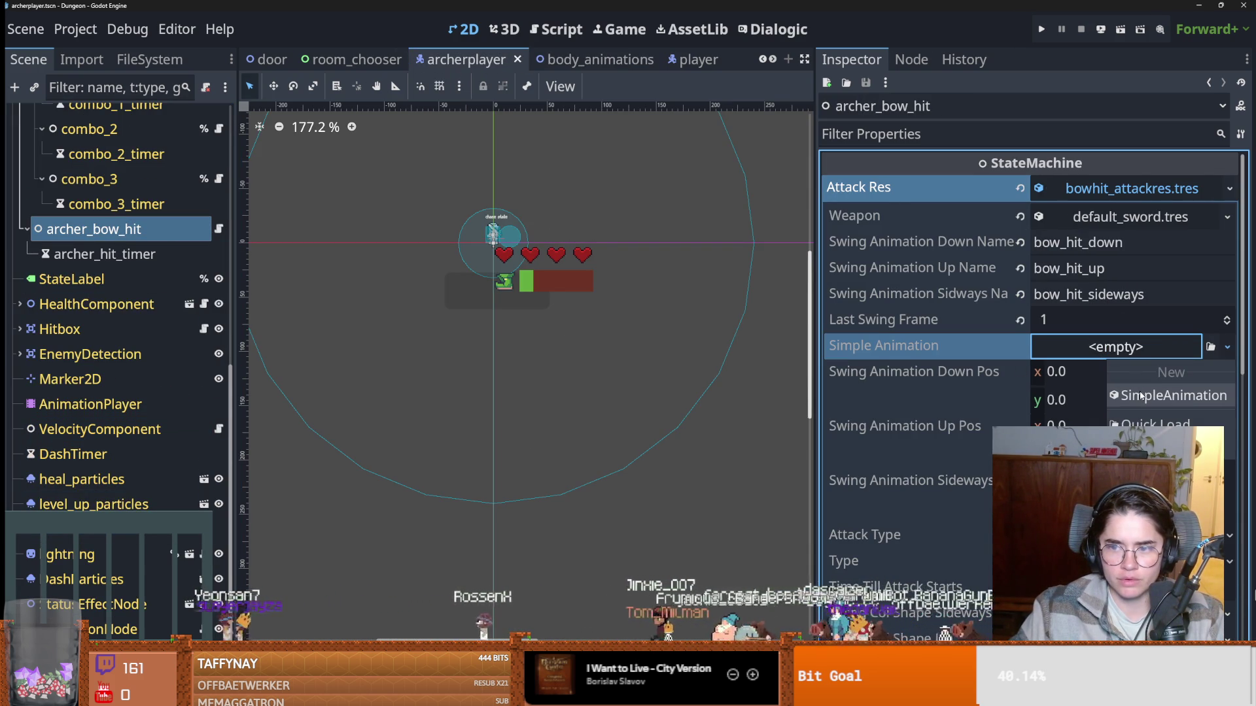
left_click(1140, 395)
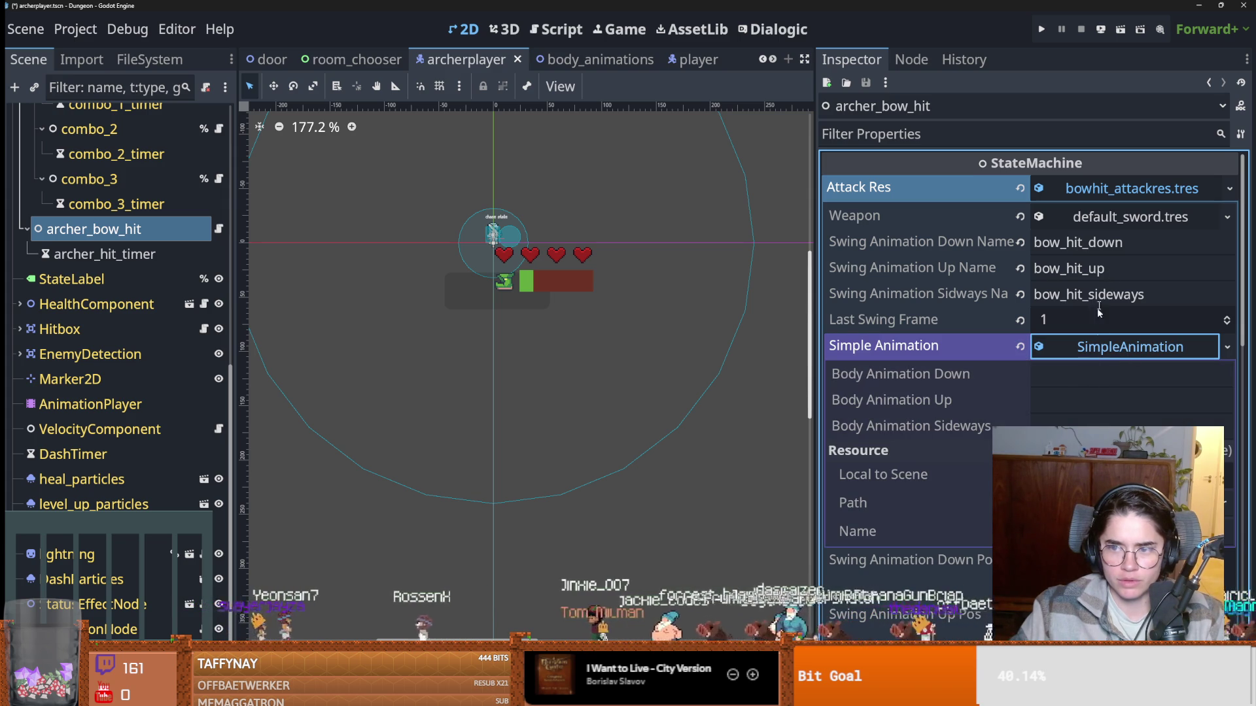
Replace the swing down name bow_hit_down with attack_1_down.
left_click(1150, 296)
type("attack_1_down")
key("ctrl+z")
left_click(1130, 243)
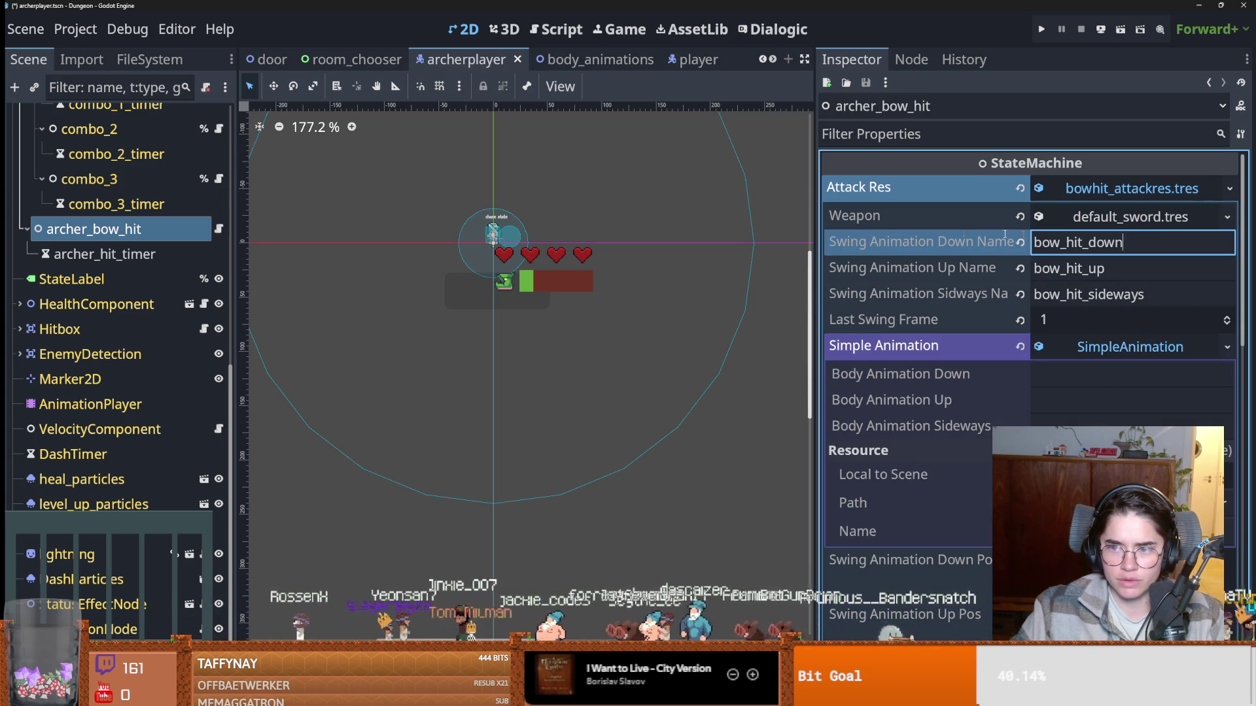
double_click(1070, 242)
type("attack_1_down")
left_click_drag(1130, 269, 979, 268)
Fill Body Animation Down, Up and Sideways with bow_hit_down, bow_hit_up and bow_hit_sideways.
left_click(1071, 382)
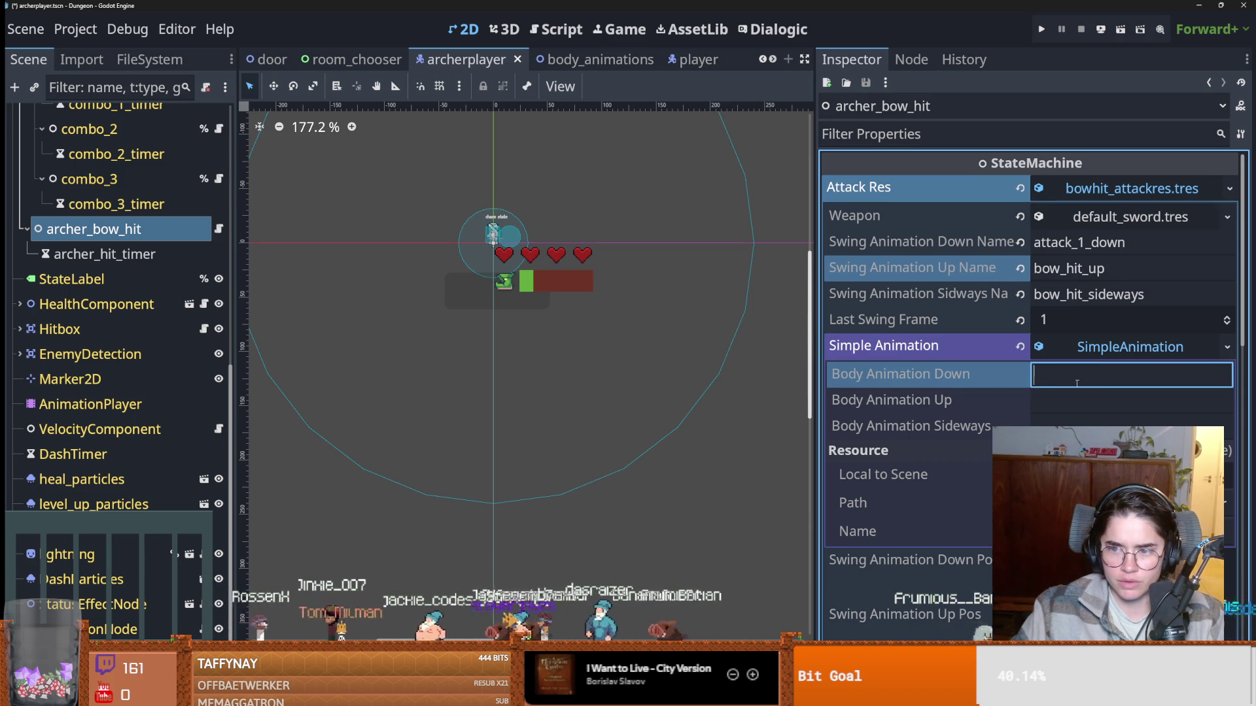
key("BackSpace")
key("BackSpace")
key("BackSpace")
type("d")
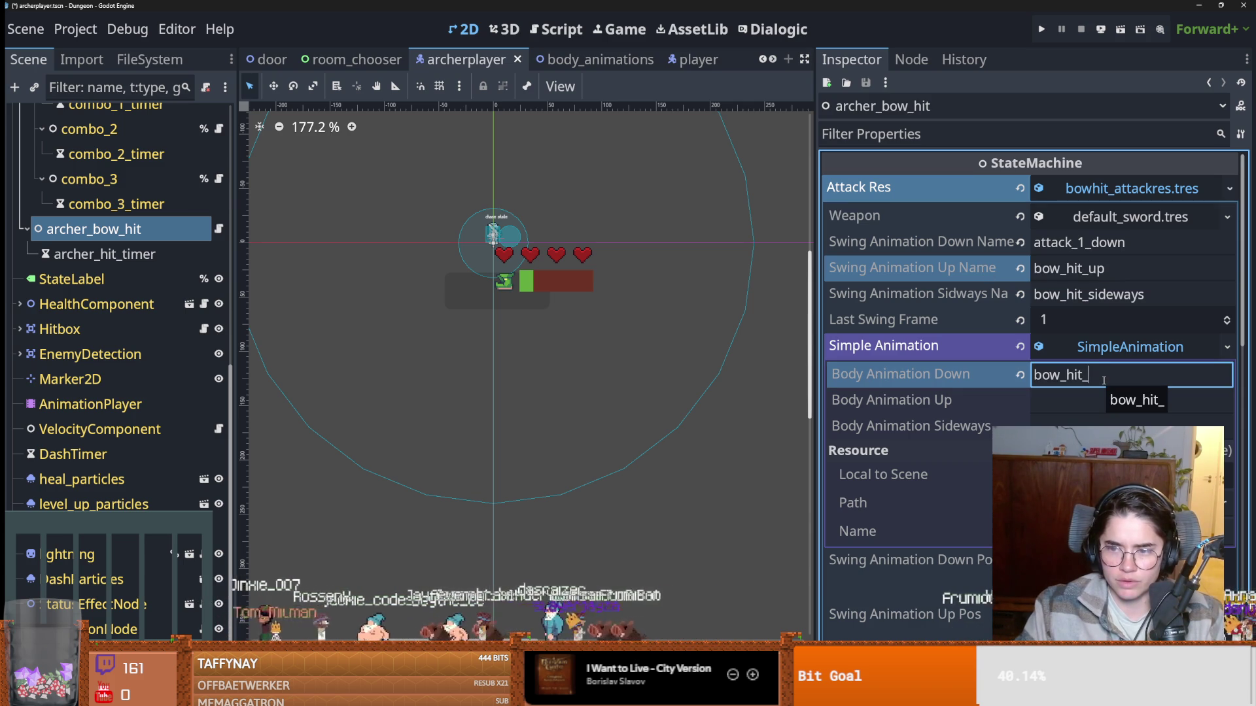
type("own")
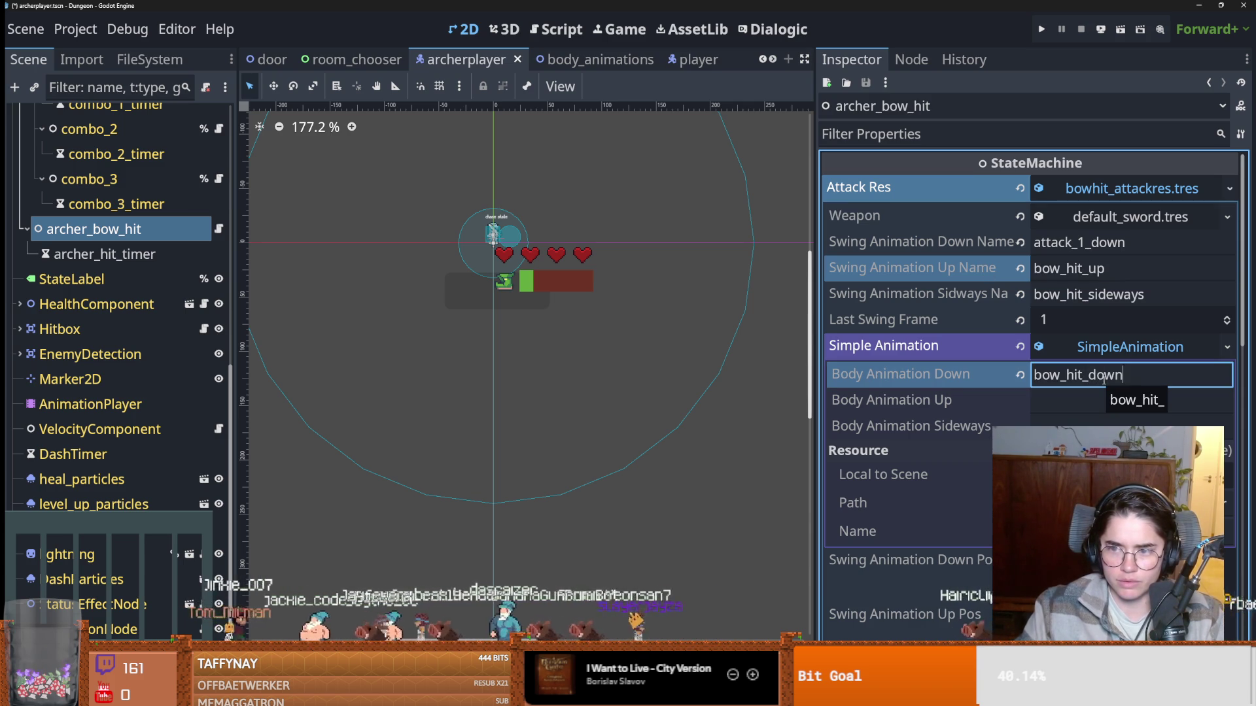
left_click(1126, 280)
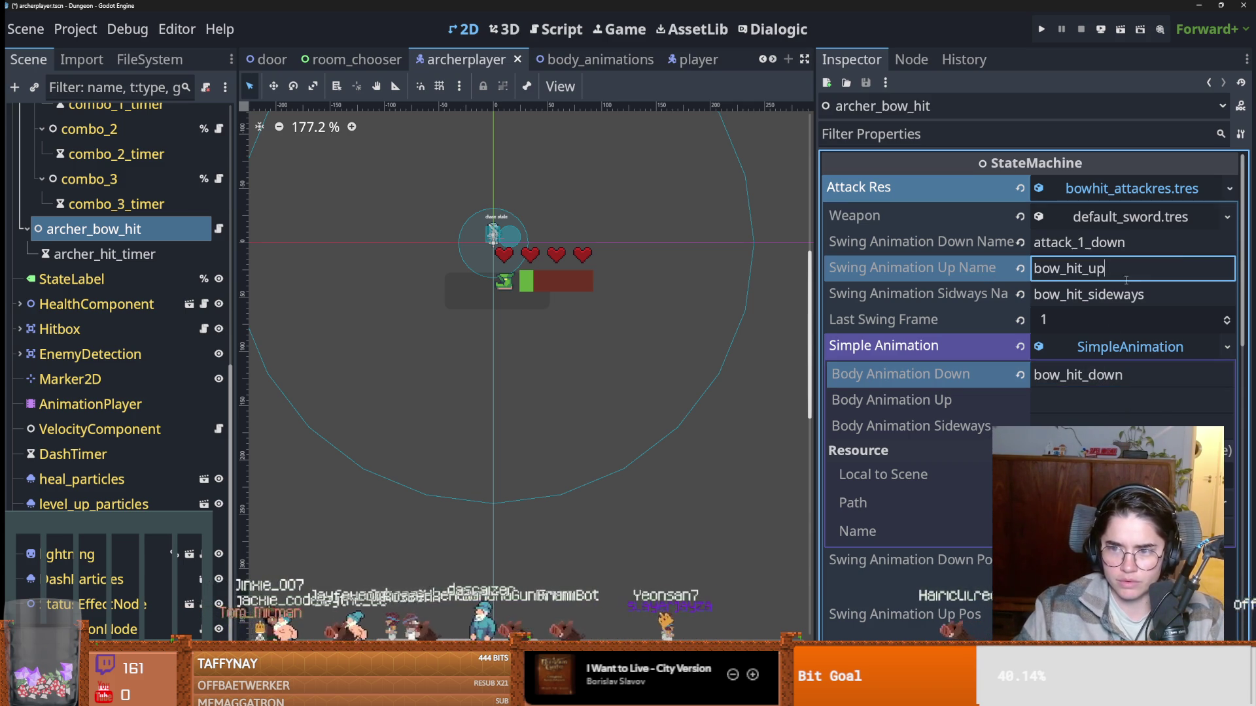
double_click(1164, 267)
key("BackSpace")
left_click(1079, 404)
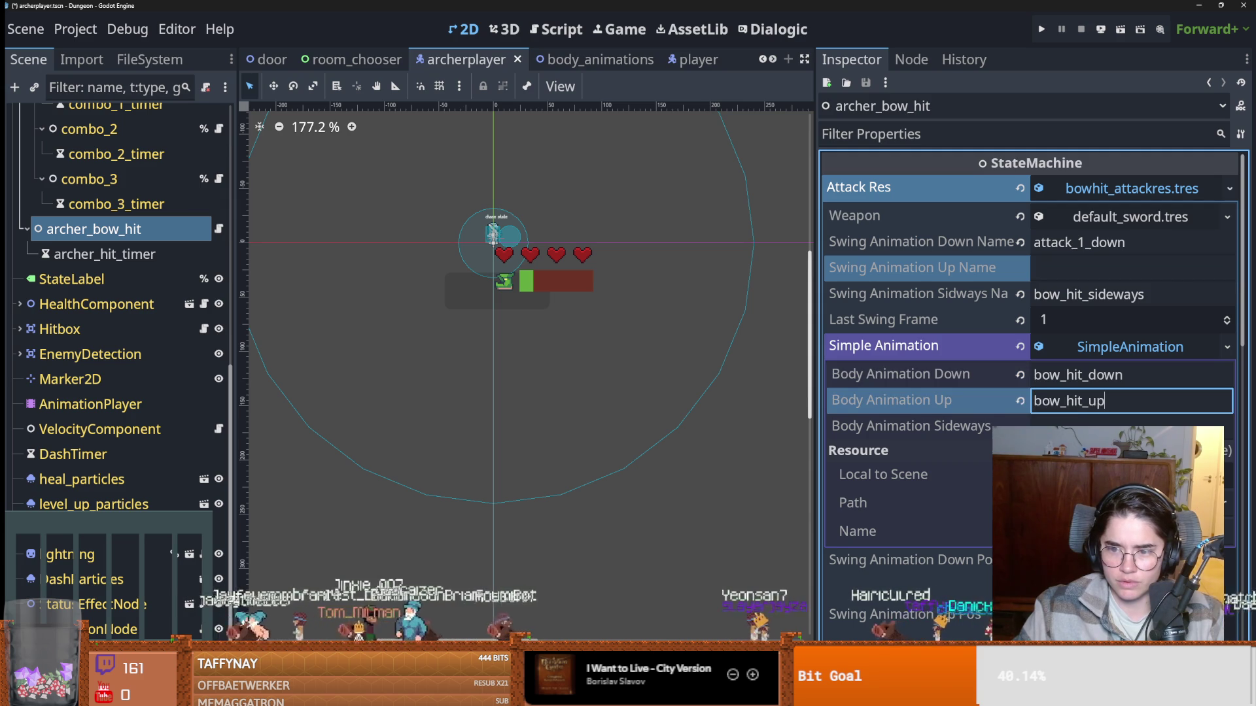
key("Tab")
double_click(1166, 283)
key("ctrl+x")
key("Tab")
key("ctrl+v")
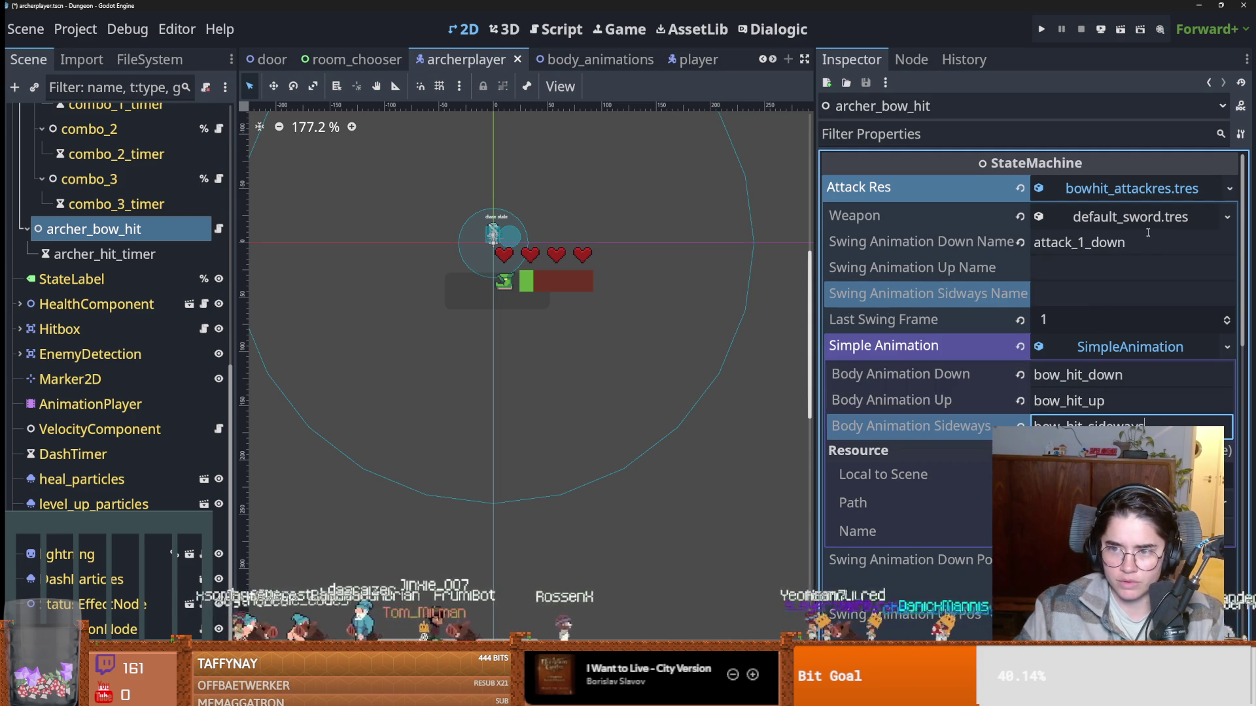
Set the swing up name to attack_1_up and start changing the sideways name to attack_1_.
double_click(1146, 237)
key("ctrl+c")
left_click(1147, 267)
key("ctrl+v")
key("Tab")
key("ctrl+v")
left_click(1147, 268)
key("BackSpace")
key("BackSpace")
key("BackSpace")
key("BackSpace")
left_click(1145, 294)
key("BackSpace")
key("BackSpace")
key("BackSpace")
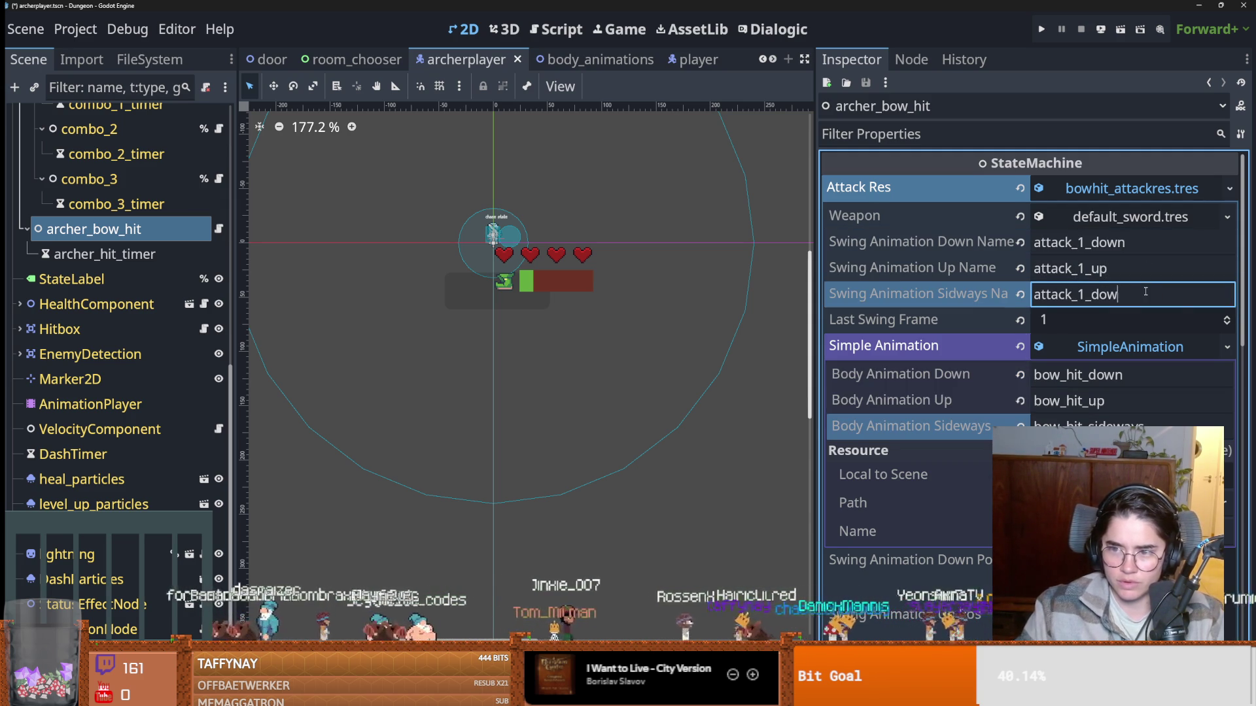
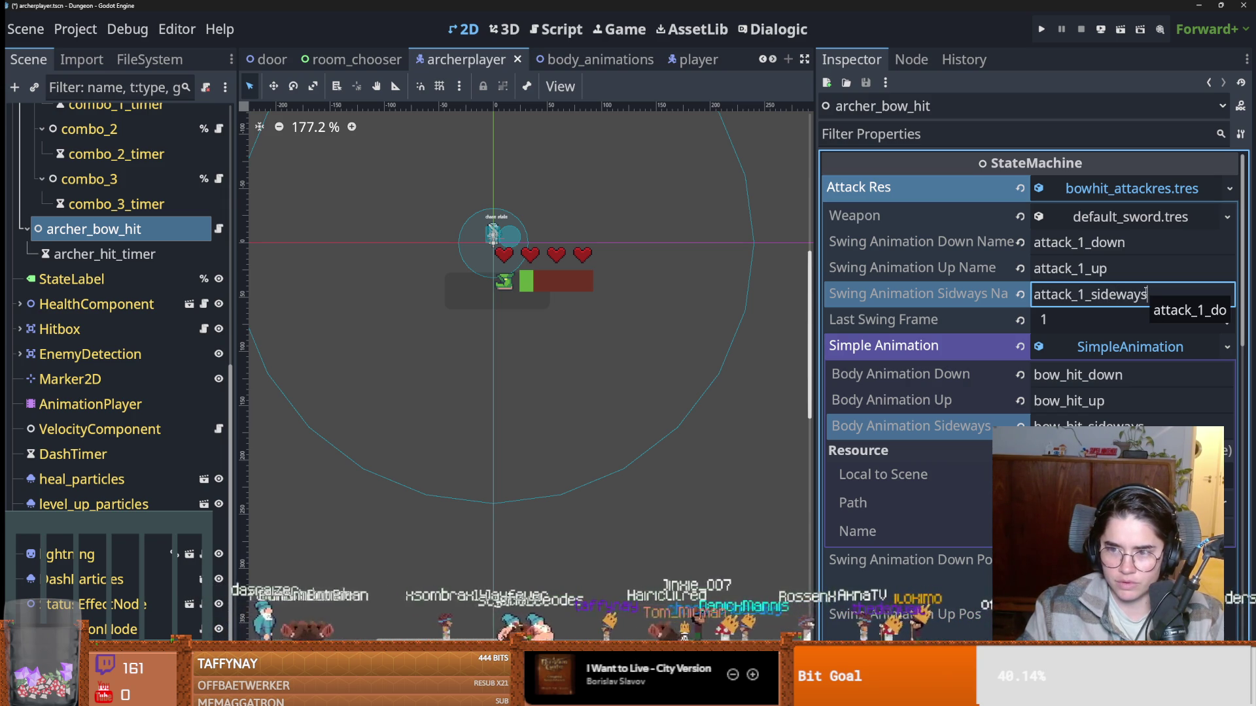
Commit attack_1_sideways as the sideways swing animation name, review the swing settings, and select BodyAnimations.
left_click(1115, 269)
scroll(1115, 224, "down", 1)
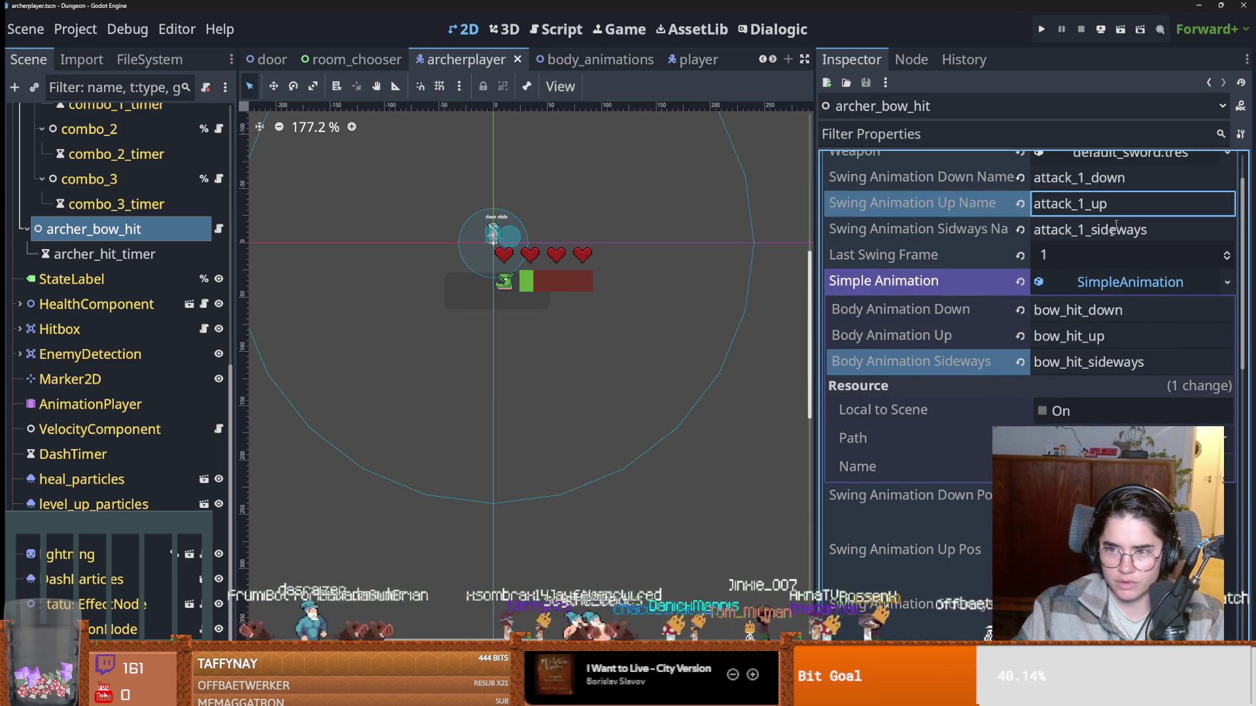
left_click(1099, 282)
scroll(1120, 294, "up", 1)
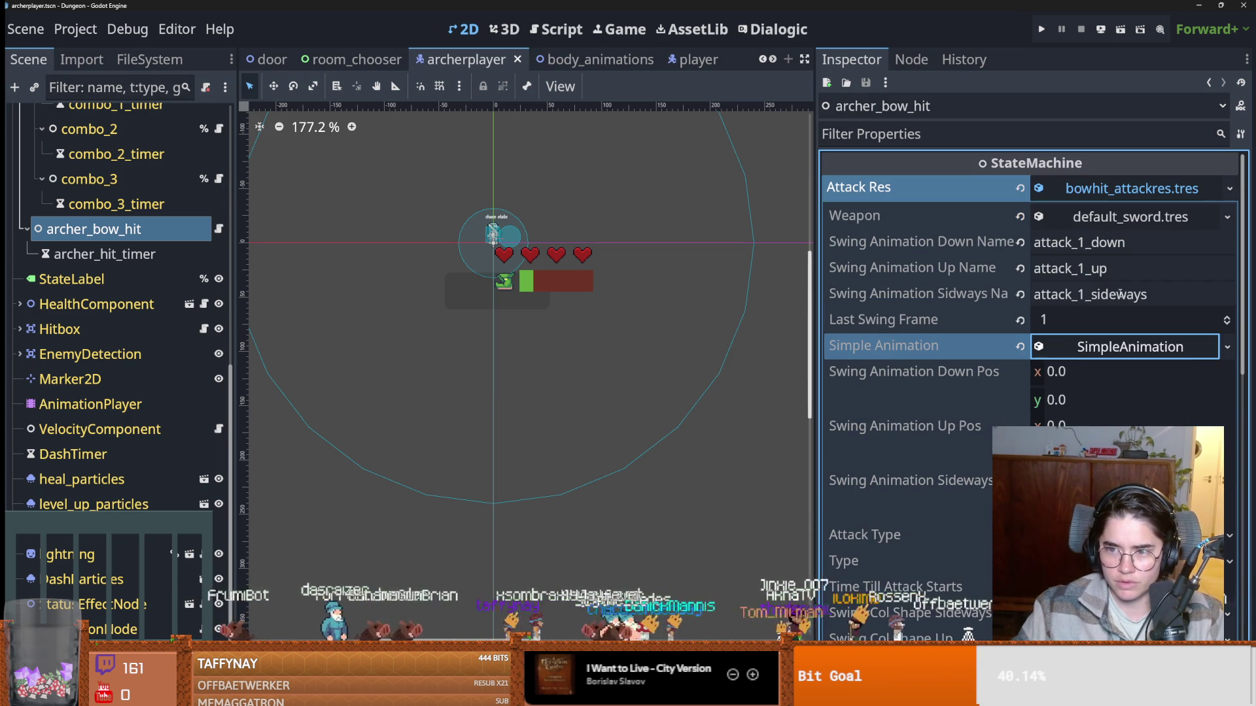
left_click(949, 378)
scroll(942, 418, "down", 2)
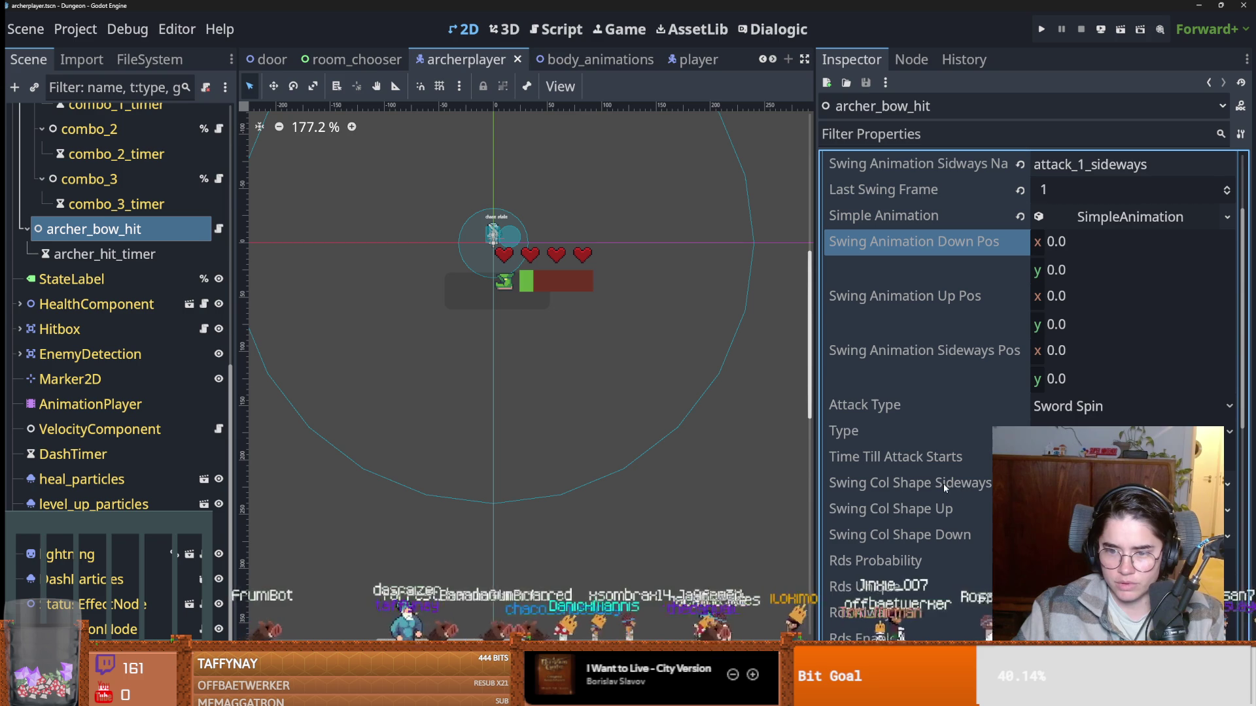
left_click(984, 484)
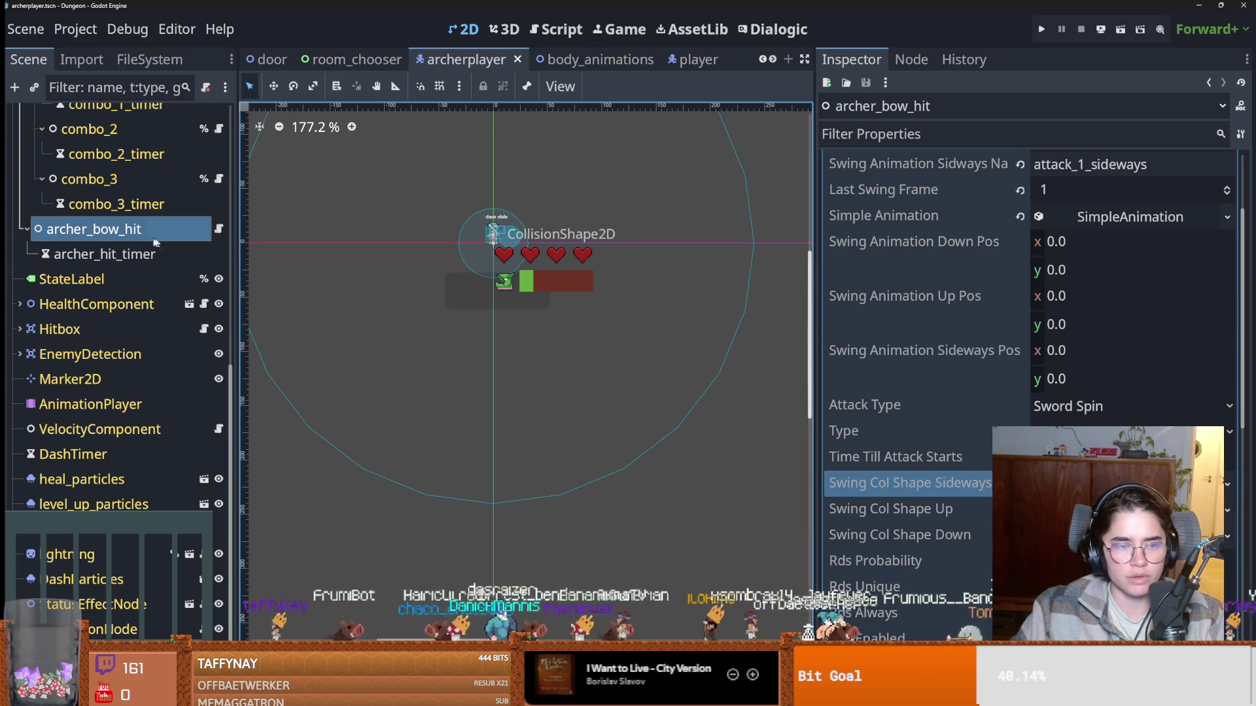
scroll(143, 182, "up", 10)
left_click(104, 144)
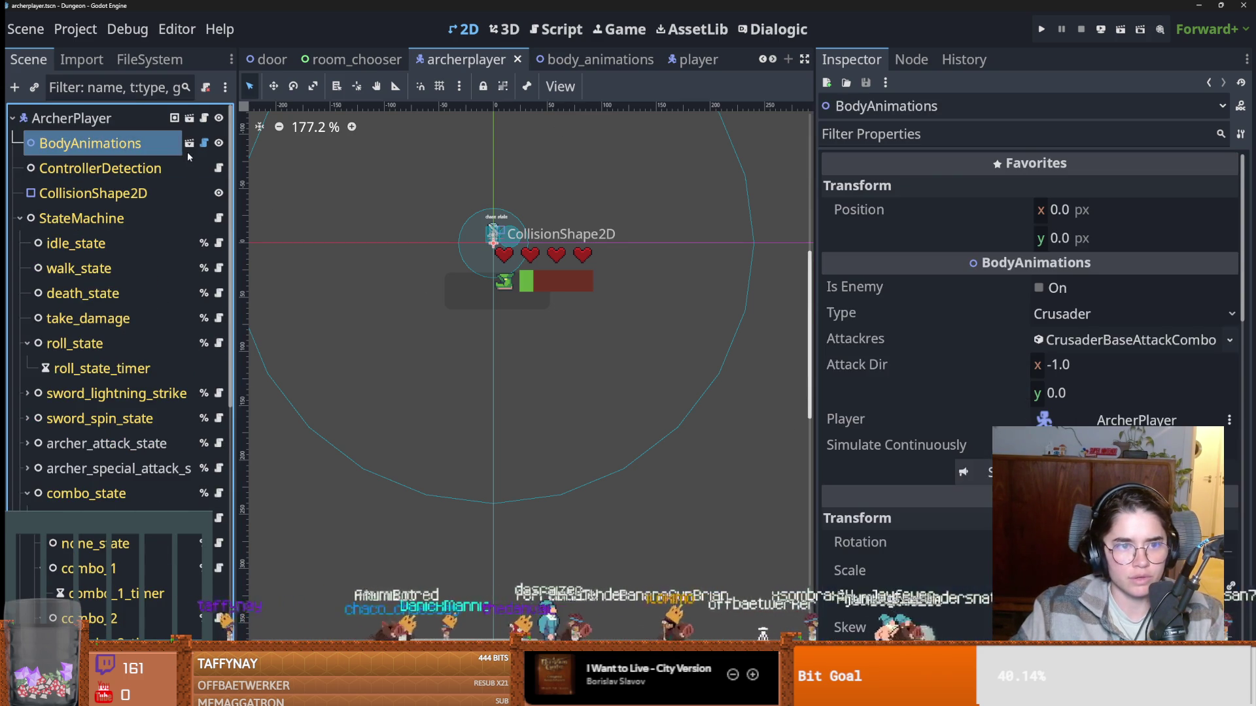
Open the body_animations scene, inspect its CollisionShape2D shape type, and save the scene.
left_click(189, 143)
left_click(581, 279)
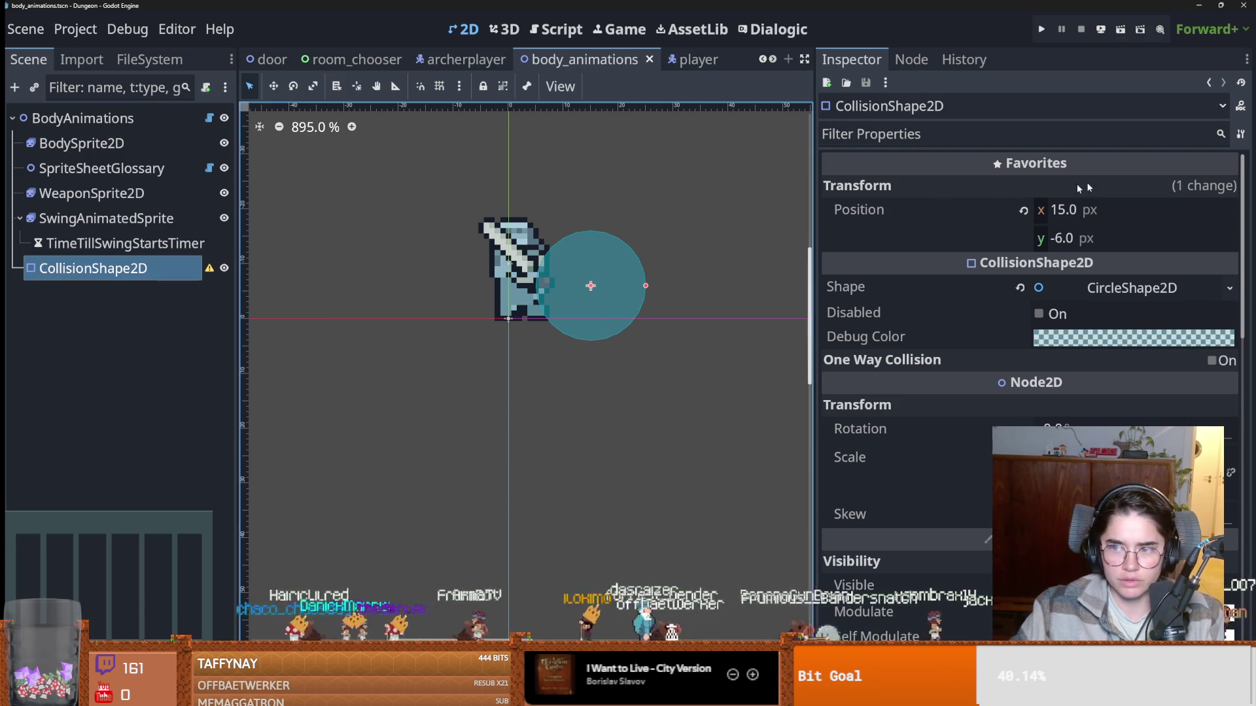
left_click(1203, 291)
key("Escape")
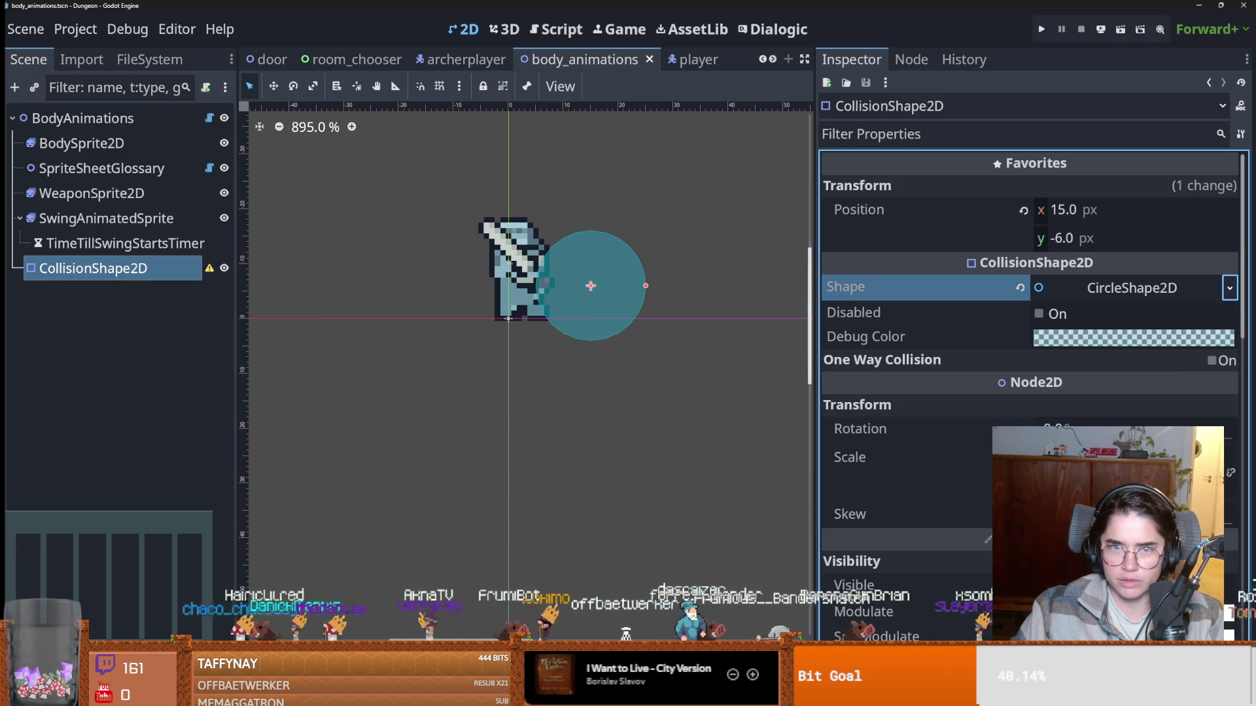
key("ctrl+s")
Return to the archerplayer scene and select the archer_bow_hit state.
left_click(466, 59)
scroll(113, 423, "down", 5)
left_click(27, 368)
left_click(98, 367)
scroll(1220, 370, "down", 5)
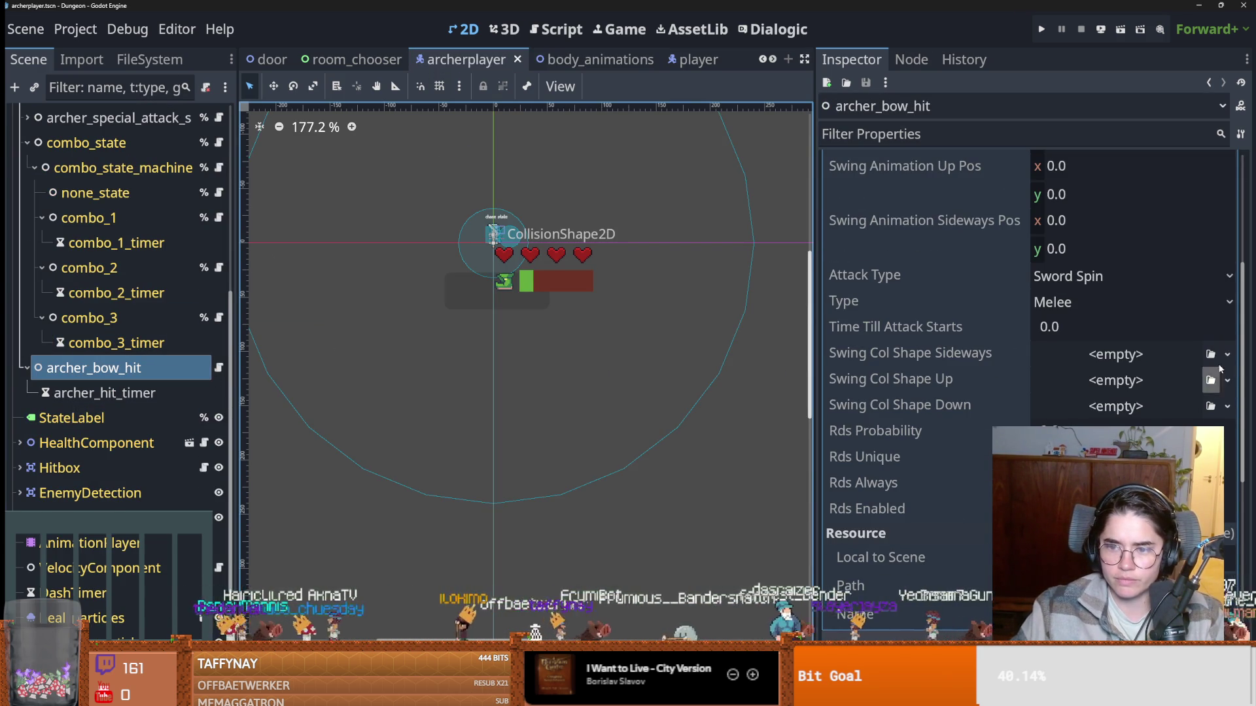
Assign a new SwingCollisionShape to Swing Col Shape Sideways and expand it.
left_click(1228, 354)
left_click(1147, 360)
left_click(1148, 360)
left_click(1163, 401)
left_click(1152, 364)
left_click(1225, 383)
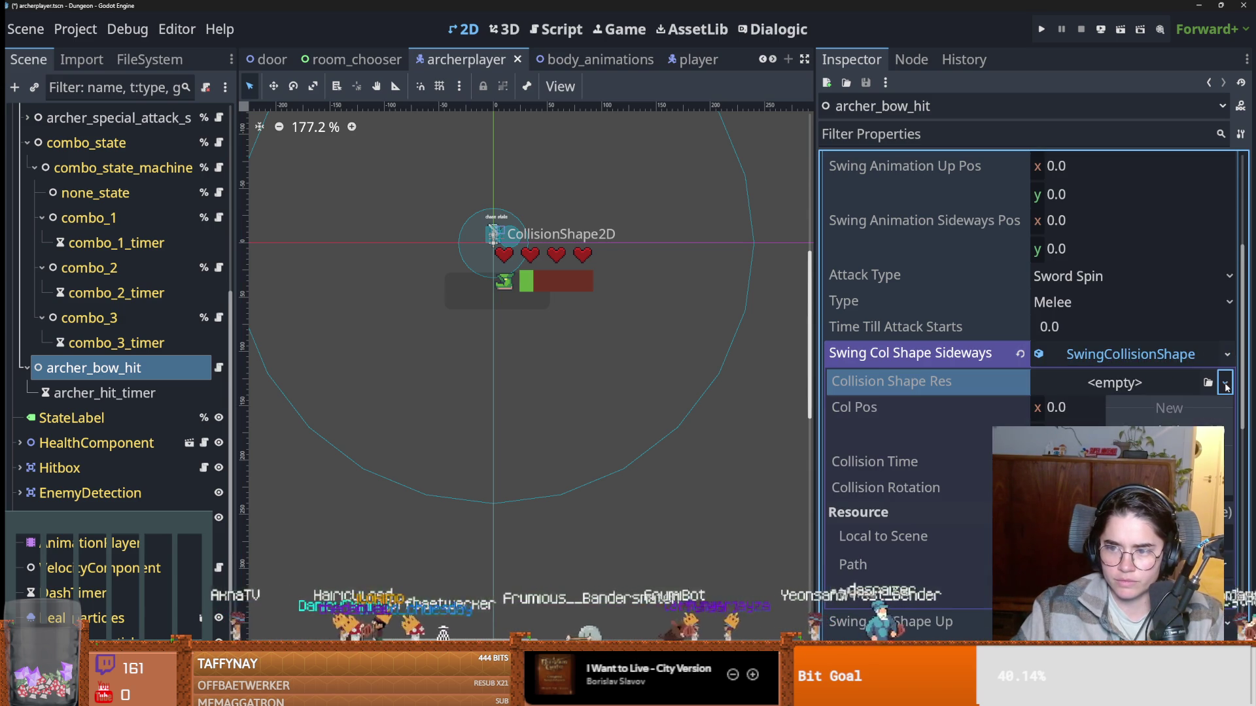
left_click(1085, 363)
left_click(1094, 385)
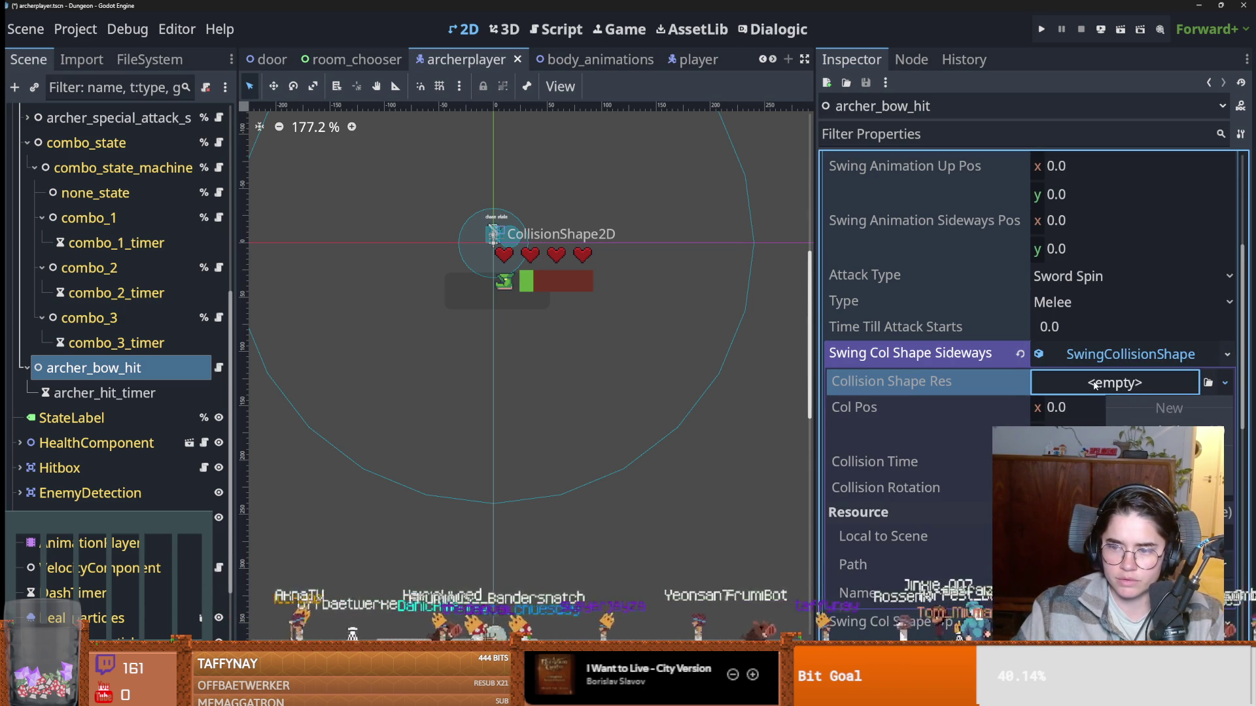
left_click(680, 60)
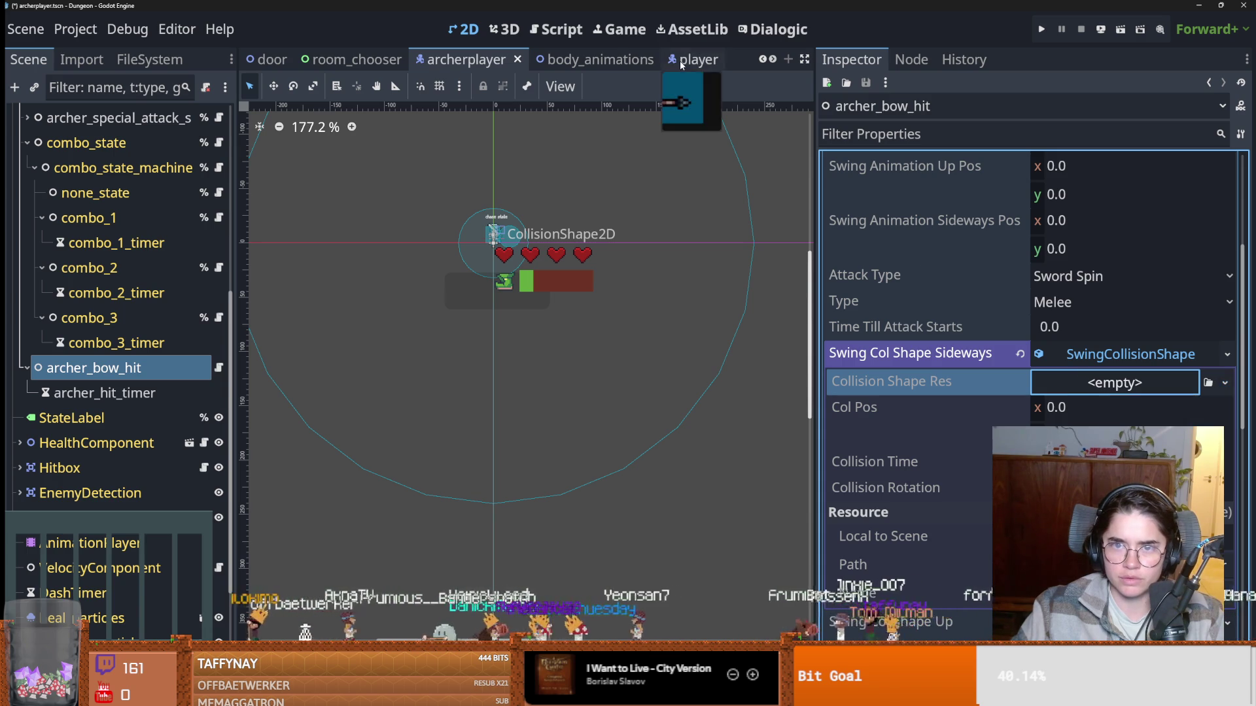
Check the body_animations collision shape types, save that scene, and return to archerplayer.
left_click(680, 60)
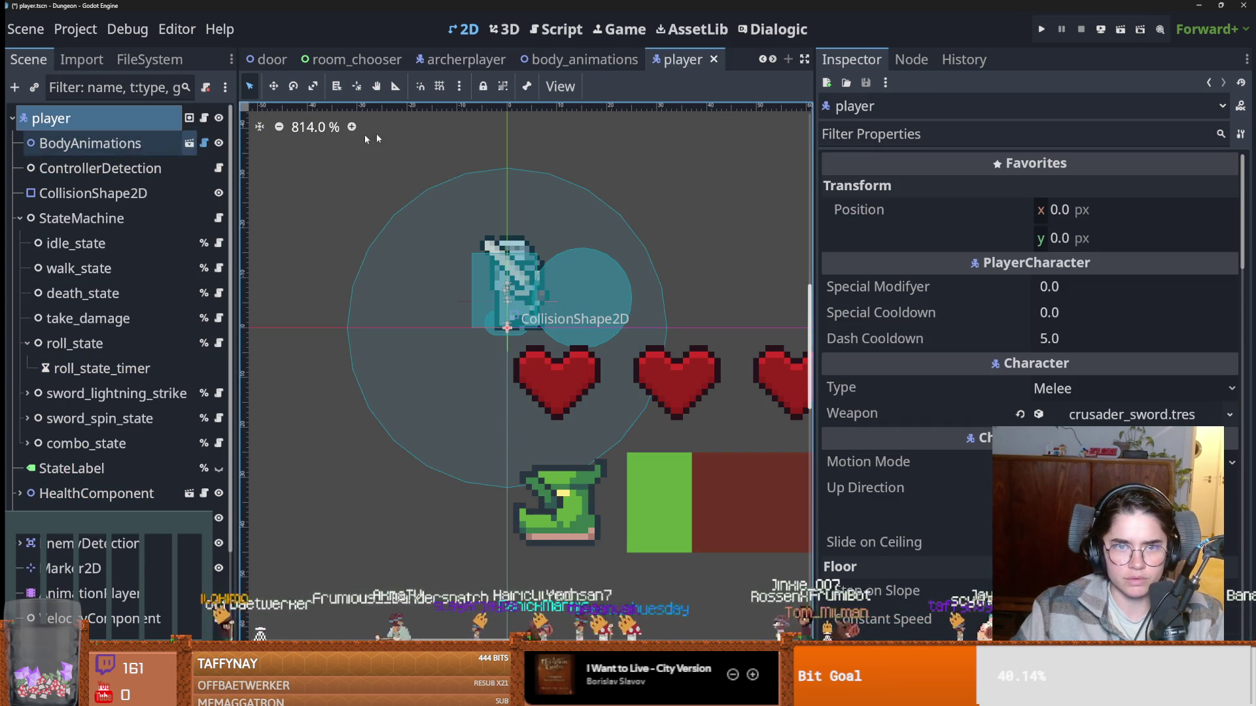
left_click(189, 143)
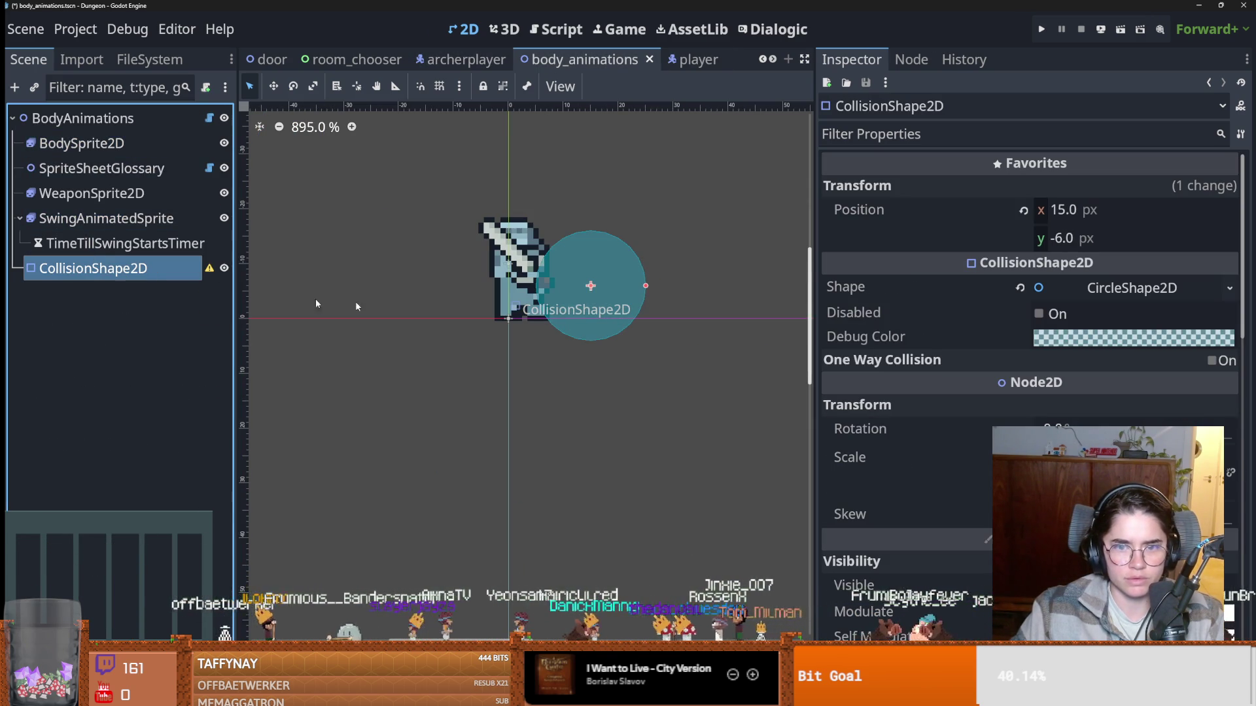
left_click(1229, 288)
key("Escape")
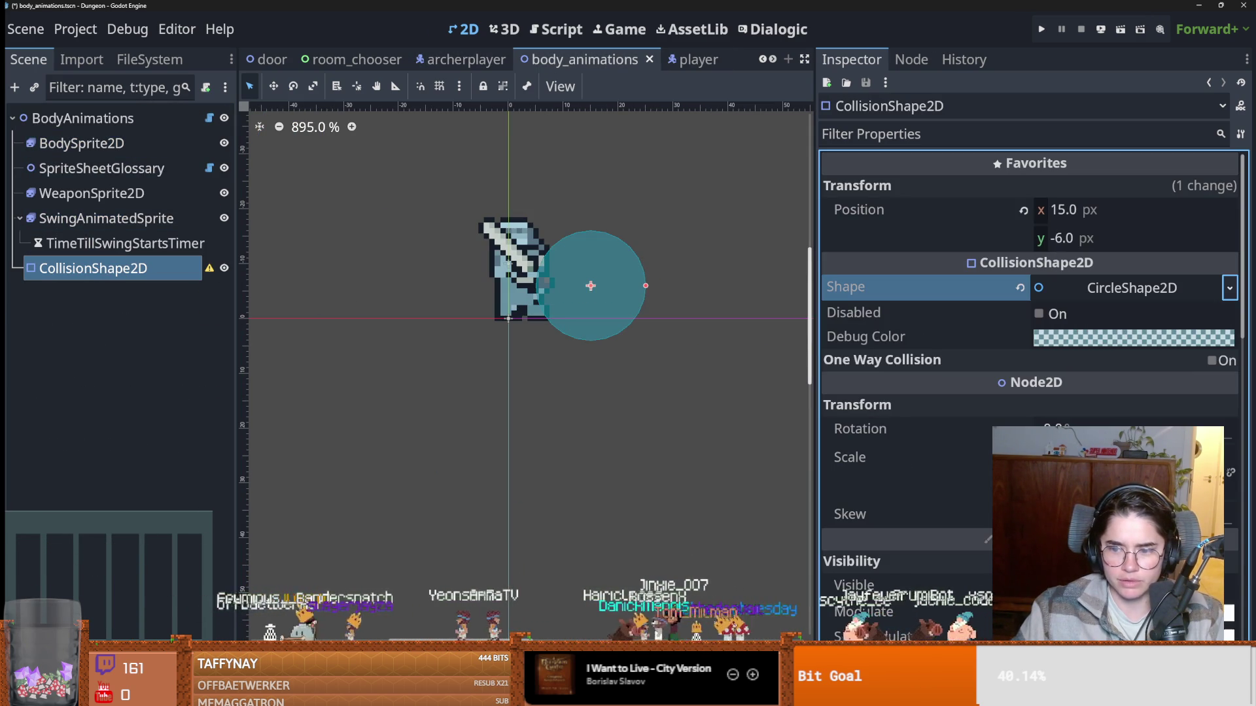
key("ctrl+s")
left_click(500, 64)
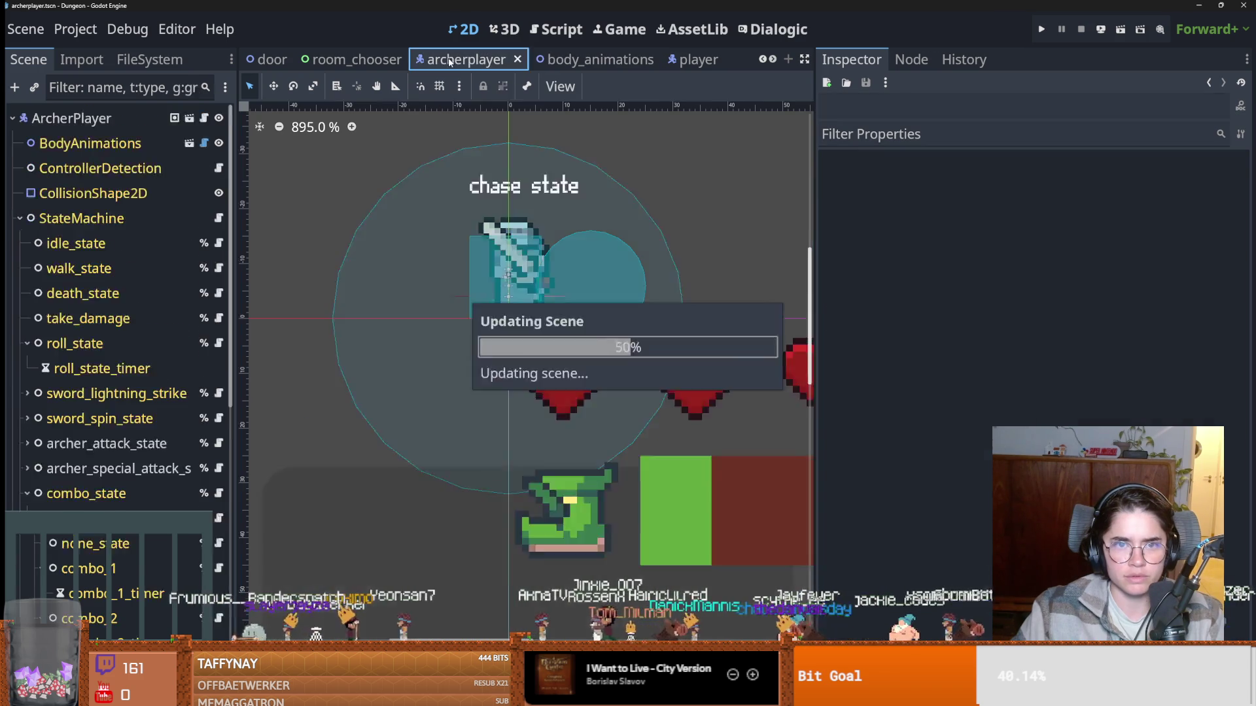
scroll(1112, 327, "down", 5)
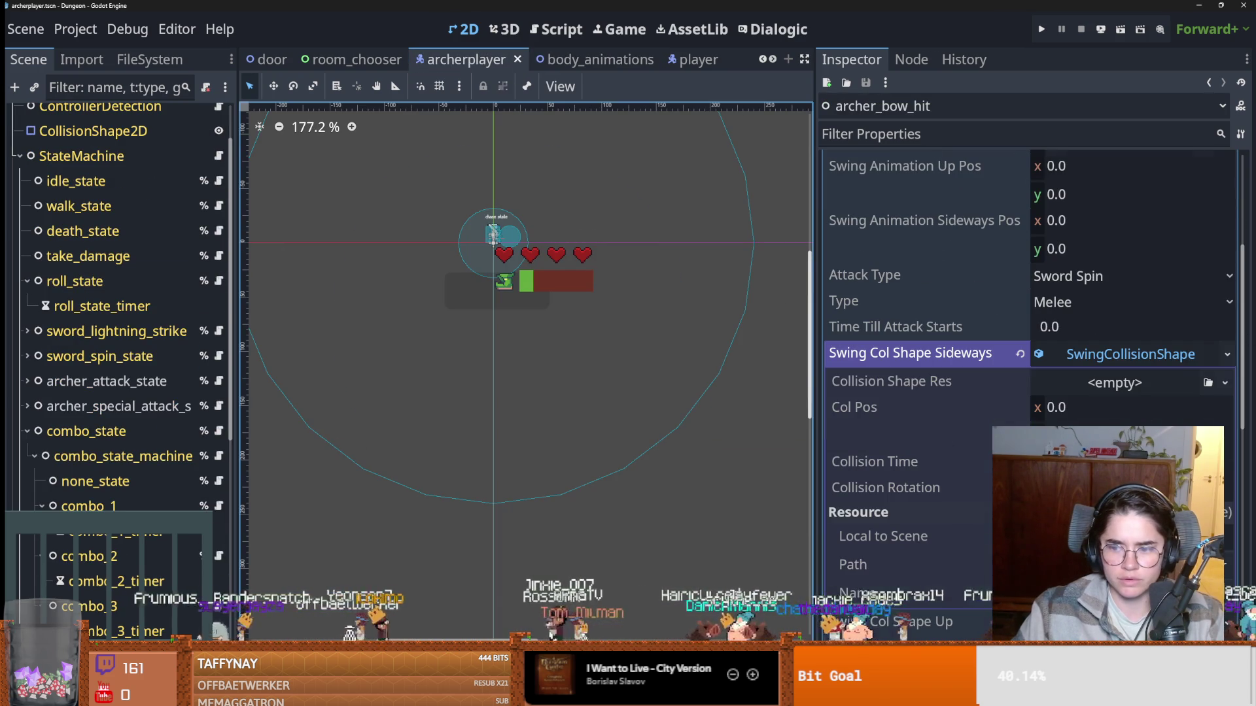
Set the sideways SwingCollisionShape's Collision Shape Res to a new CapsuleShape2D.
left_click(1225, 383)
left_click(1093, 386)
left_click(1091, 389)
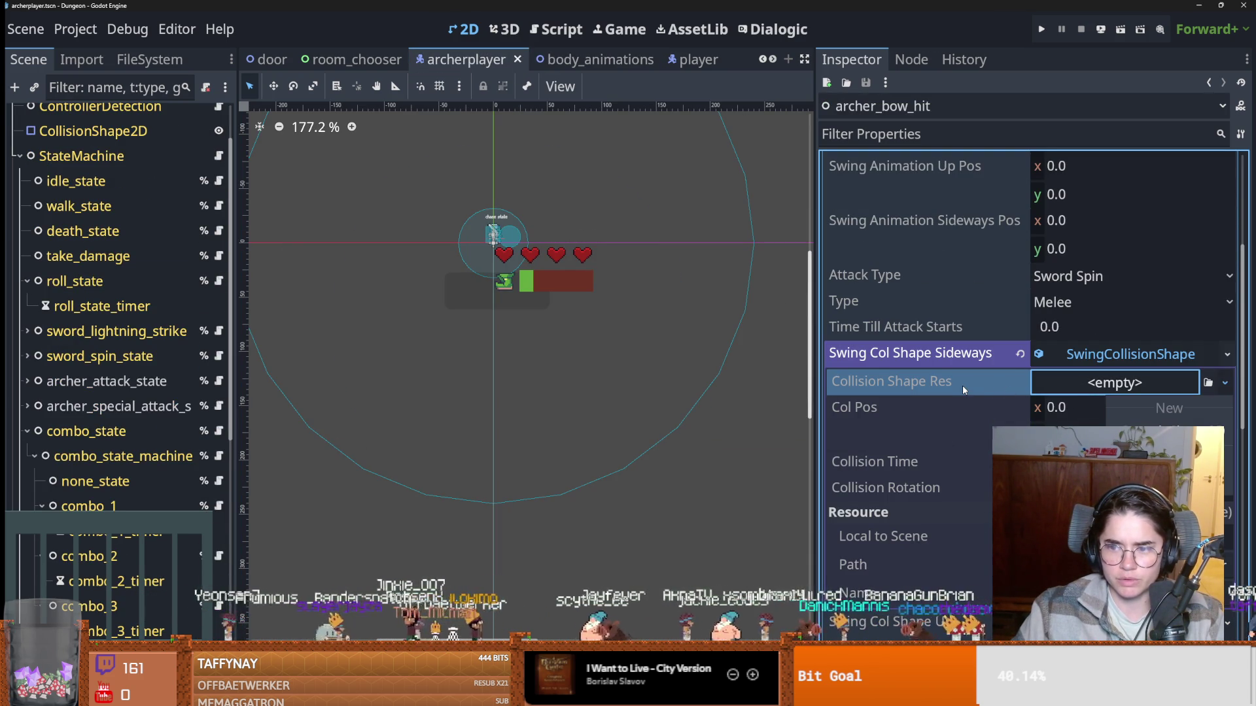
left_click(1125, 431)
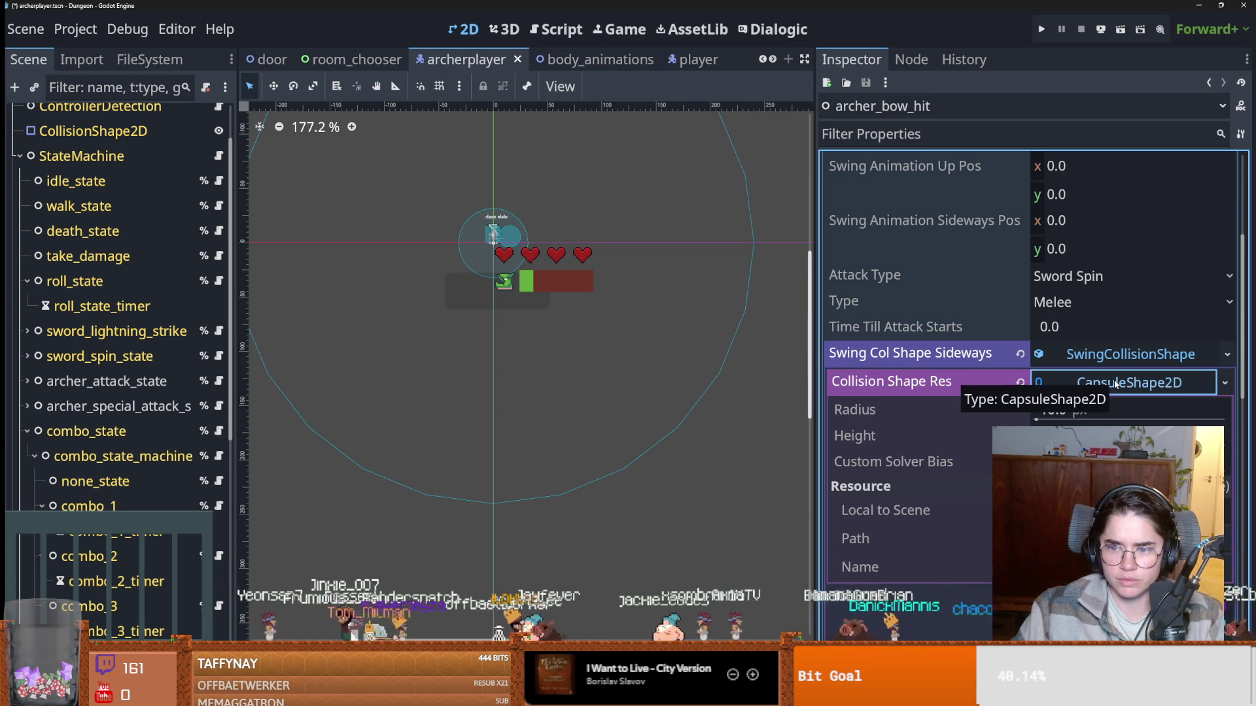
left_click(1124, 382)
left_click(1223, 385)
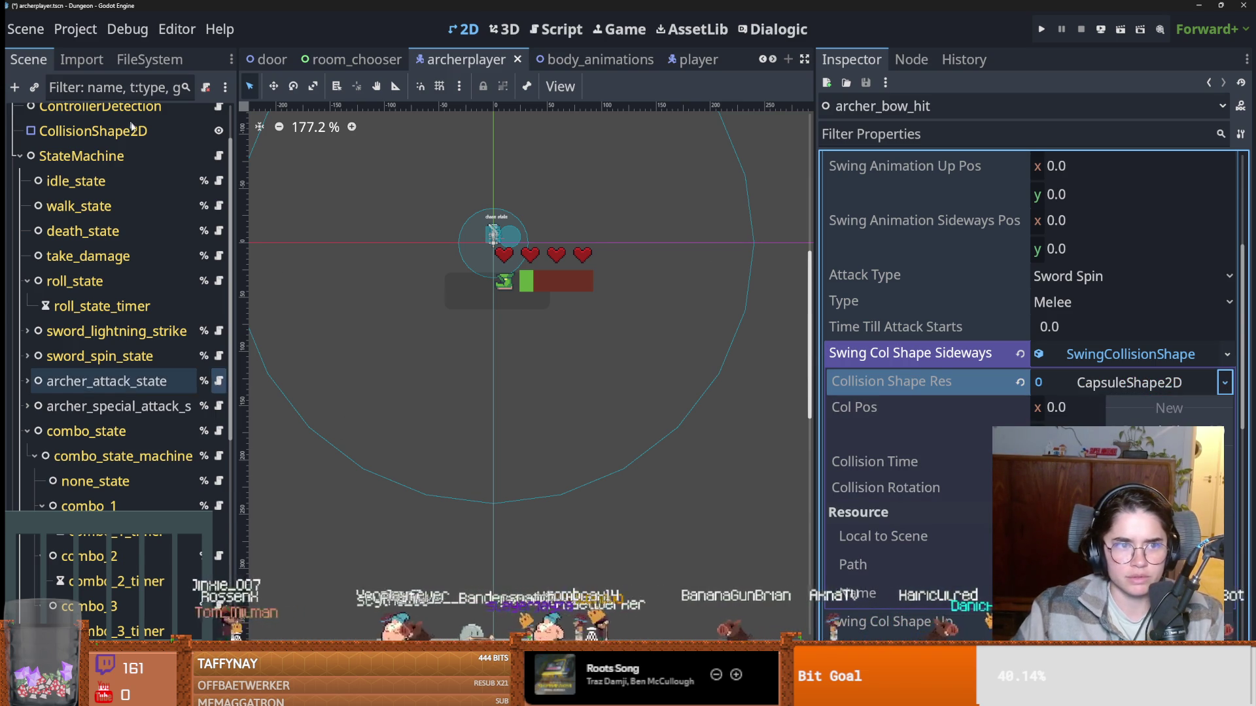
scroll(131, 381, "up", 2)
left_click(137, 144)
Review body_animations' circle collision shape, save the scene, and return to archerplayer.
left_click(189, 143)
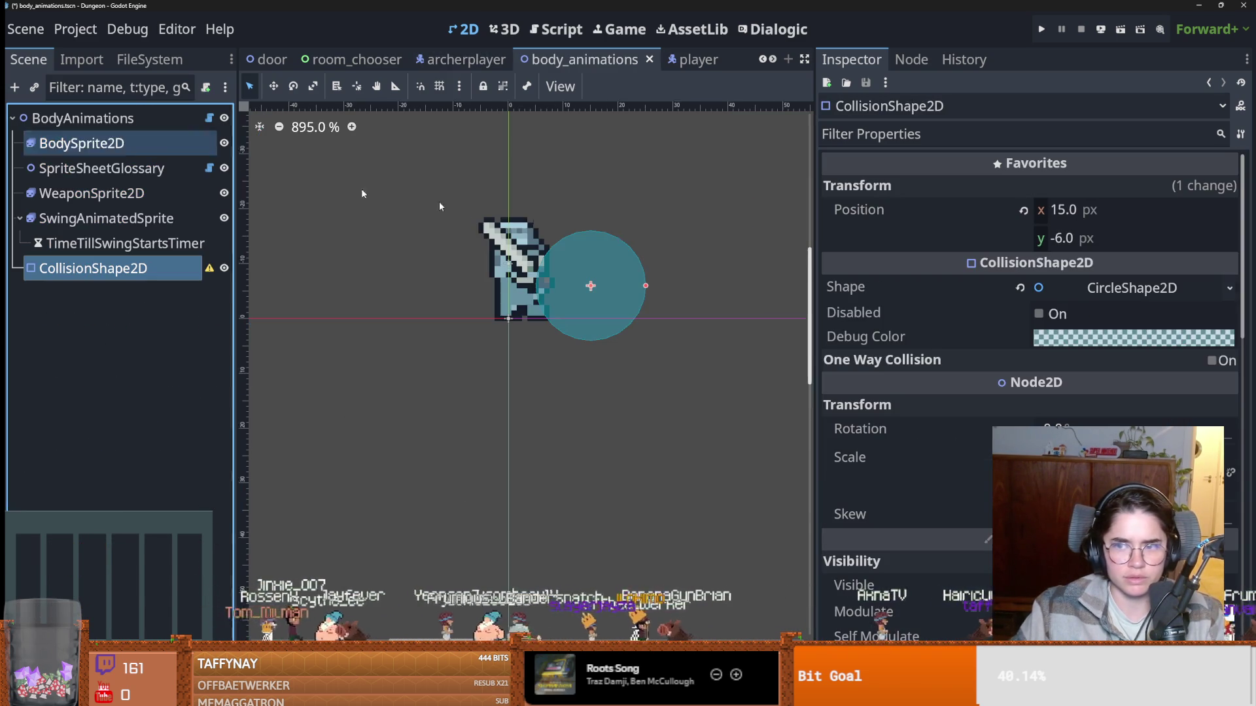
left_click(1099, 293)
left_click(1110, 293)
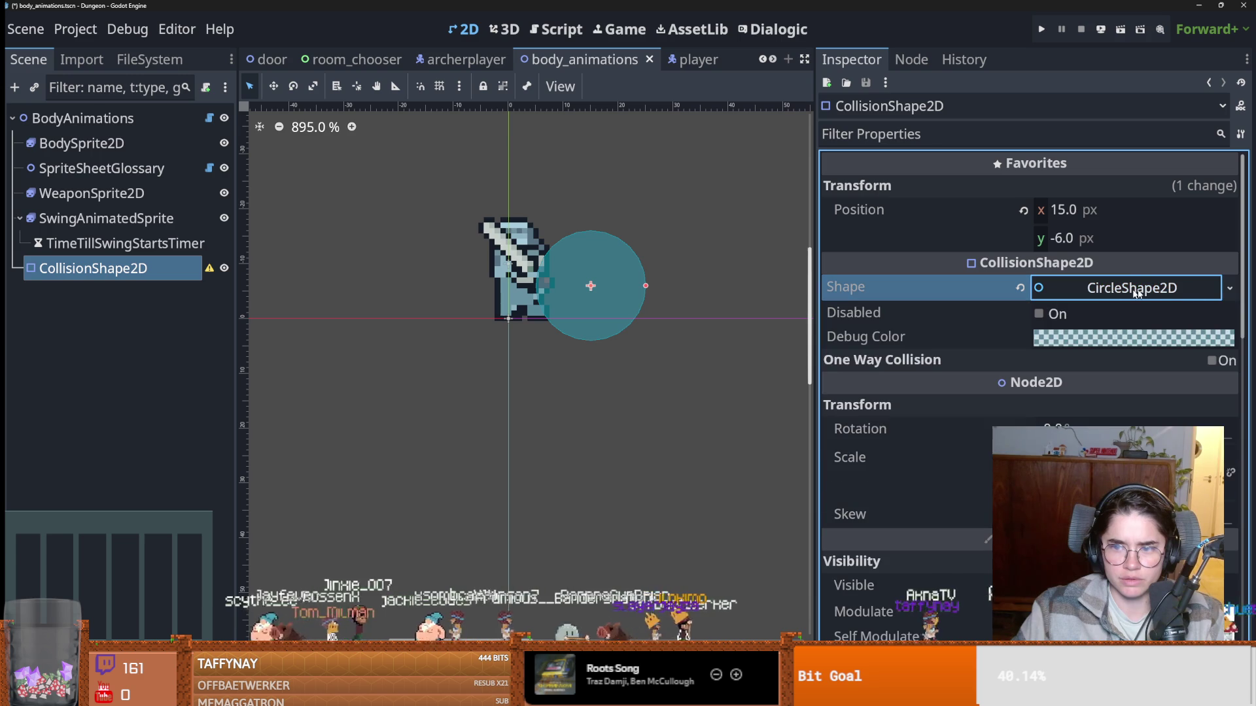
left_click(1227, 289)
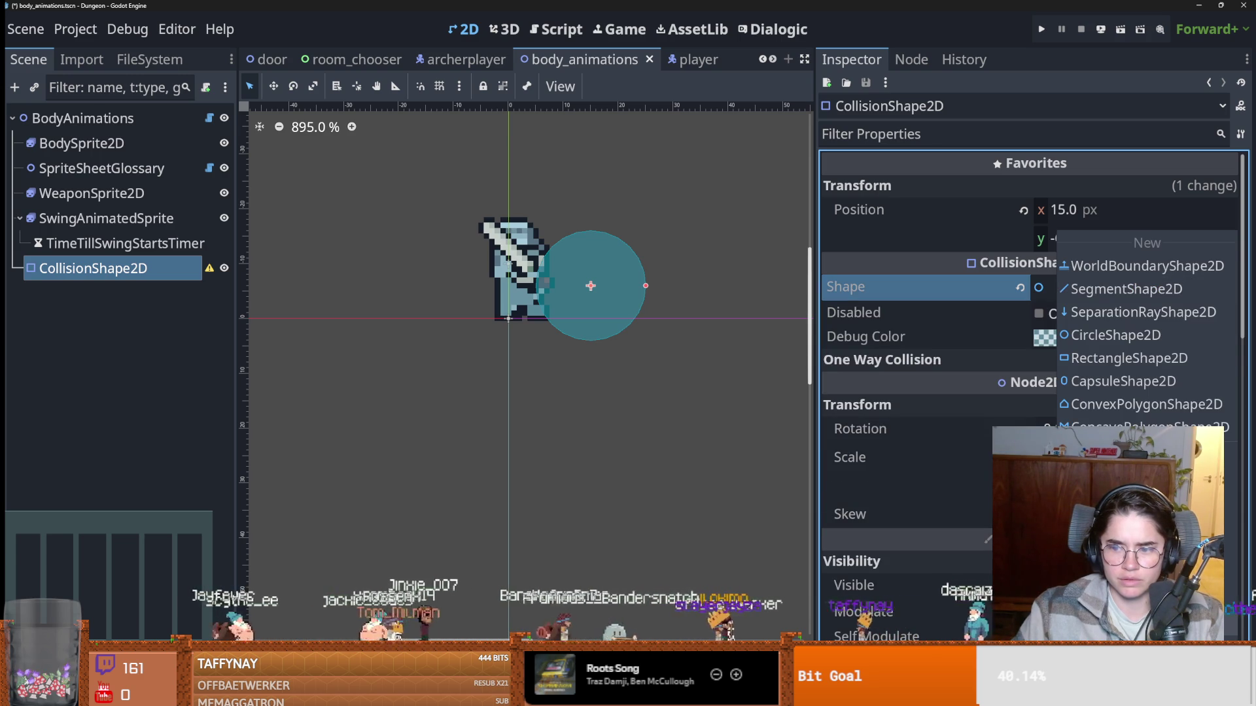
key("Escape")
key("ctrl+s")
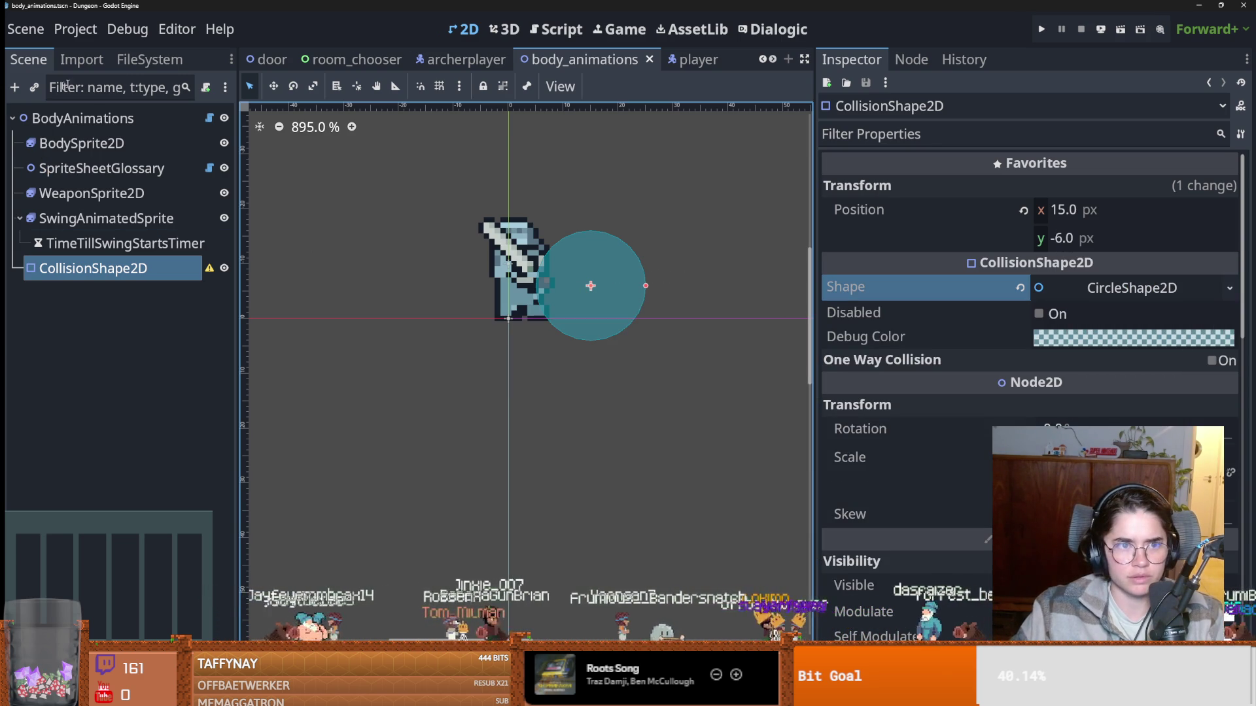
left_click(461, 59)
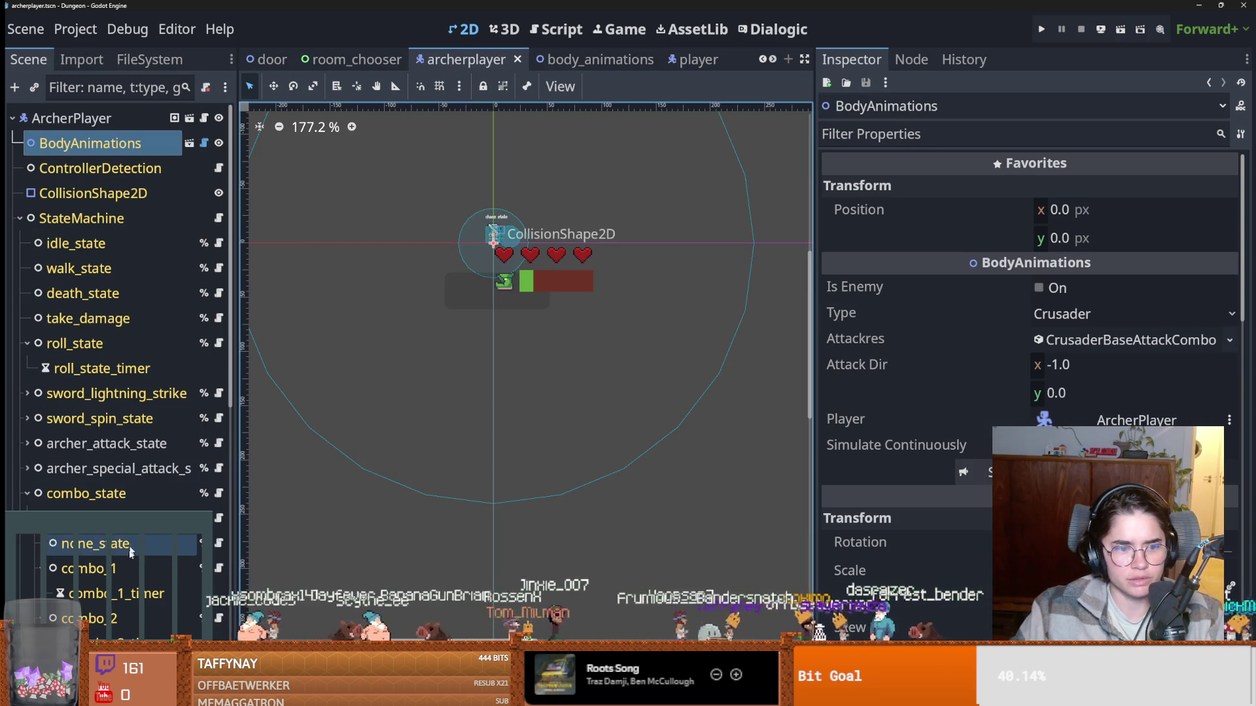
Select archer_bow_hit and bring its sideways swing collision shape setting into view.
scroll(131, 544, "down", 5)
left_click(98, 507)
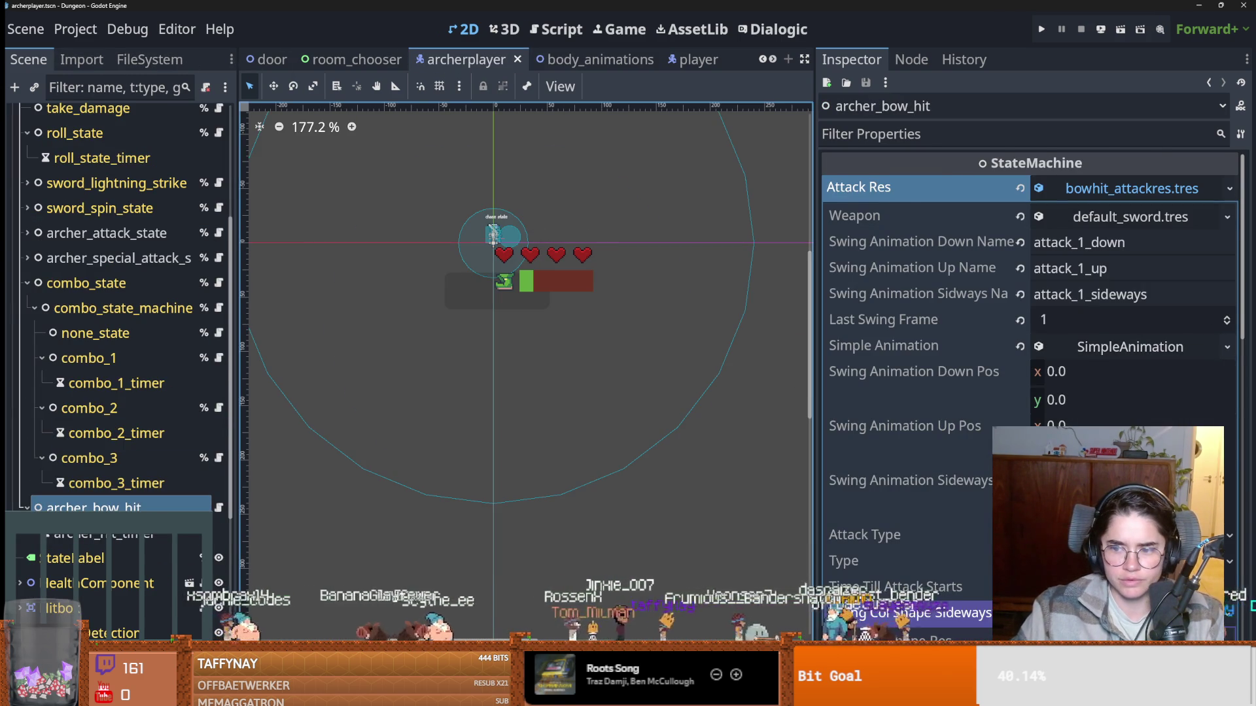
scroll(1027, 327, "down", 3)
left_click(892, 446)
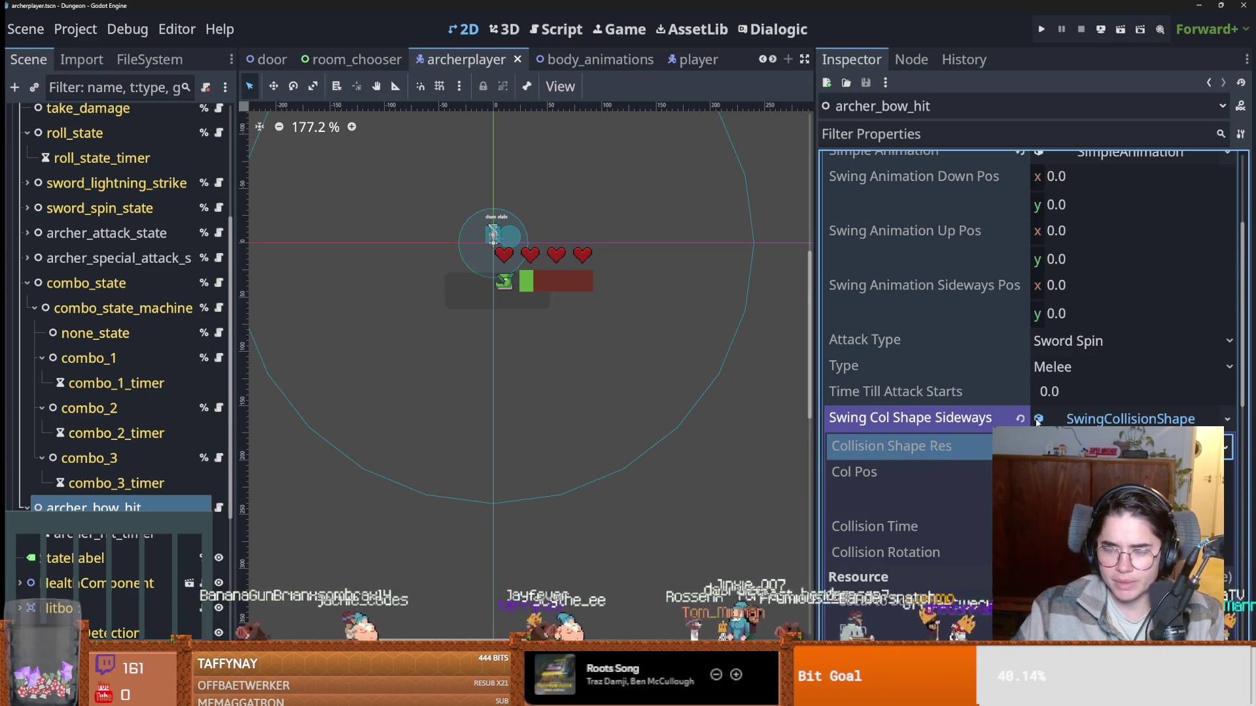
scroll(1011, 390, "down", 3)
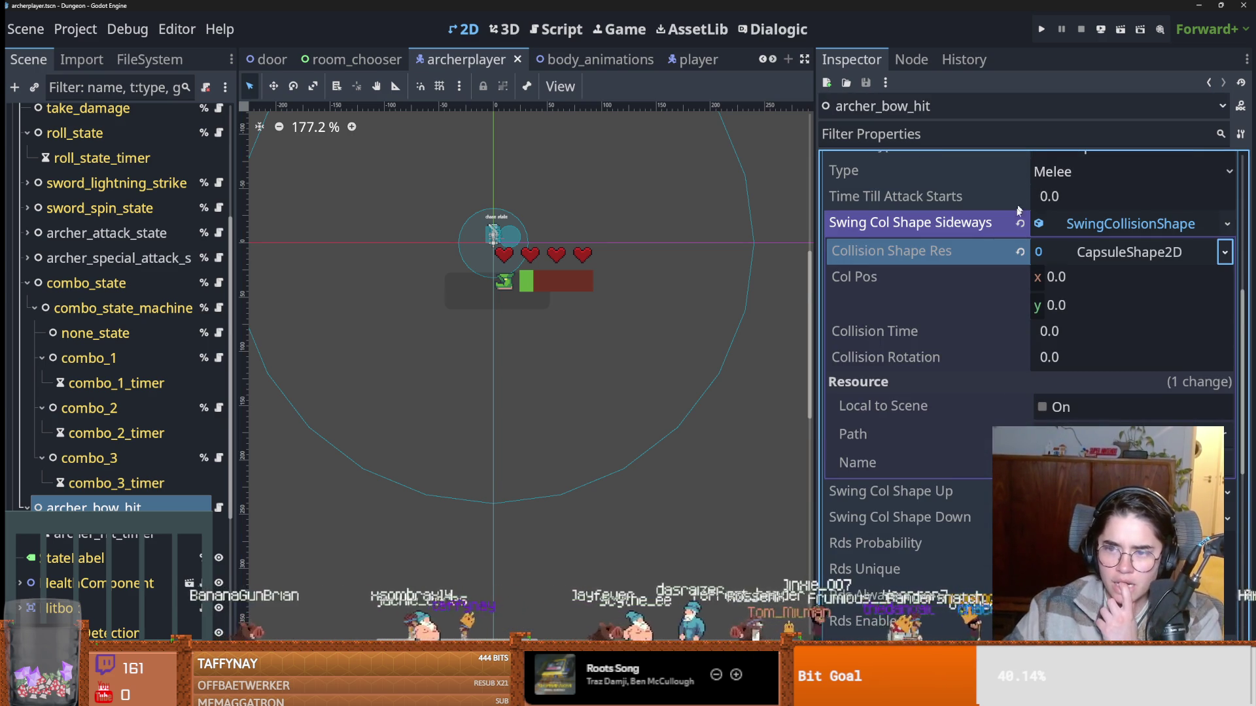
Check the sideways capsule's radius 10 and height 30, then view its resource options.
left_click(1102, 254)
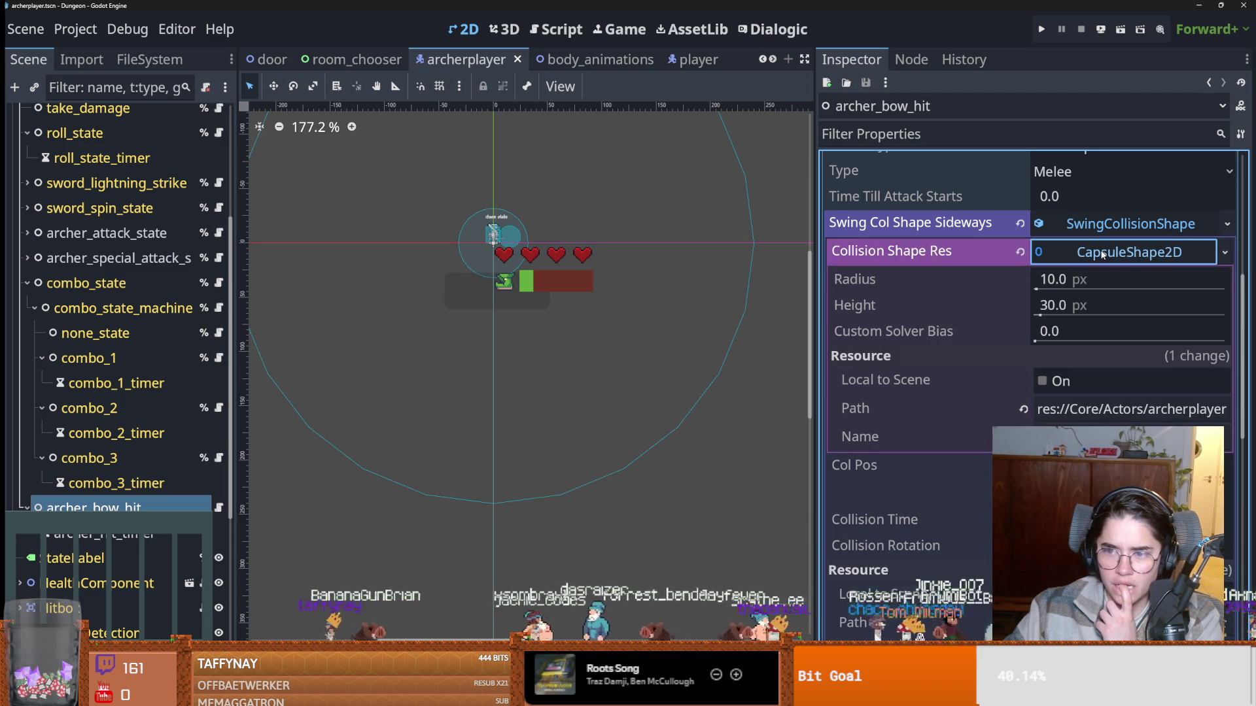
scroll(499, 253, "up", 4)
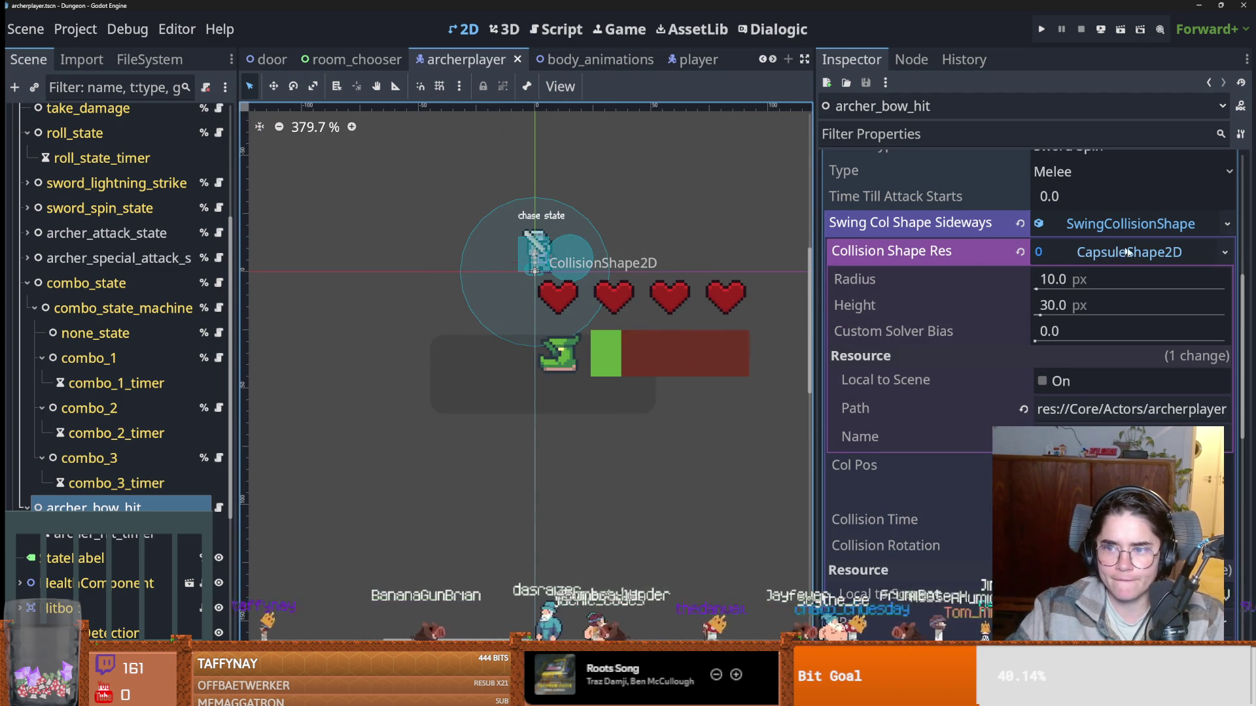
left_click(1102, 226)
left_click(1102, 229)
left_click(1159, 258)
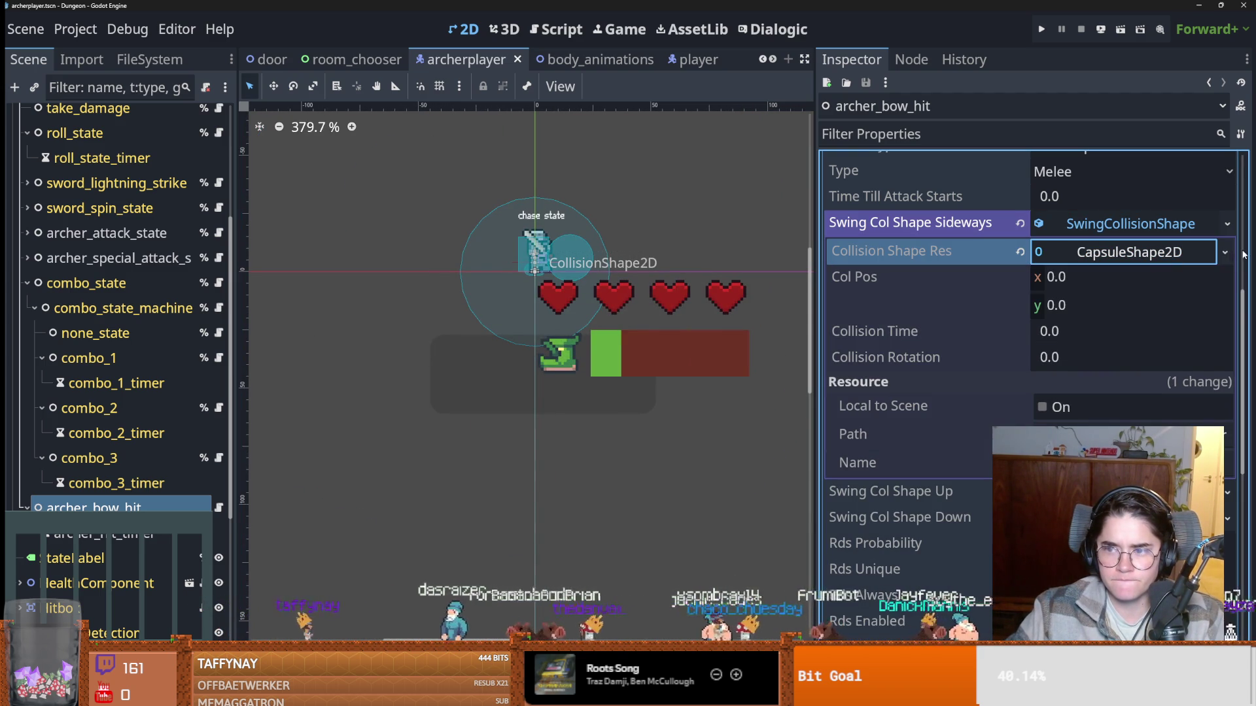
left_click(1222, 254)
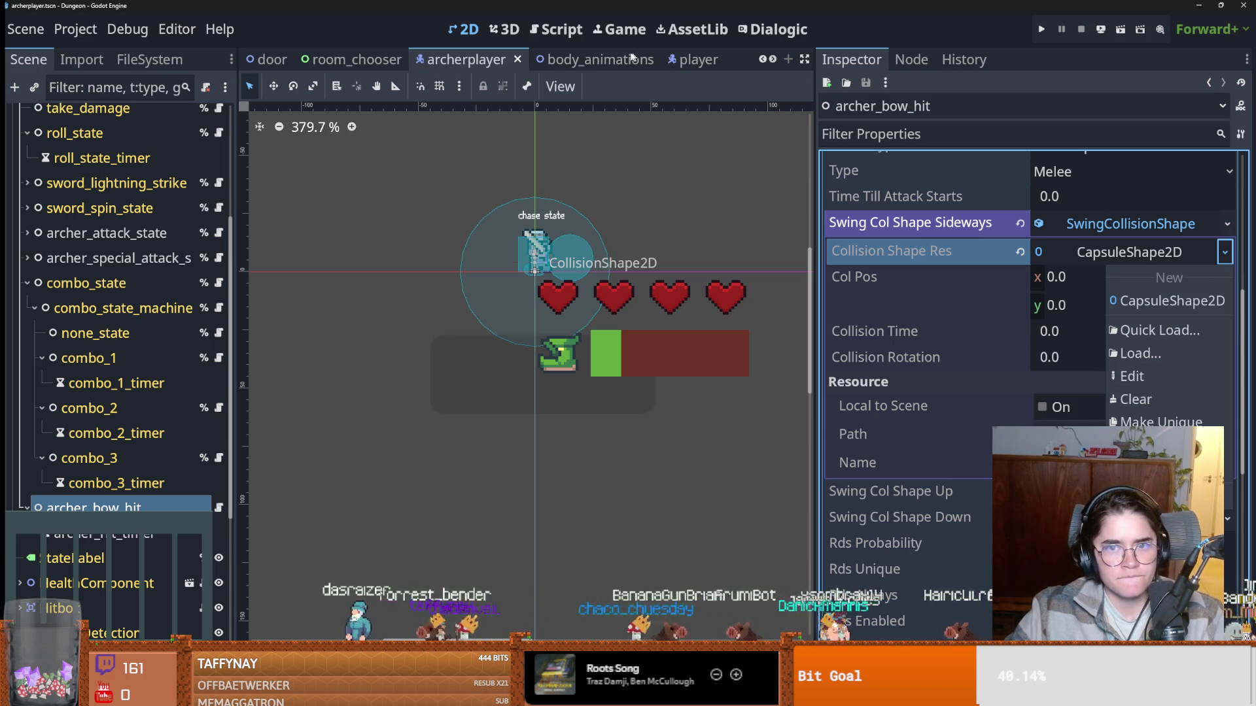
scroll(182, 145, "up", 5)
left_click(182, 145)
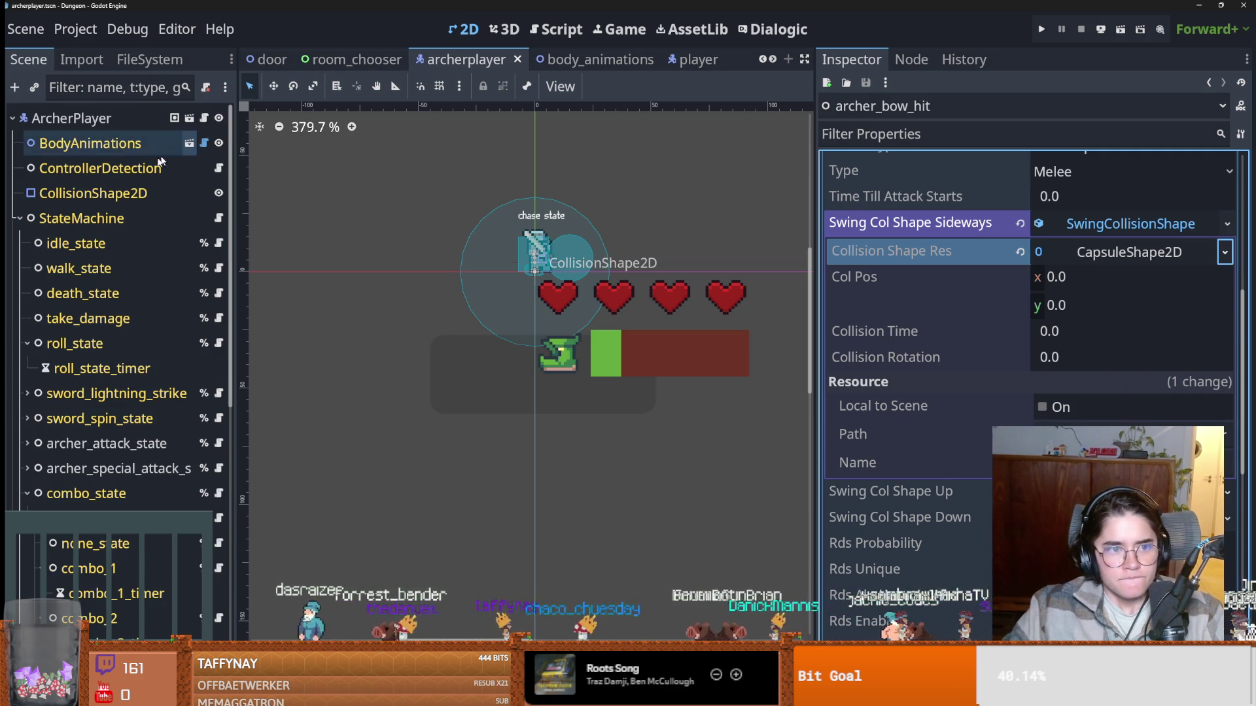
left_click(187, 143)
left_click(118, 264)
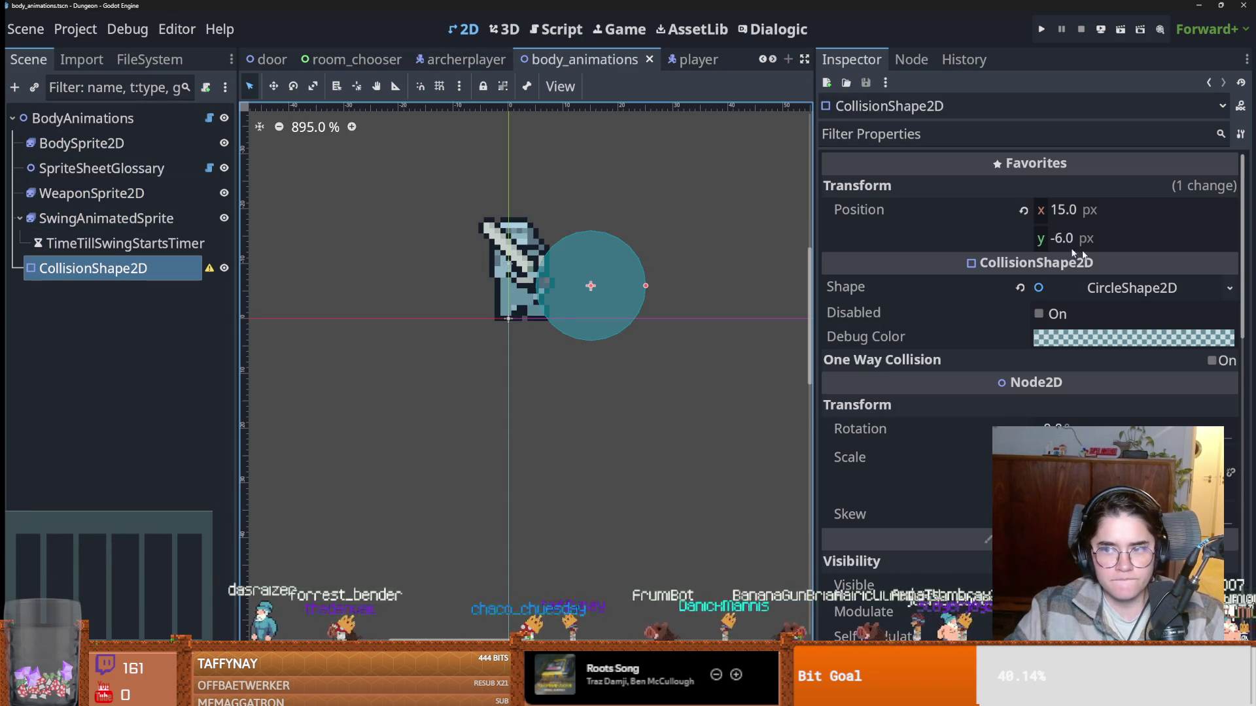
left_click(1138, 288)
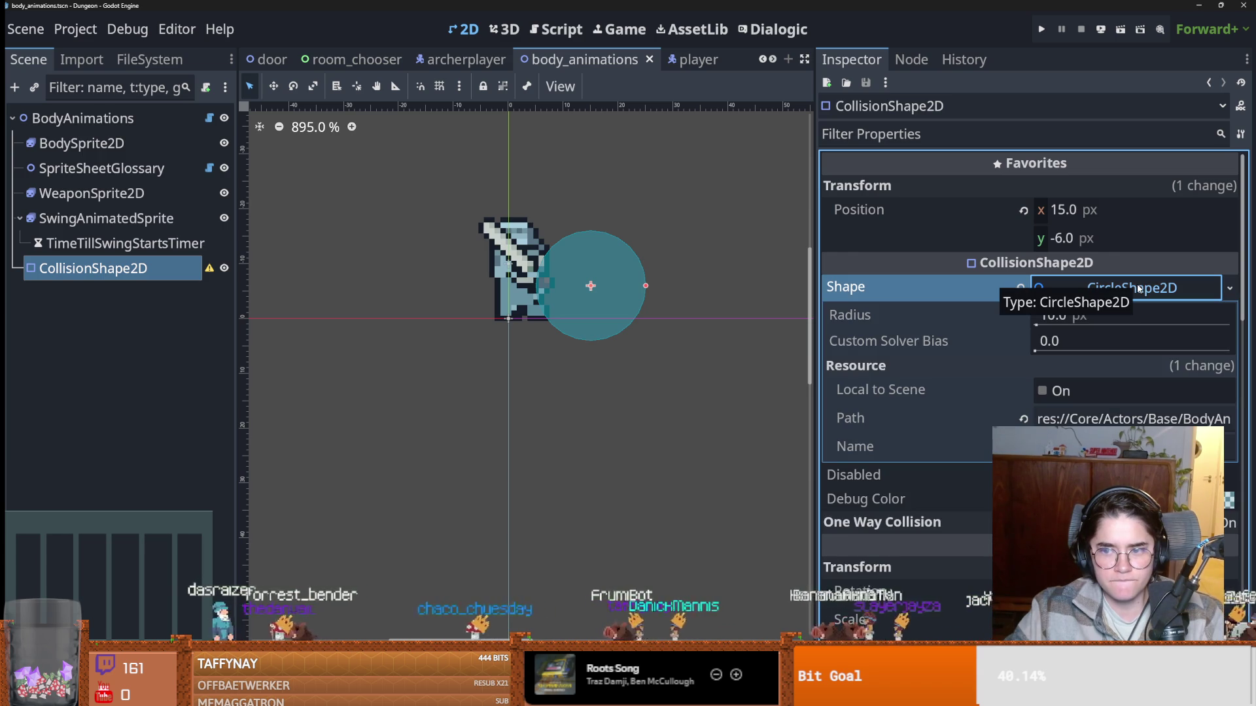
left_click(1138, 288)
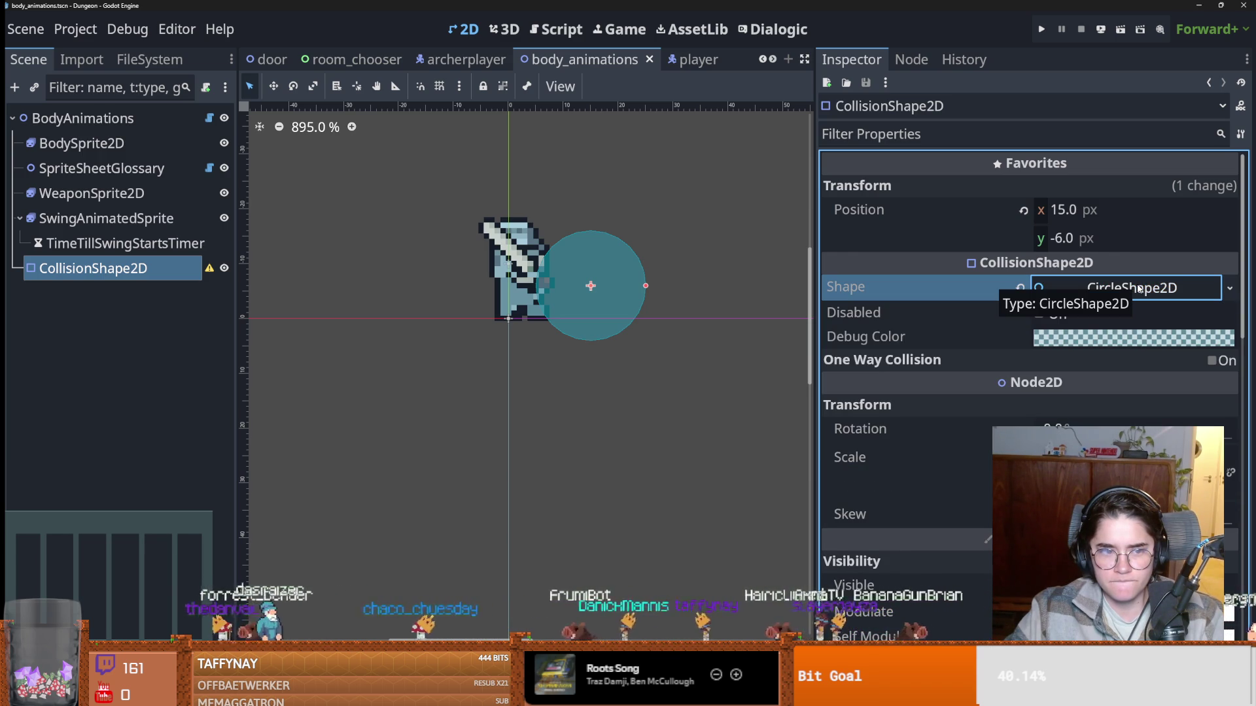
left_click(1231, 290)
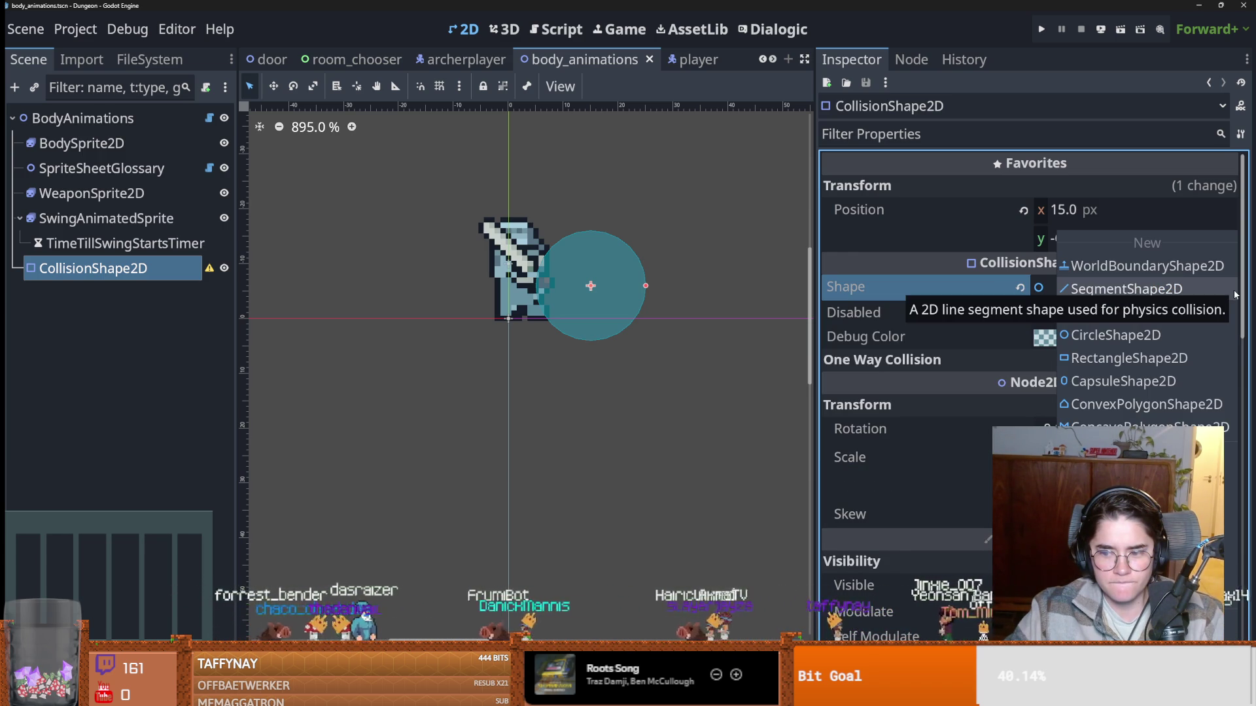
left_click(1115, 334)
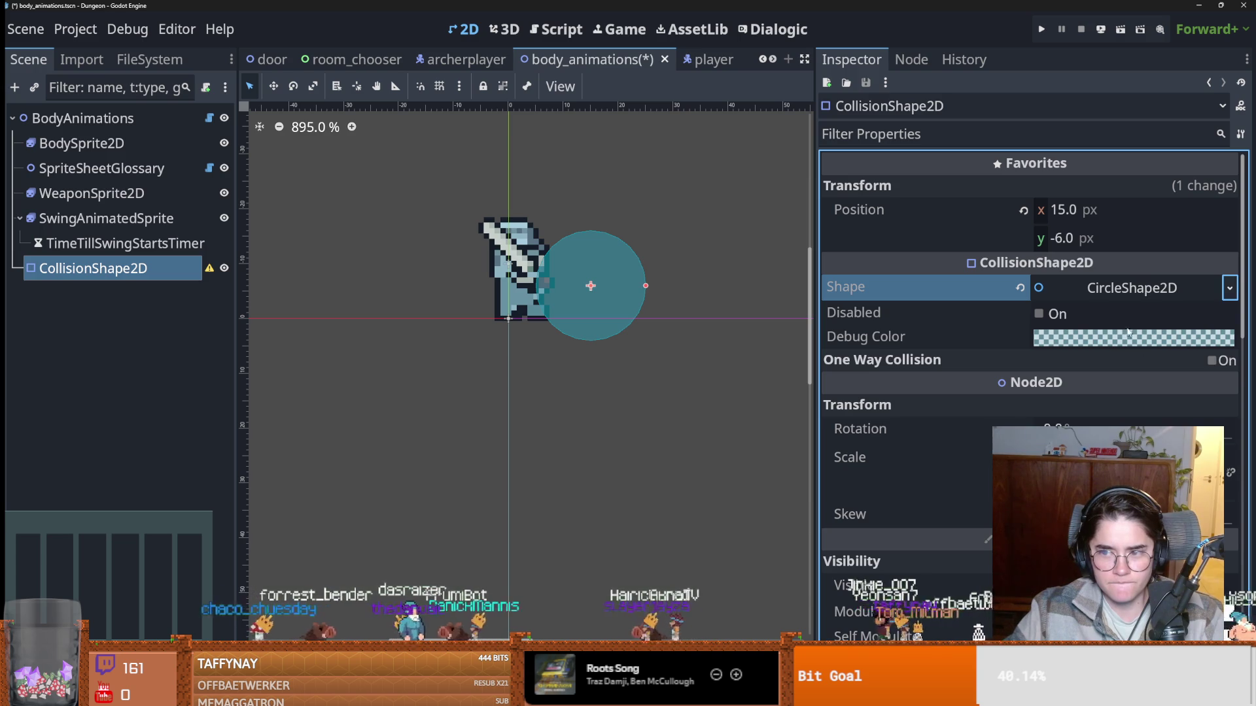
left_click(1230, 288)
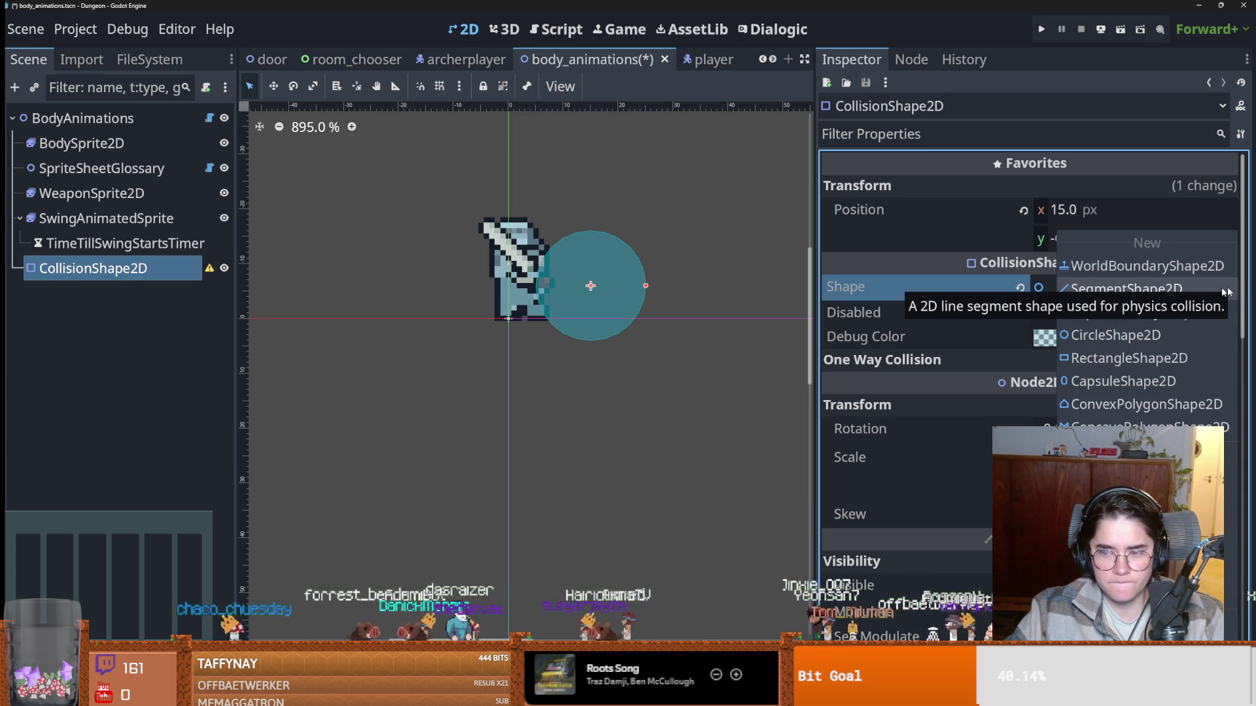
left_click(897, 267)
left_click(465, 60)
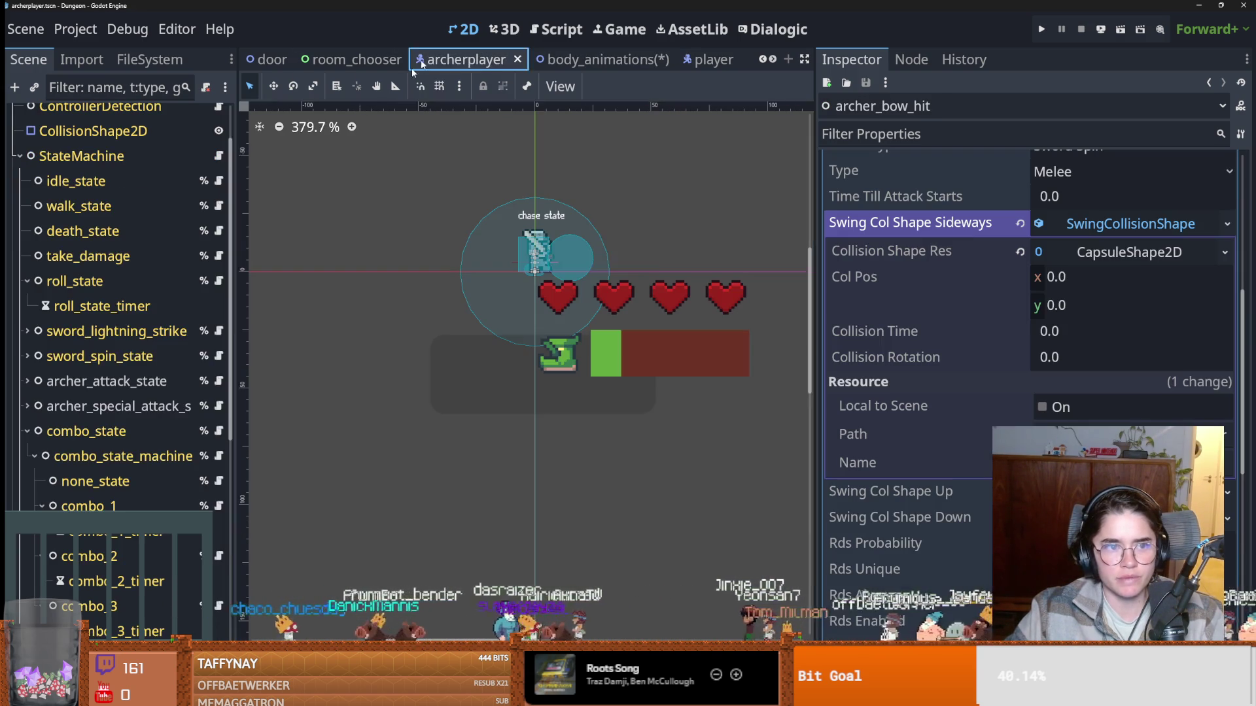
Expand the sideways swing's CapsuleShape2D to confirm radius 10 and height 30.
scroll(1138, 253, "up", 2)
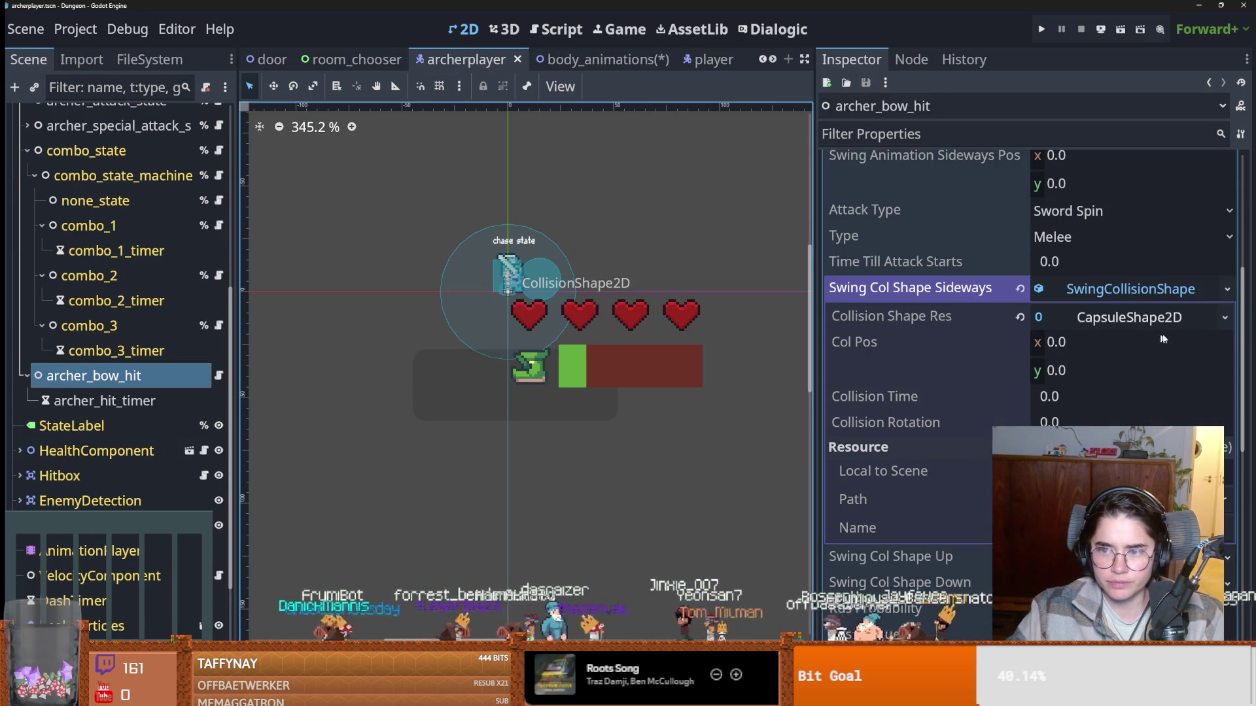
left_click(1224, 317)
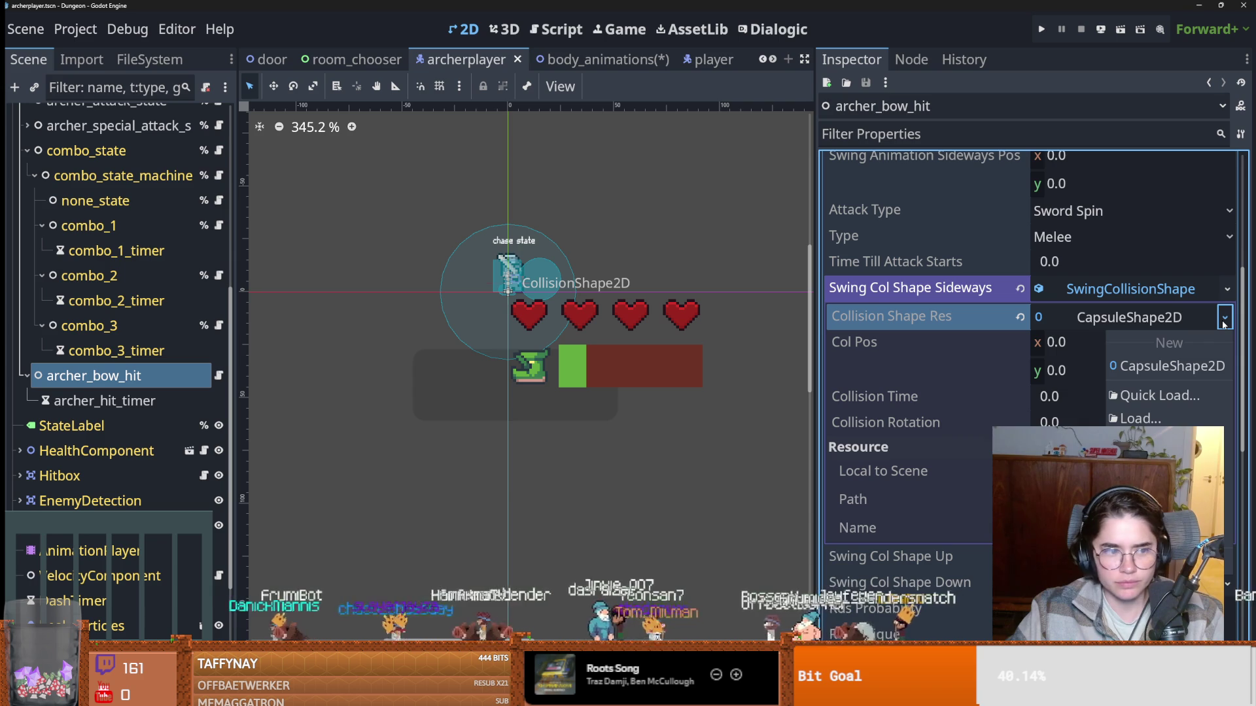
left_click(1224, 318)
left_click(1130, 288)
left_click(1115, 315)
key("Escape")
left_click(1135, 291)
left_click(1130, 317)
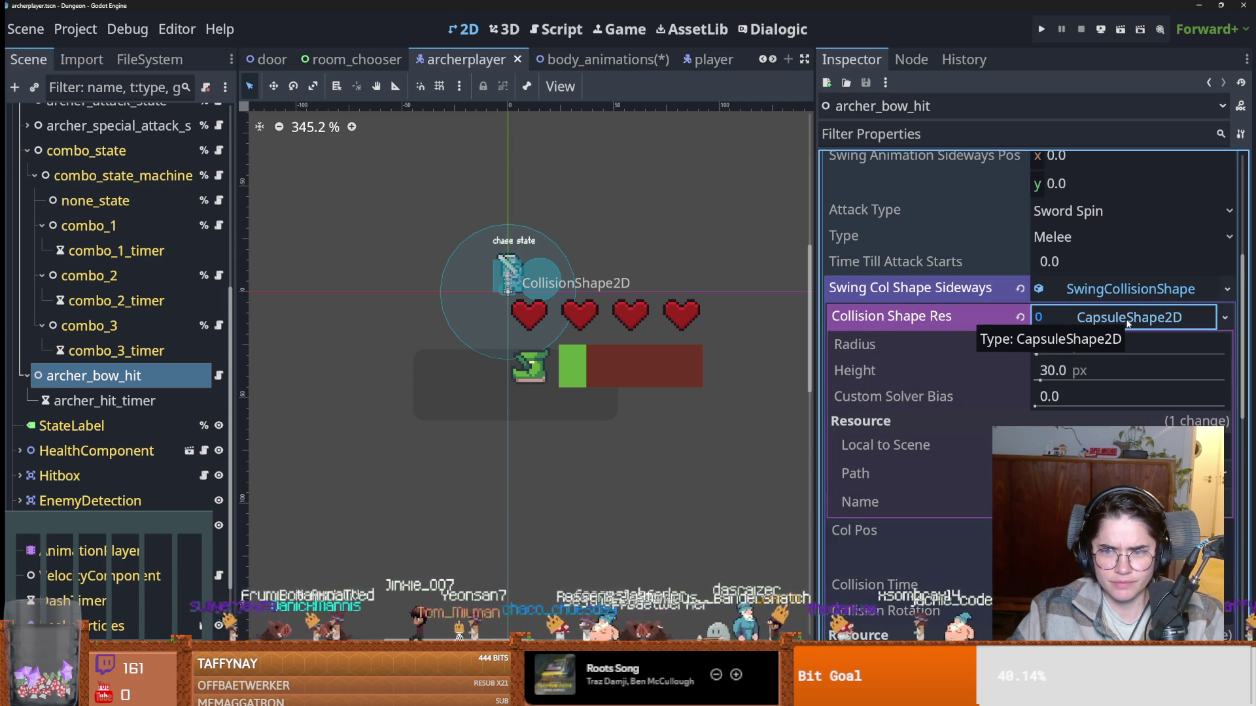
left_click(1127, 320)
Browse the capsule resource options without changes, then open the body_animations scene.
left_click(1221, 319)
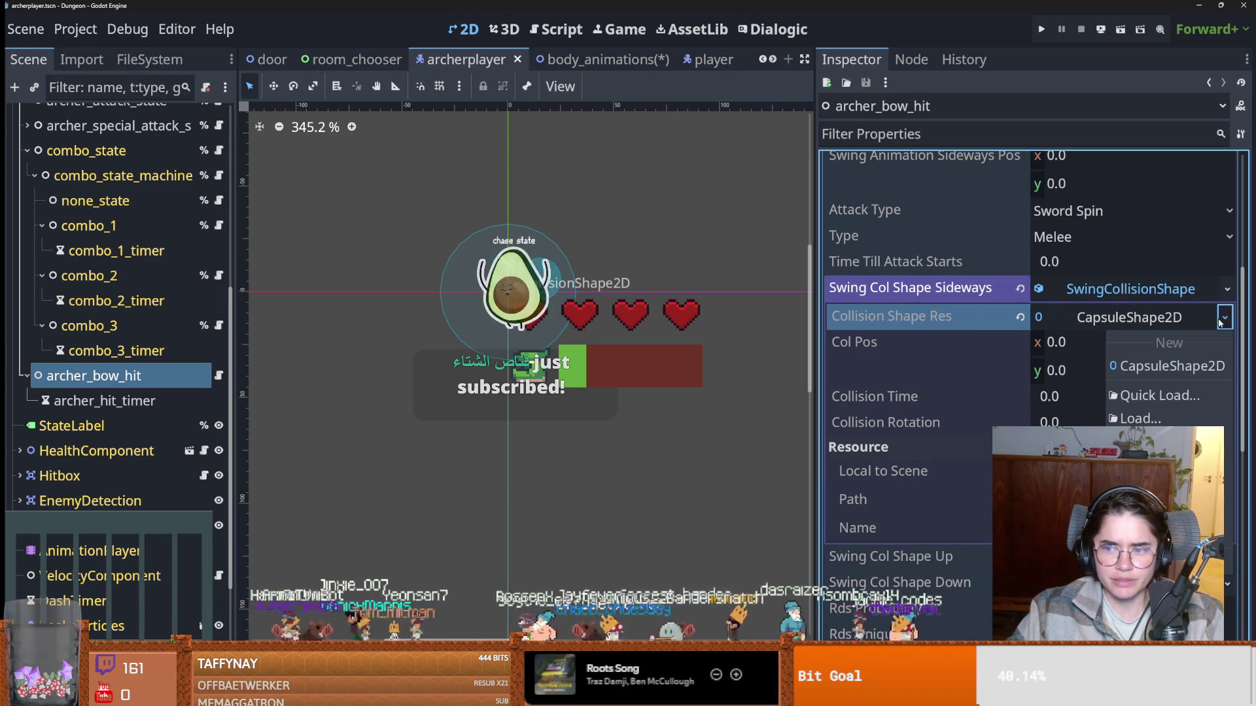
left_click(1224, 319)
left_click(1224, 318)
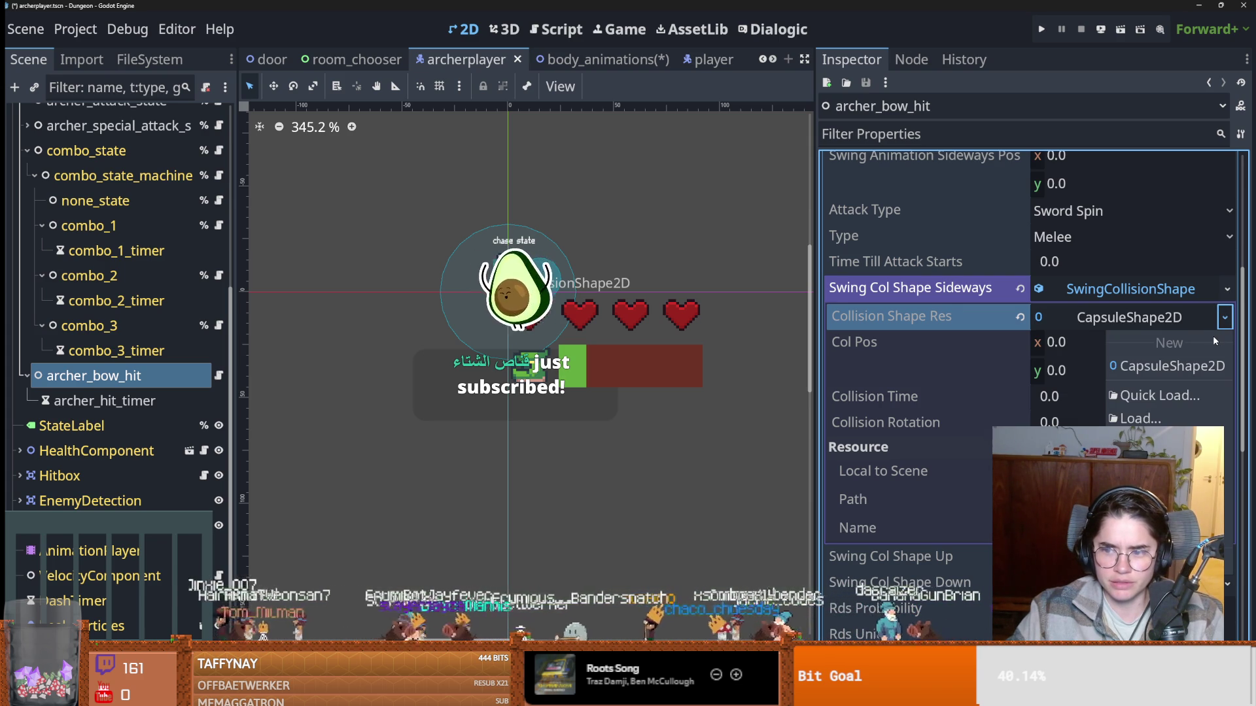
left_click(1064, 318)
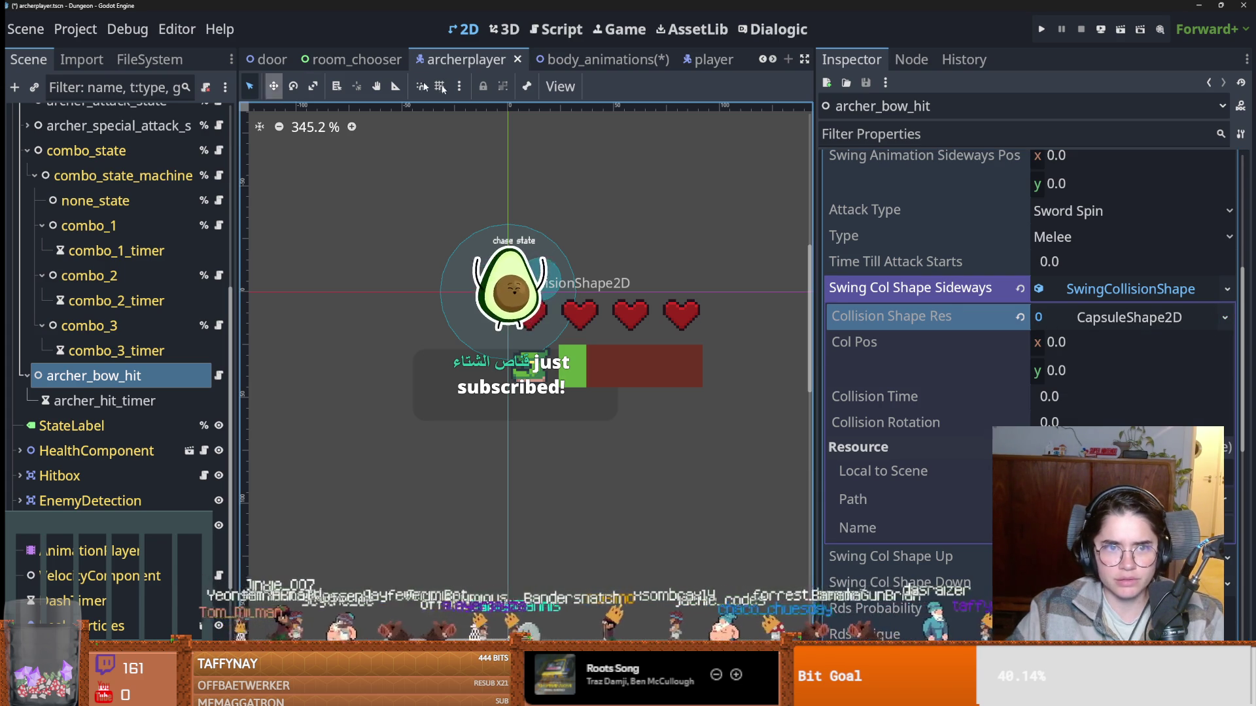
left_click(1110, 317)
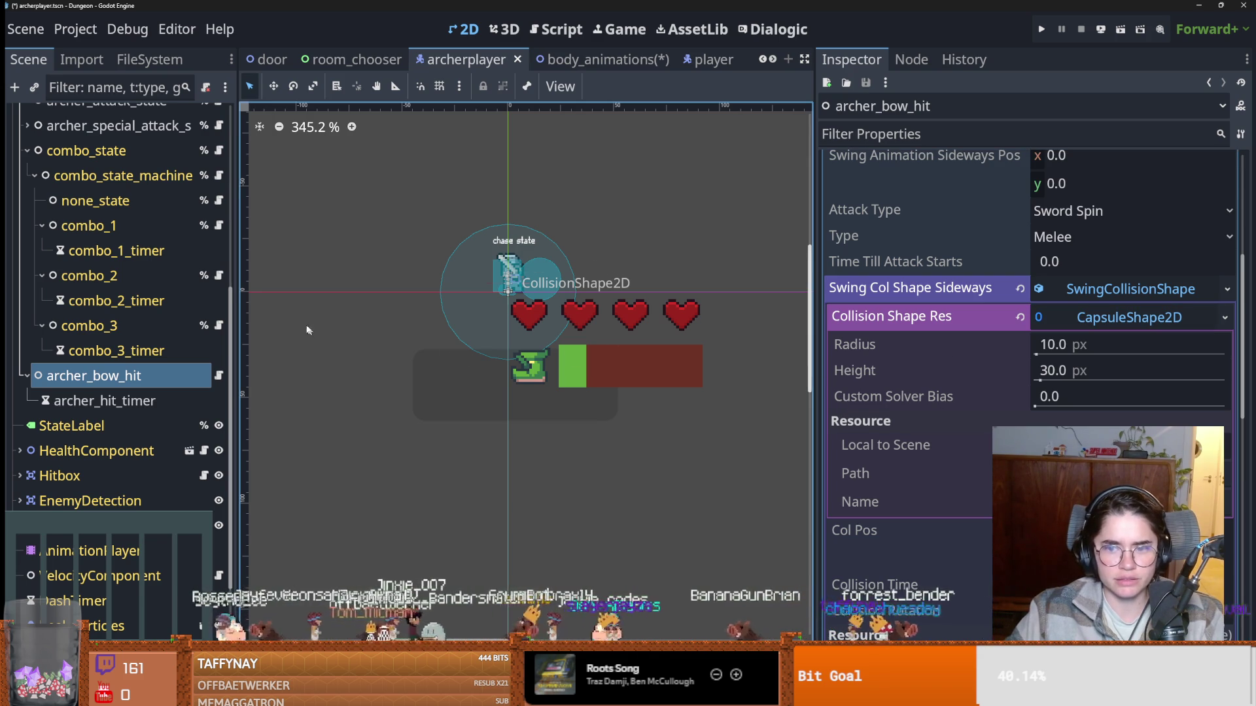
scroll(162, 151, "up", 5)
left_click(188, 144)
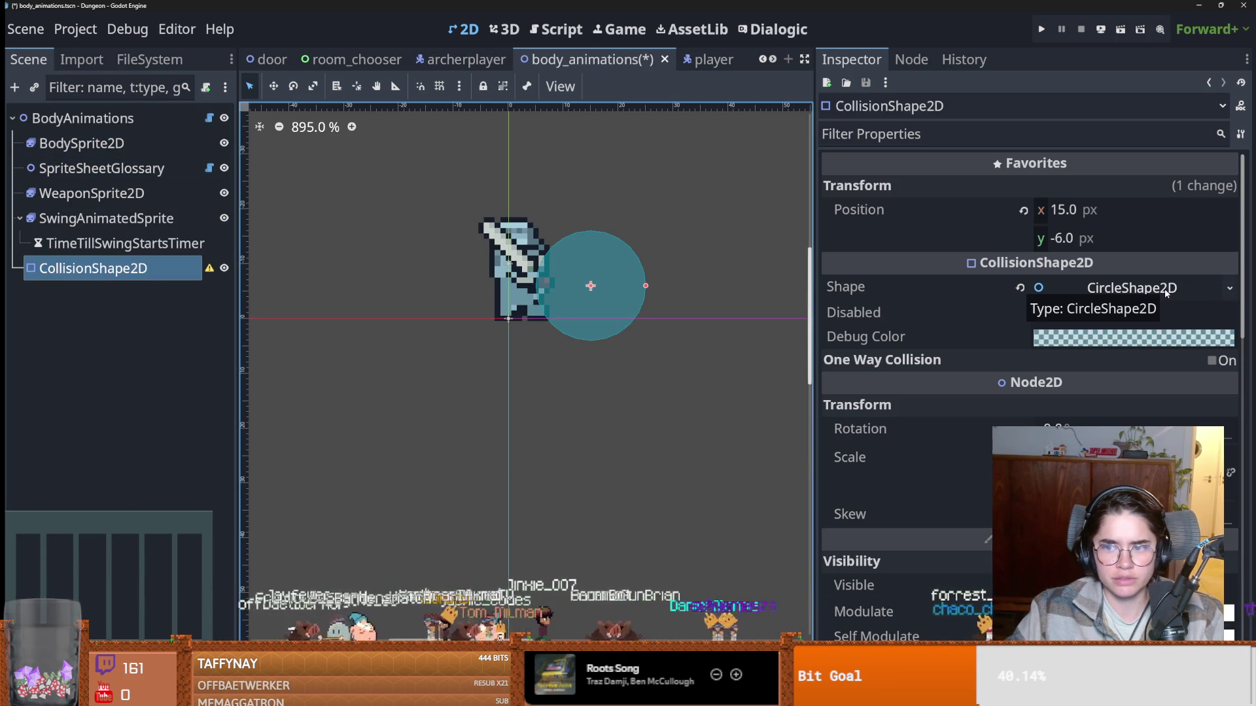
Clear body_animations' CircleShape2D collision shape, replace it with a new CapsuleShape2D, and return to archerplayer.
left_click(1105, 291)
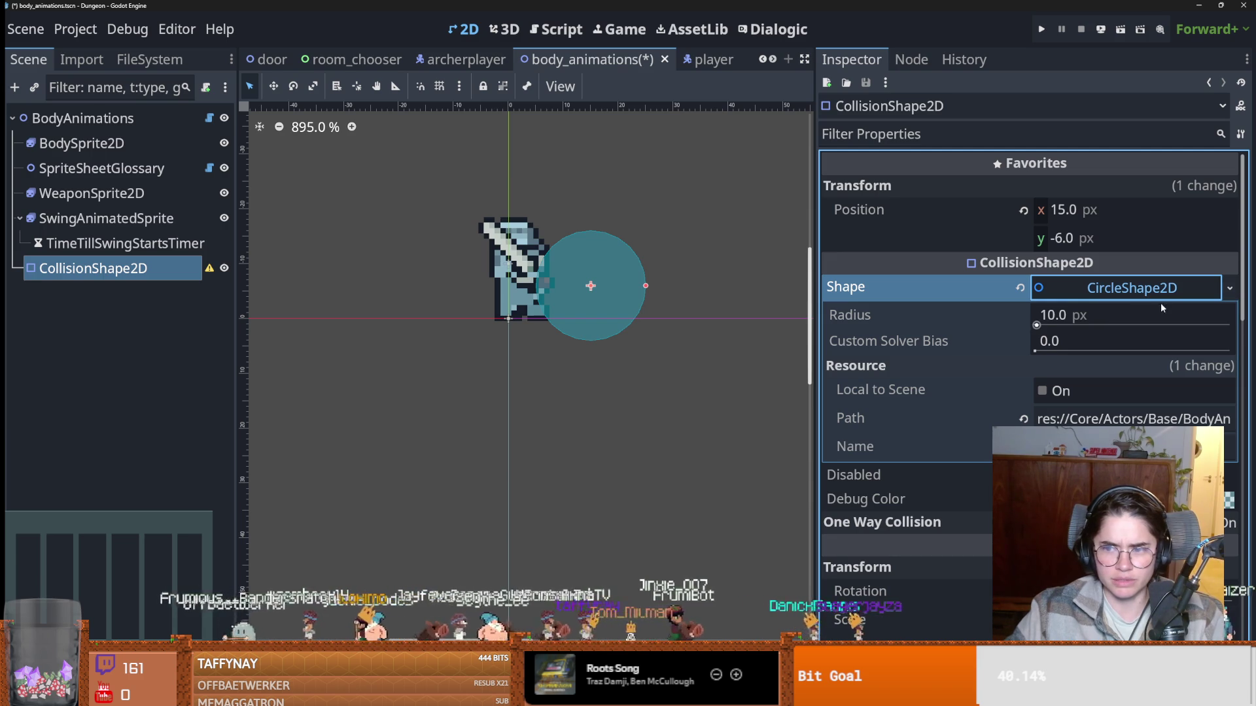
left_click(1020, 289)
left_click(1230, 288)
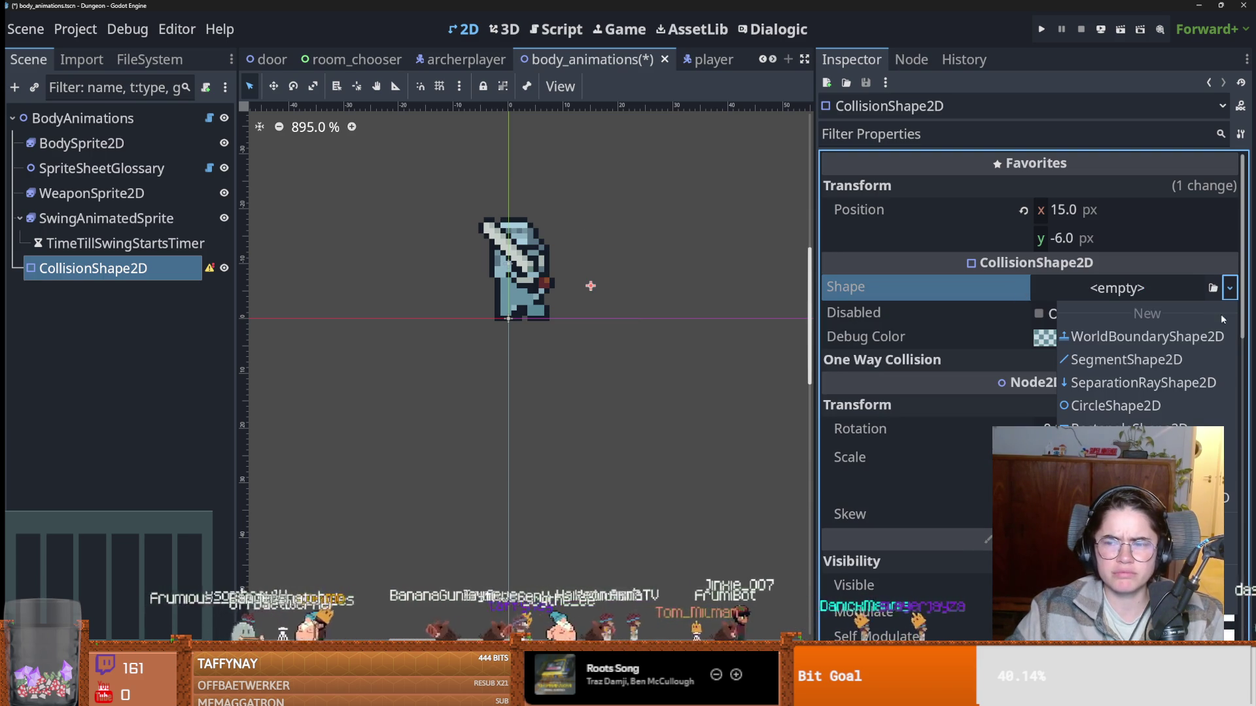
left_click(1135, 293)
left_click(1134, 293)
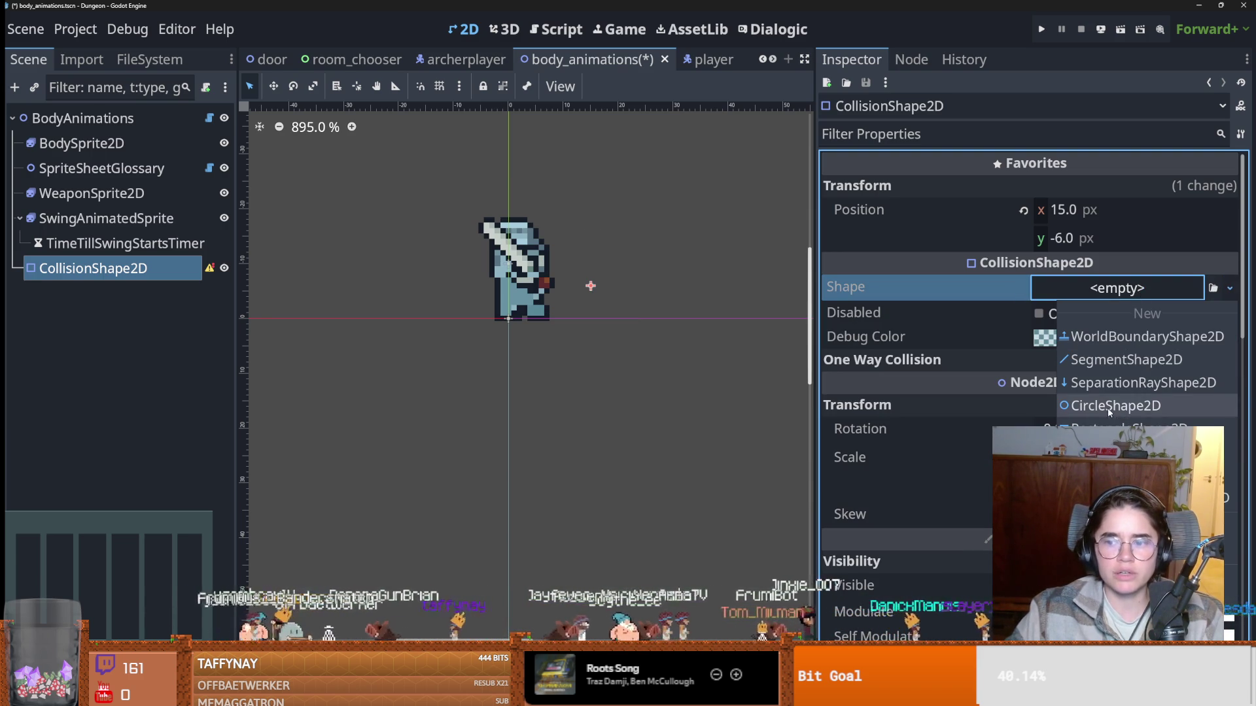
left_click(1144, 451)
left_click(1234, 287)
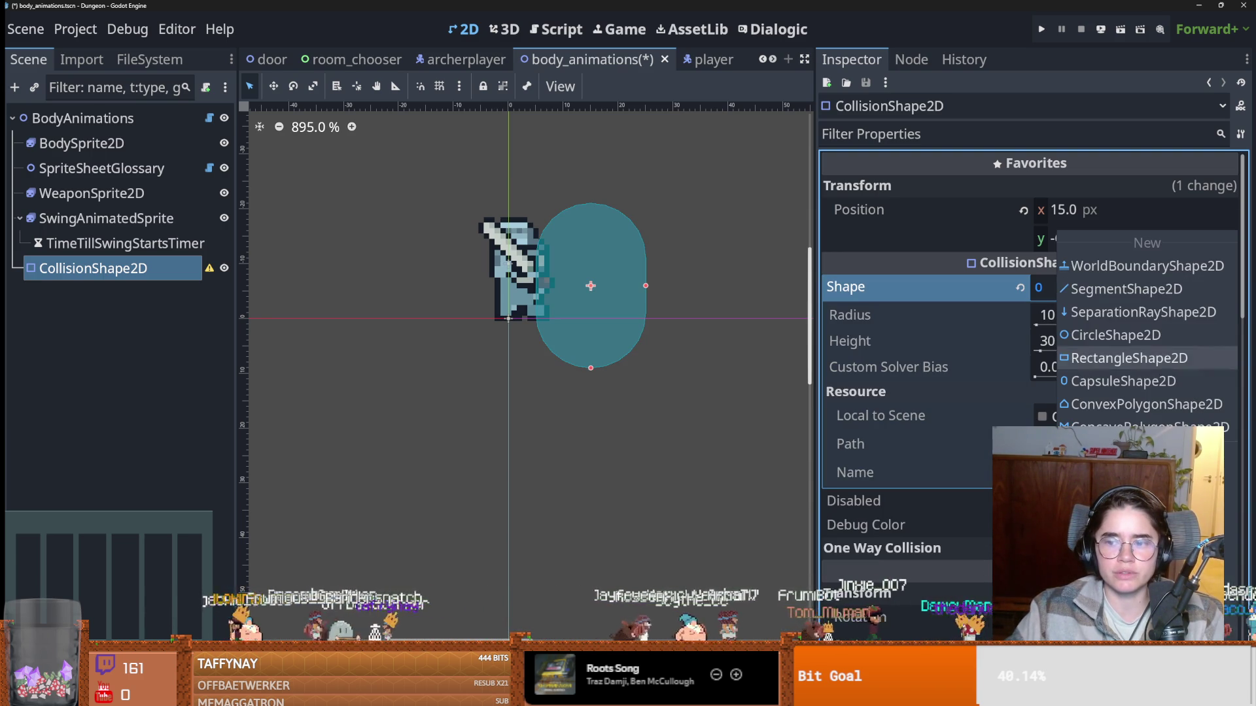
key("Escape")
key("ctrl+shift+Tab")
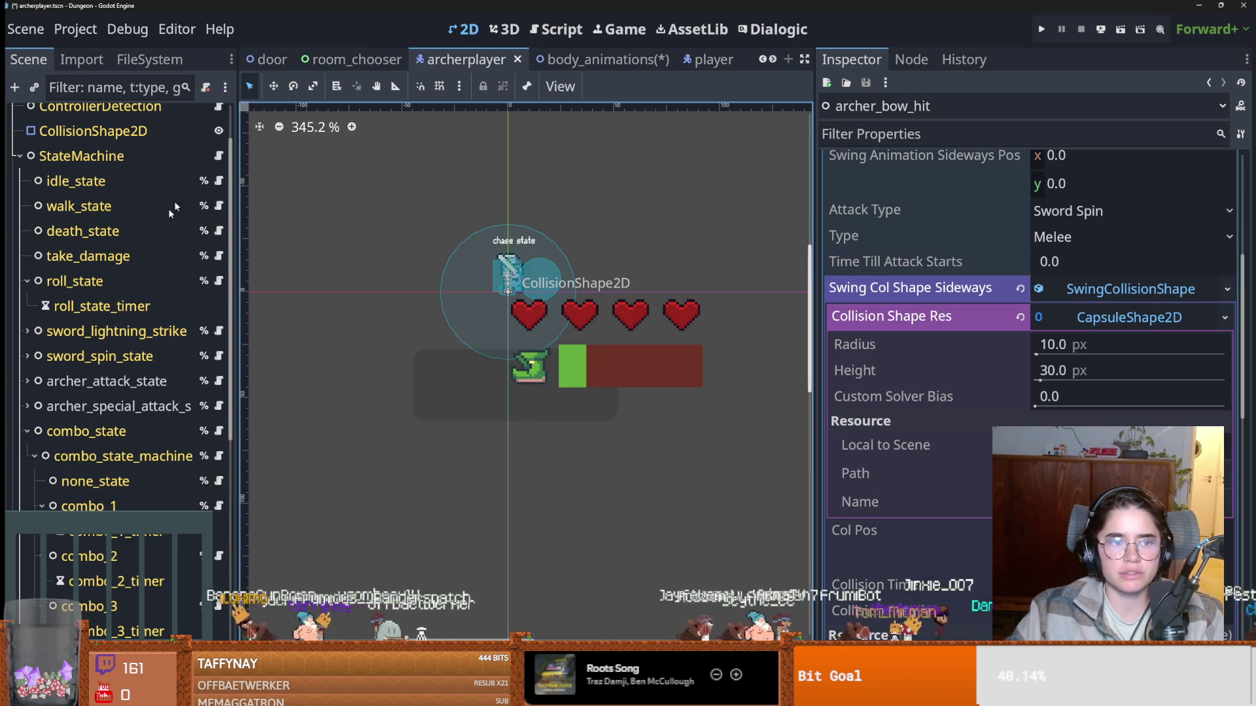
Assign a new SwingCollisionShape to archer_bow_hit's upward swing collision slot.
left_click(1223, 318)
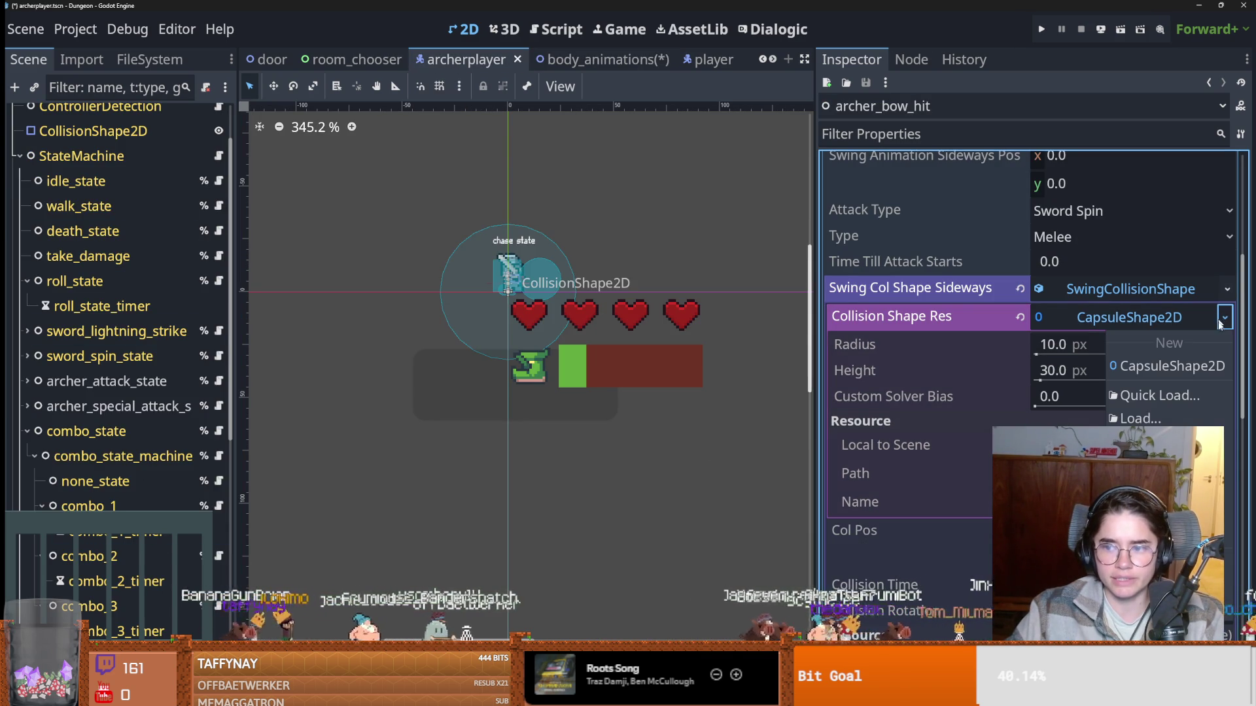
left_click(1175, 309)
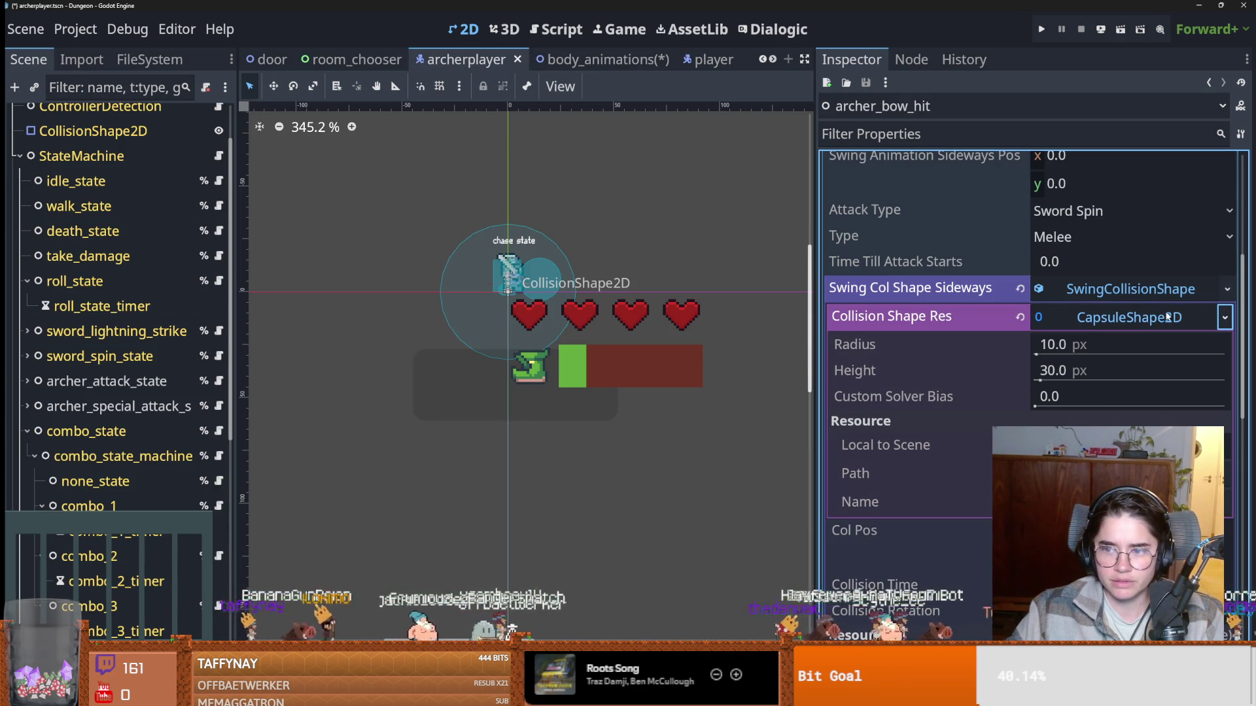
left_click(1152, 318)
left_click(1142, 291)
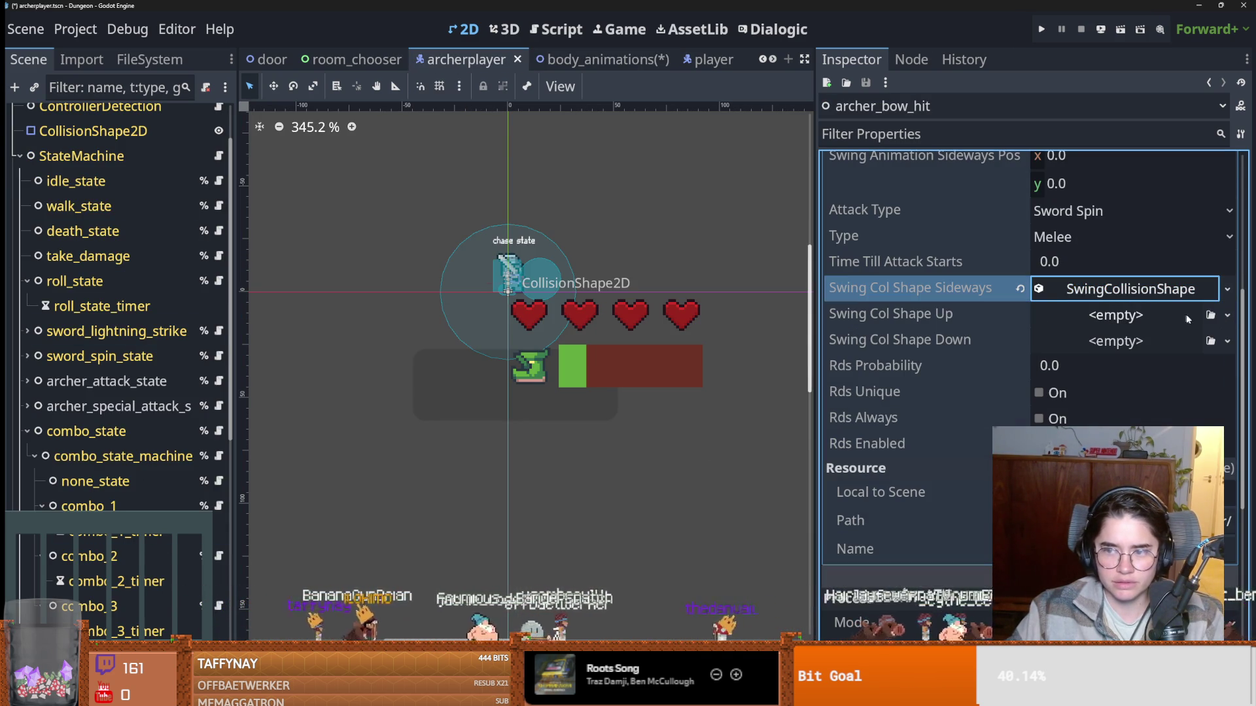
left_click(1226, 315)
left_click(1119, 317)
left_click(1118, 316)
left_click(1134, 362)
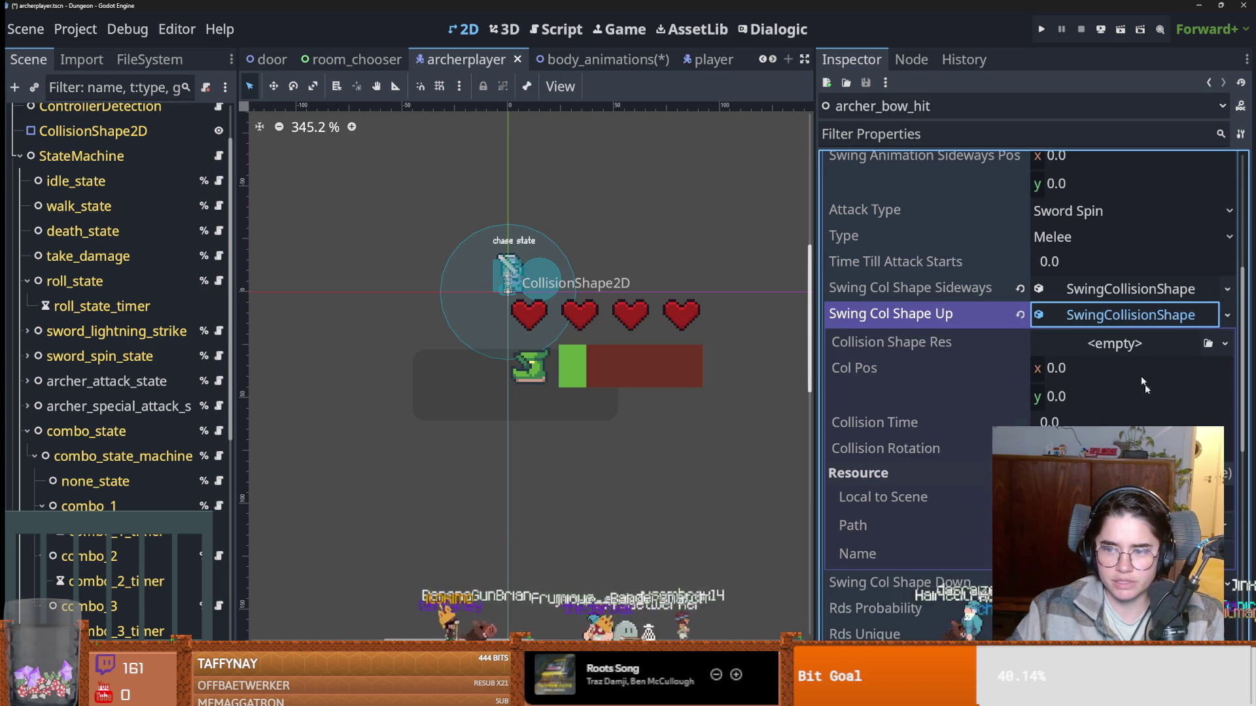
left_click(1225, 344)
key("Escape")
left_click(1130, 314)
Give the downward swing a SwingCollisionShape with a capsule collision shape, and save.
left_click(1227, 341)
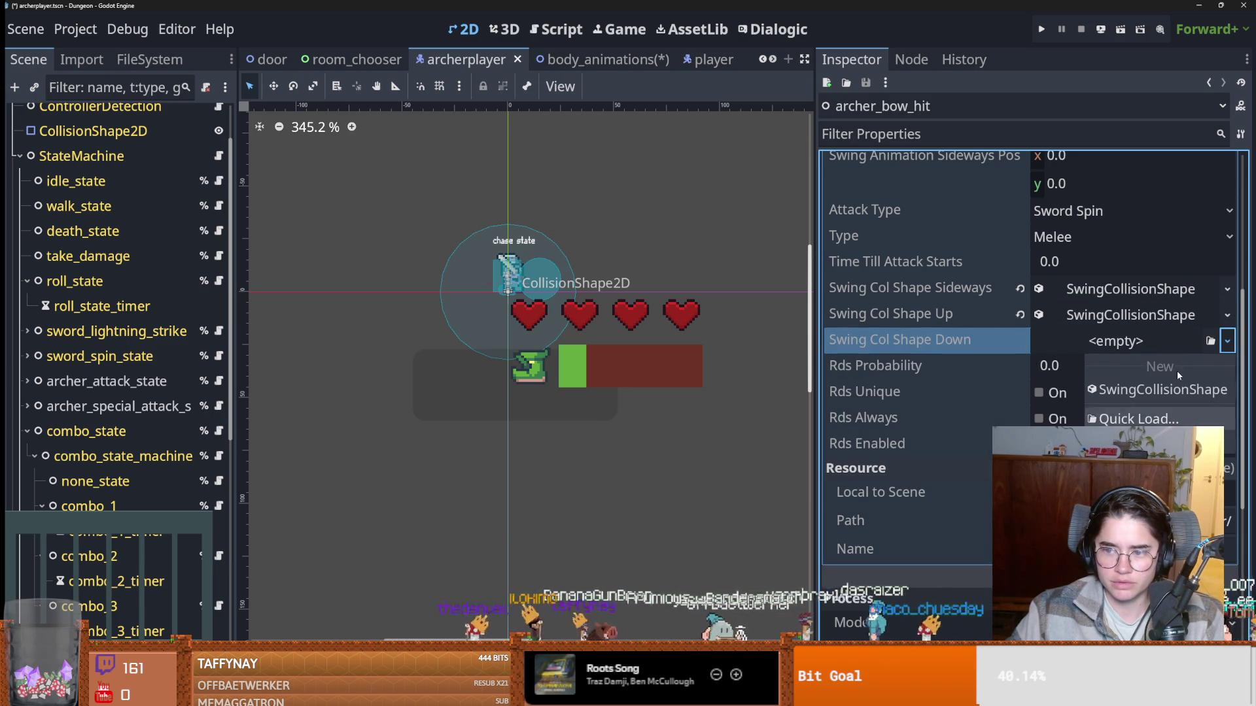
left_click(1138, 386)
left_click(1138, 340)
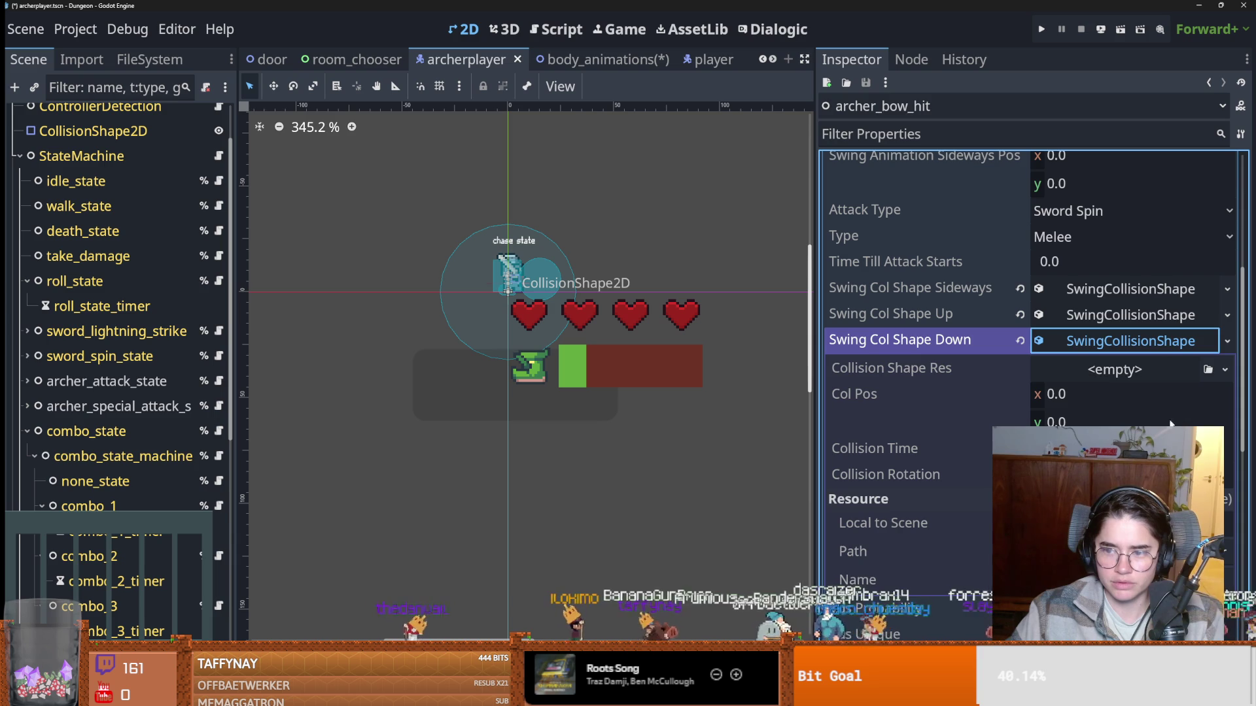
left_click(1225, 369)
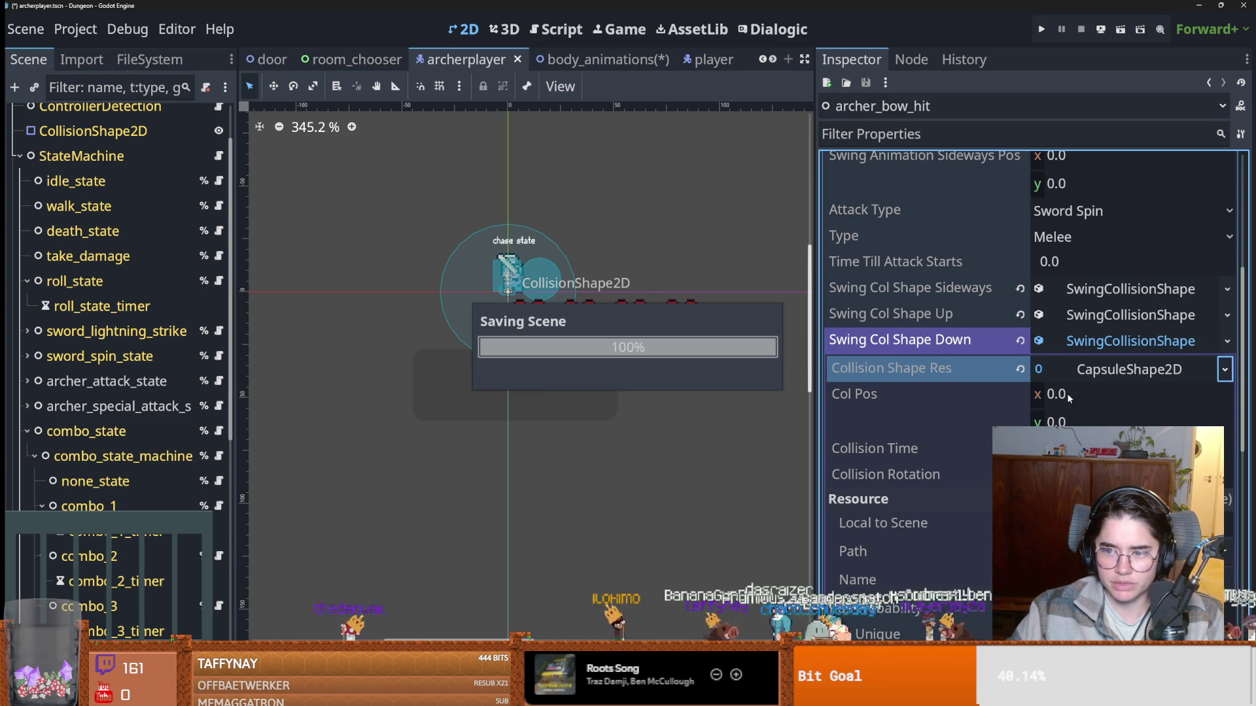
left_click(1083, 372)
left_click(1112, 341)
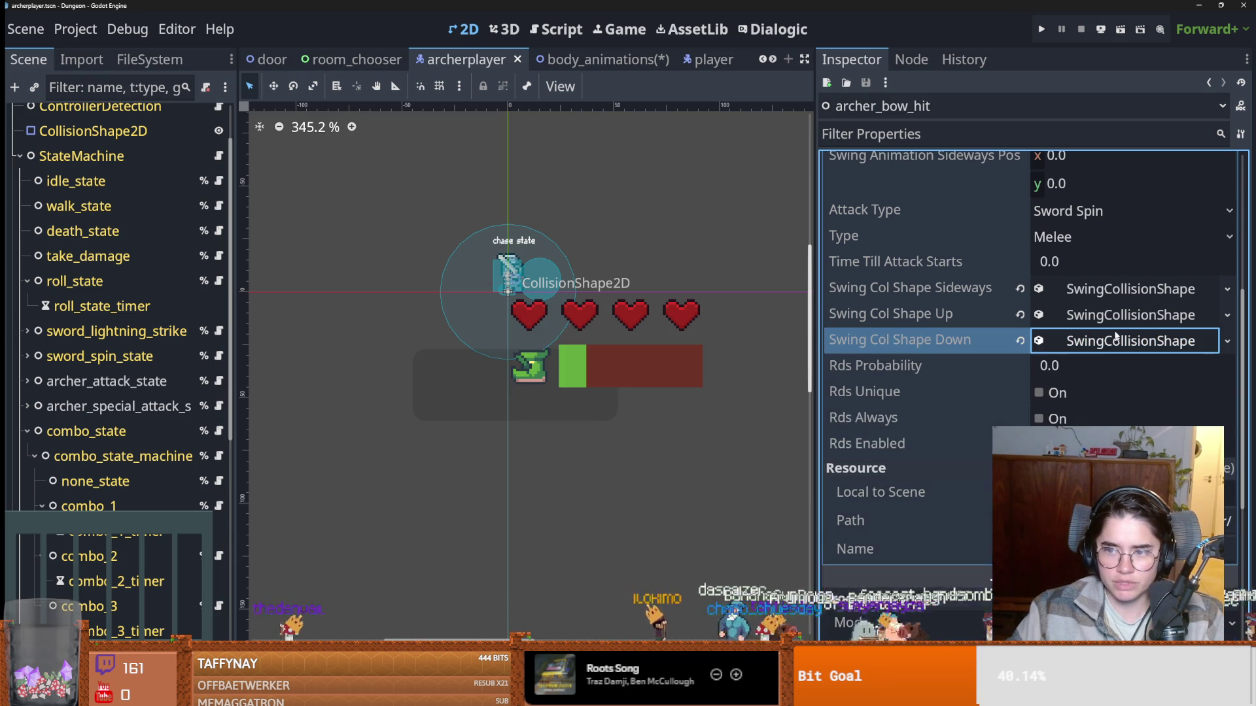
left_click(1115, 288)
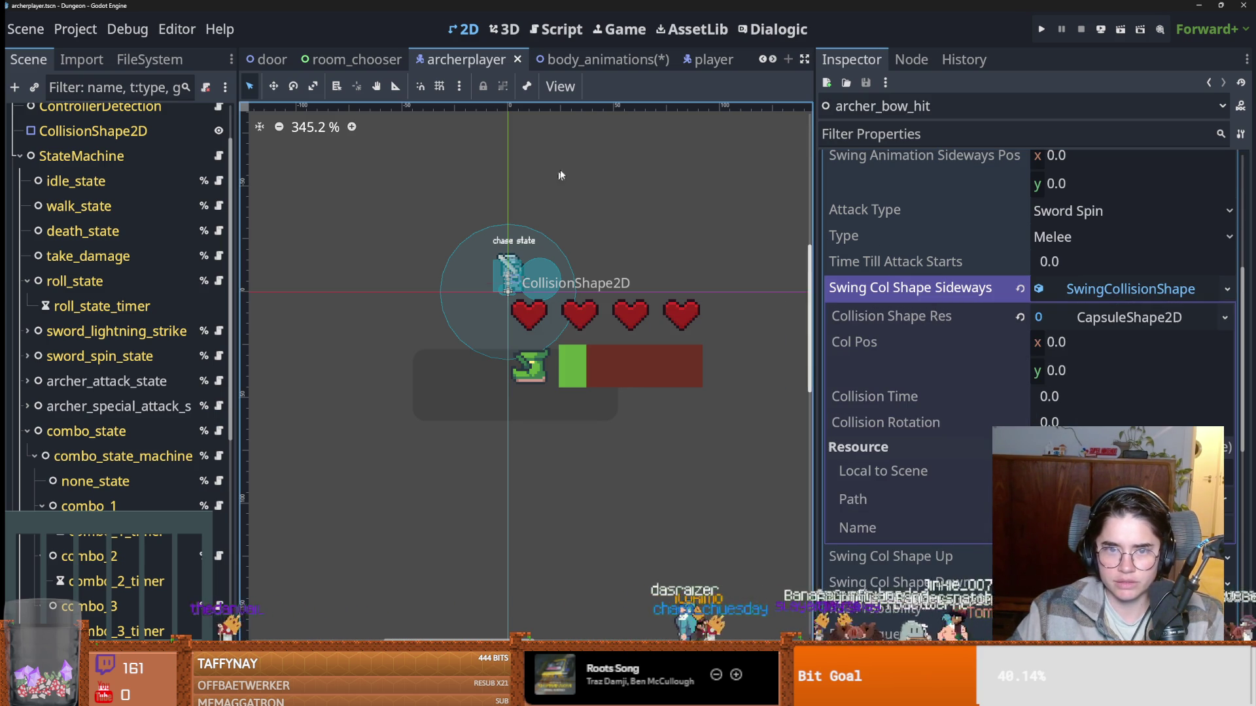
key("ctrl+s")
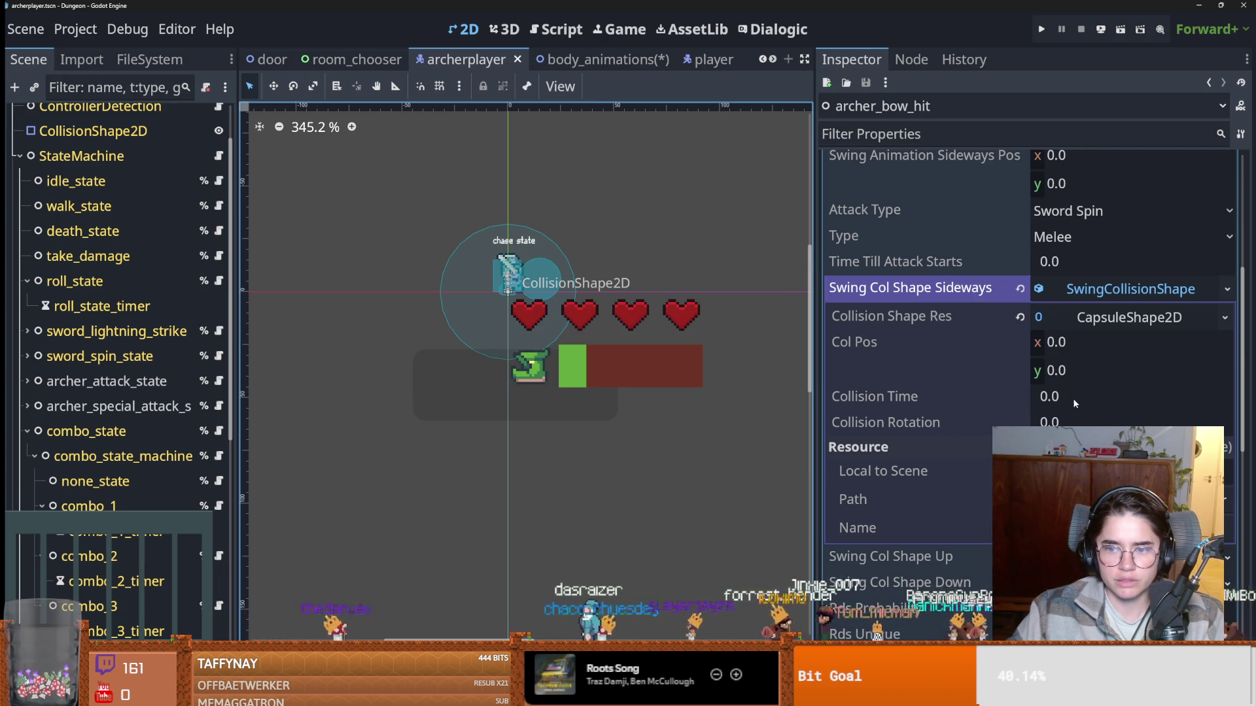
Set the sideways swing's Collision Time to 0.4.
left_click(1074, 397)
type(".4")
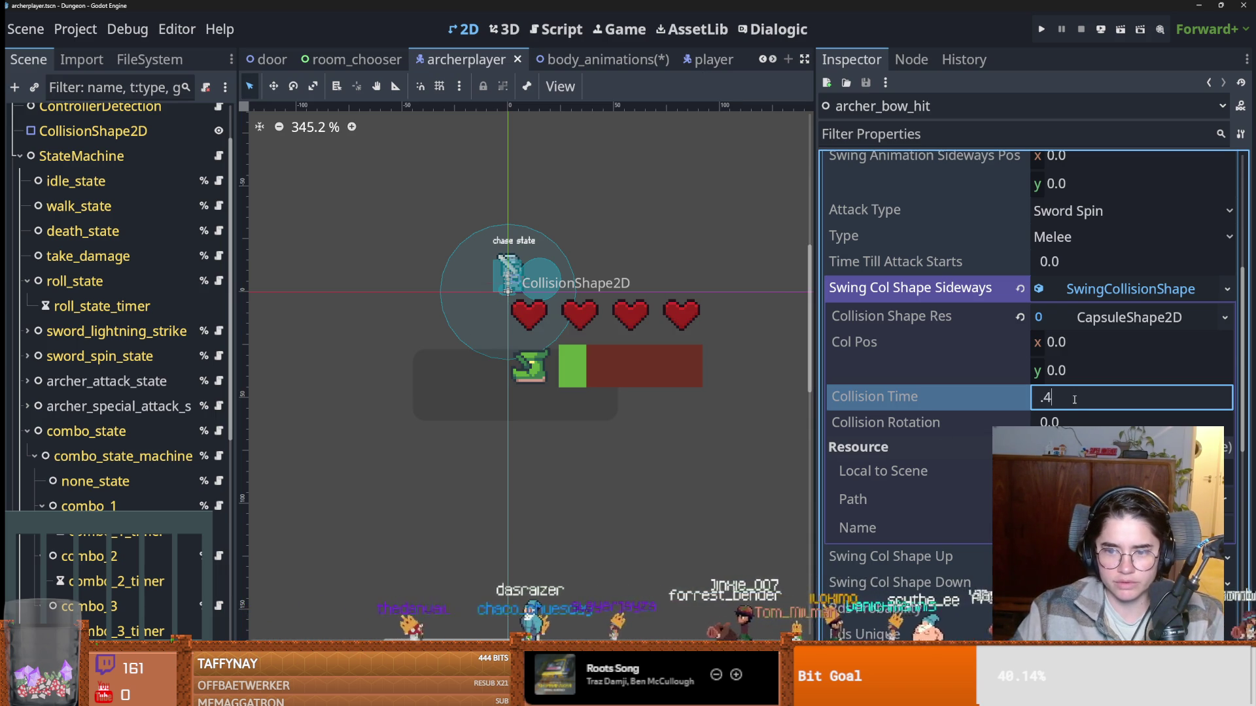
key("Return")
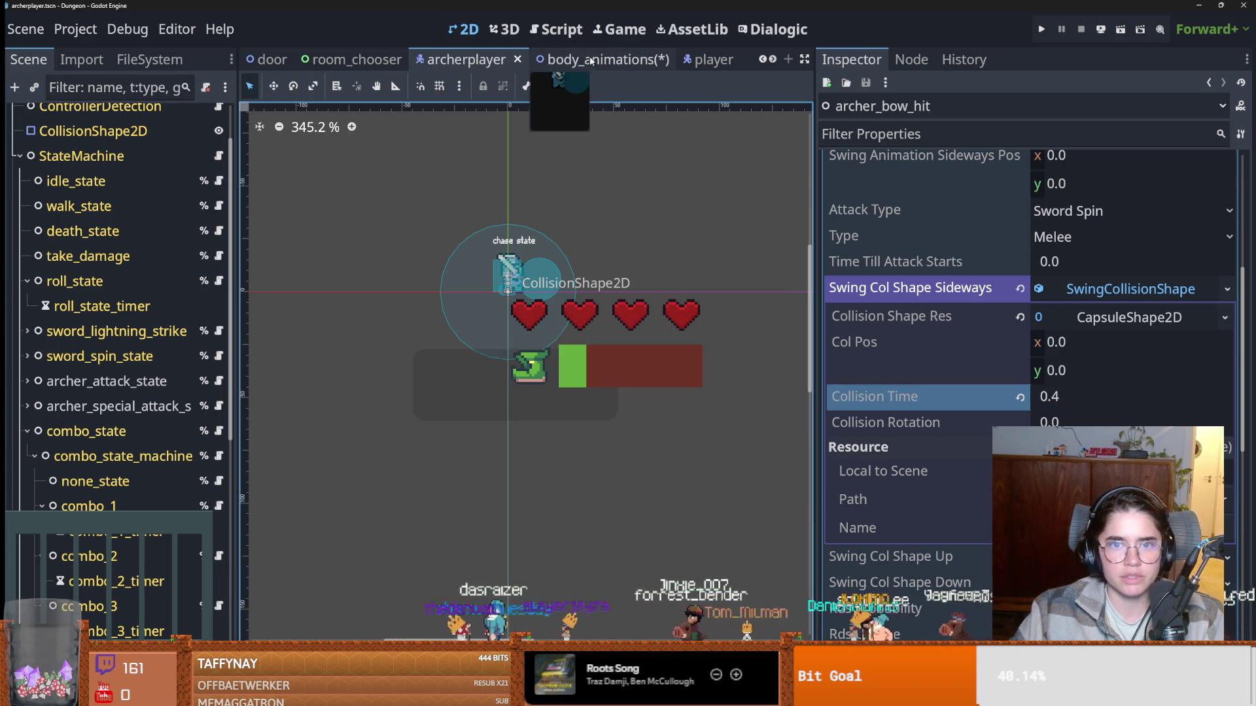
scroll(153, 133, "up", 3)
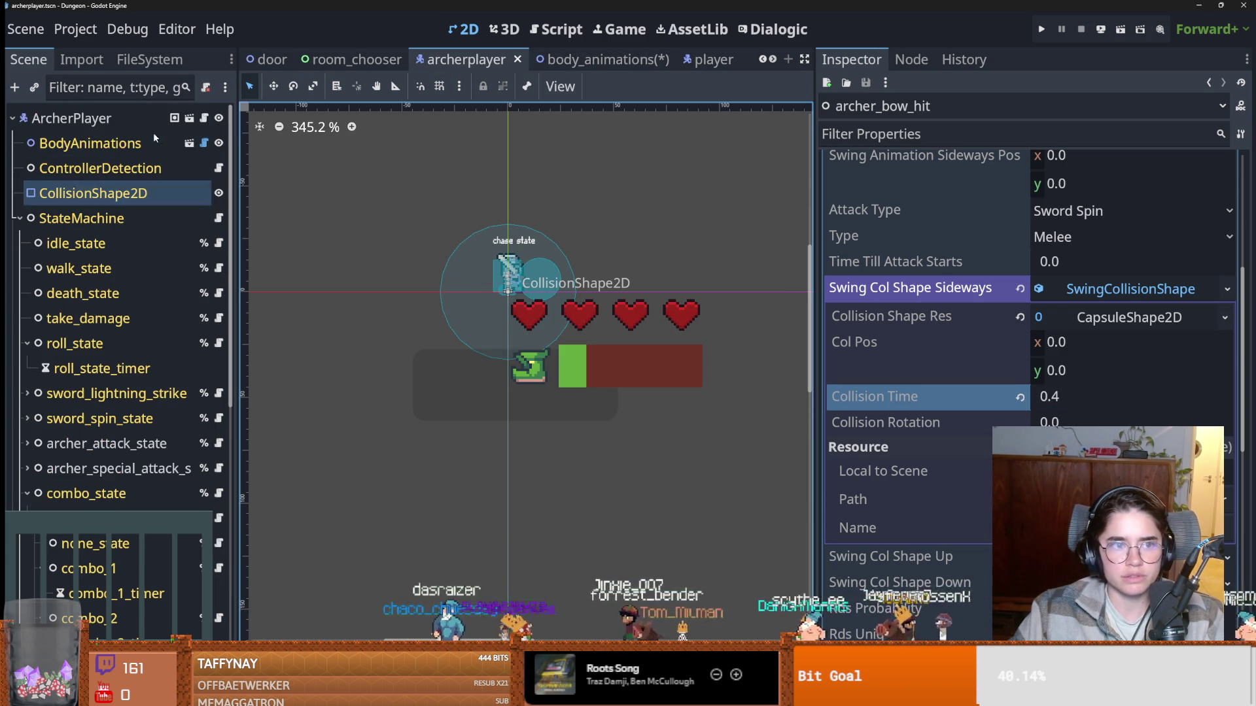
left_click(195, 139)
Drag the body_animations capsule down to radius 8, height 18, then return to archerplayer.
scroll(715, 318, "up", 1)
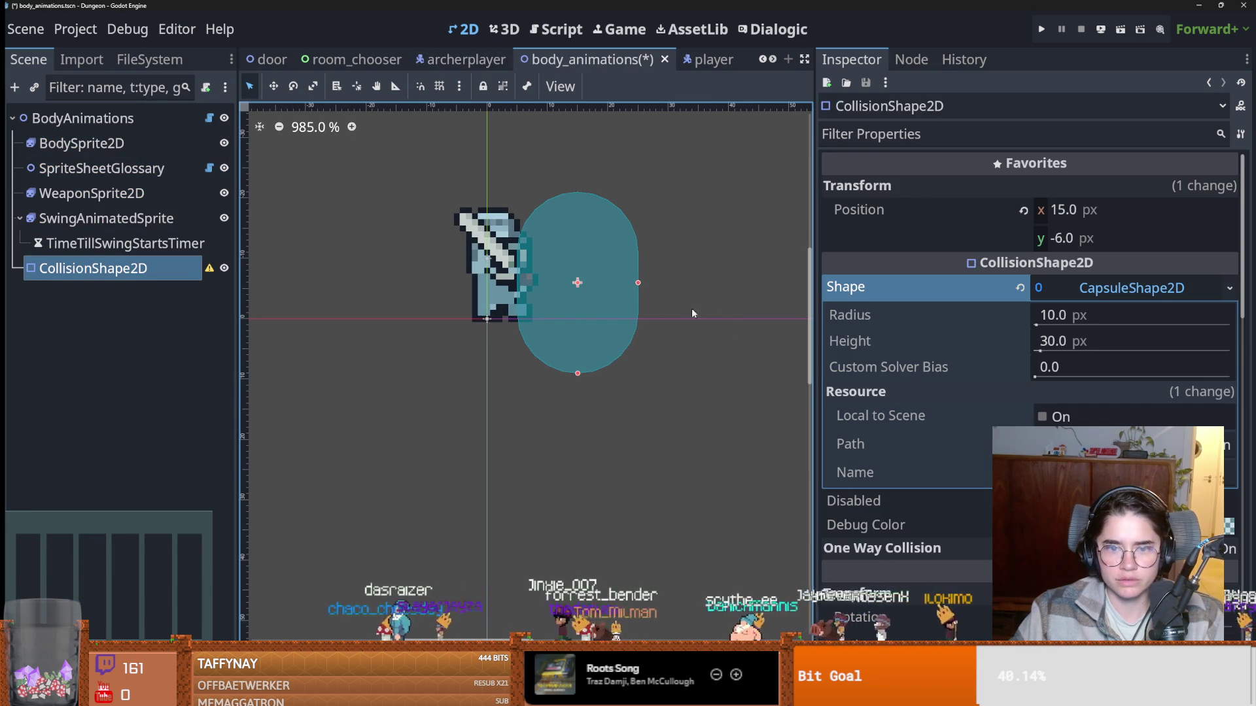
left_click_drag(581, 375, 580, 340)
left_click(1230, 287)
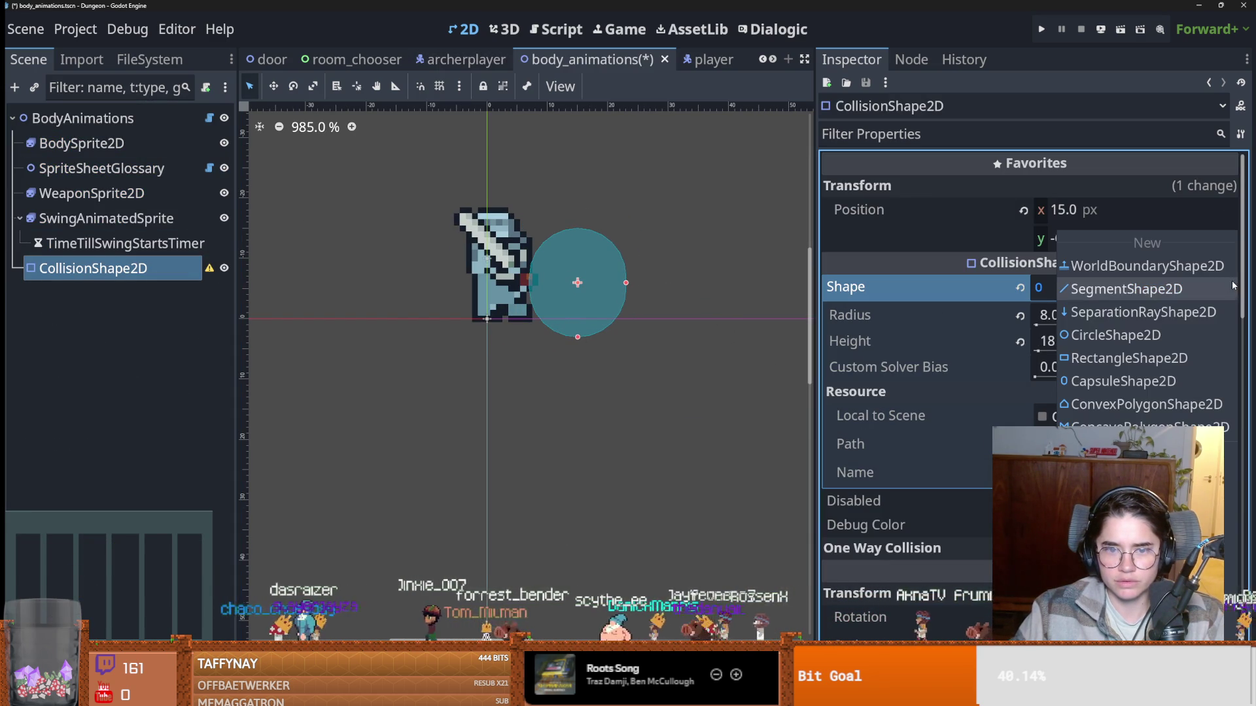
left_click(548, 225)
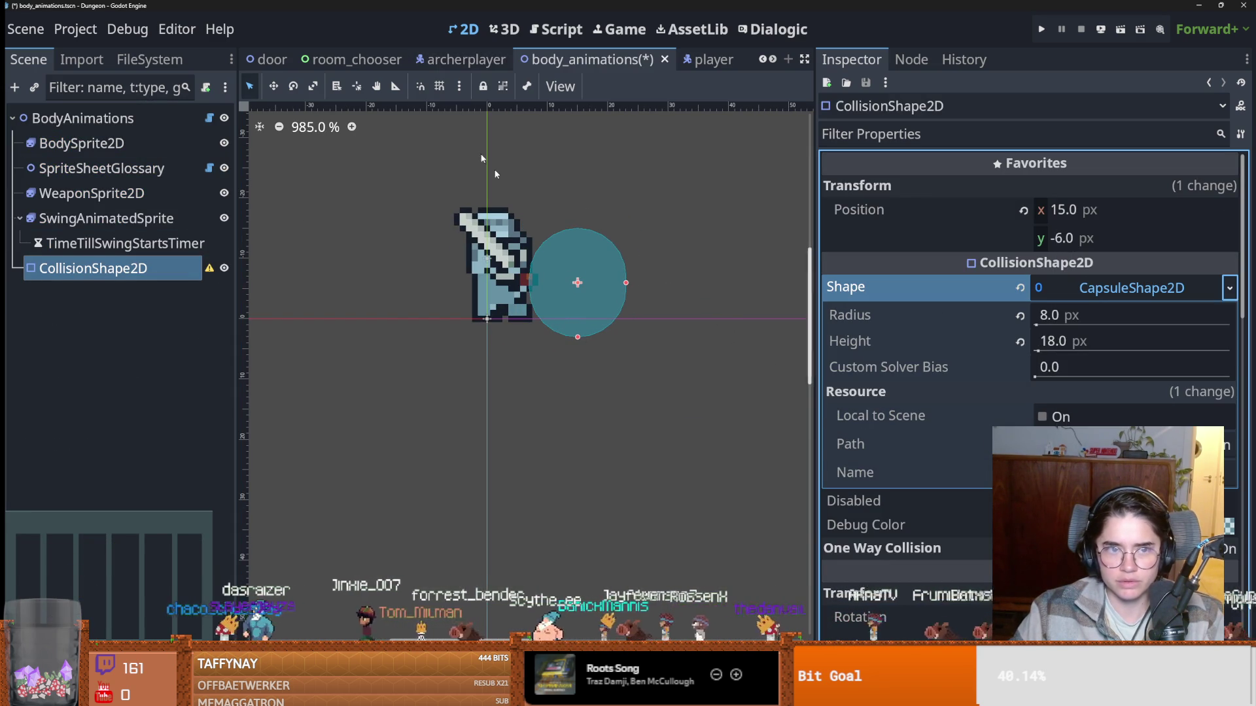
left_click(467, 59)
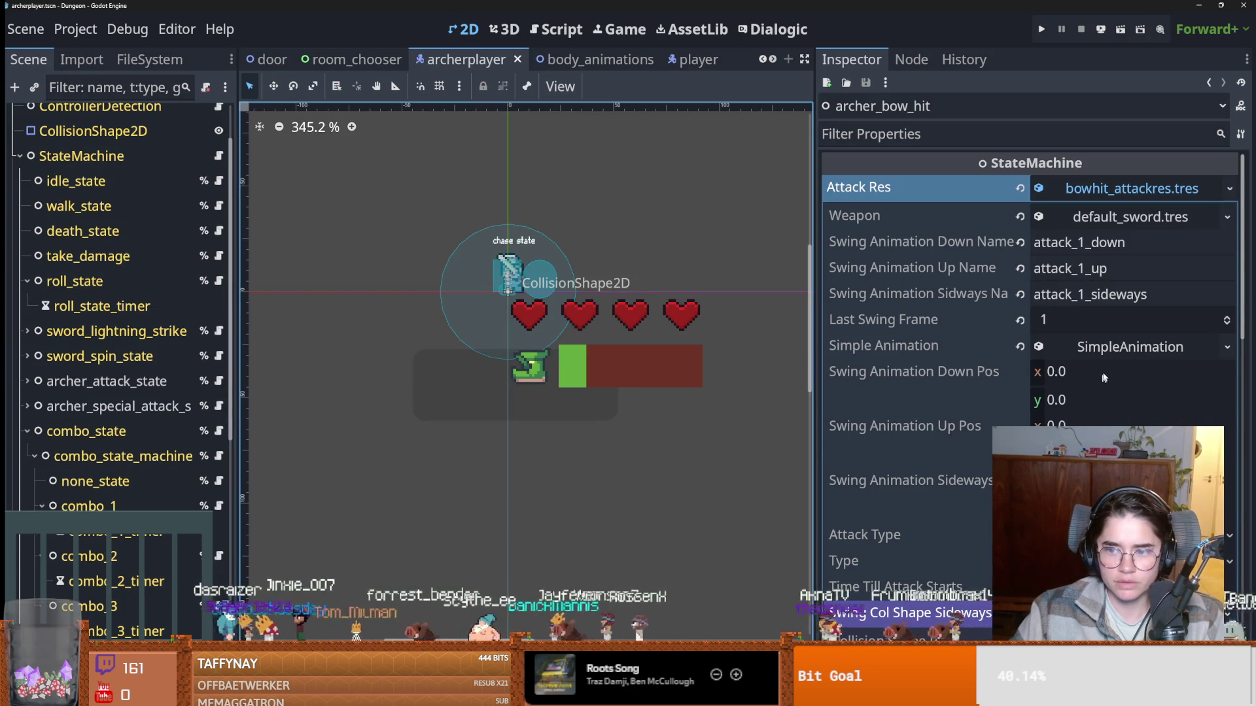
Assign the sideways, upward and downward swing collision shape resources on archer_bow_hit.
scroll(1223, 458, "down", 5)
left_click(1224, 458)
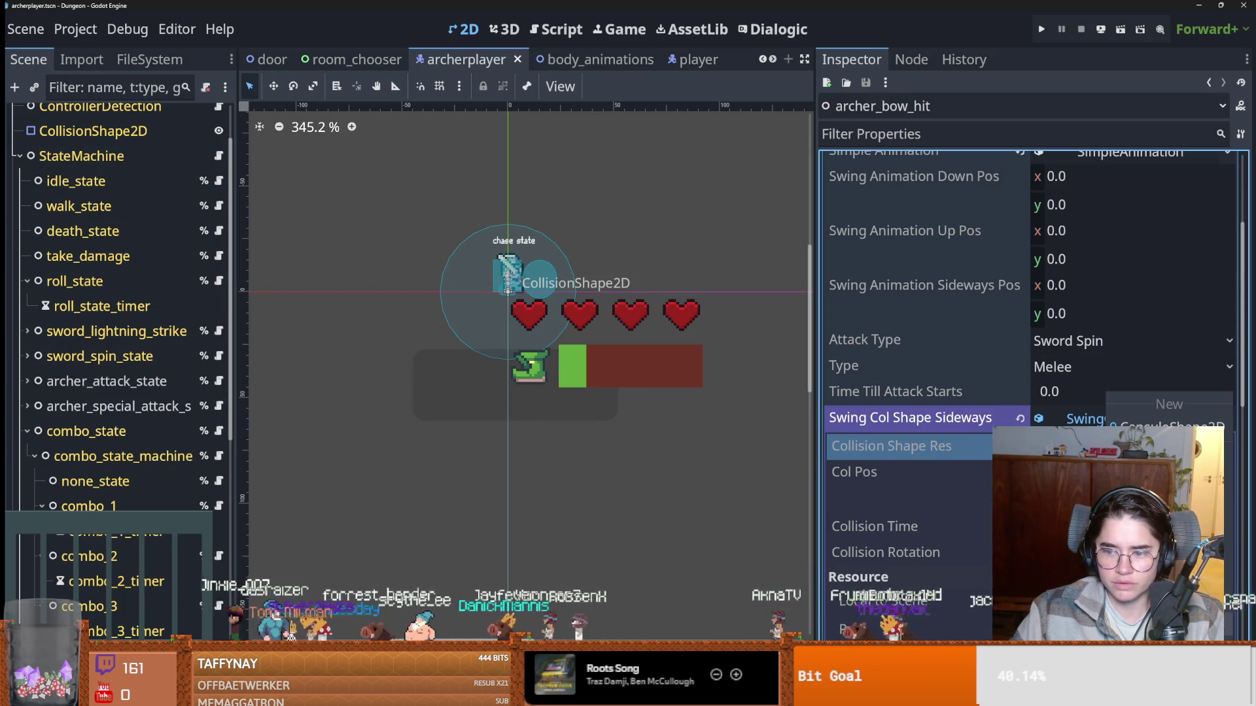
left_click(1171, 429)
left_click(1112, 444)
left_click(1225, 477)
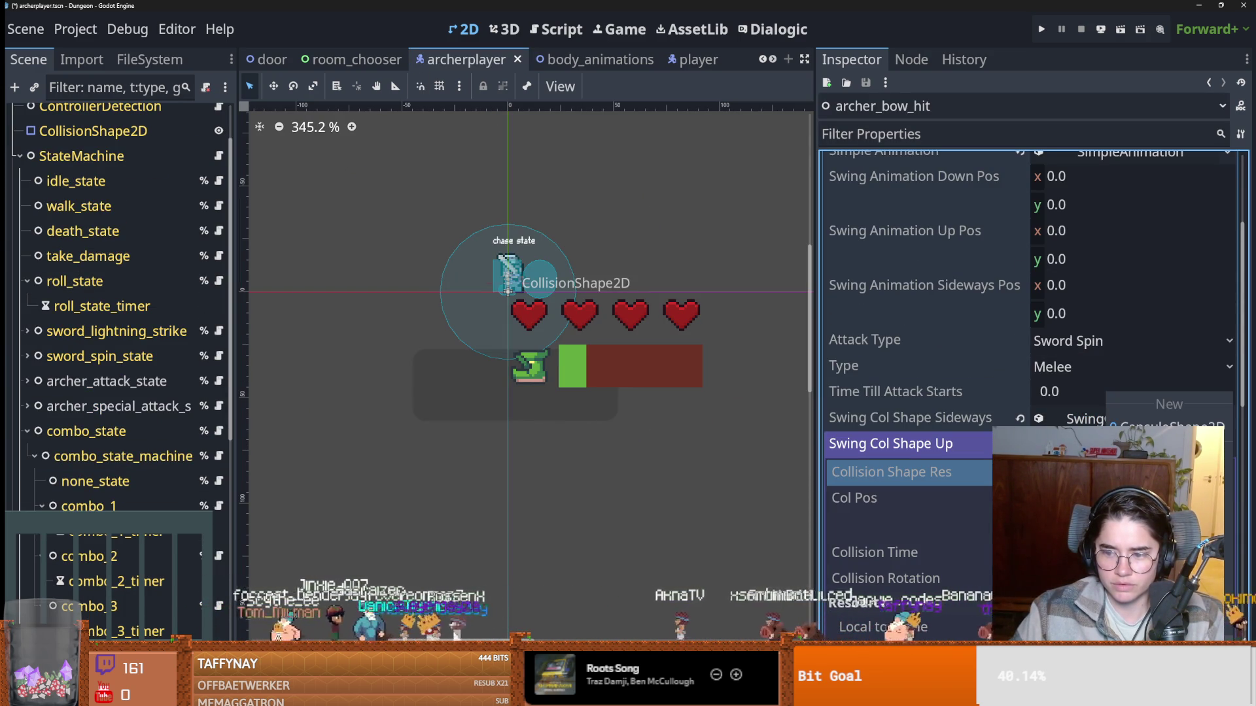
key("Escape")
left_click(1111, 444)
left_click(1112, 471)
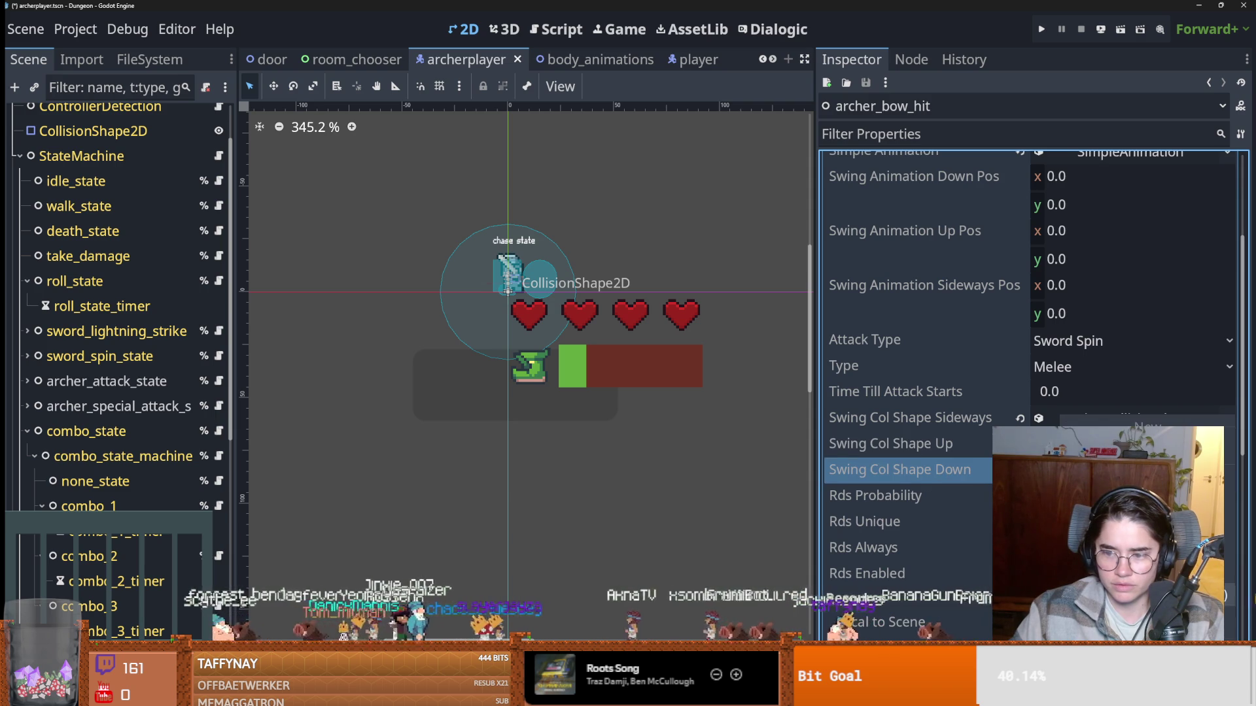
scroll(1111, 392, "down", 3)
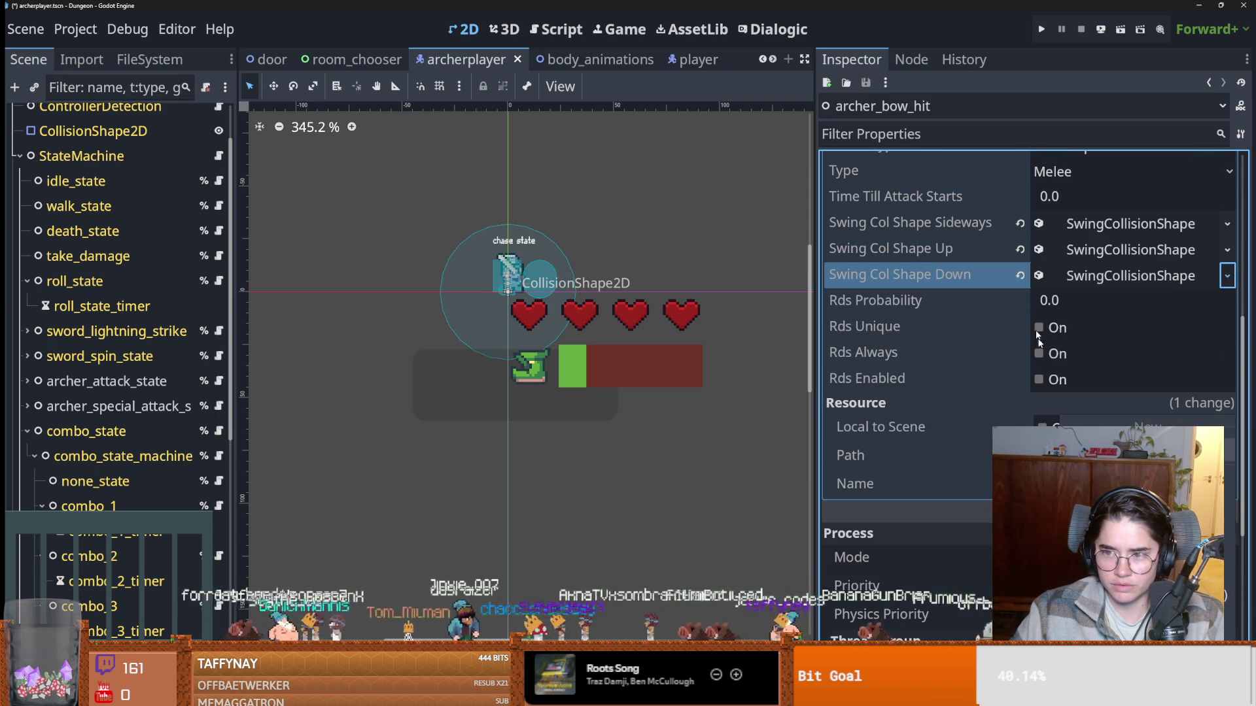
Give the downward swing a CapsuleShape2D of radius 8, height 18, and save archerplayer.
left_click(1117, 277)
left_click(1225, 306)
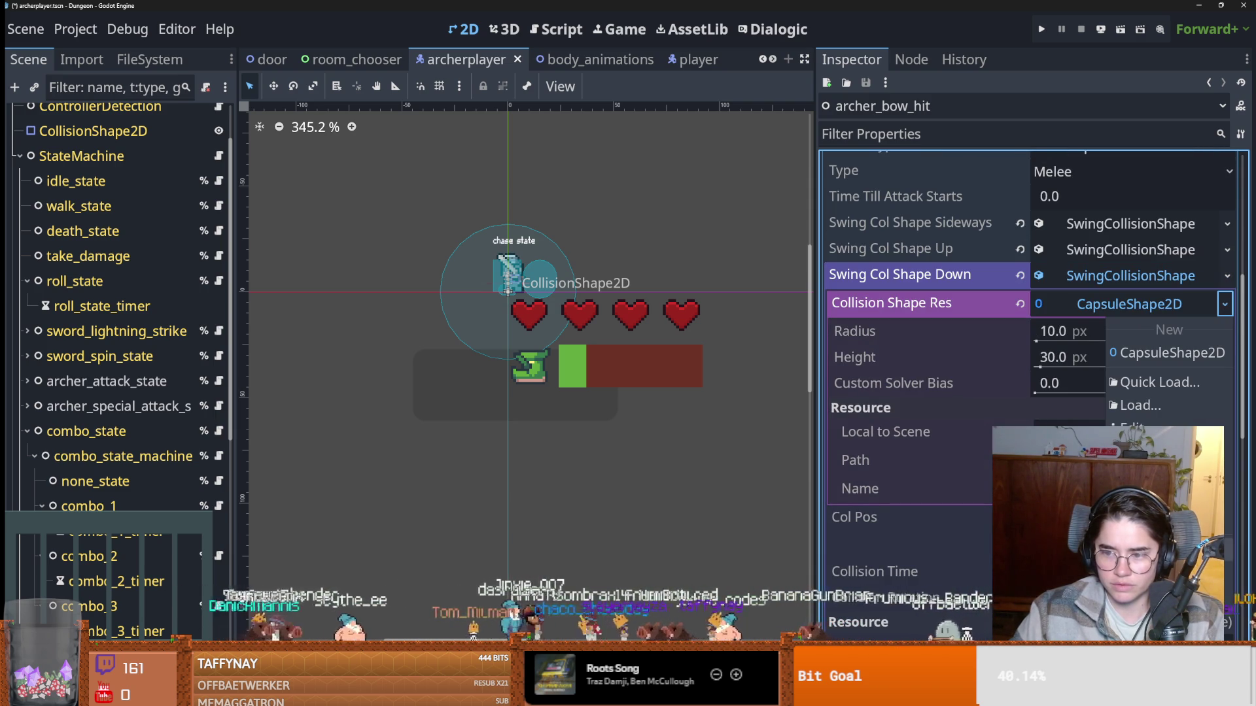
left_click(976, 387)
key("ctrl+z")
key("ctrl+s")
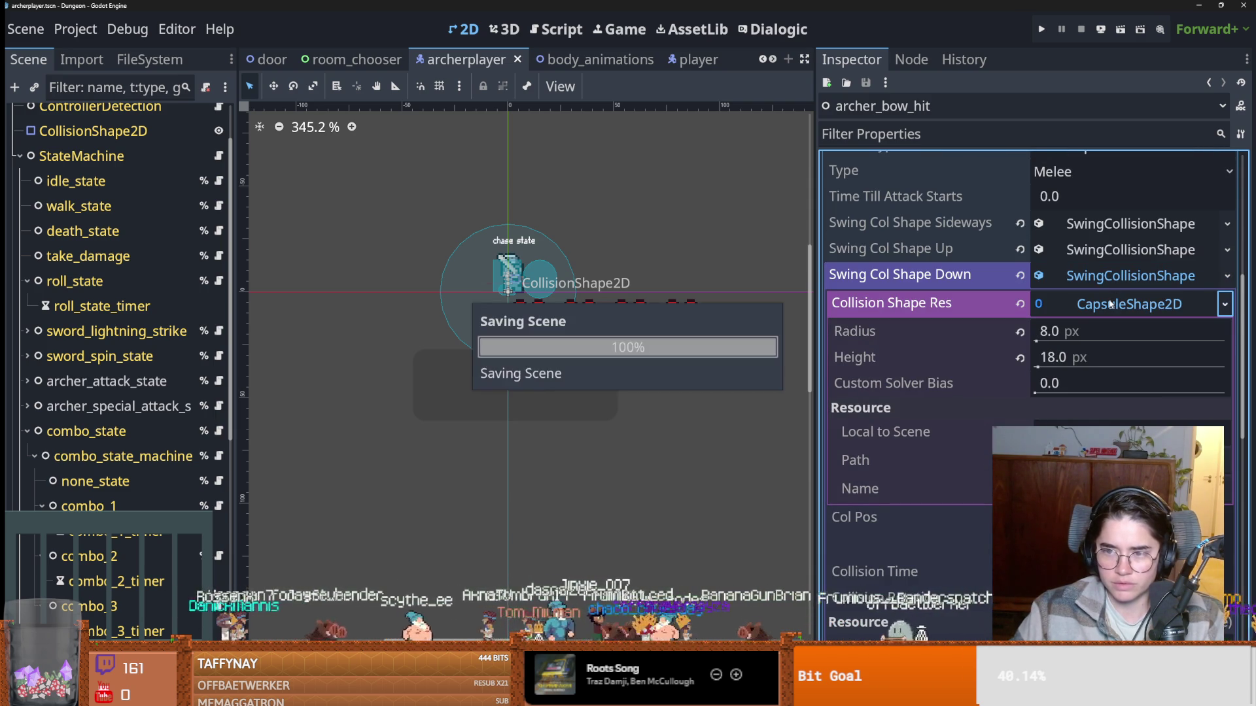
Copy the body_animations CollisionShape2D position (15, -6).
left_click(582, 60)
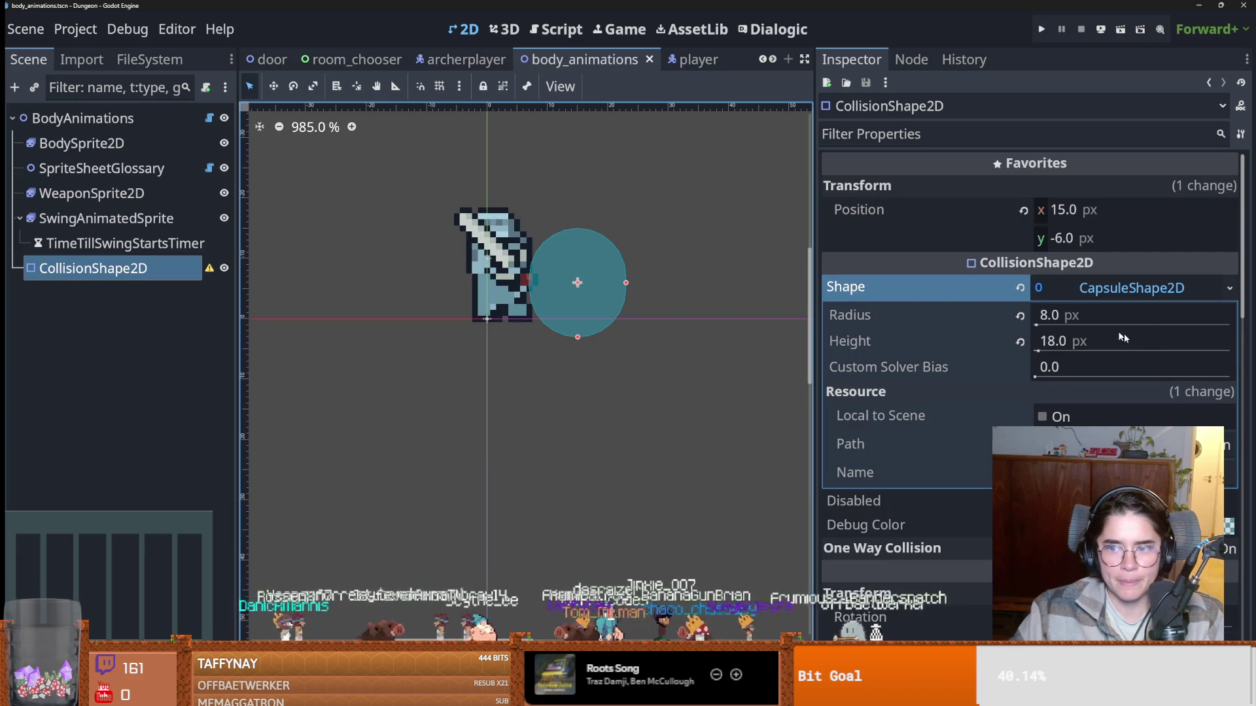
left_click(1123, 288)
right_click(961, 203)
key("Escape")
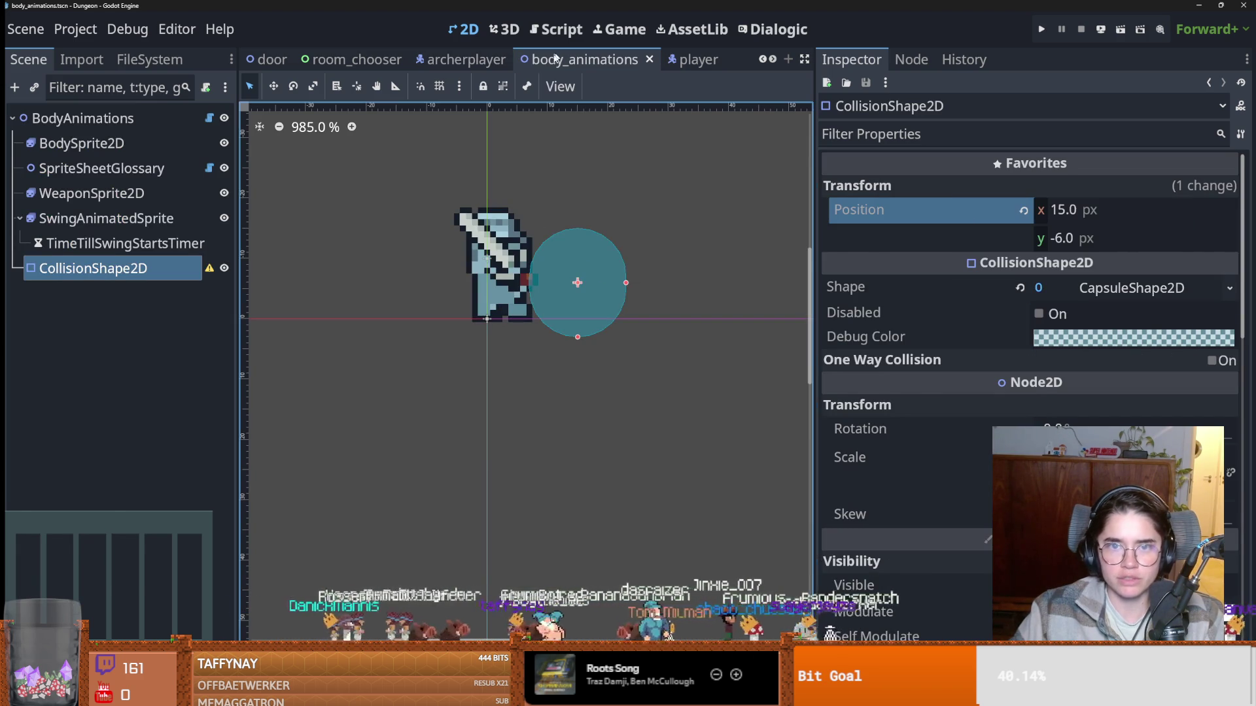
Paste the copied (15, -6) position into archer_bow_hit's sideways swing Col Pos.
left_click(487, 60)
left_click(1102, 308)
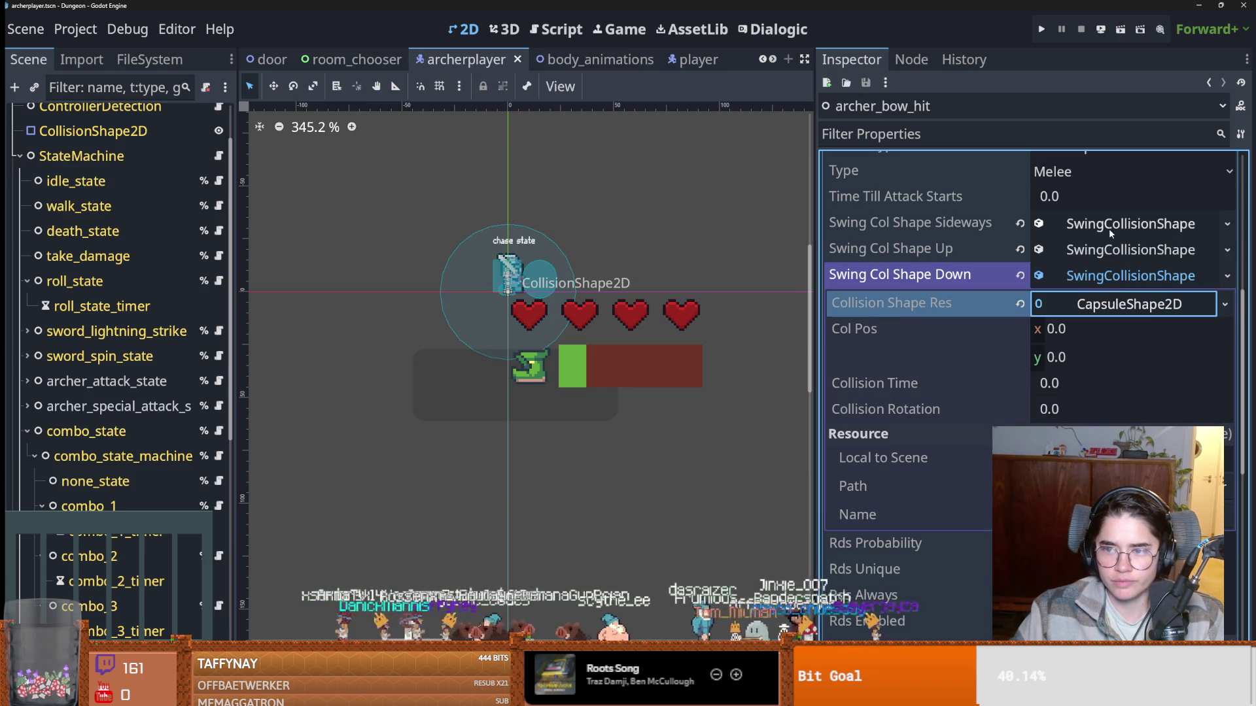
left_click(1108, 226)
right_click(980, 284)
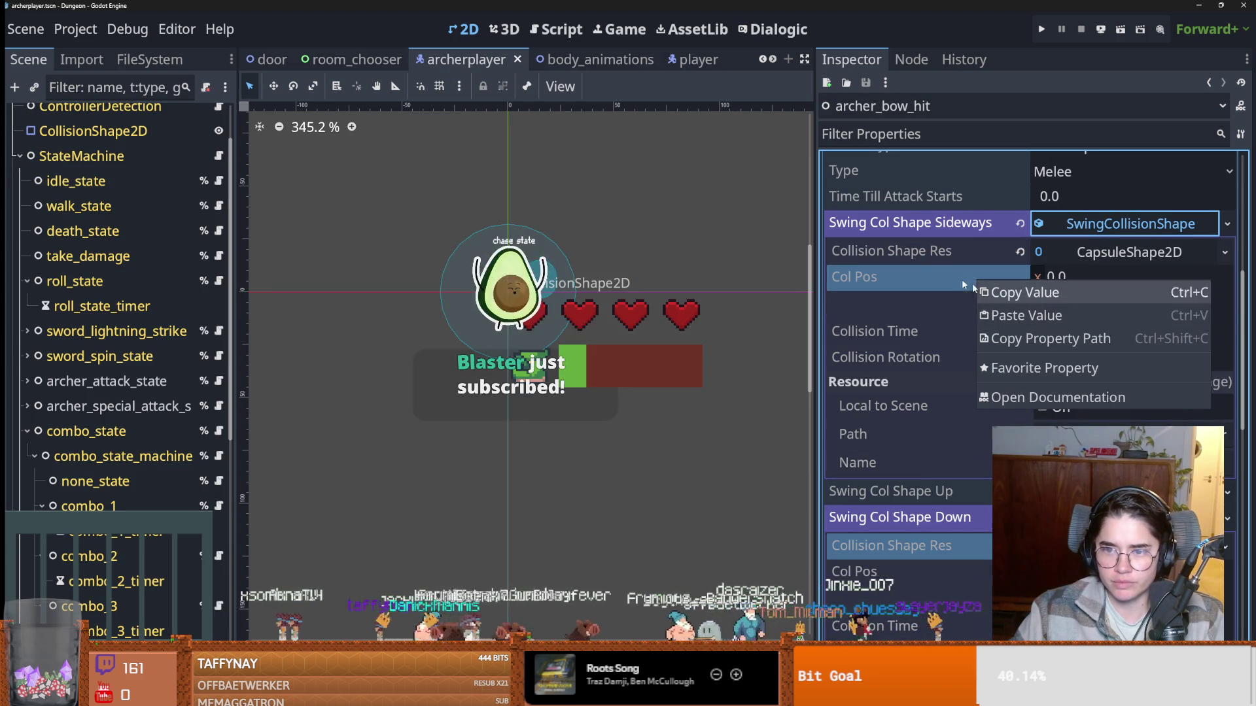
left_click(1007, 316)
right_click(922, 277)
left_click(1002, 291)
left_click(1117, 225)
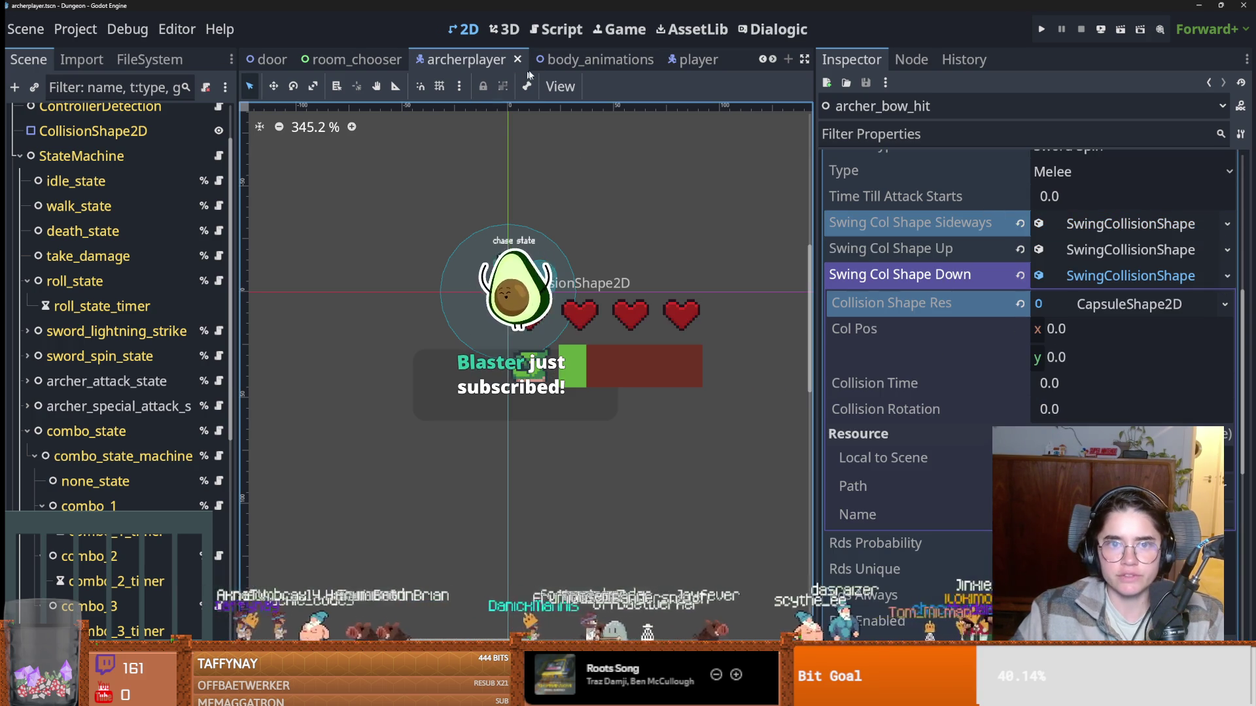
left_click(582, 61)
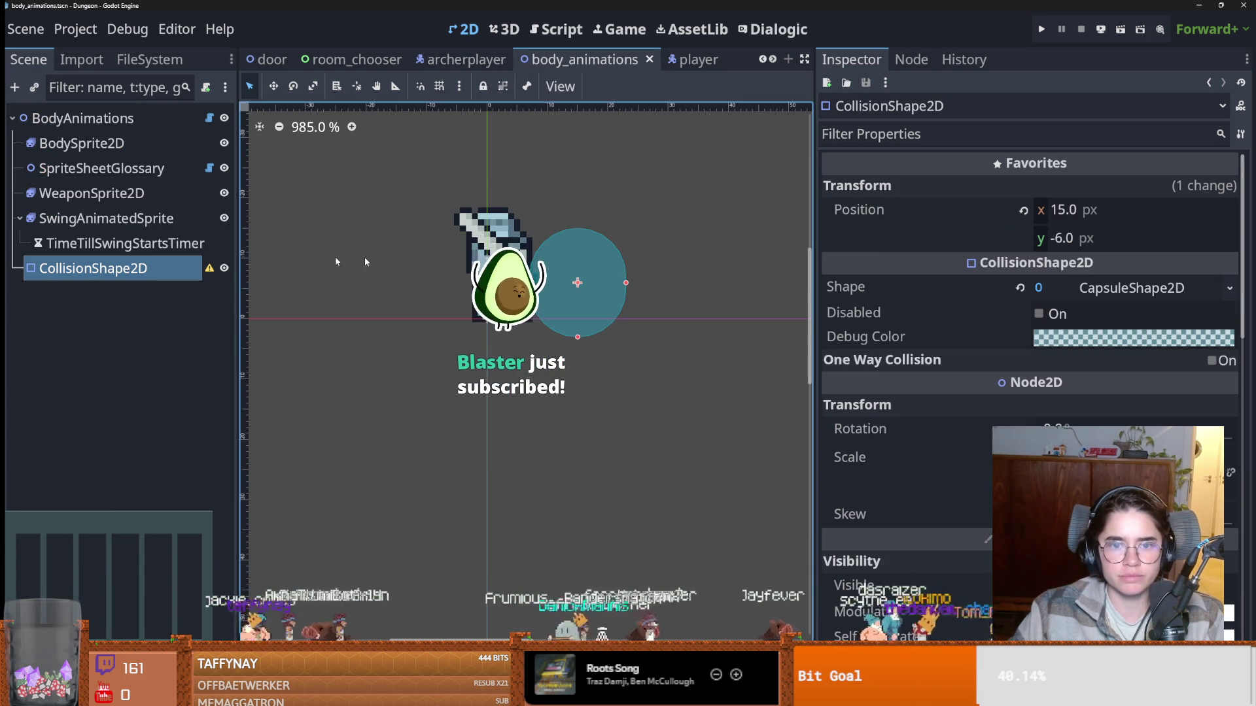
Set the BodyAnimations root's Type to Archer Player.
left_click(82, 143)
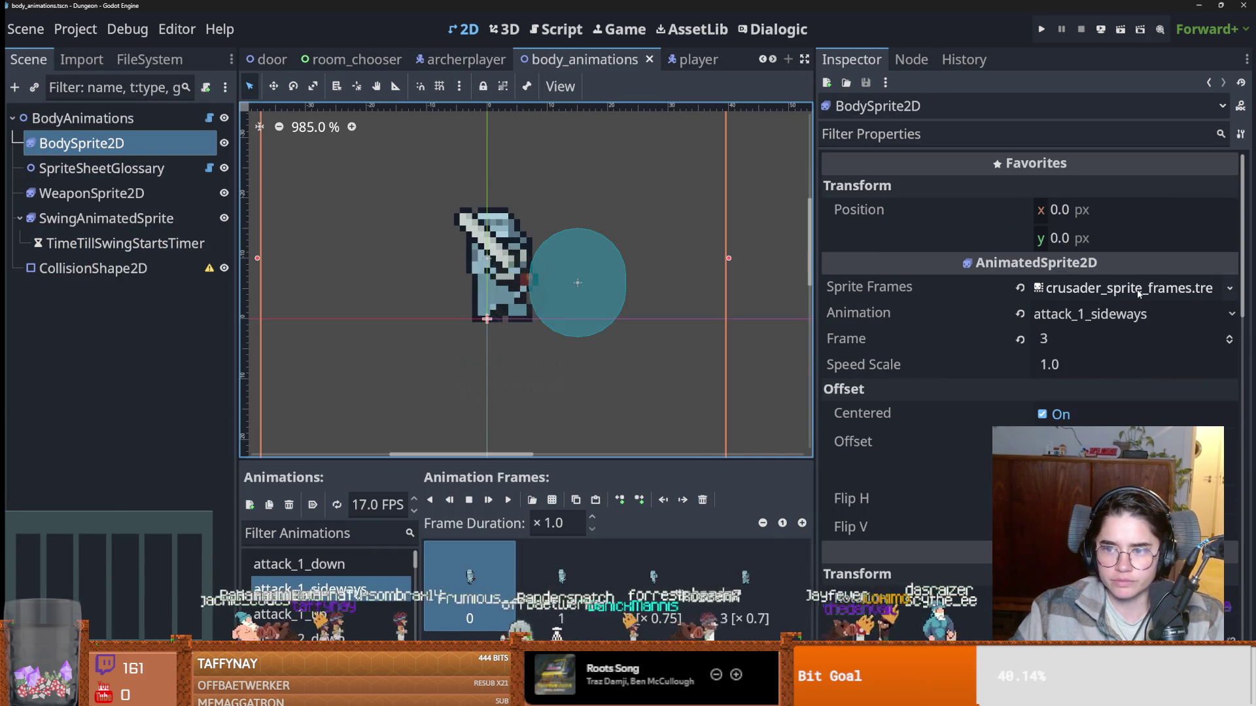
key("Up")
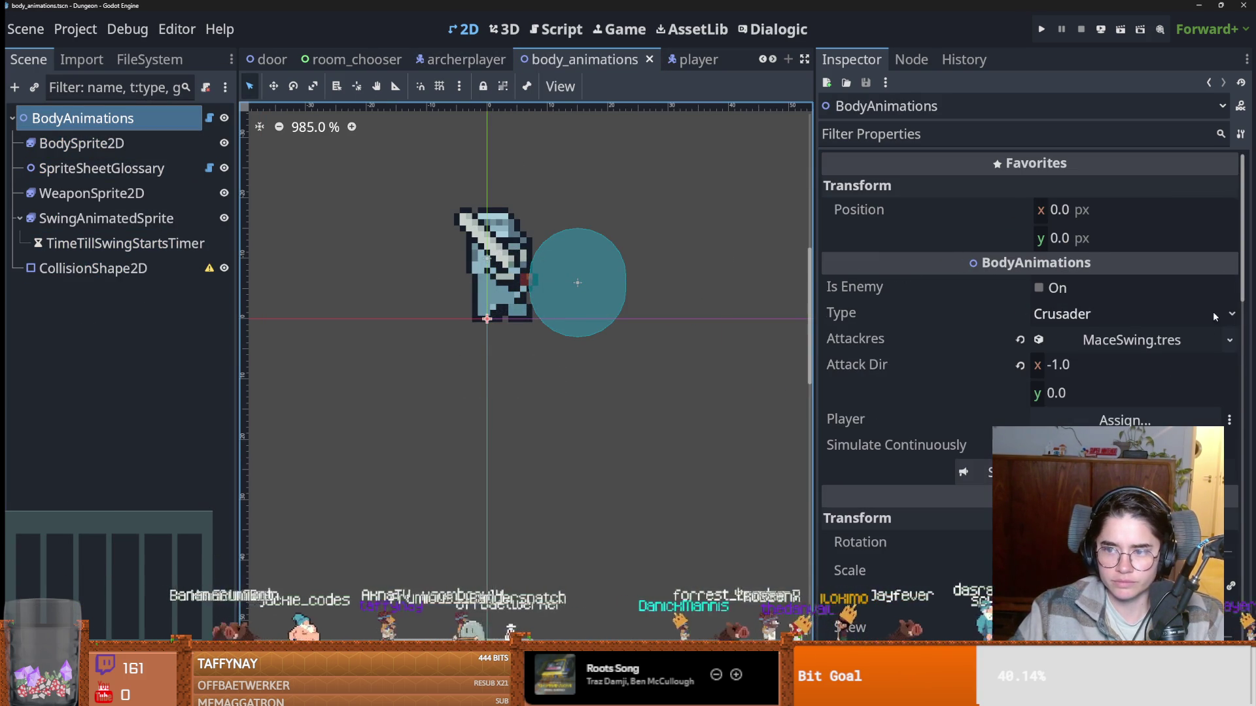
left_click(1222, 316)
left_click(1125, 457)
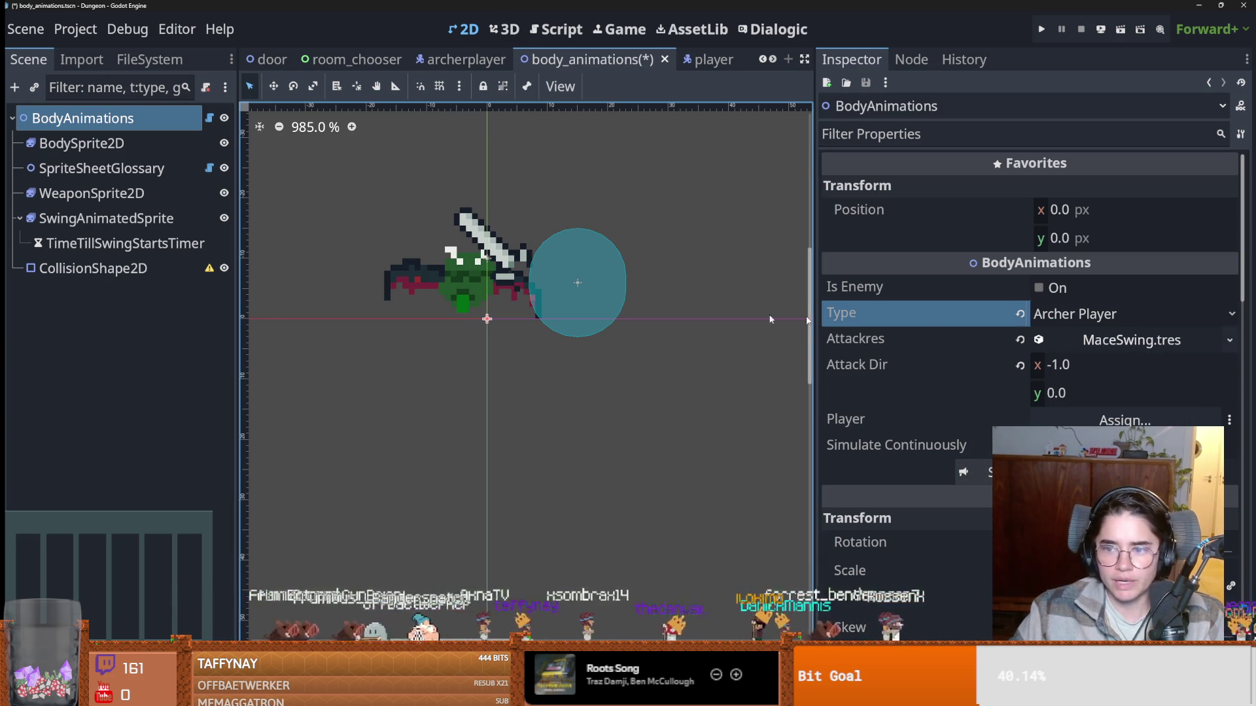
Check sprite_sheet_glossary.gd and preview the archer's attack_up animation.
left_click(89, 145)
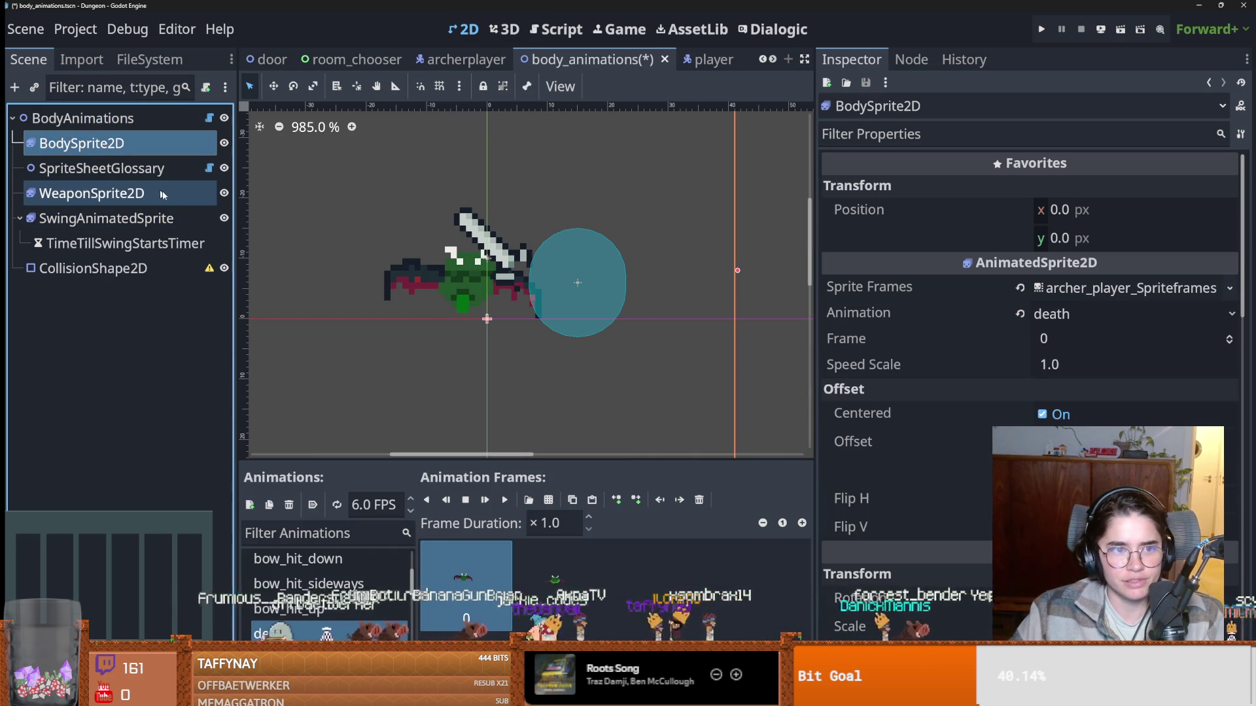
left_click(210, 169)
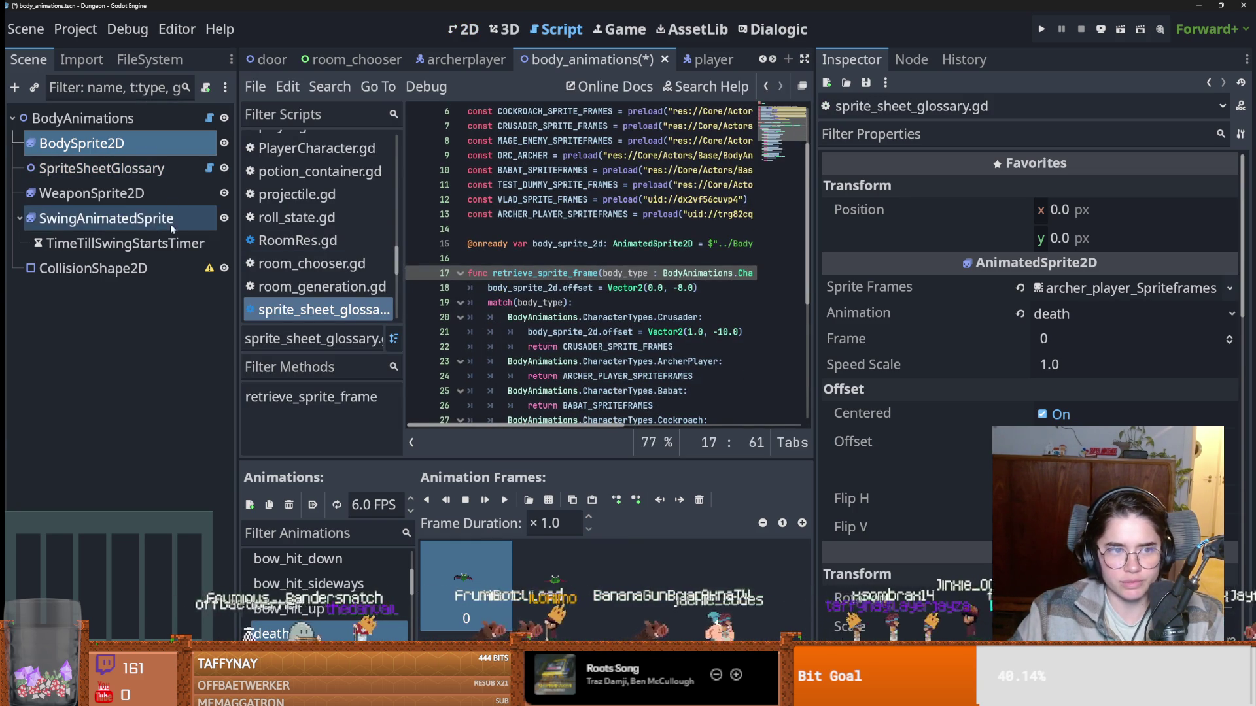
scroll(363, 569, "up", 3)
left_click(363, 570)
scroll(362, 573, "down", 2)
scroll(312, 609, "up", 1)
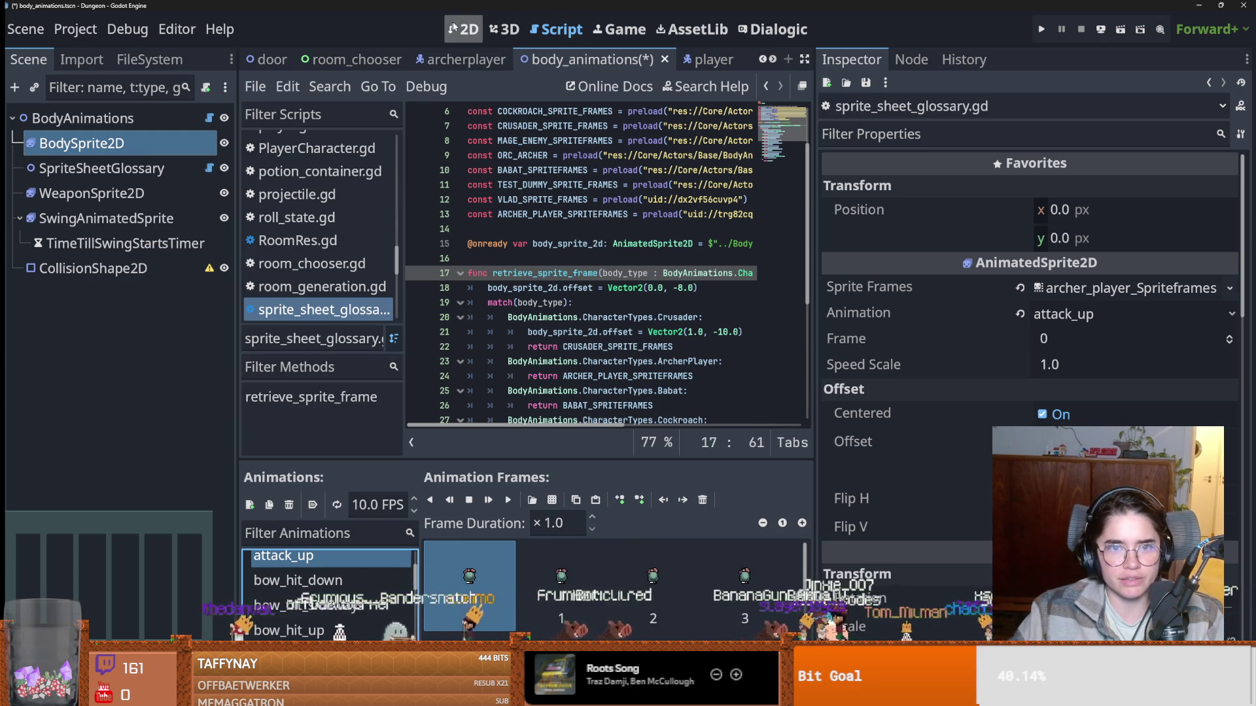
left_click(450, 27)
Preview bow_hit_sideways and bow_hit_down, then drag the collision shape below the archer to (1, 11).
scroll(386, 610, "up", 2)
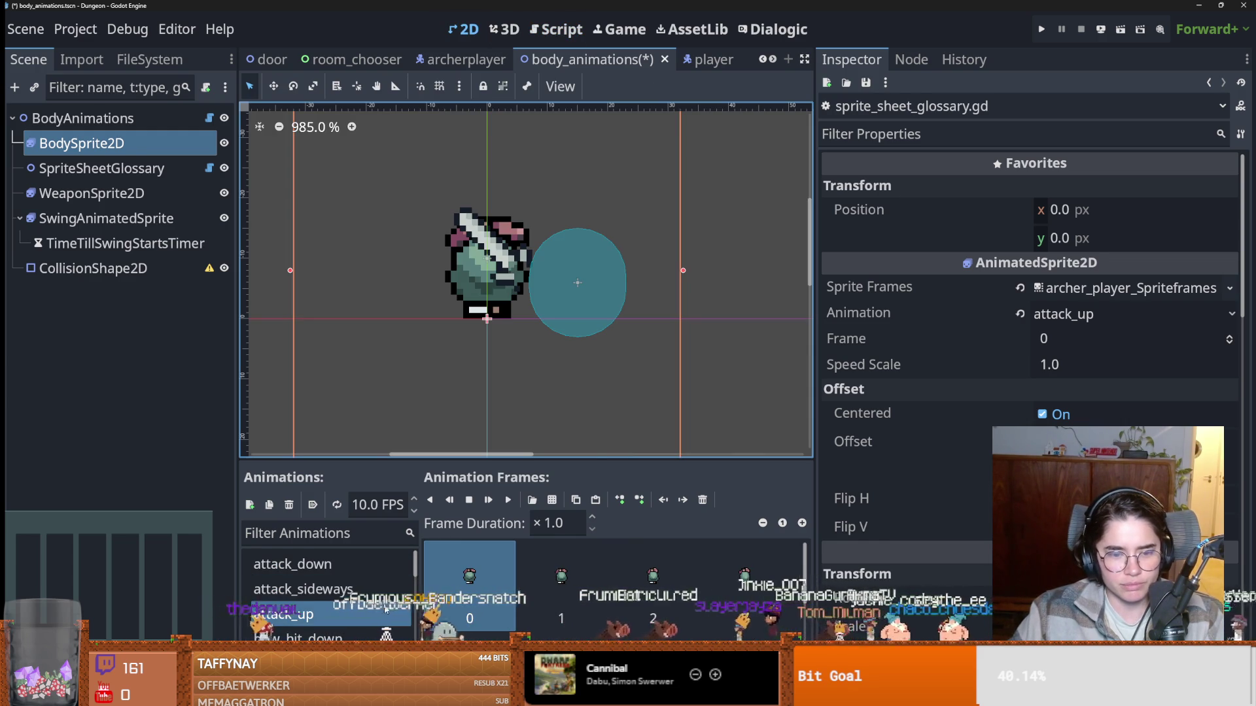
left_click(419, 587)
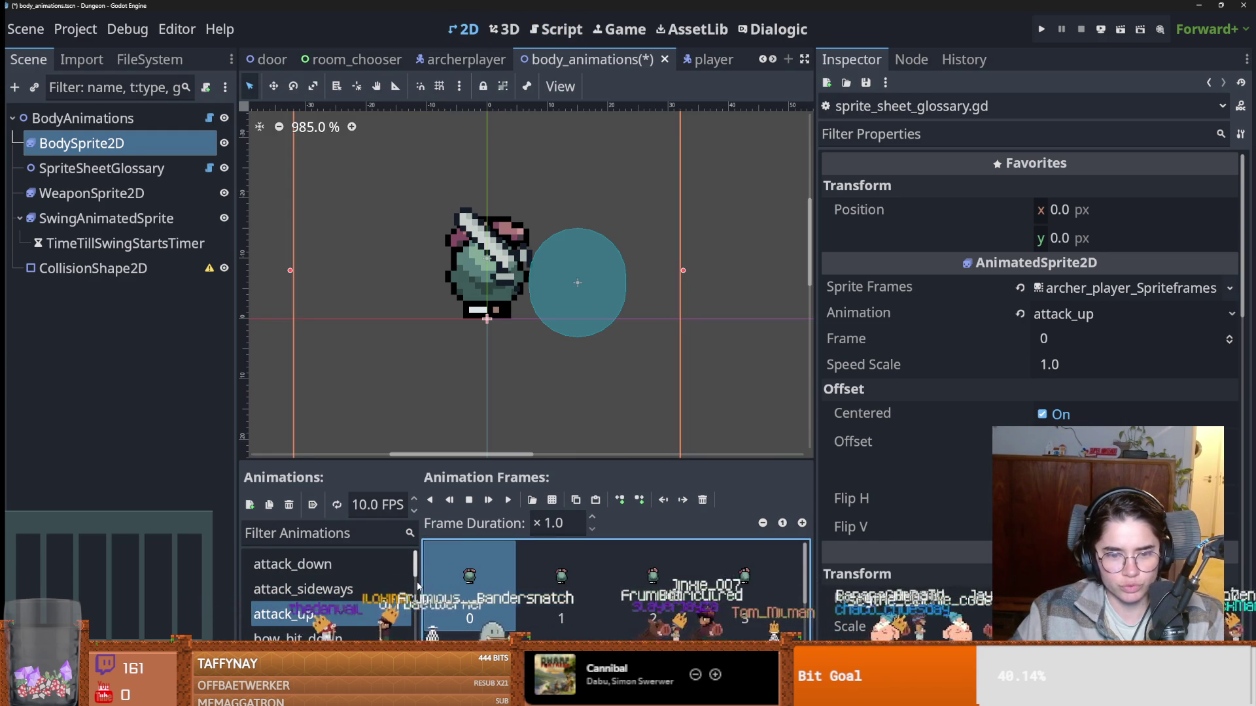
left_click_drag(425, 581, 446, 581)
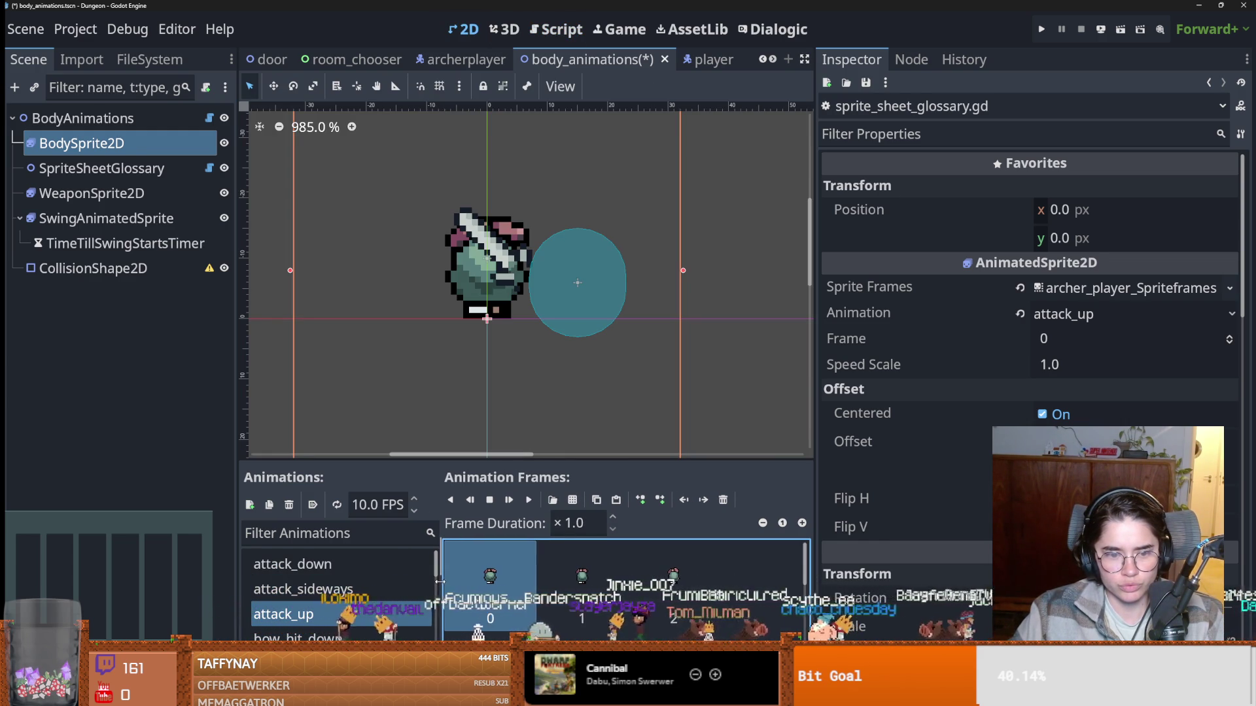
scroll(338, 616, "down", 1)
left_click(327, 637)
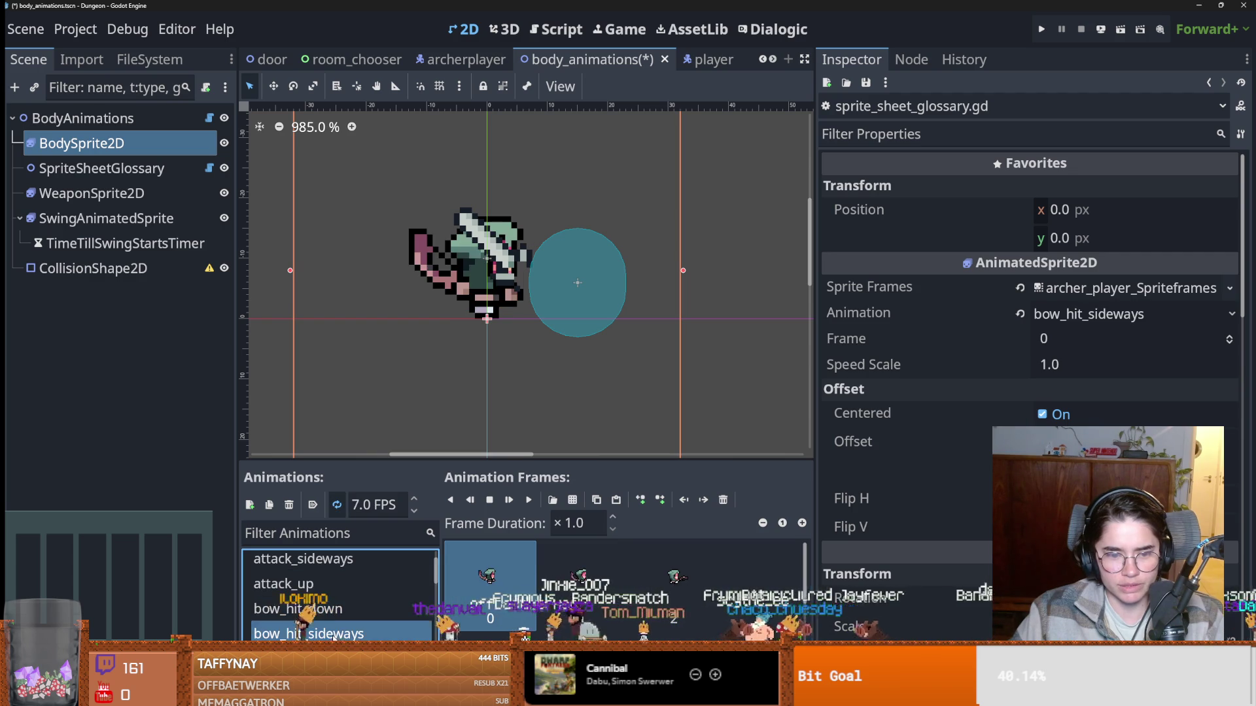
left_click(327, 608)
left_click_drag(587, 283, 503, 385)
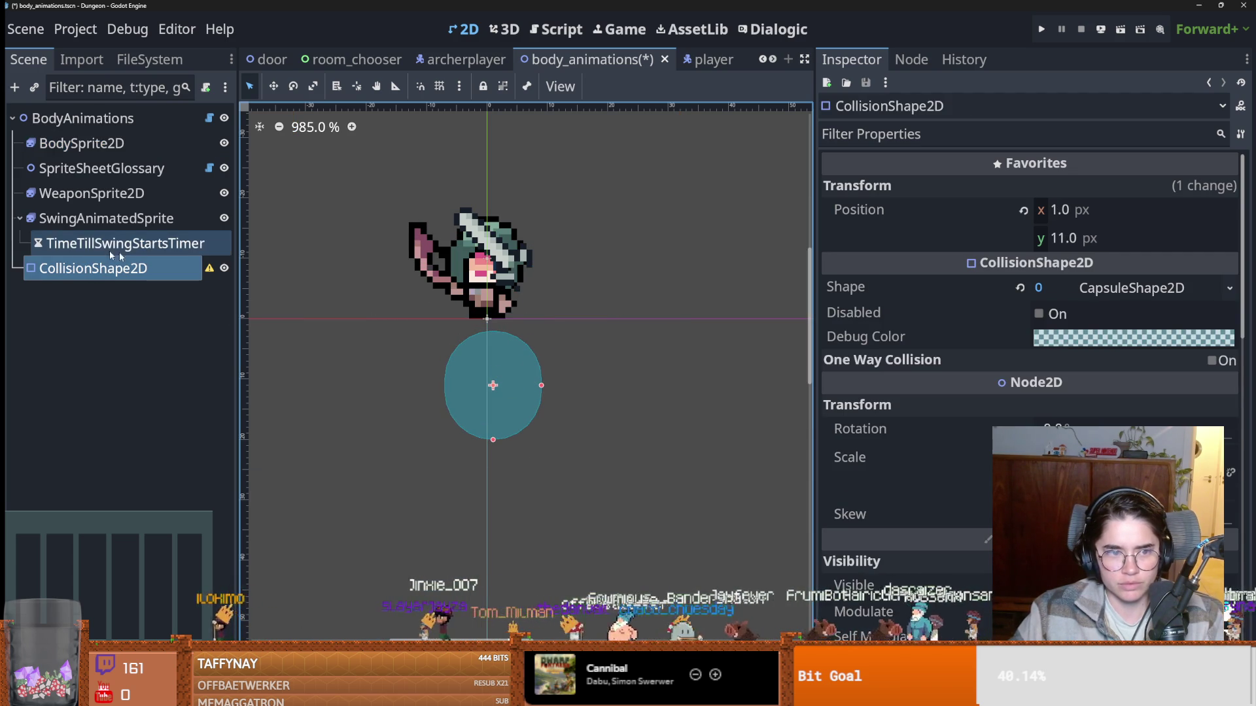
Nudge the collision shape to (0, 8) under bow_hit_down, save body_animations, and copy its Position.
left_click(92, 143)
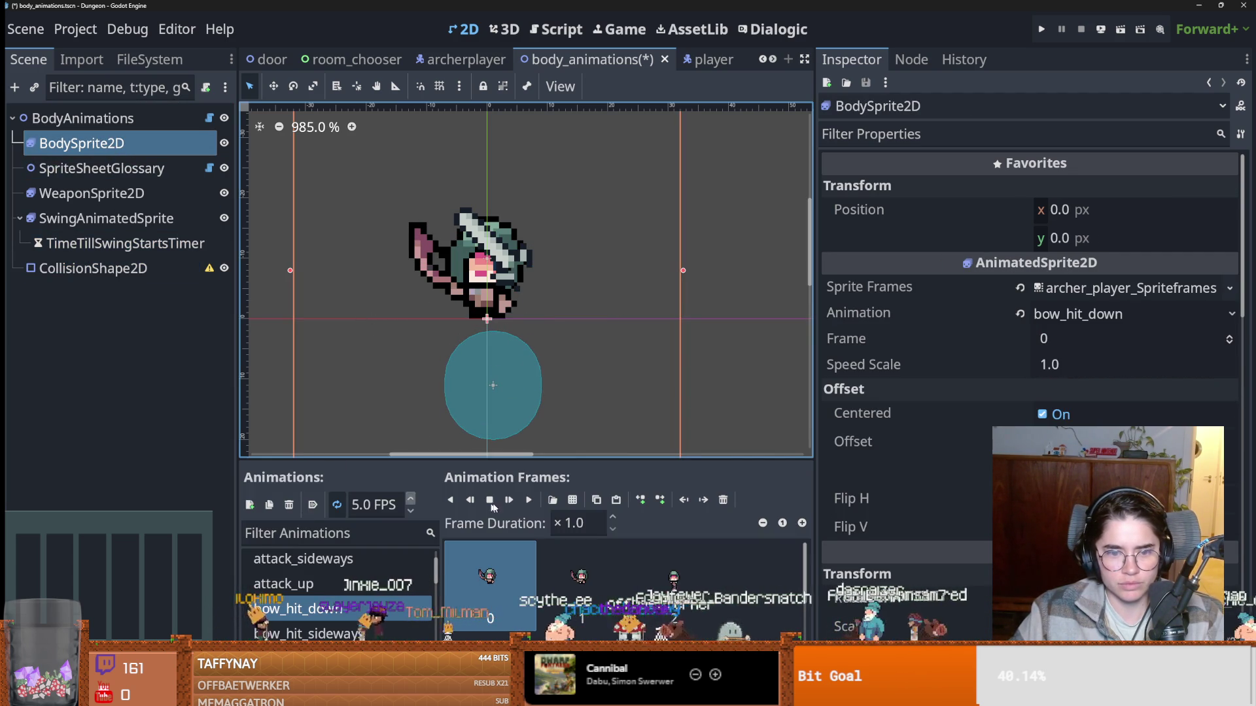
left_click(529, 502)
left_click_drag(494, 388, 487, 368)
key("ctrl+s")
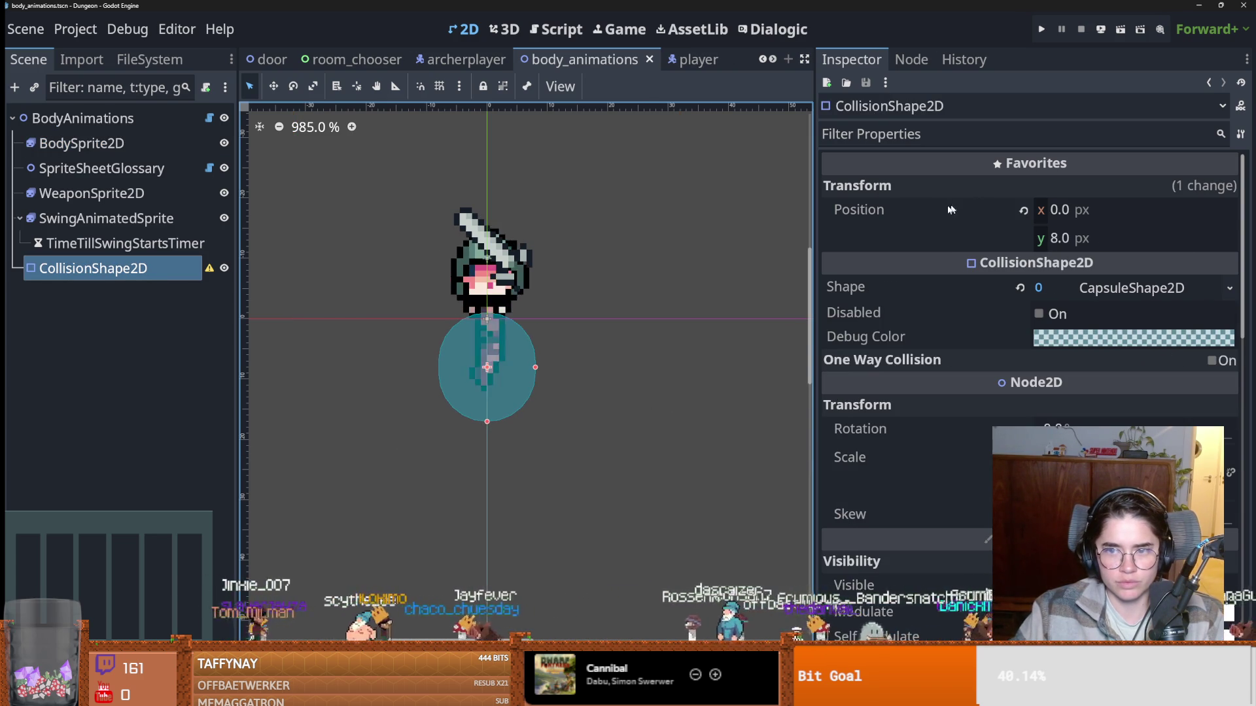
right_click(953, 209)
left_click(1009, 220)
Paste (0, 8) into archer_bow_hit's down-swing Col Pos and save archerplayer.
left_click(451, 59)
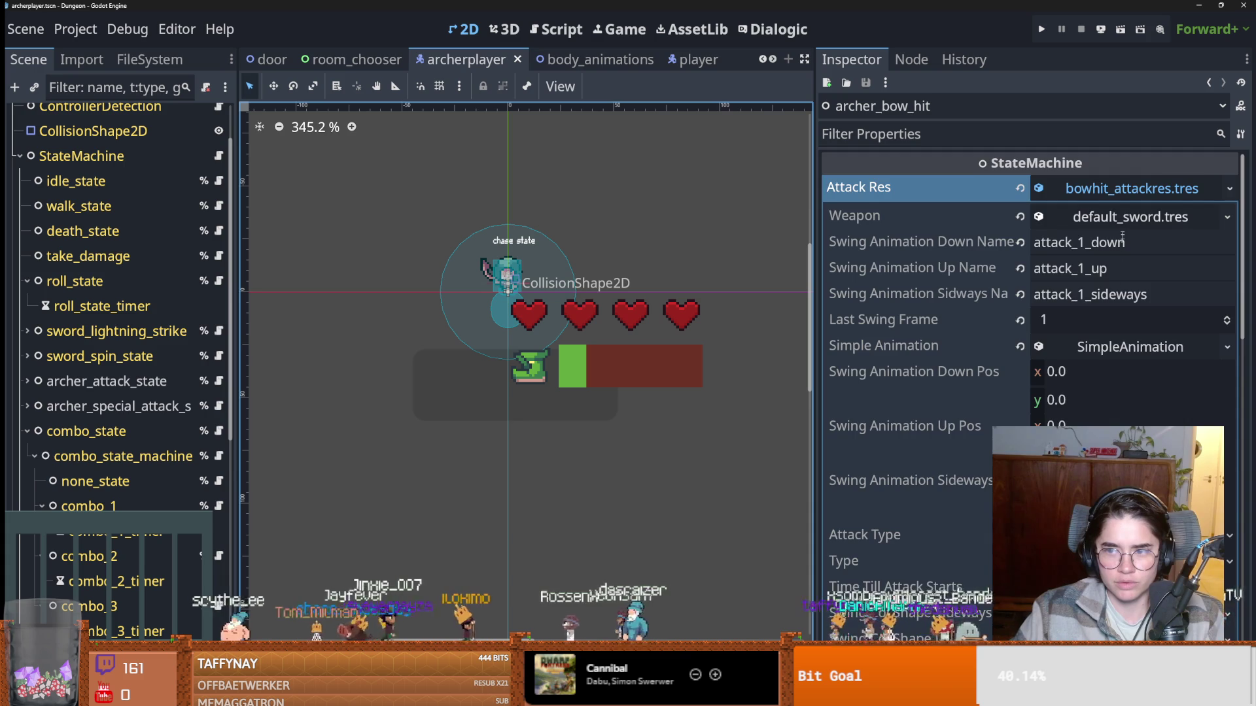
scroll(1121, 393, "down", 5)
right_click(978, 395)
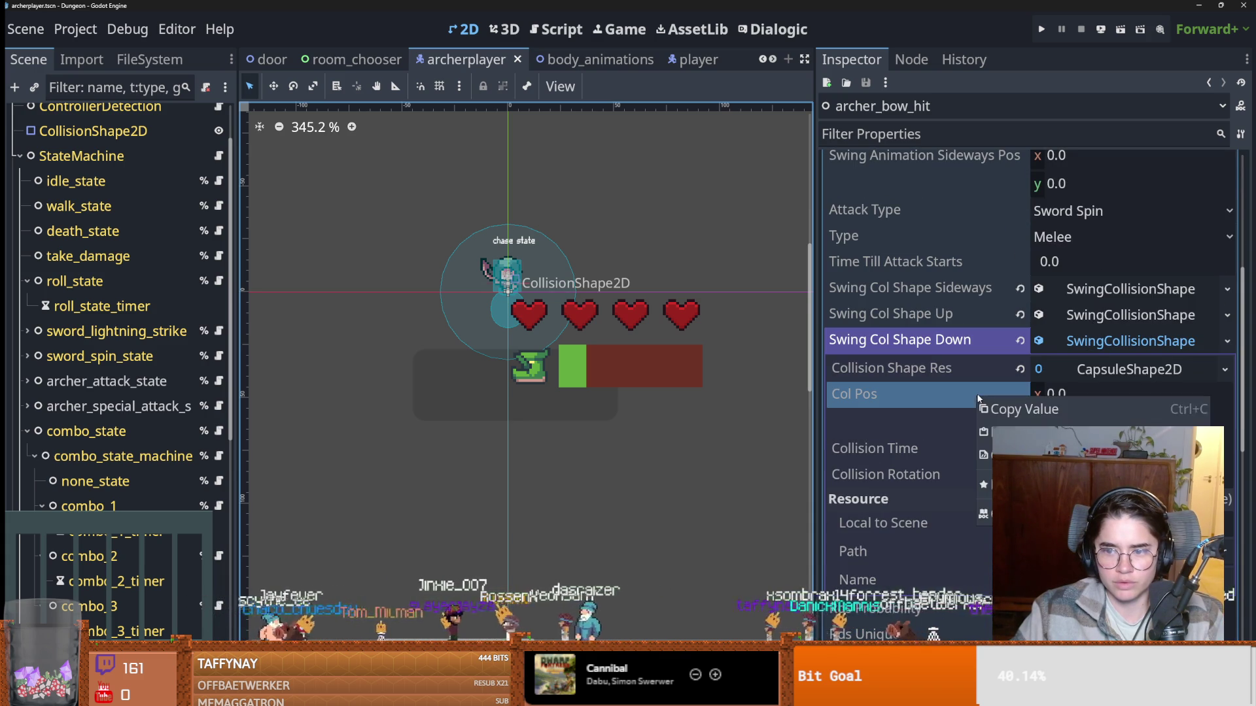
left_click(1007, 426)
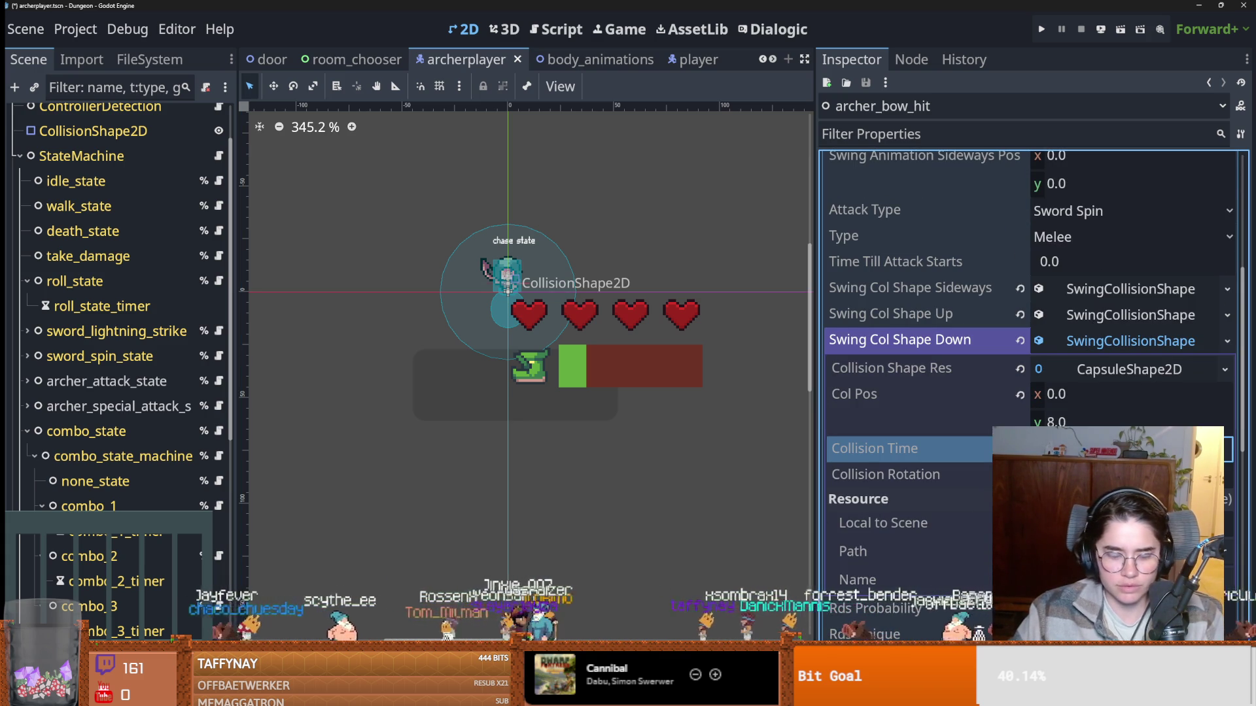
key("ctrl+s")
left_click(1102, 346)
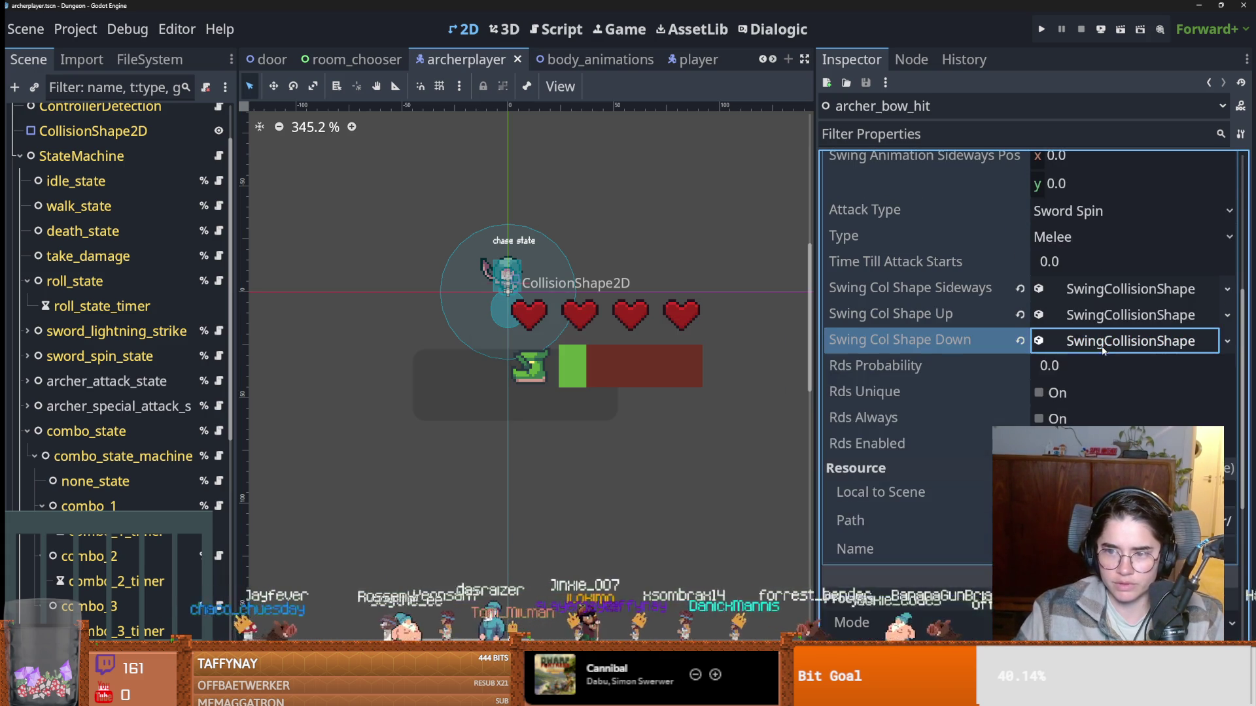
left_click(1102, 316)
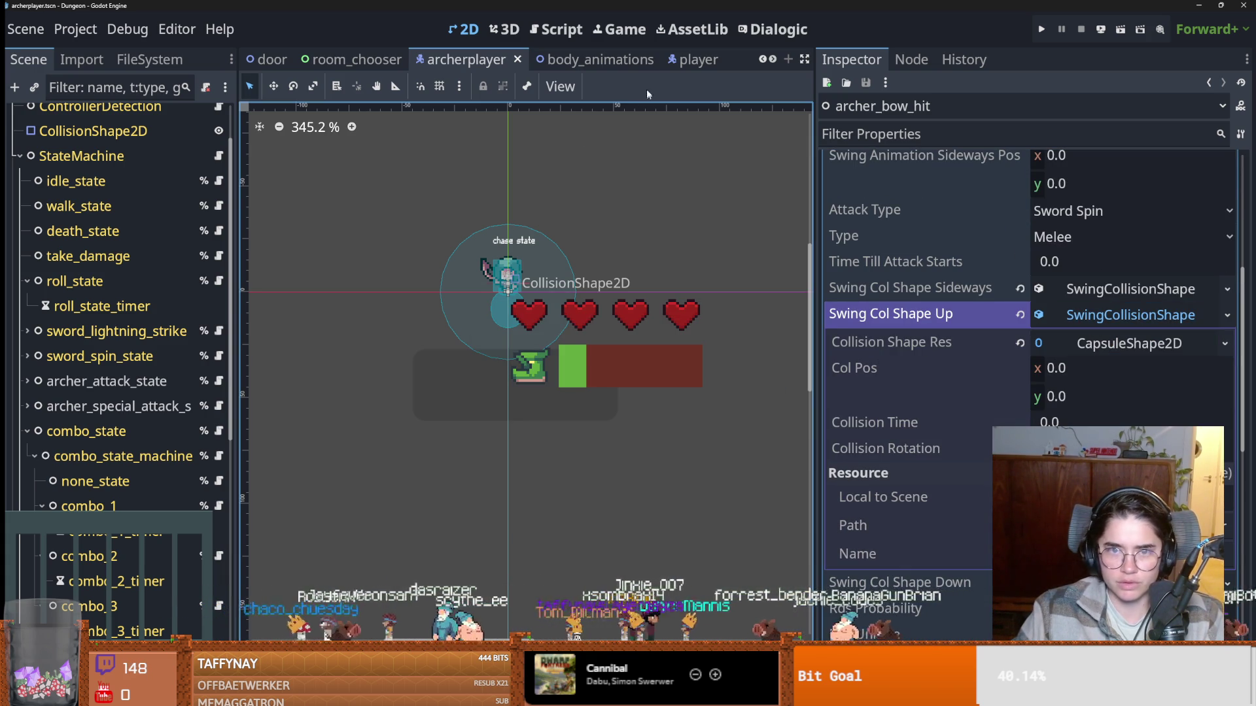
left_click(585, 59)
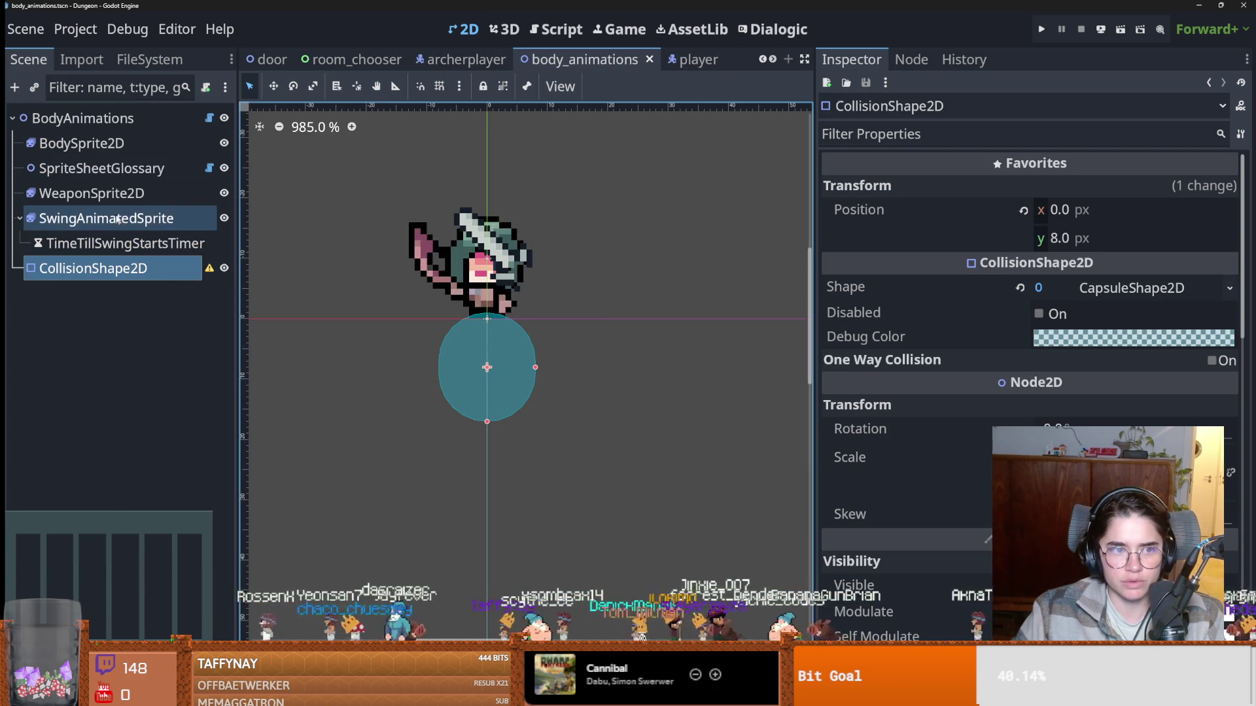
Preview bow_hit_up, move the collision shape above the archer to (0, -18), and copy its Position.
left_click(98, 146)
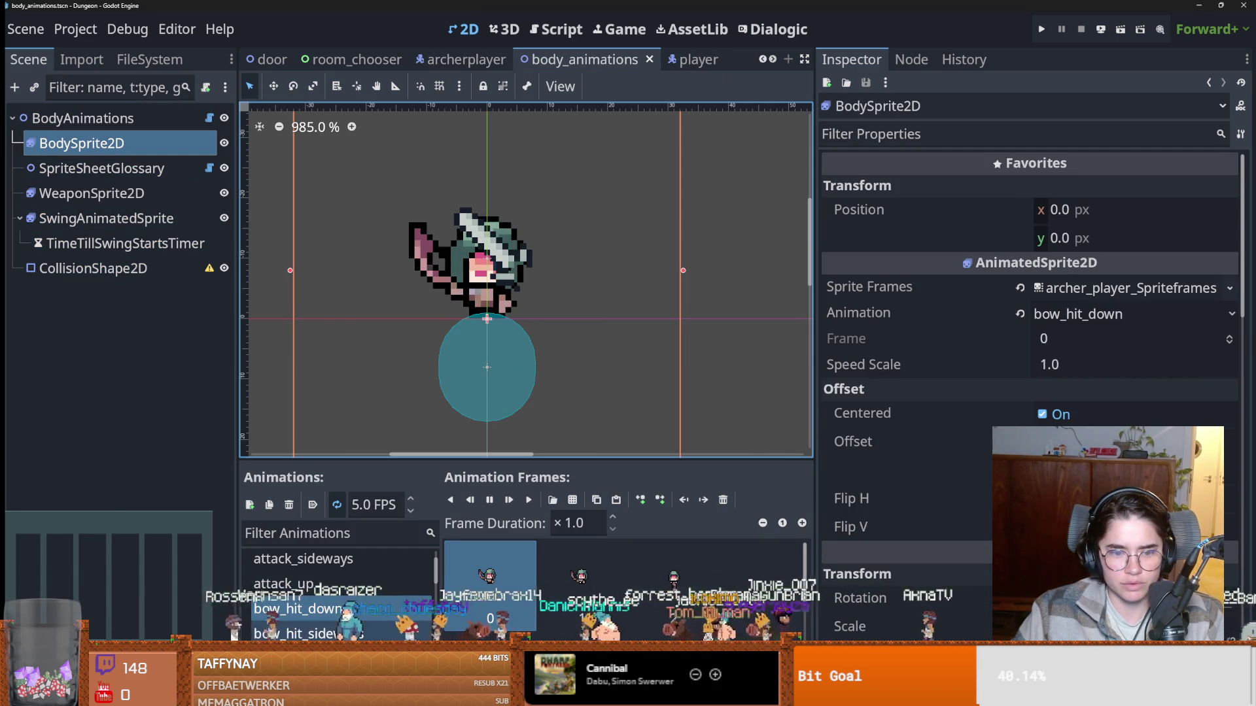
left_click(288, 634)
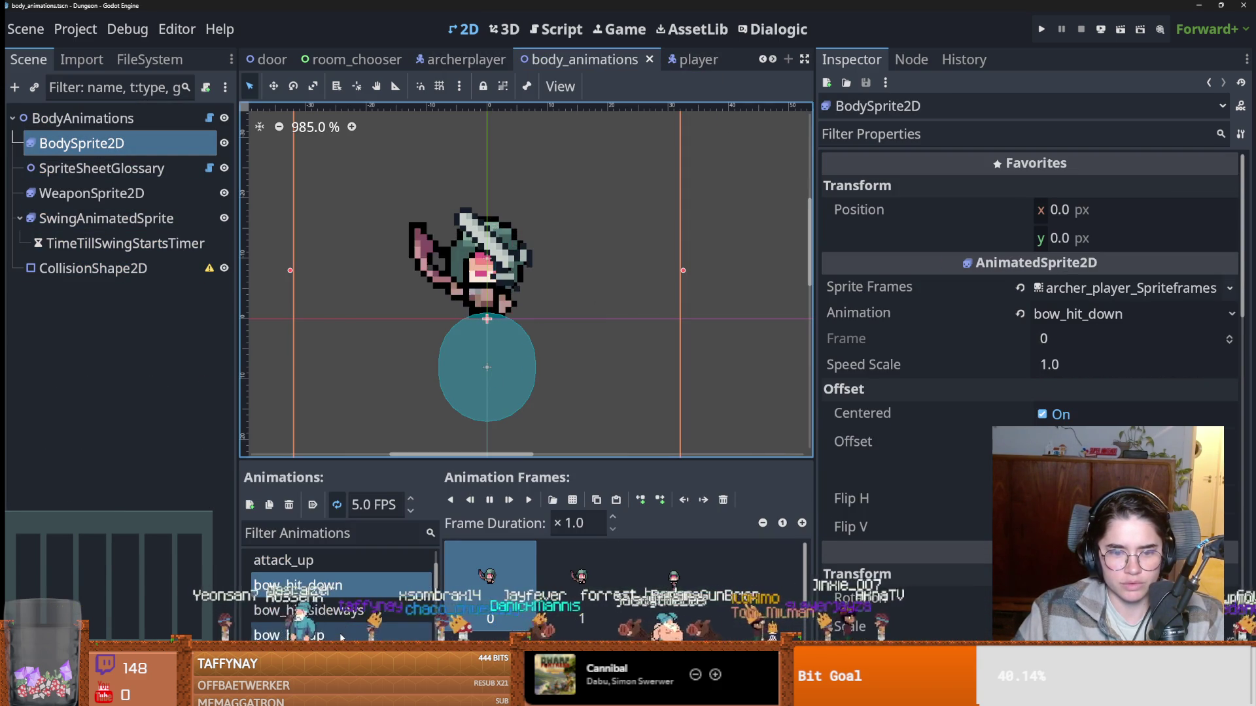
left_click_drag(477, 385, 477, 228)
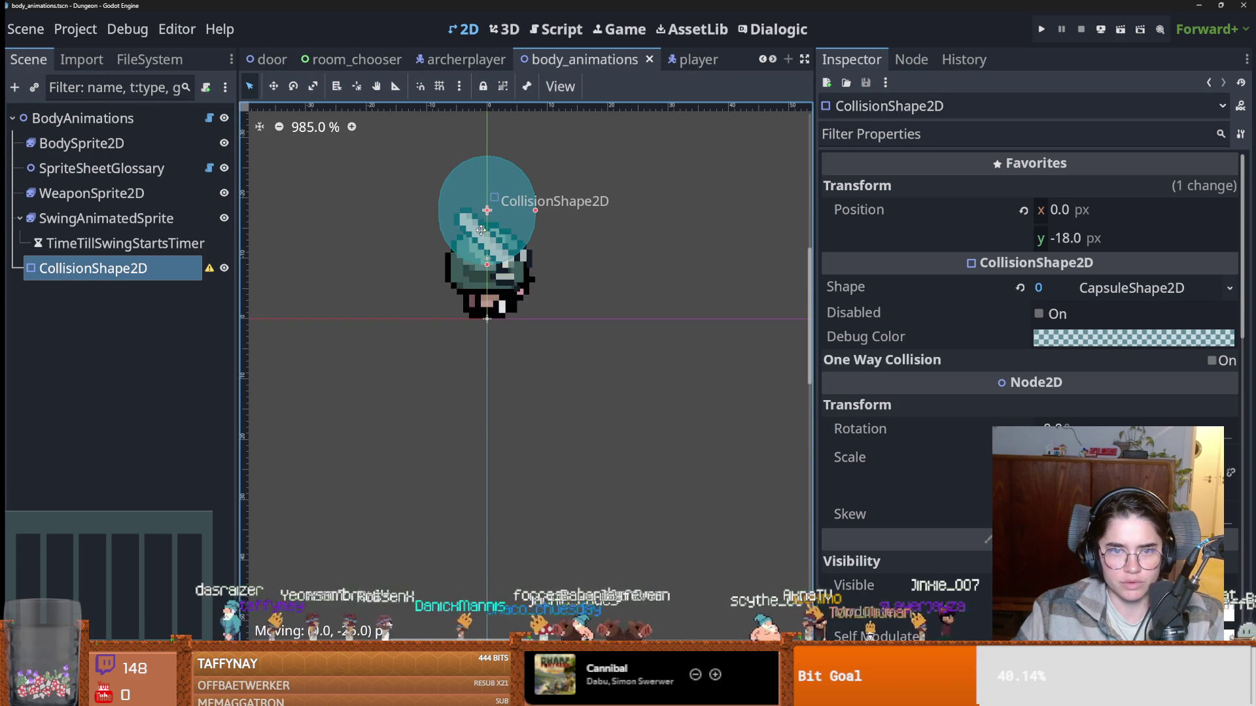
right_click(893, 204)
left_click(924, 216)
Save body_animations and delete its CollisionShape2D node.
left_click(484, 66)
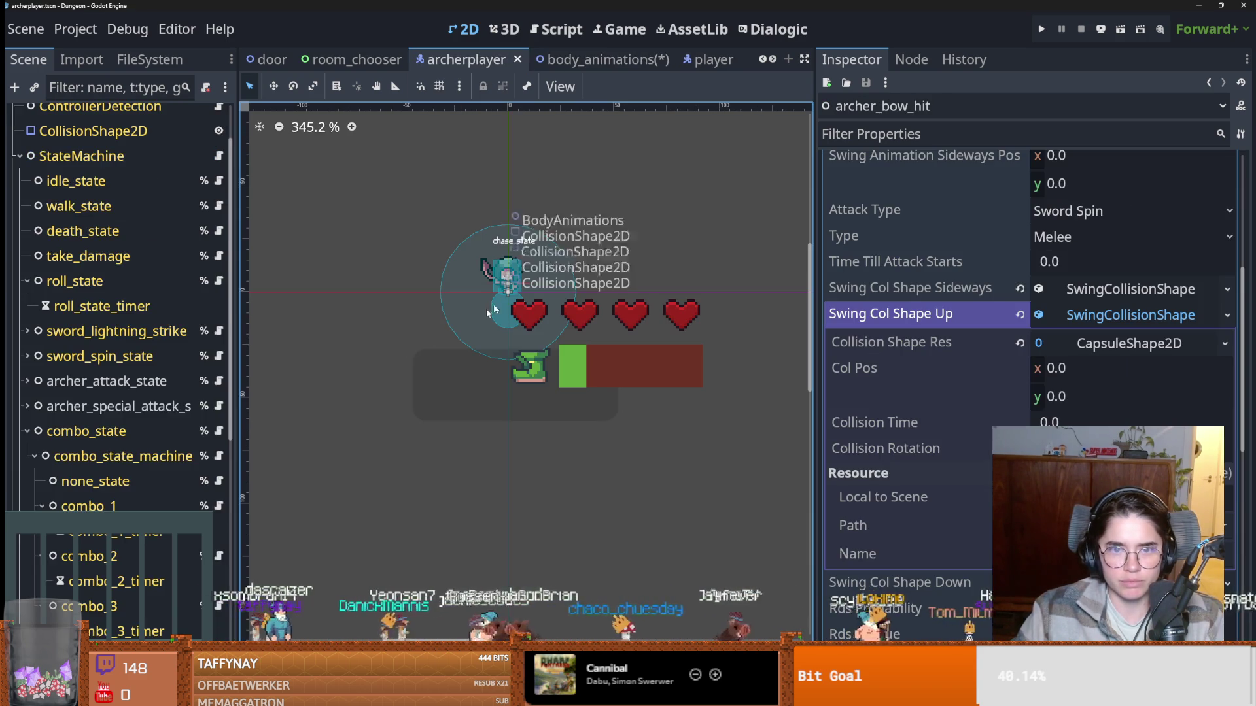
left_click(537, 61)
key("ctrl+s")
right_click(123, 271)
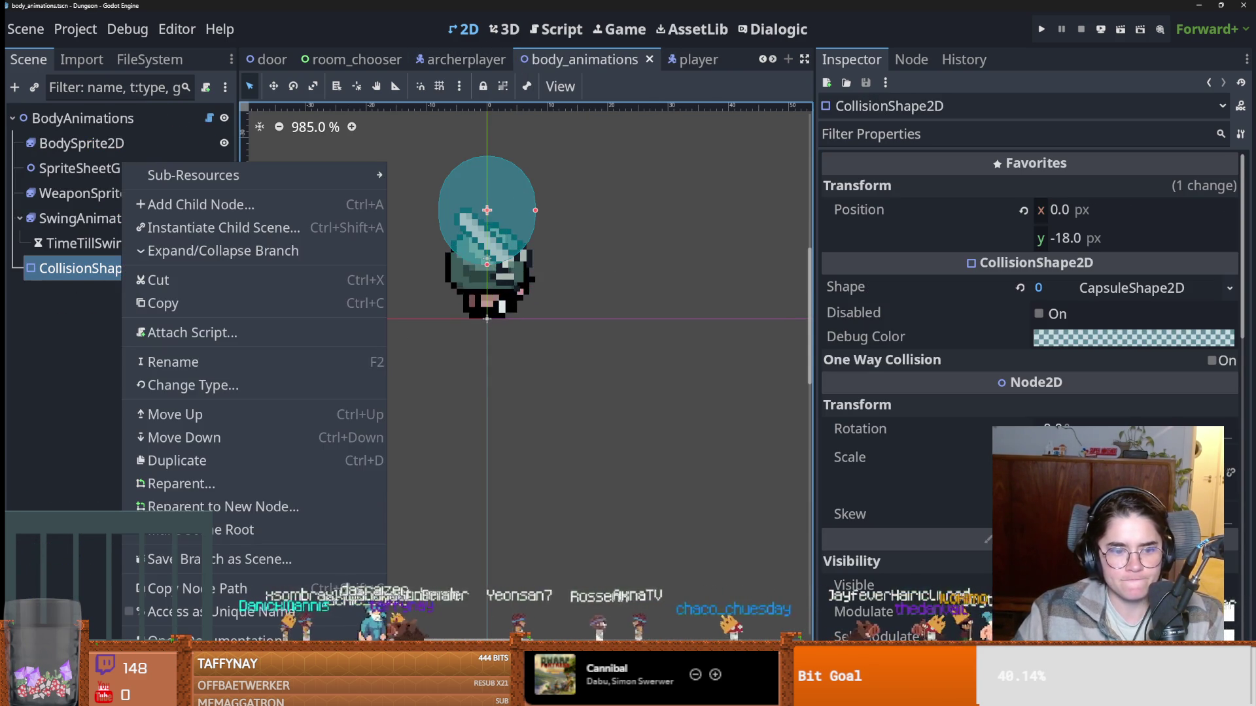
left_click(170, 620)
left_click(578, 366)
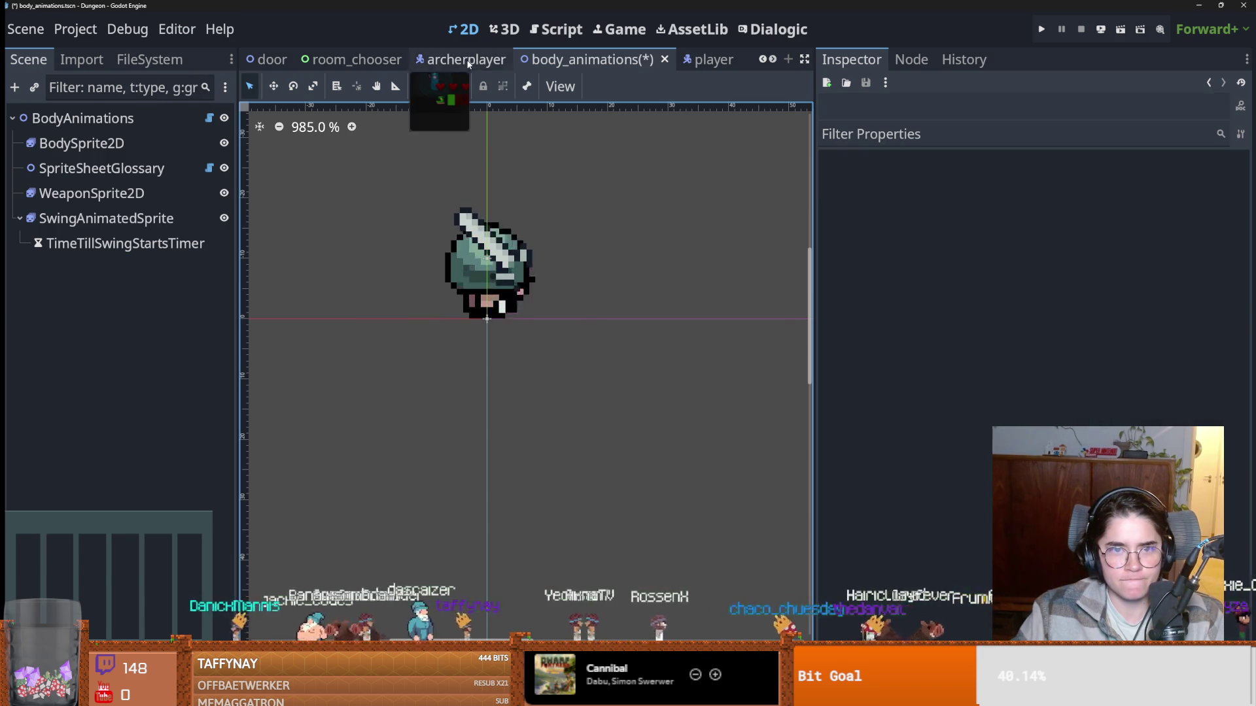
Review archer_bow_hit's up-swing shape and Attack Type settings, saving archerplayer.
left_click(464, 60)
scroll(1146, 350, "down", 3)
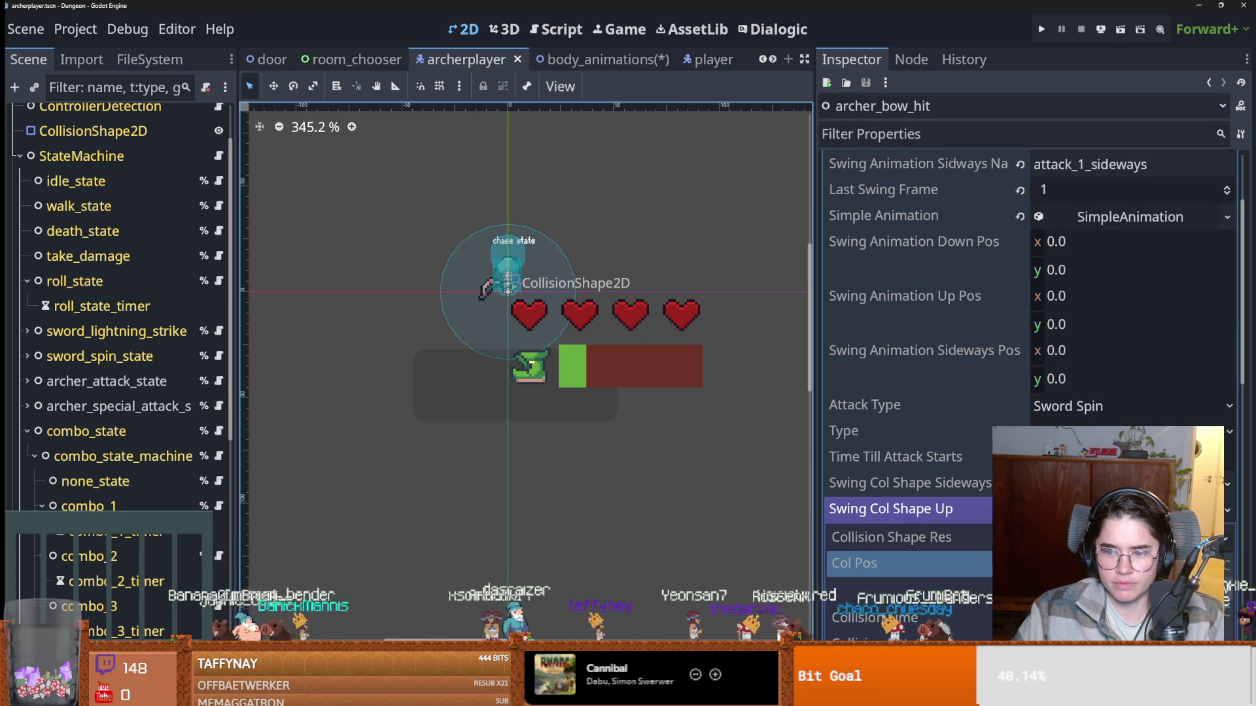
key("ctrl+s")
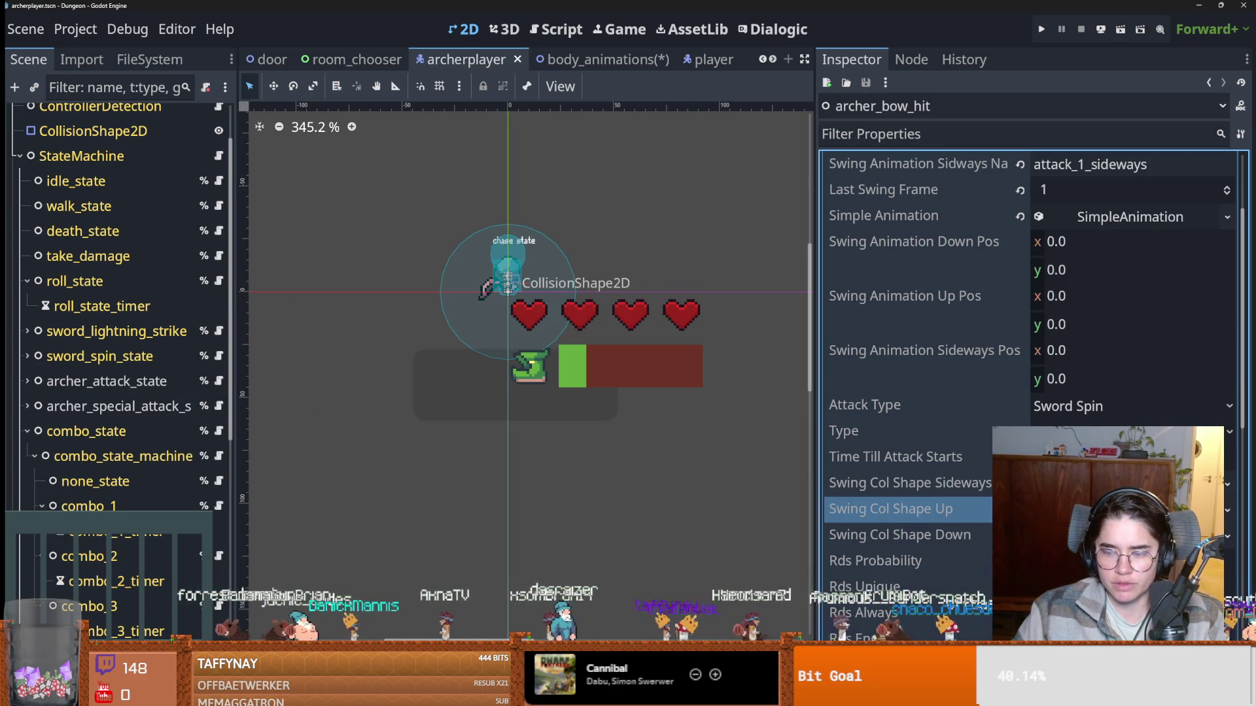
left_click(891, 509)
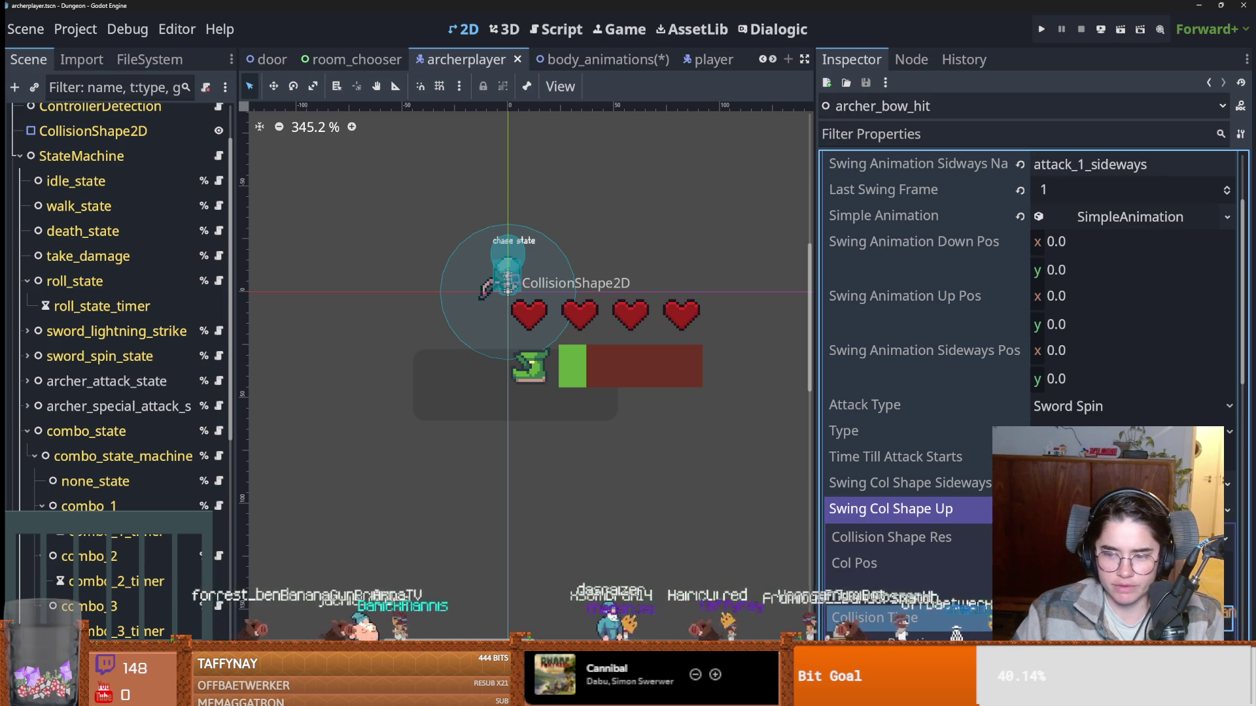
left_click(891, 509)
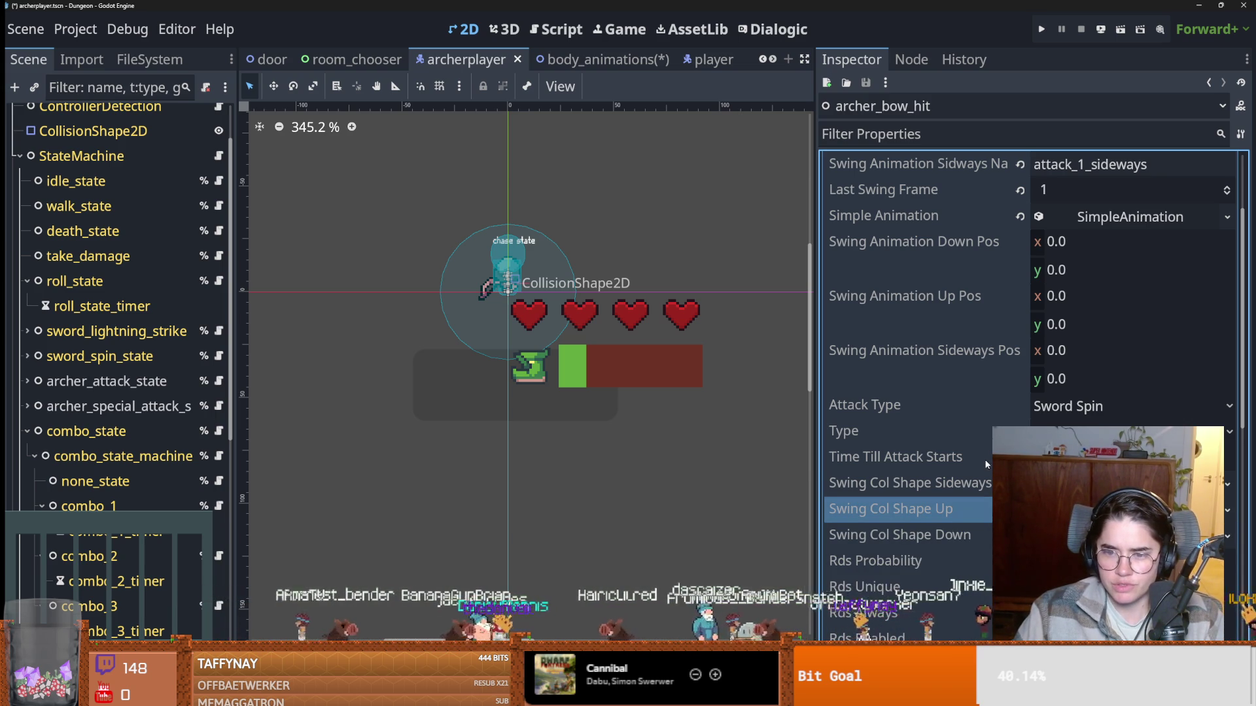
left_click(1000, 432)
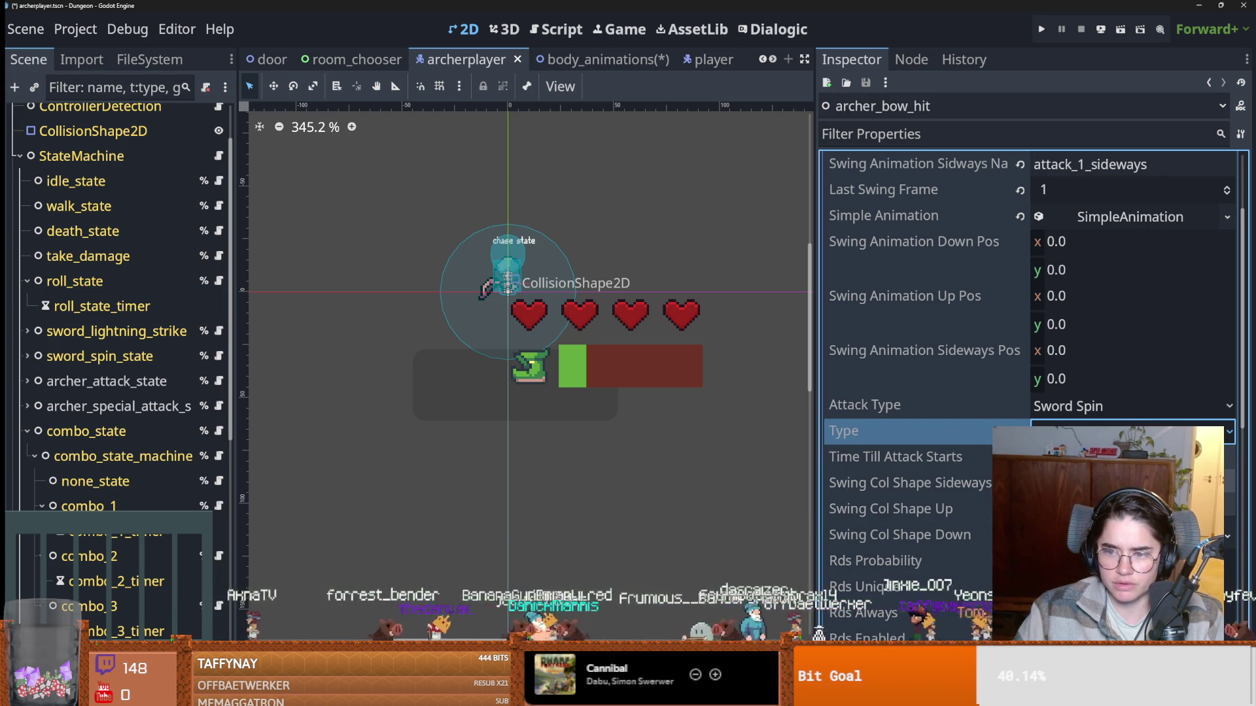
left_click(1050, 410)
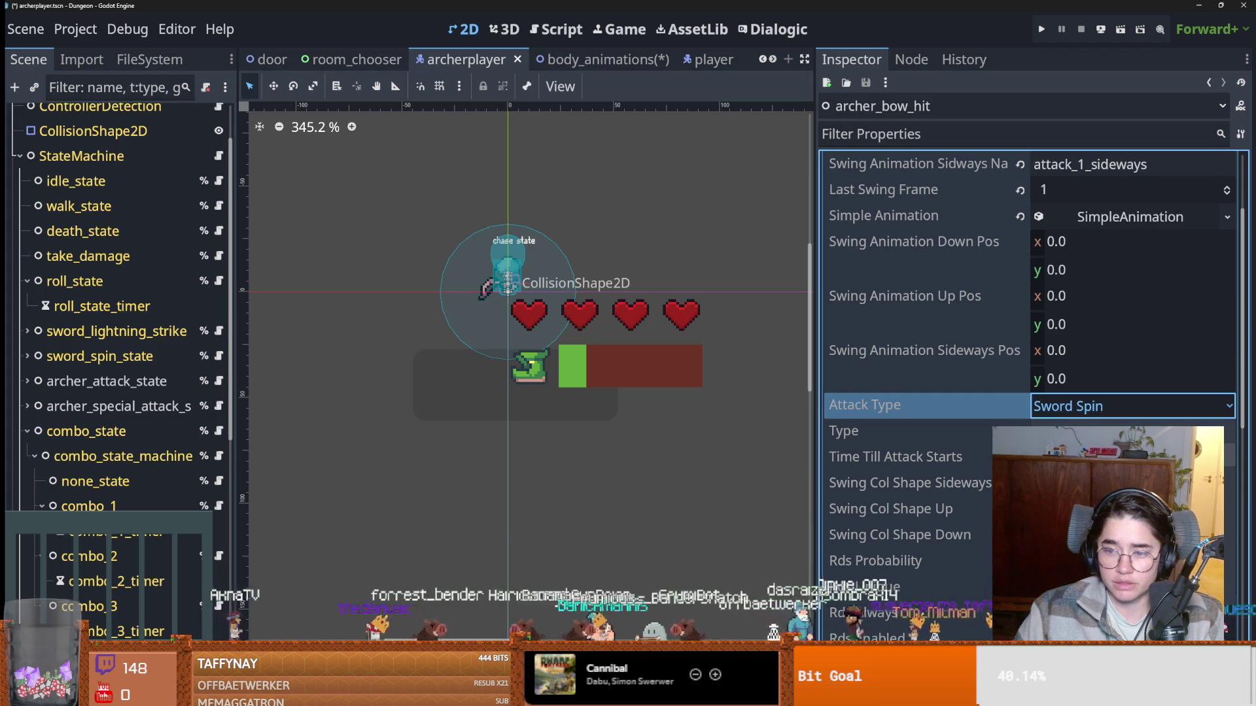
scroll(966, 434, "up", 4)
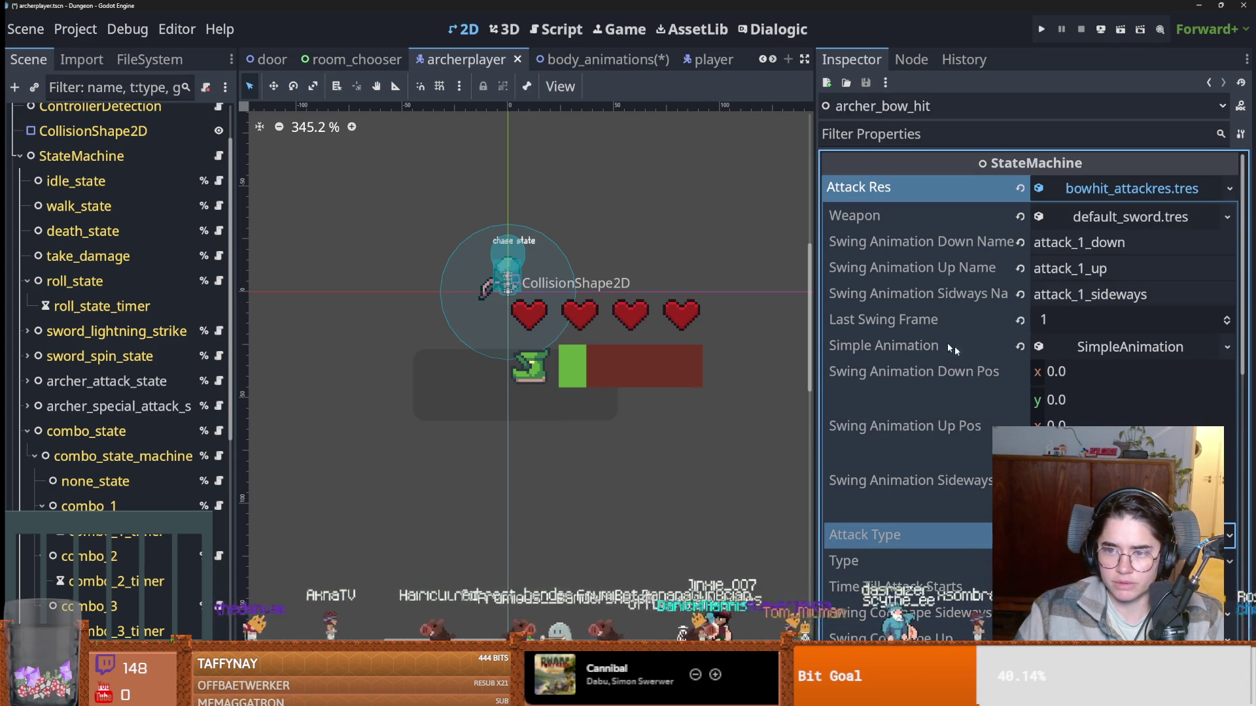
key("ctrl+s")
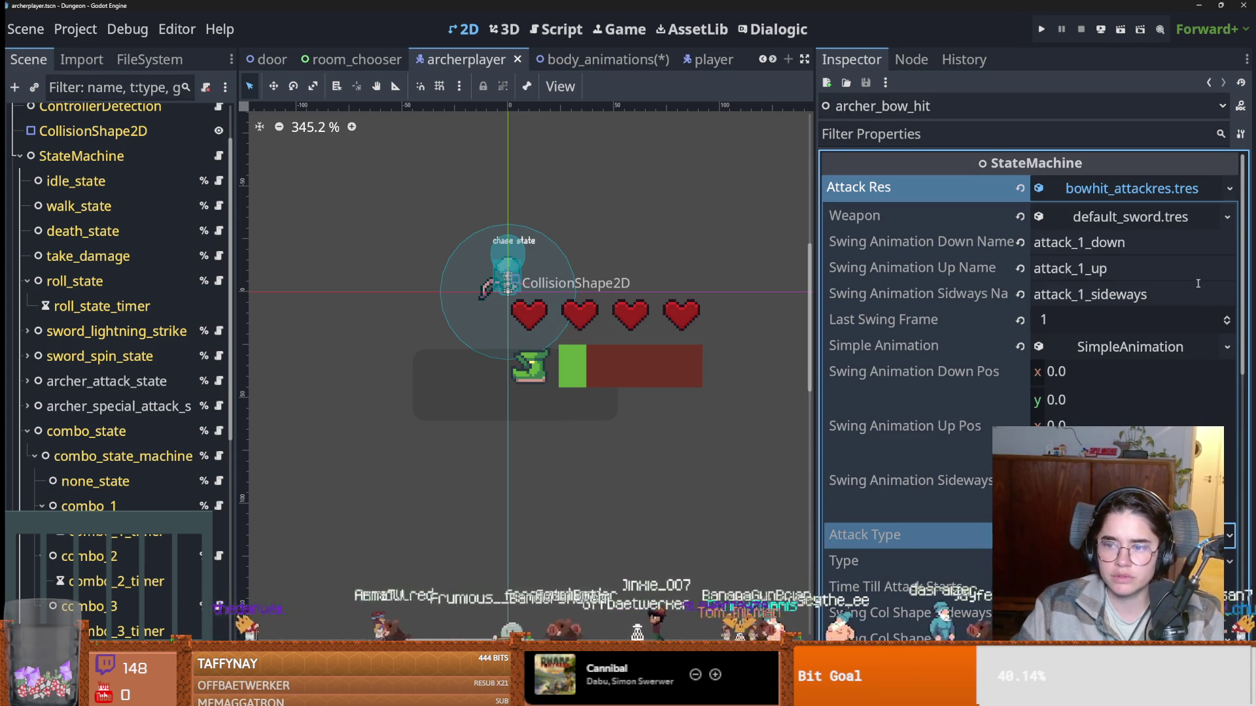
Raise Last Swing Frame from 1 to 2 and save both archerplayer and body_animations.
left_click(1227, 317)
key("ctrl+s")
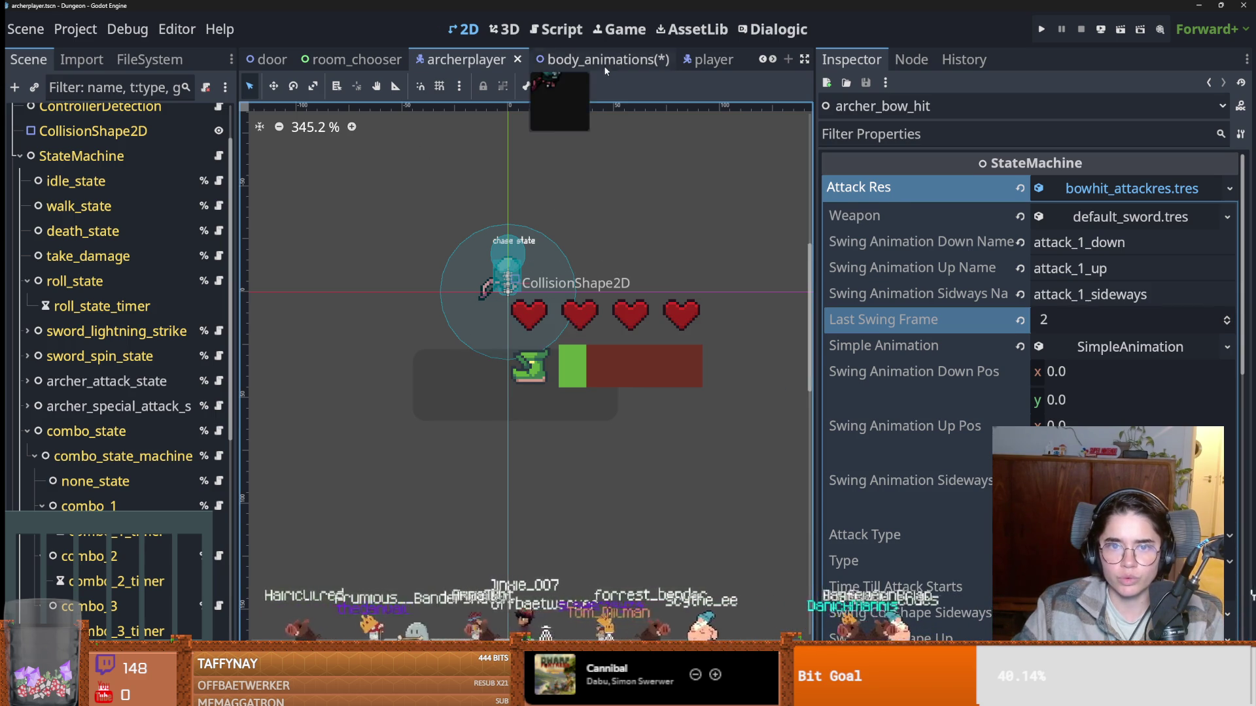
left_click(606, 68)
key("ctrl+s")
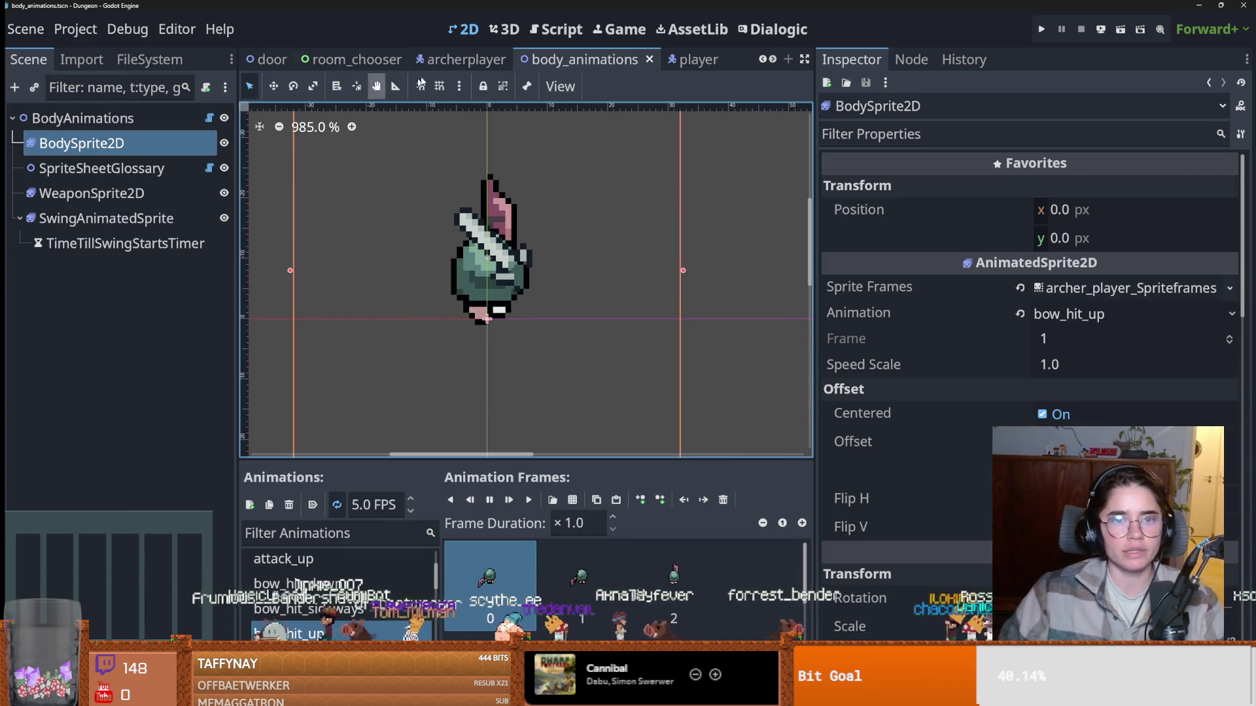
key("ctrl+shift+Tab")
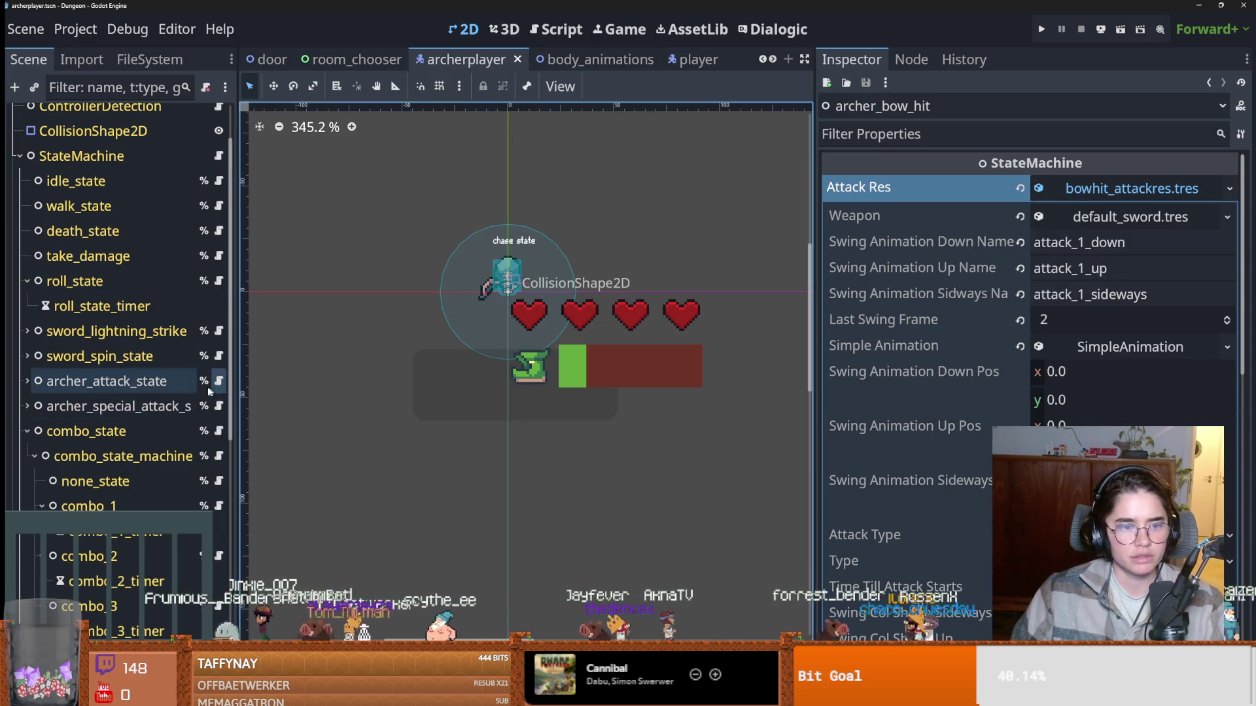
left_click(29, 437)
Open archerplayer.gd in a wider code editor and select special_attack on line 22.
left_click(29, 431)
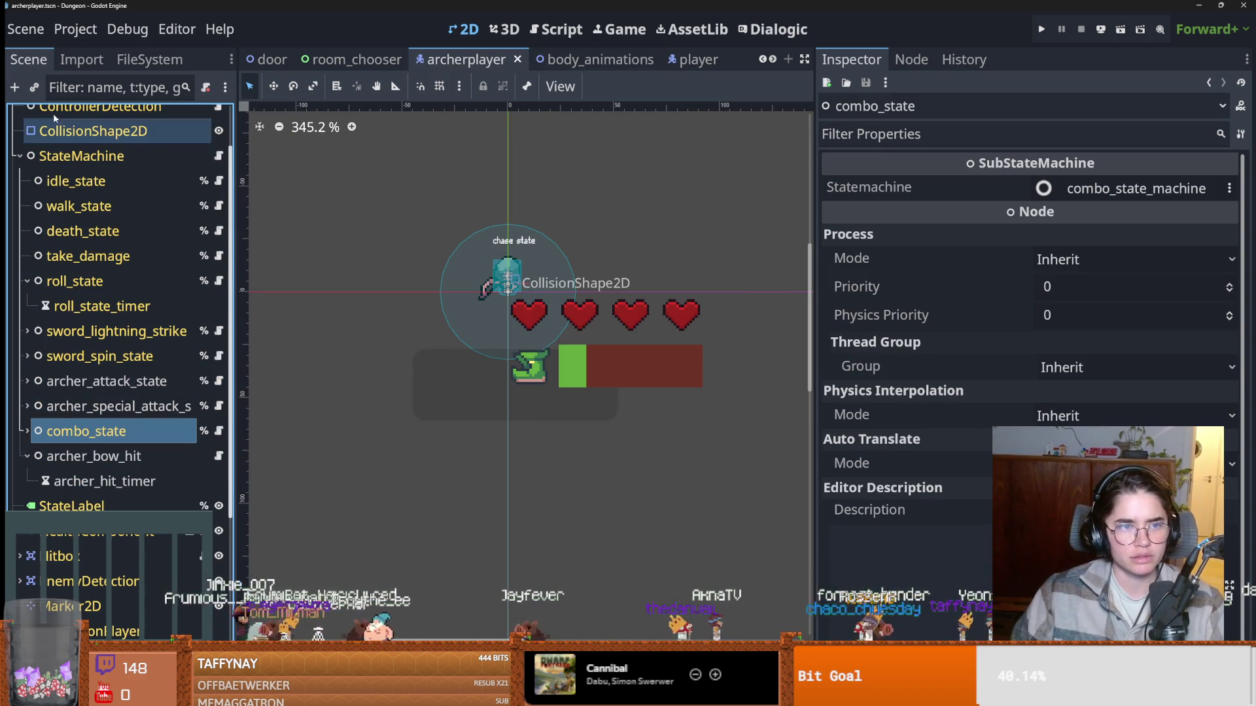
scroll(212, 294, "up", 2)
left_click(204, 118)
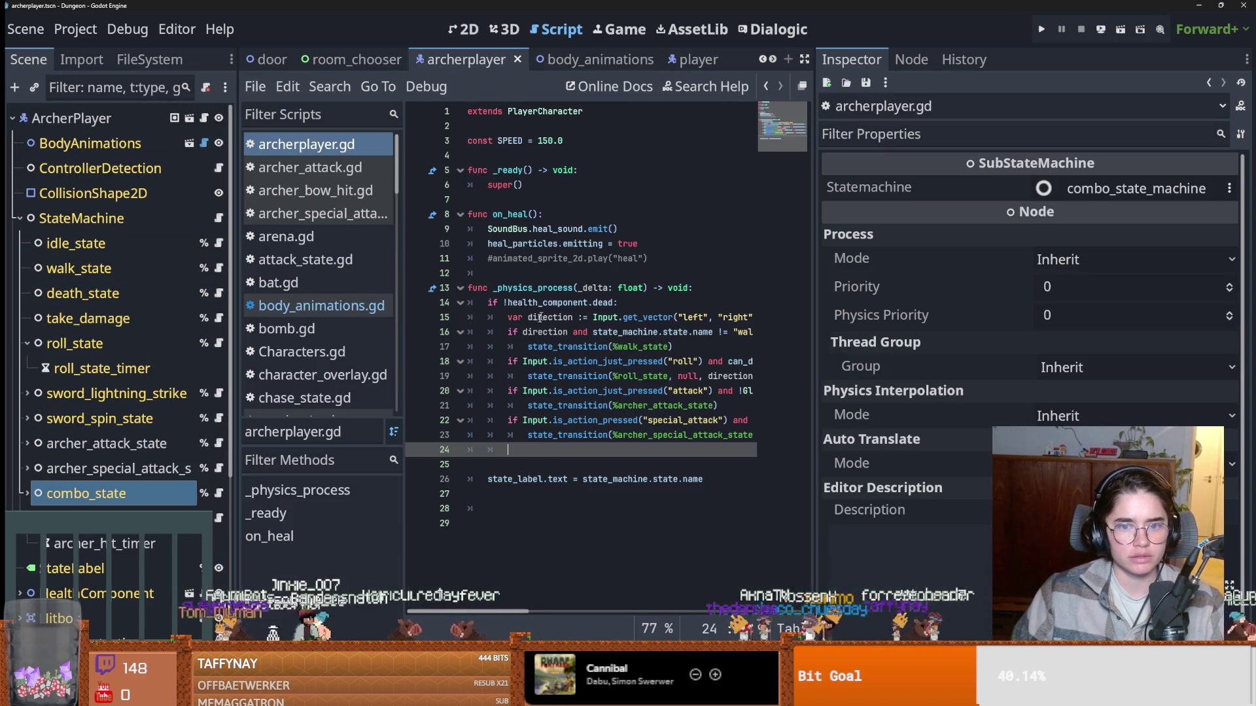
left_click_drag(814, 411, 1090, 412)
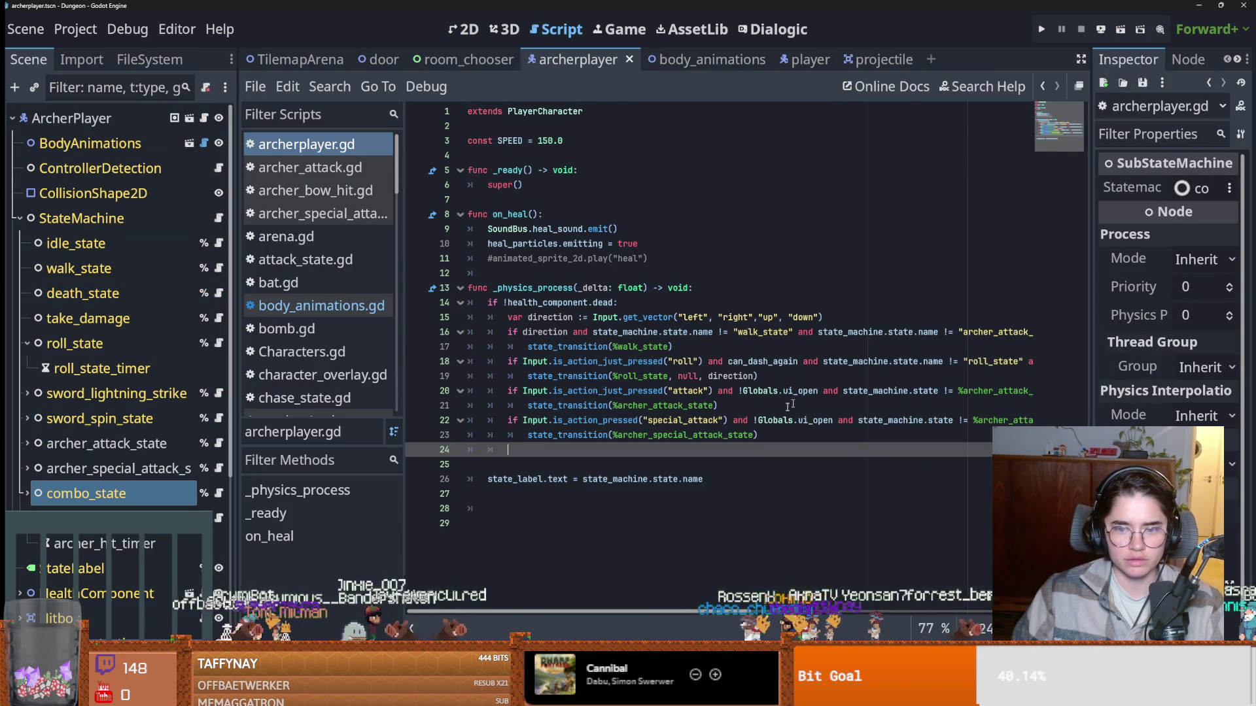
double_click(682, 419)
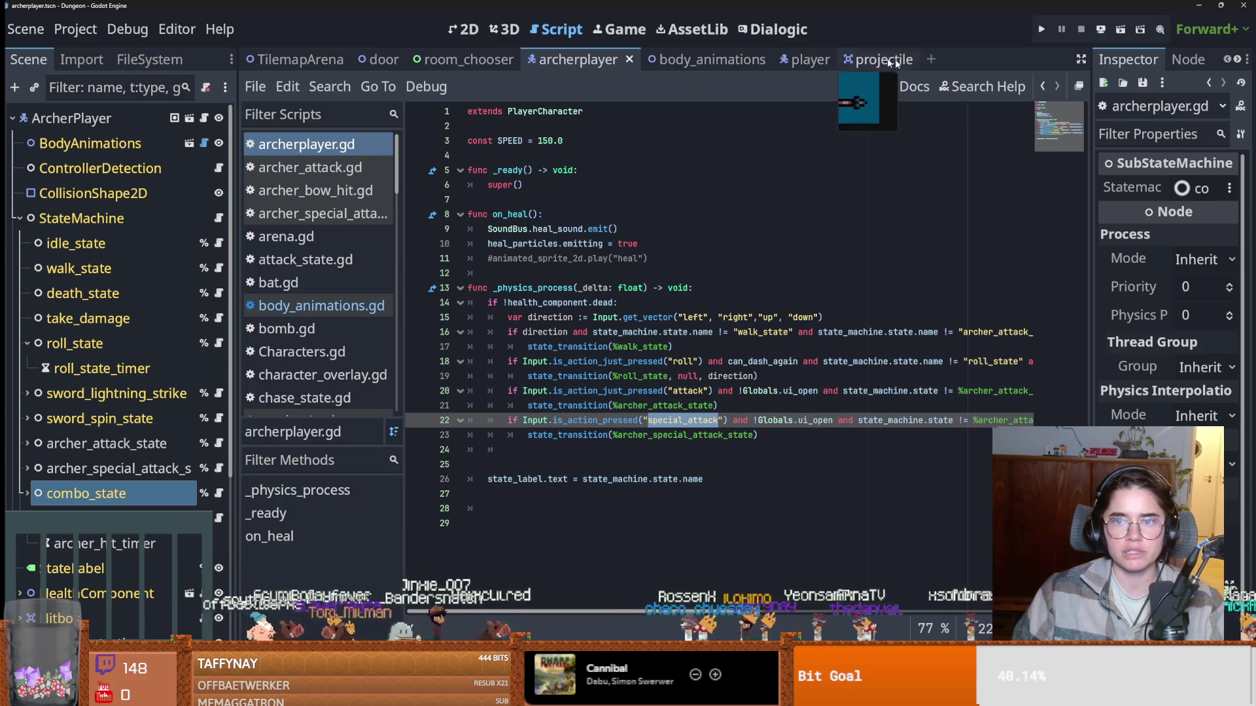
Bring the player script's second_special lightning-strike block (lines 36–37) into archerplayer.gd after line 23.
left_click(808, 59)
left_click(203, 122)
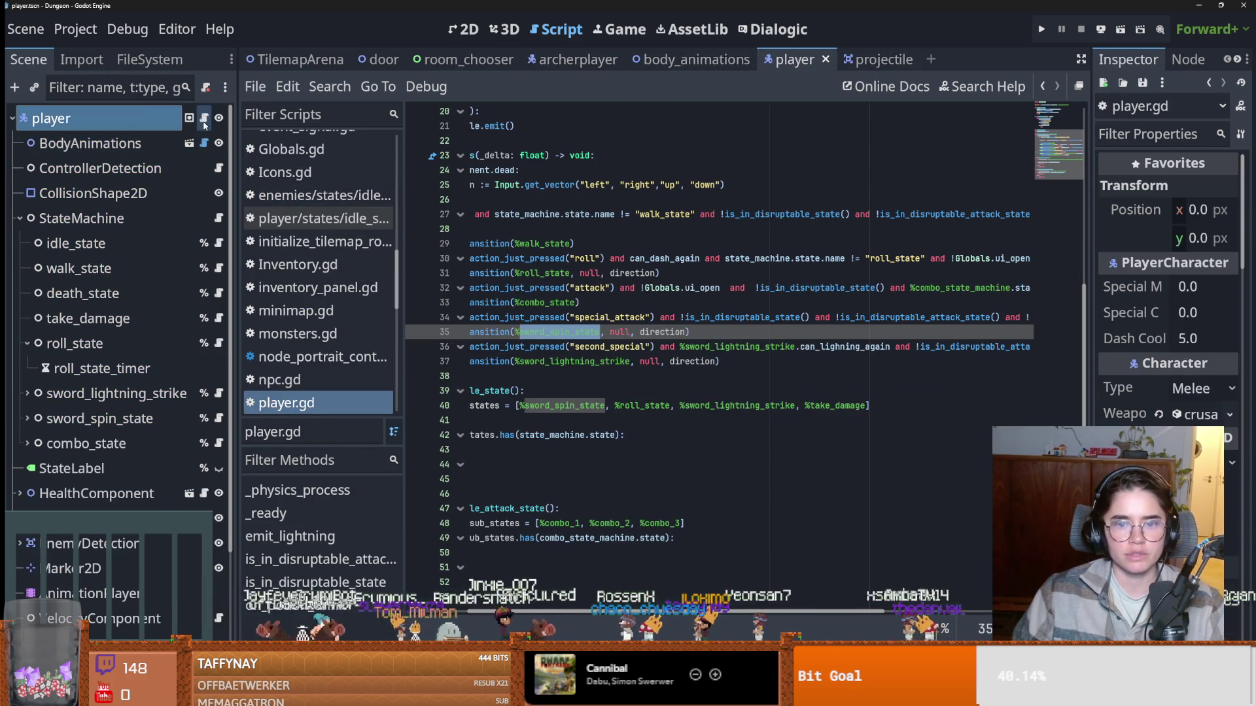
left_click(713, 347)
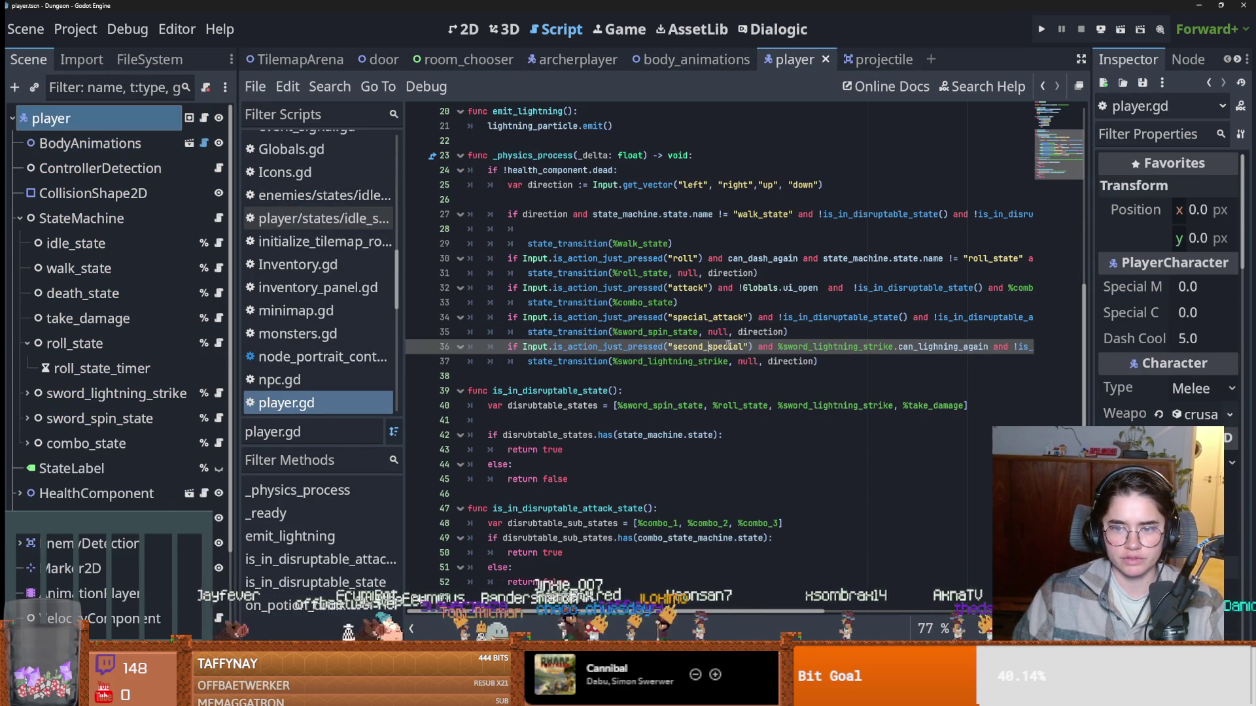
left_click_drag(829, 366, 531, 351)
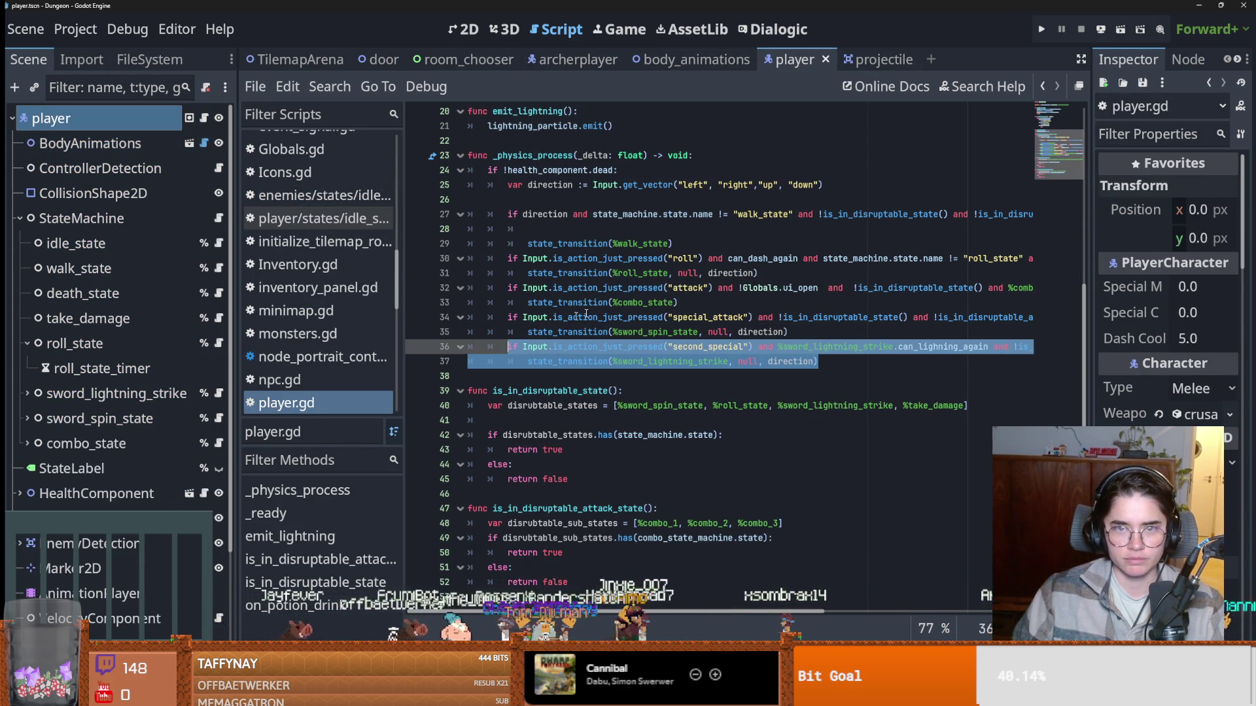
left_click(576, 60)
left_click(769, 437)
key("Return")
key("ctrl+v")
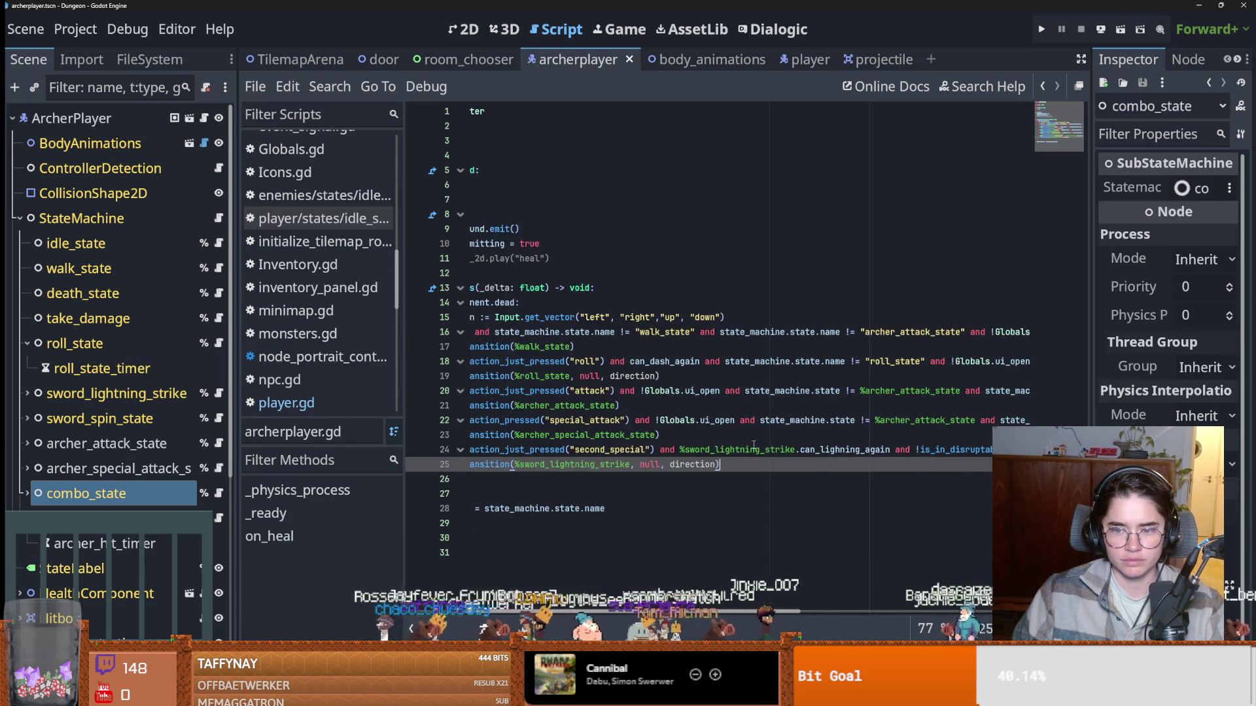
Replace line 24's broken condition with line 22's state conditions.
scroll(850, 458, "right", 10)
mouse_move(901, 451)
left_mouse_down()
mouse_move(556, 451)
mouse_move(635, 451)
left_mouse_up()
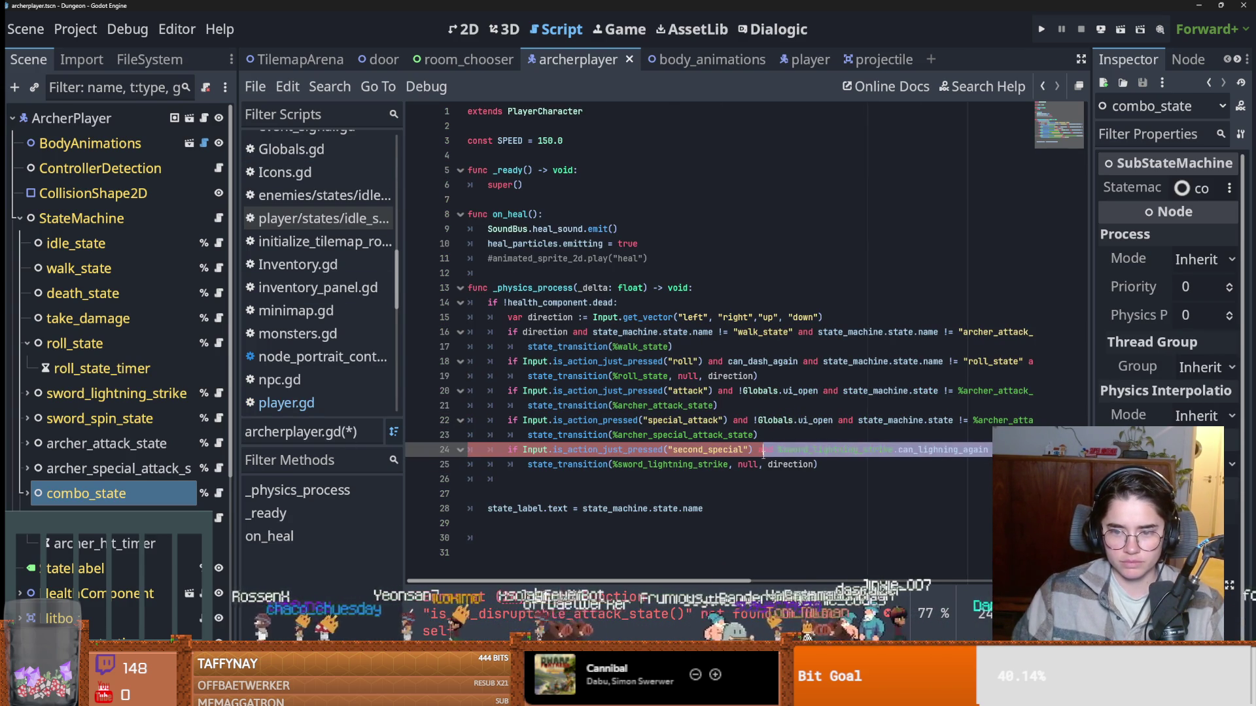
scroll(679, 420, "right", 2)
left_click_drag(661, 420, 1148, 418)
scroll(654, 419, "left", 6)
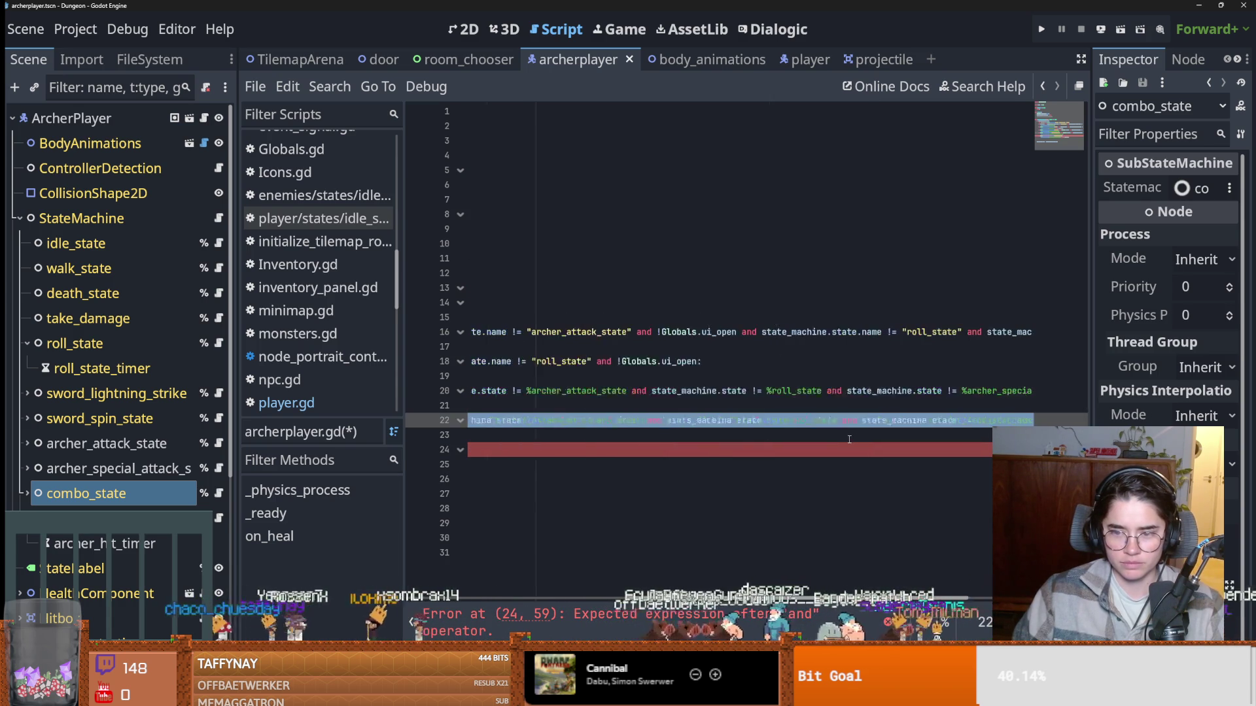
left_click(615, 450)
key("ctrl+v")
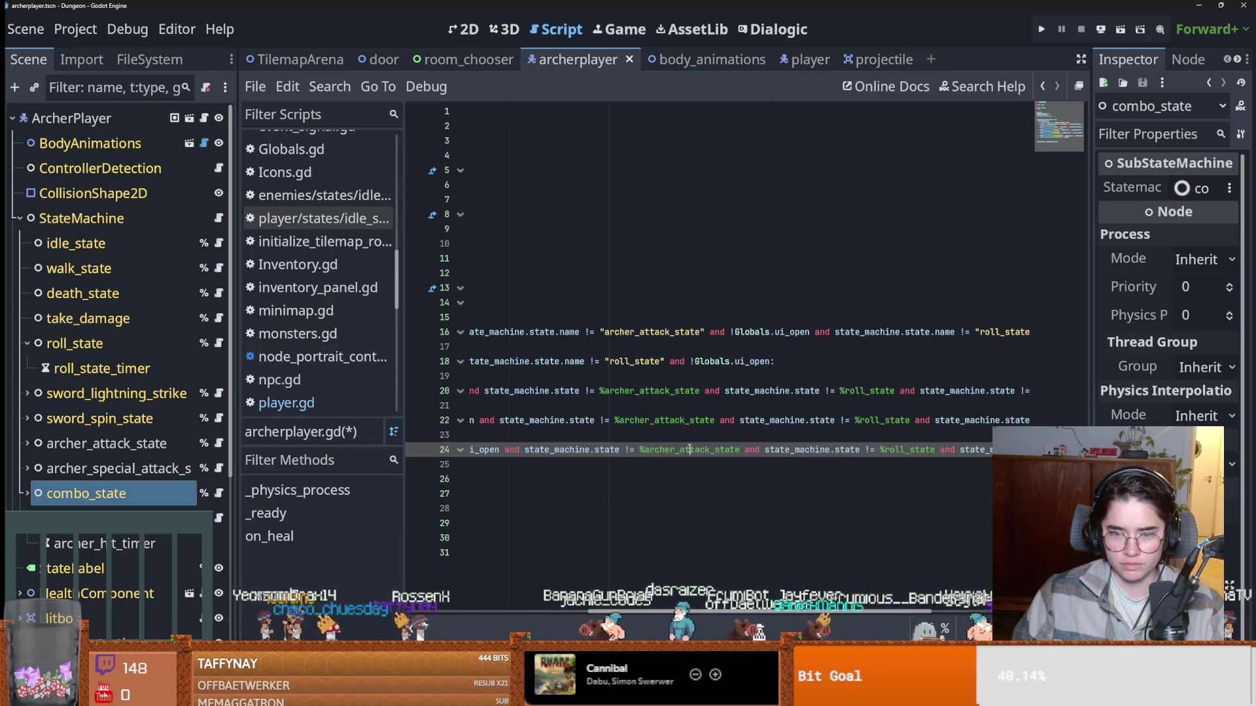
double_click(703, 450)
scroll(685, 446, "left", 2)
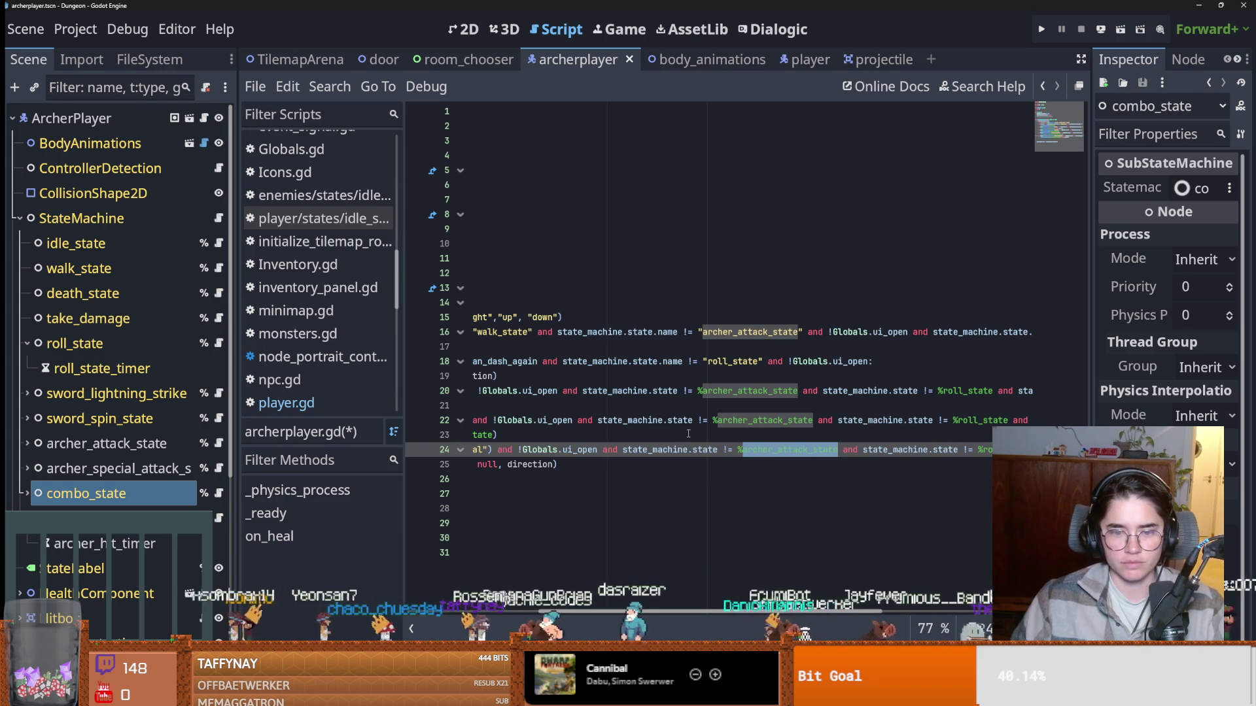
Compare the archer_attack_state and archer_special_attack_state references on lines 23 and 24.
right_click(125, 518)
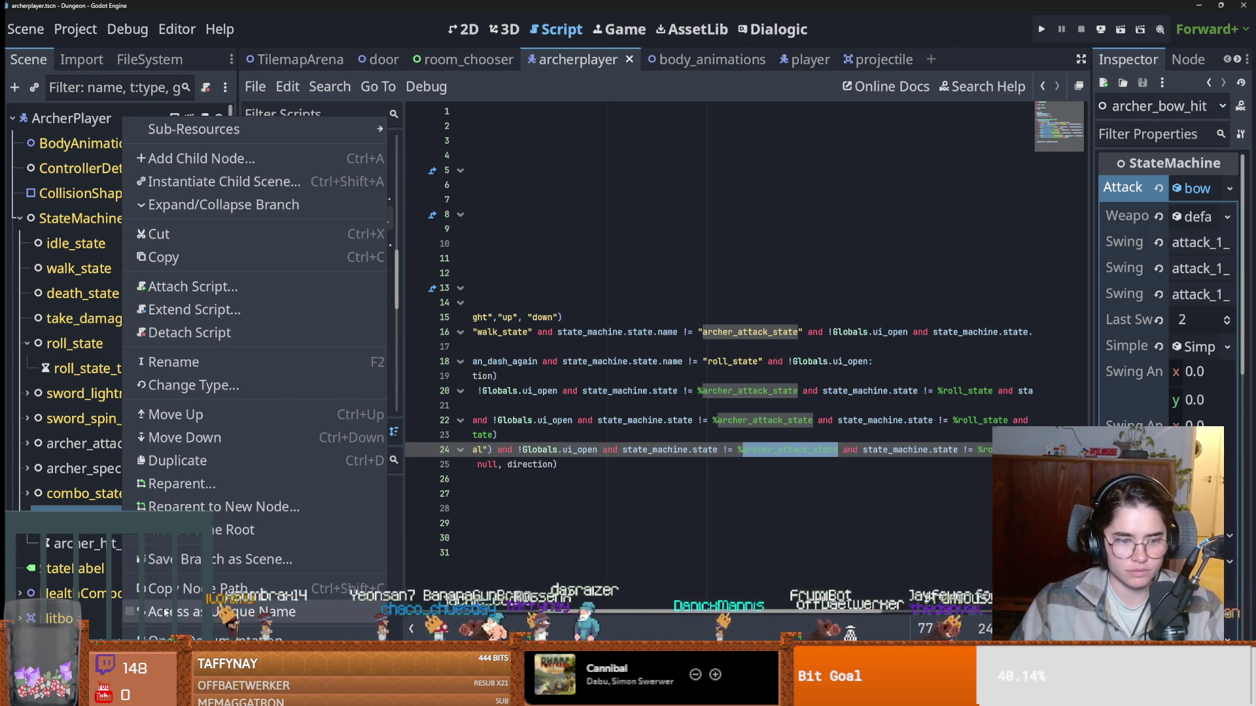
left_click(166, 612)
left_click(578, 521)
scroll(719, 490, "right", 2)
type("= state_machine.state.name")
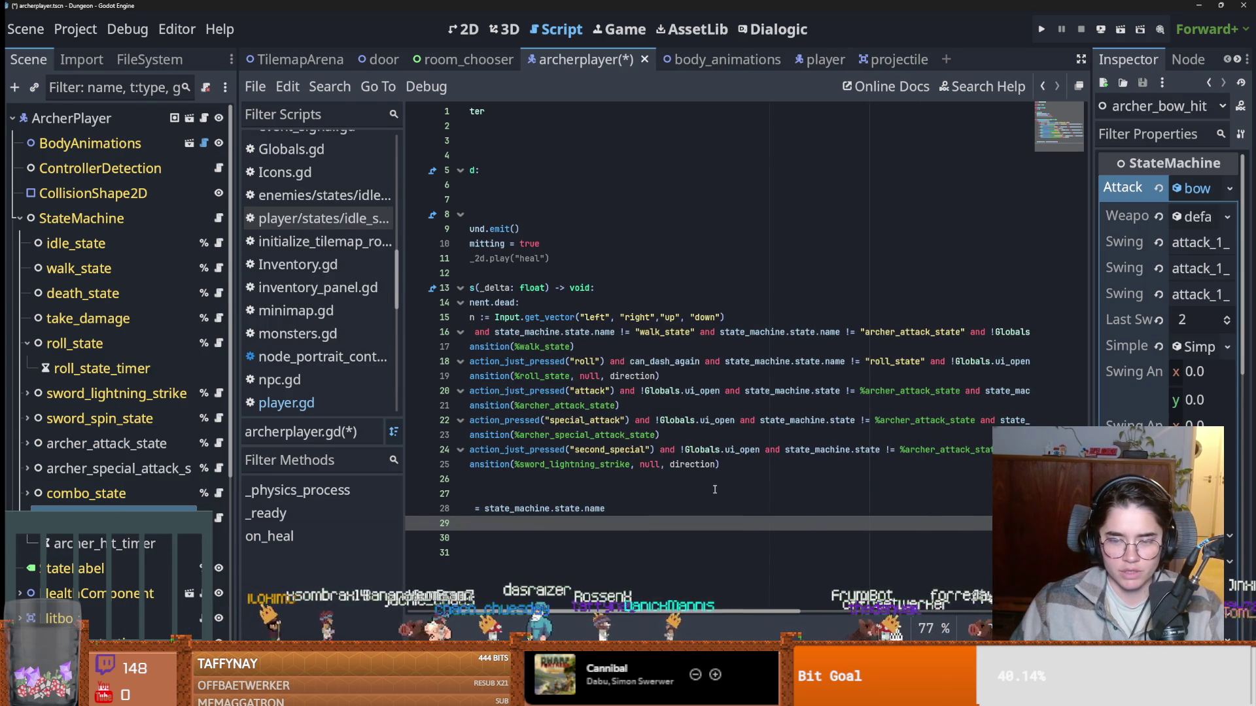
double_click(627, 435)
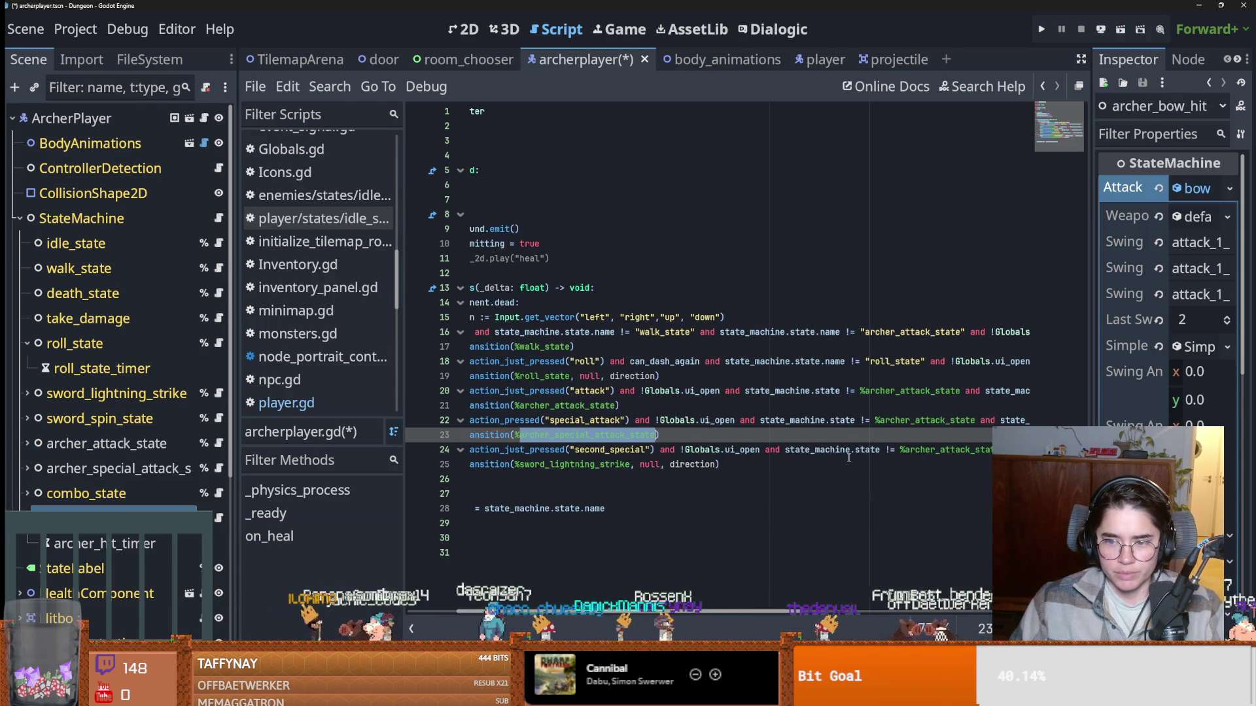
double_click(942, 450)
scroll(837, 503, "right", 5)
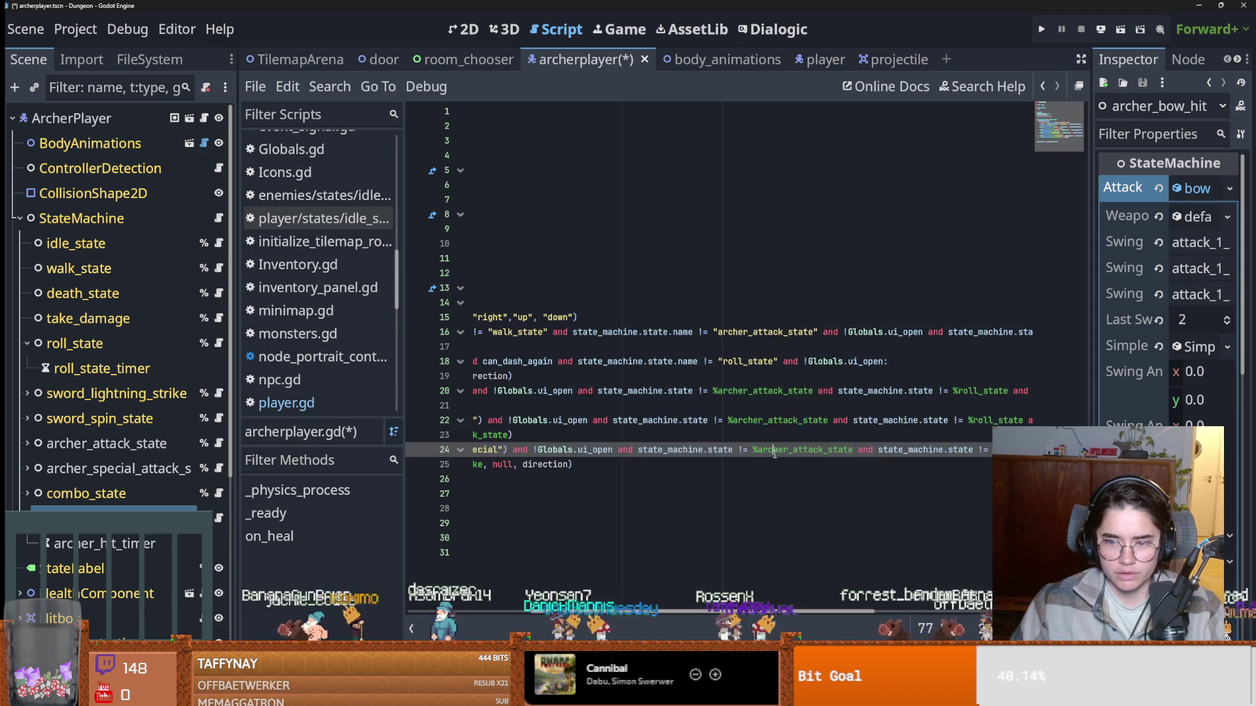
scroll(732, 461, "right", 2)
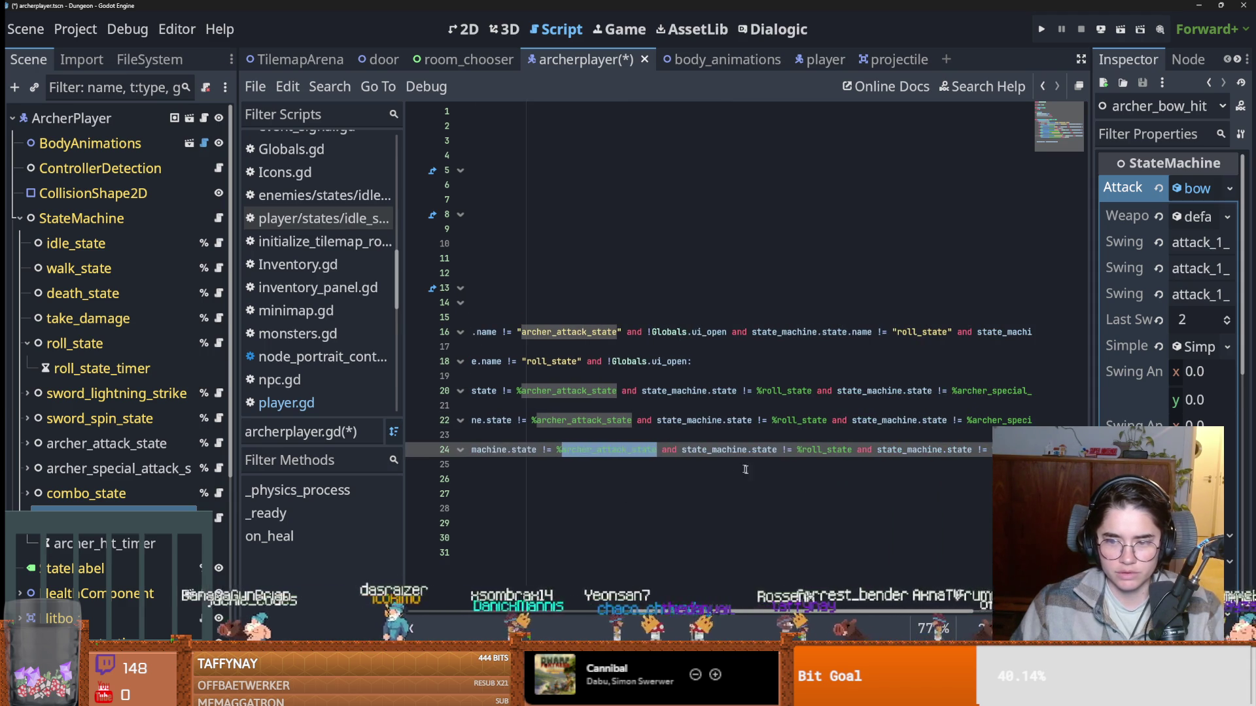
scroll(734, 465, "right", 2)
scroll(844, 446, "right", 2)
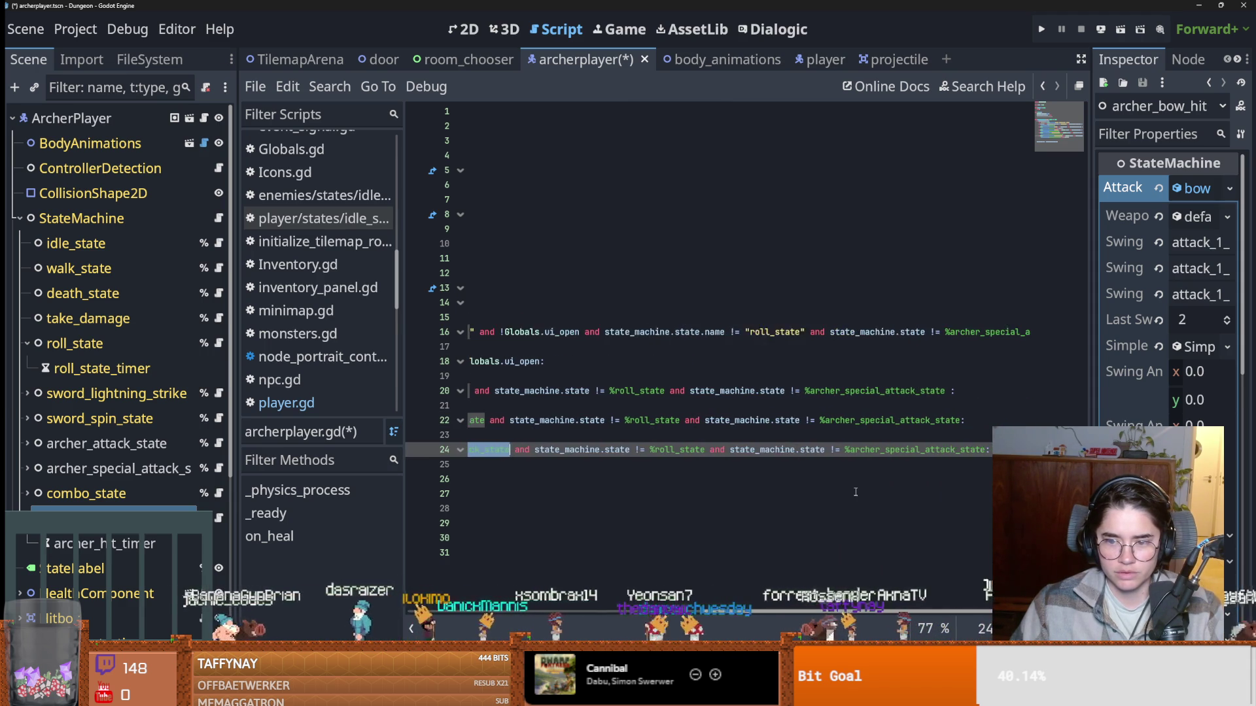
double_click(847, 451)
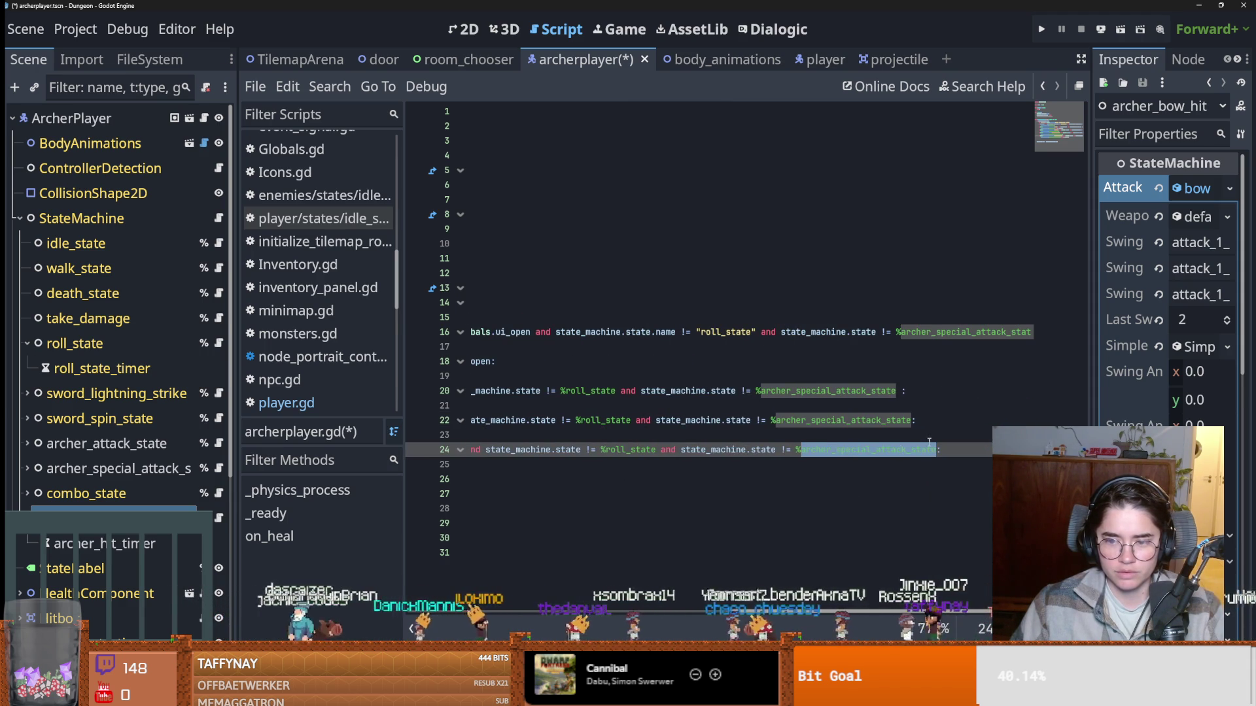
scroll(937, 452, "left", 2)
scroll(937, 451, "right", 2)
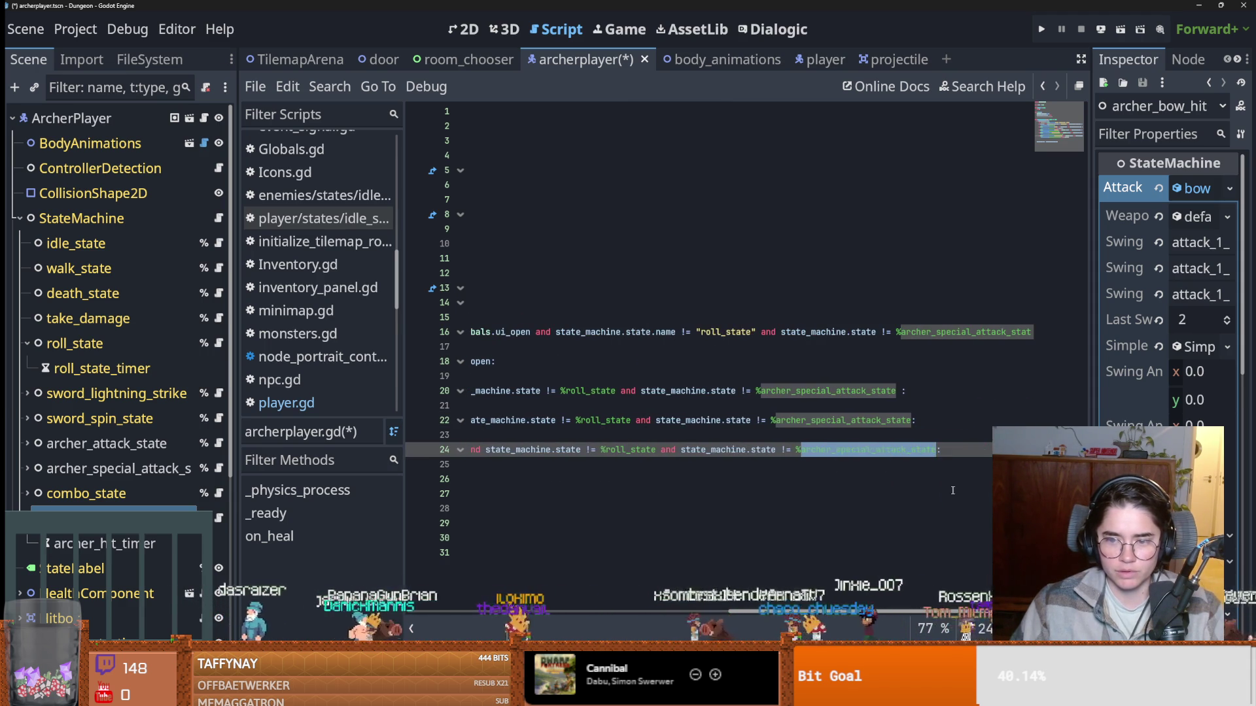
Append 'and state_machine.state !=' to the end of line 24.
left_click(937, 451)
type("and :")
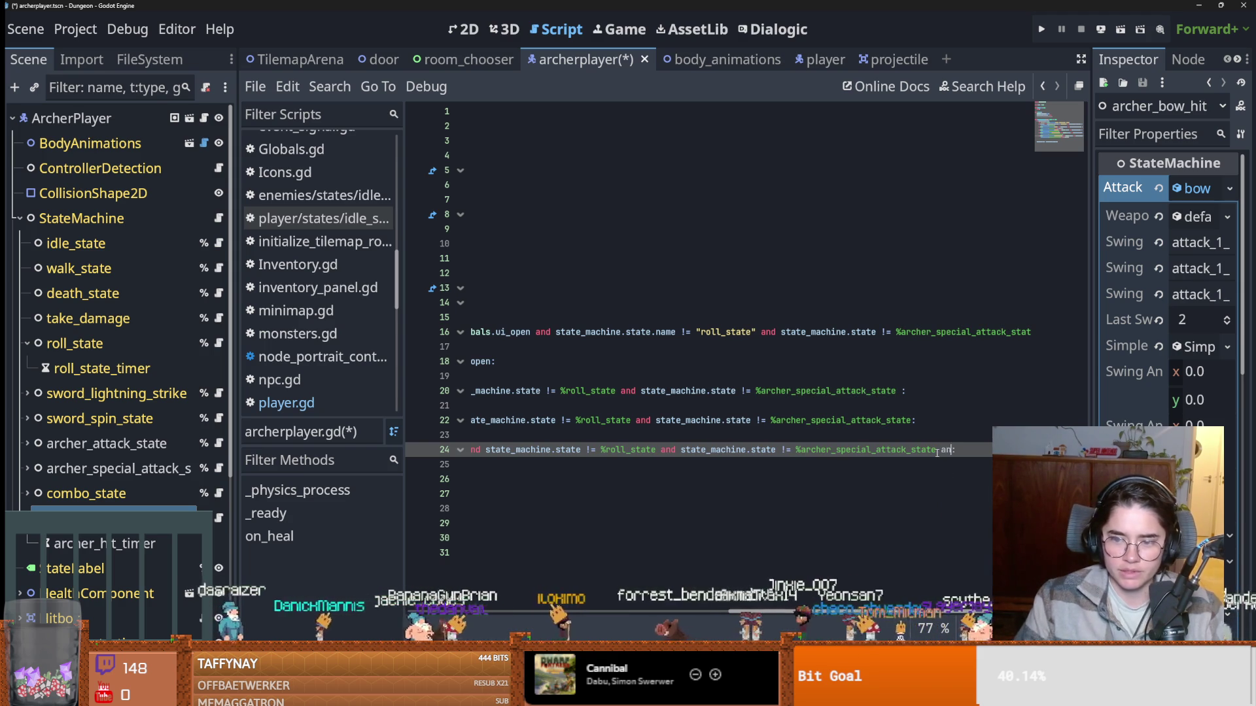
type("sta")
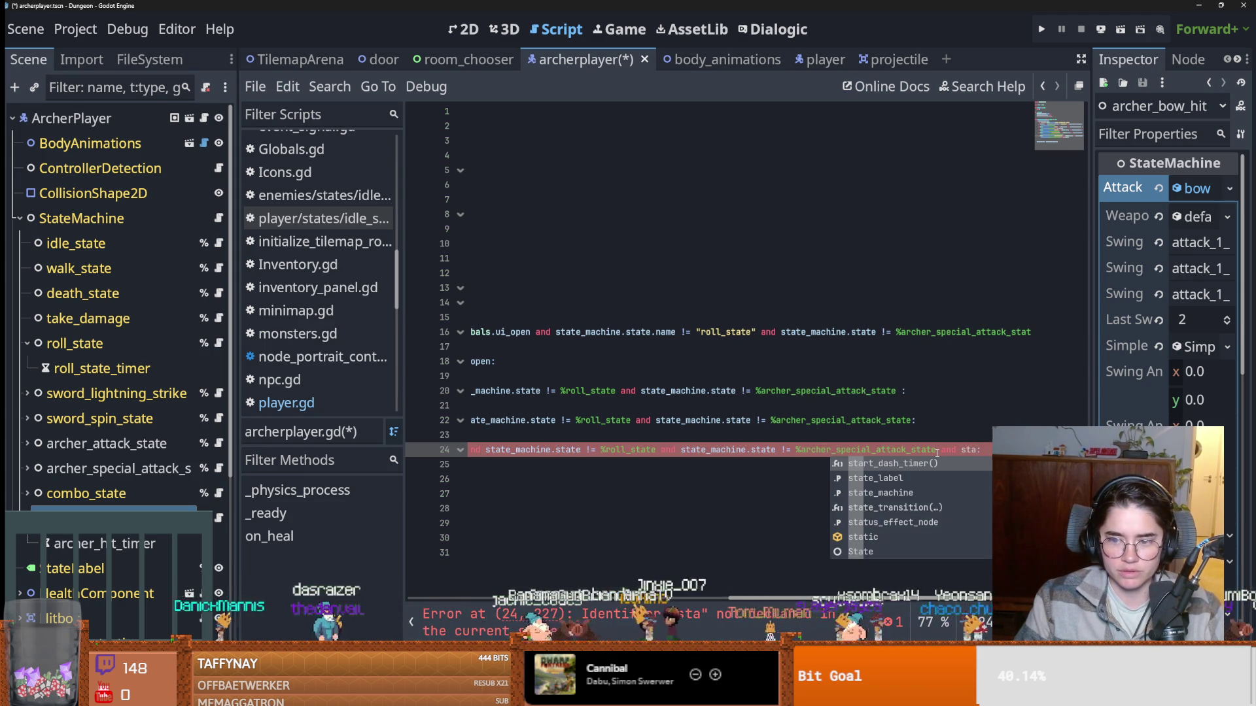
type("em")
key("BackSpace")
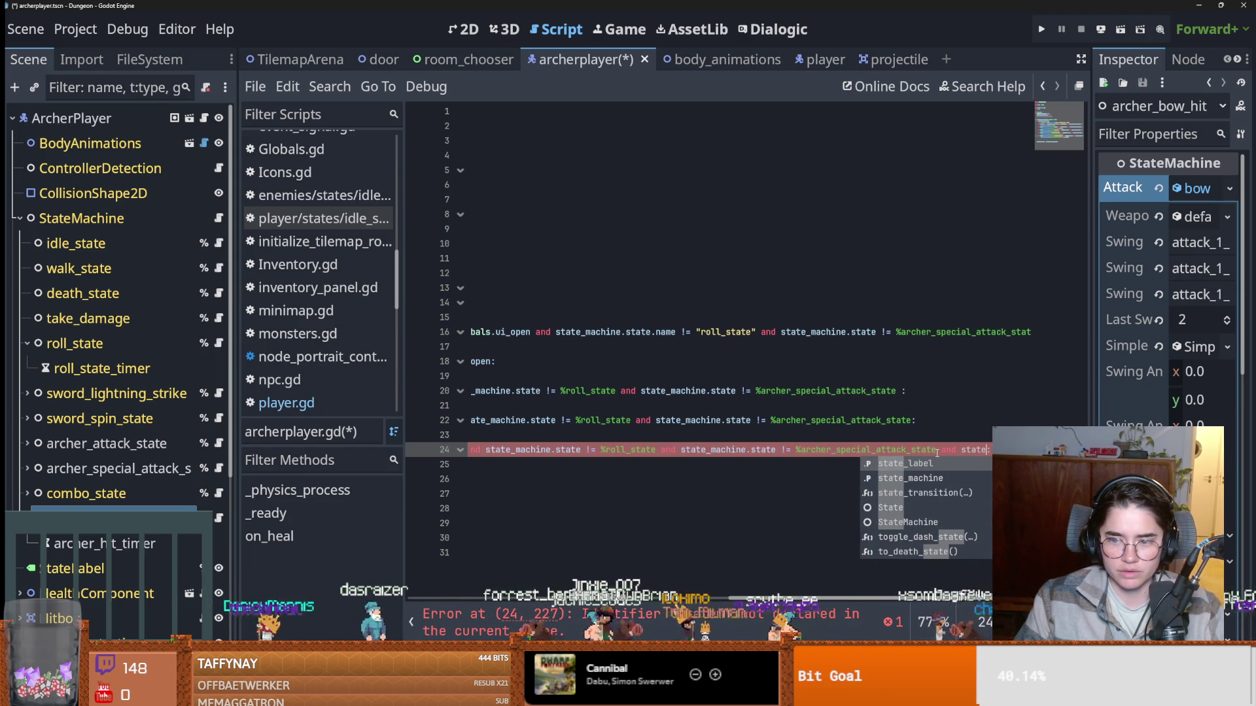
type("_")
type("machine.state !=")
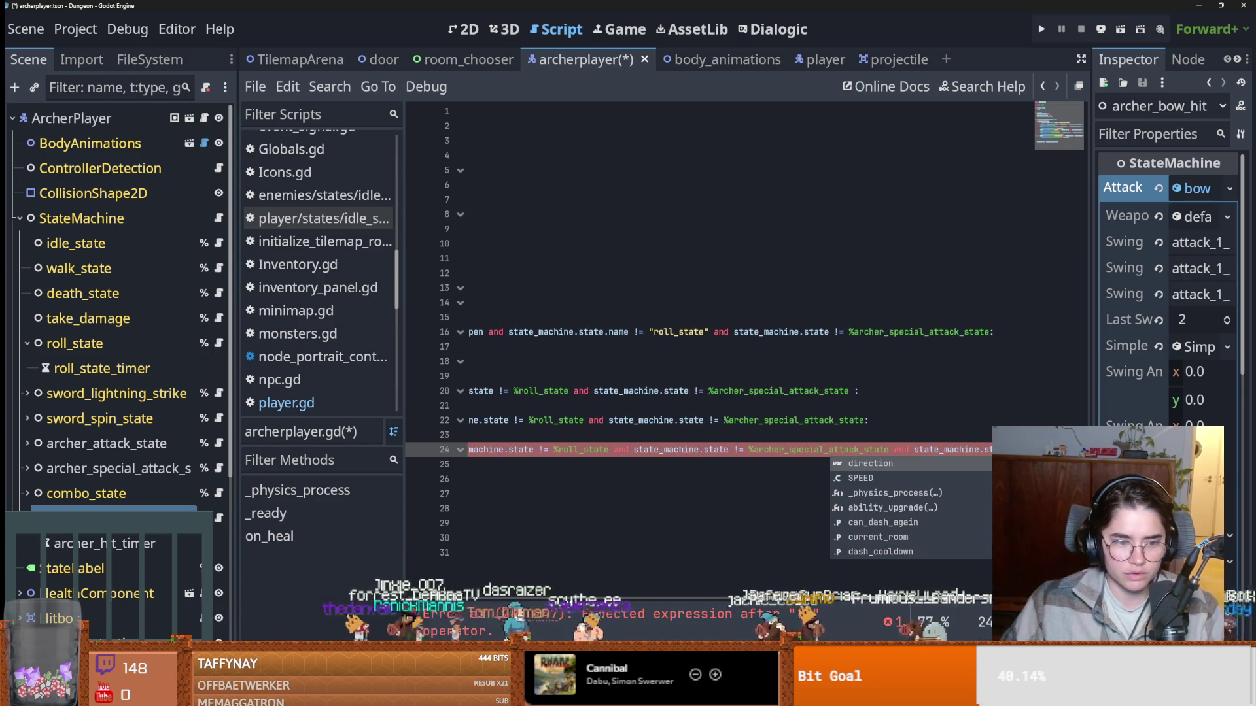
key("Home")
Check line 24's exclusions, including %roll_state, and save the archerplayer scene.
scroll(720, 327, "right", 5)
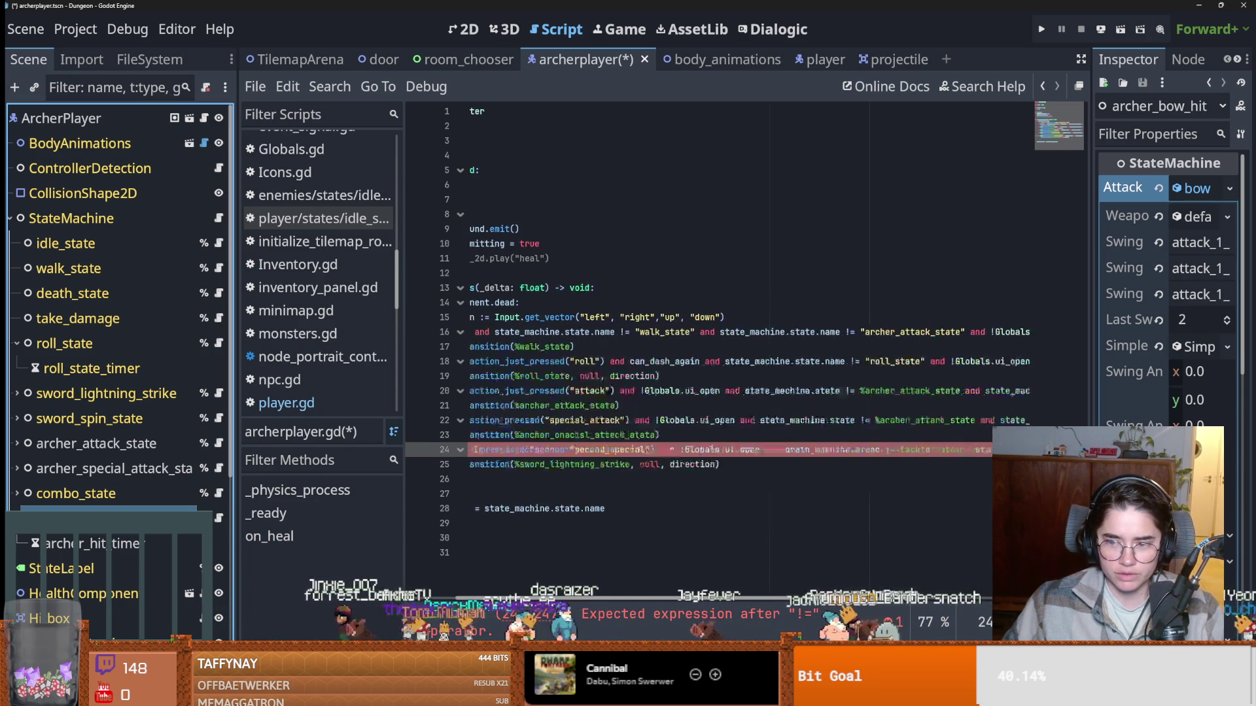
scroll(679, 449, "right", 5)
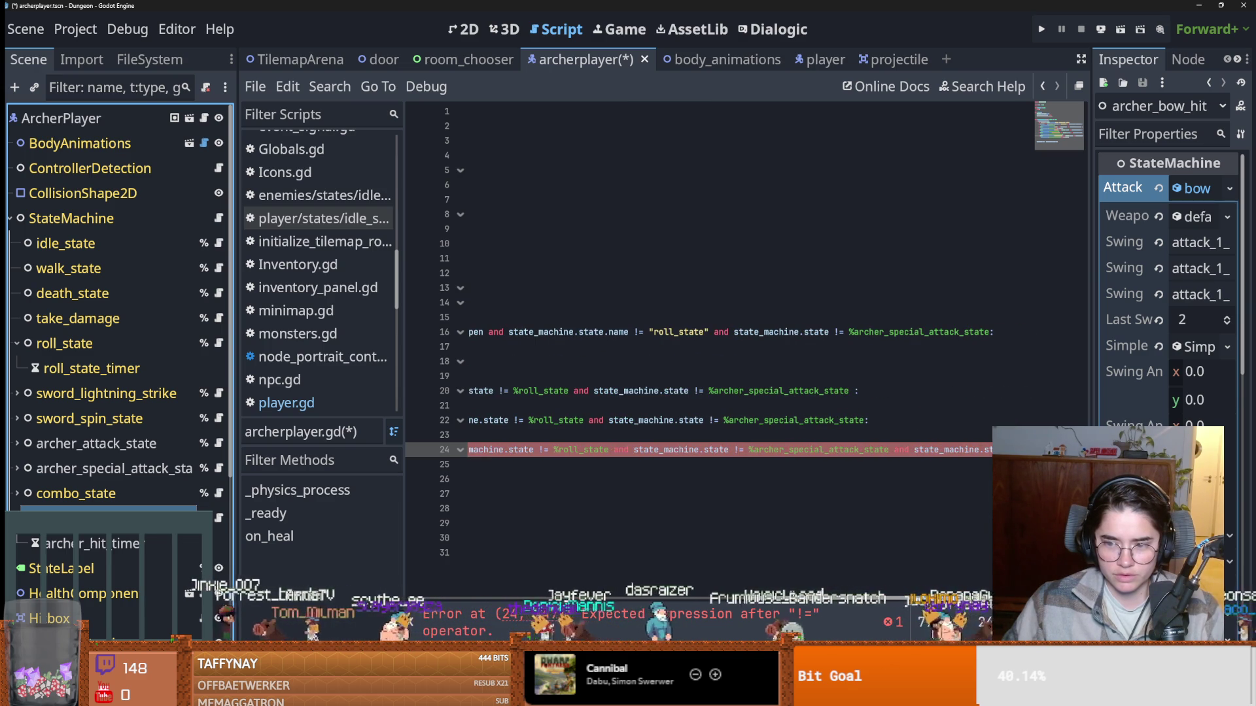
scroll(678, 449, "right", 2)
scroll(720, 327, "left", 10)
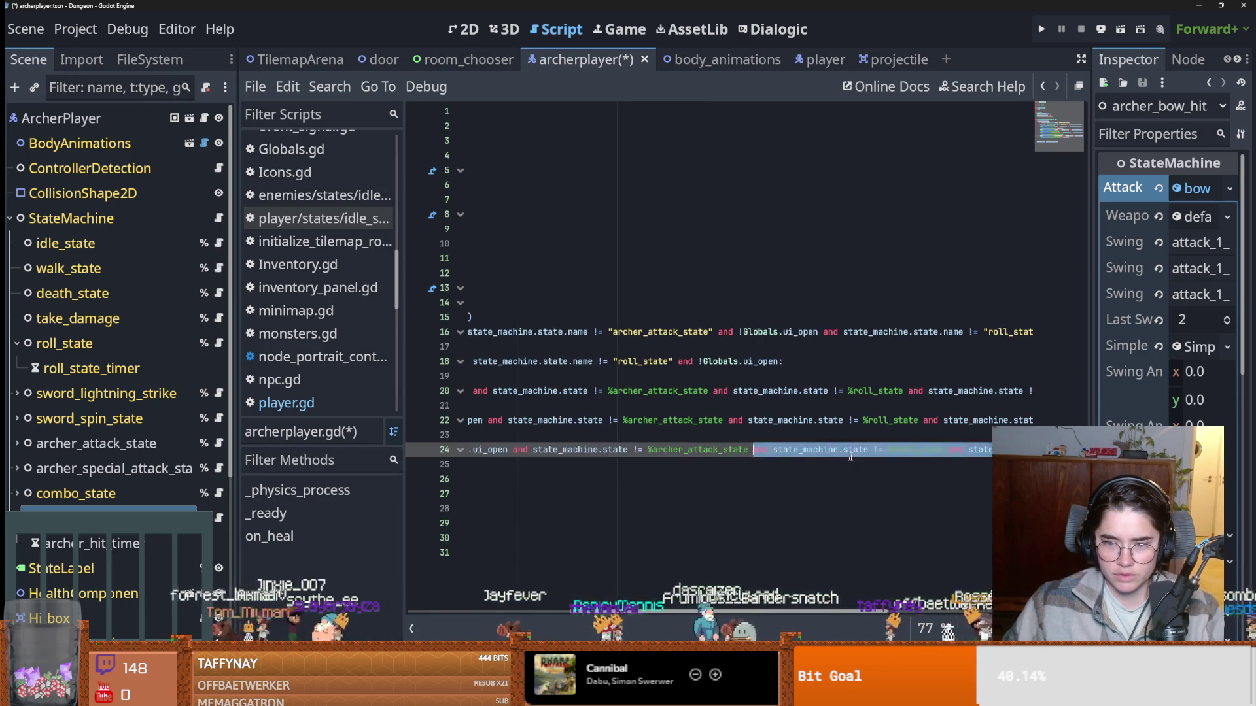
scroll(719, 327, "right", 8)
scroll(720, 393, "left", 5)
double_click(968, 449)
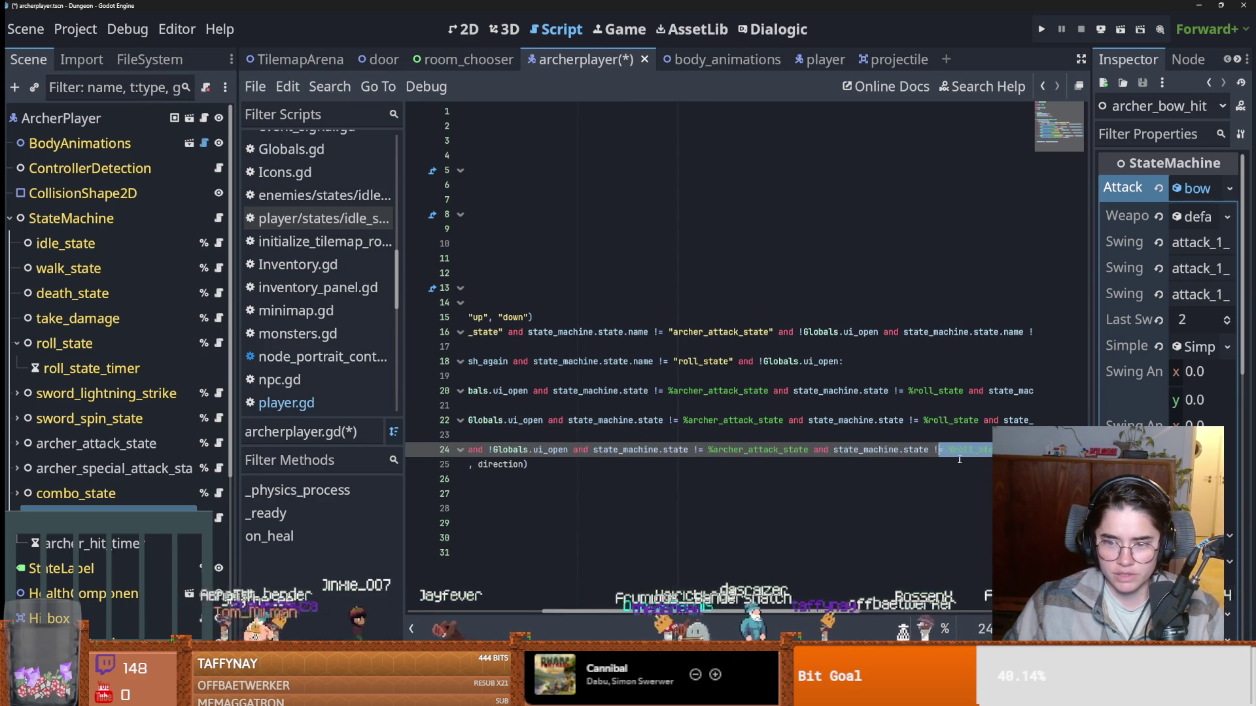
scroll(949, 458, "right", 6)
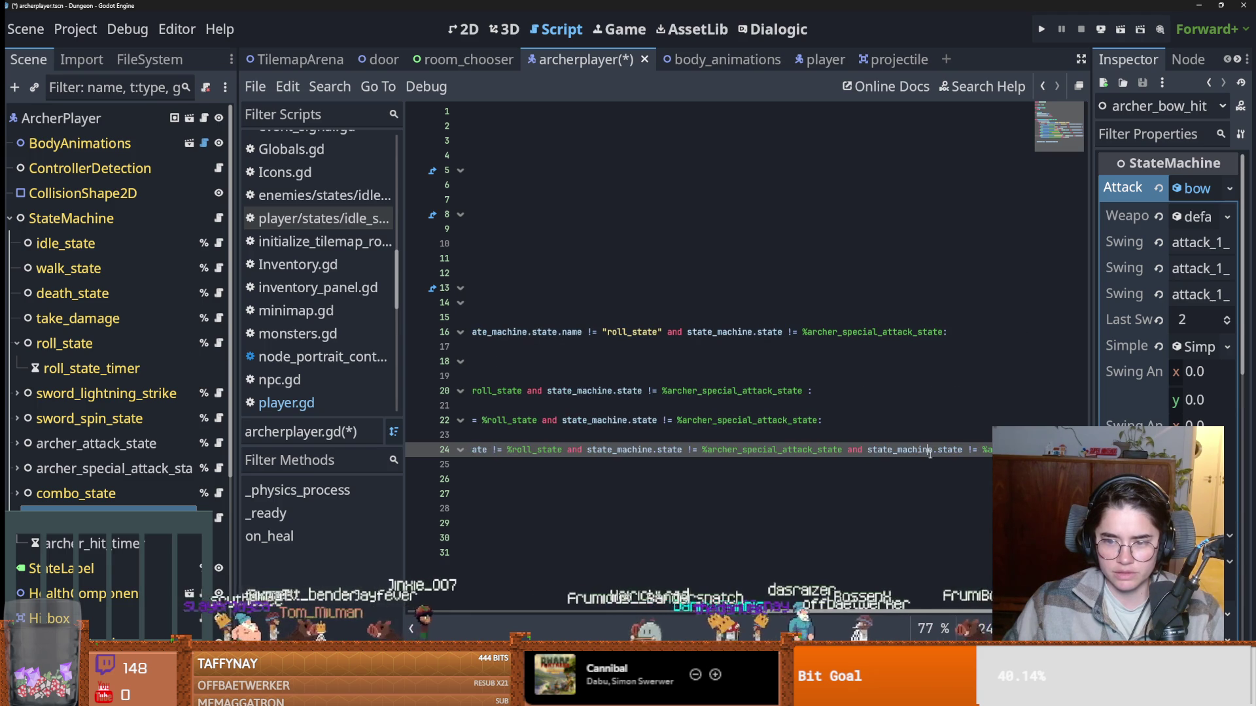
scroll(918, 461, "left", 5)
scroll(915, 456, "right", 6)
scroll(918, 468, "left", 5)
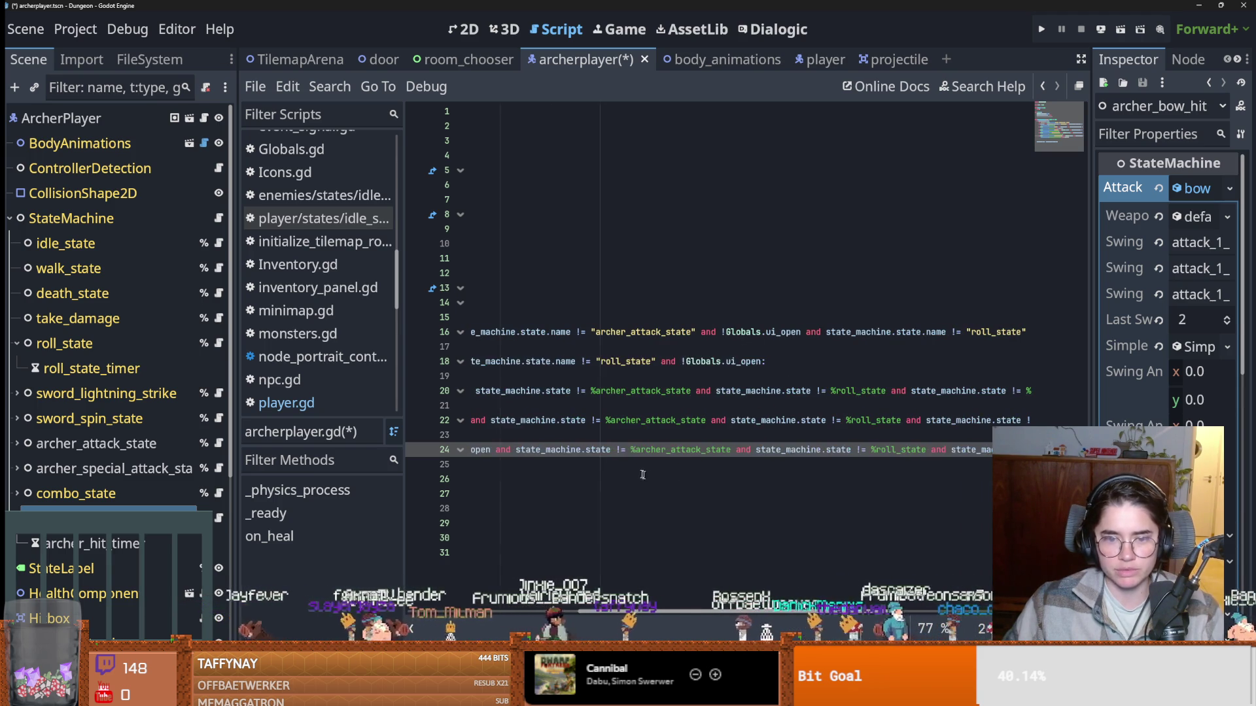
key("ctrl+s")
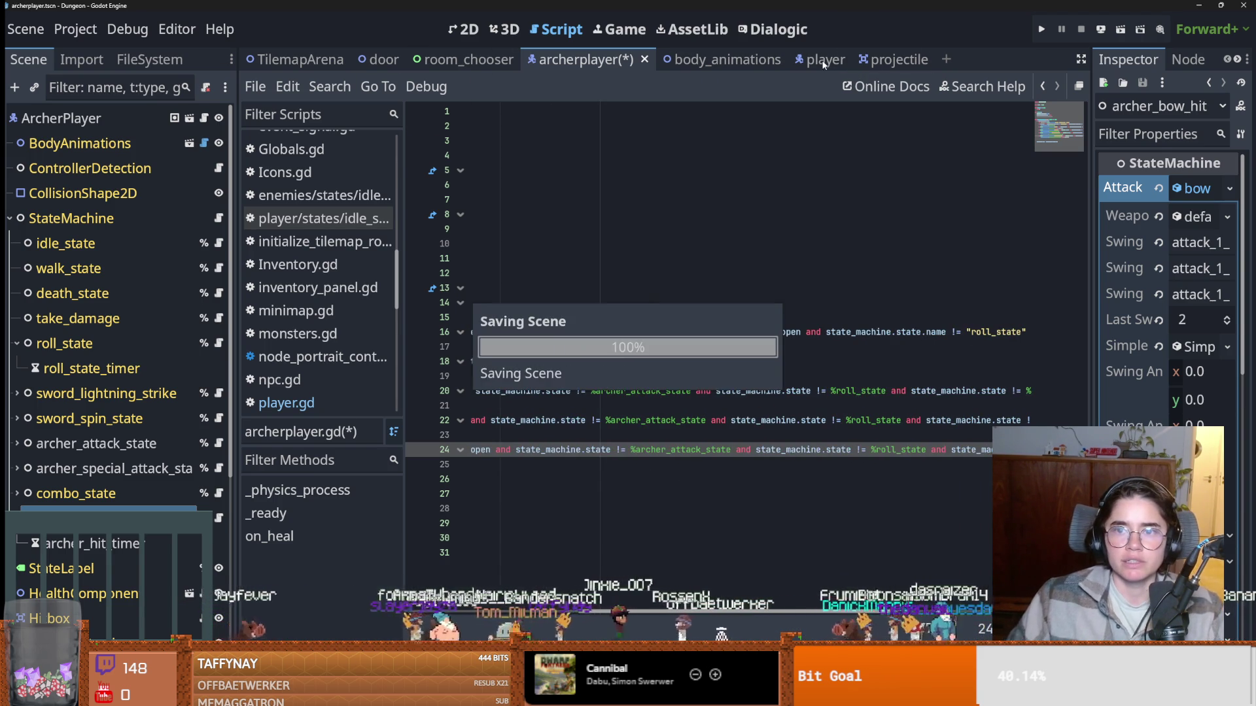
Copy is_in_disruptable_state from player.gd into archerplayer.gd, dropping sword_spin_state and sword_lightning_strike from its array.
left_click(821, 60)
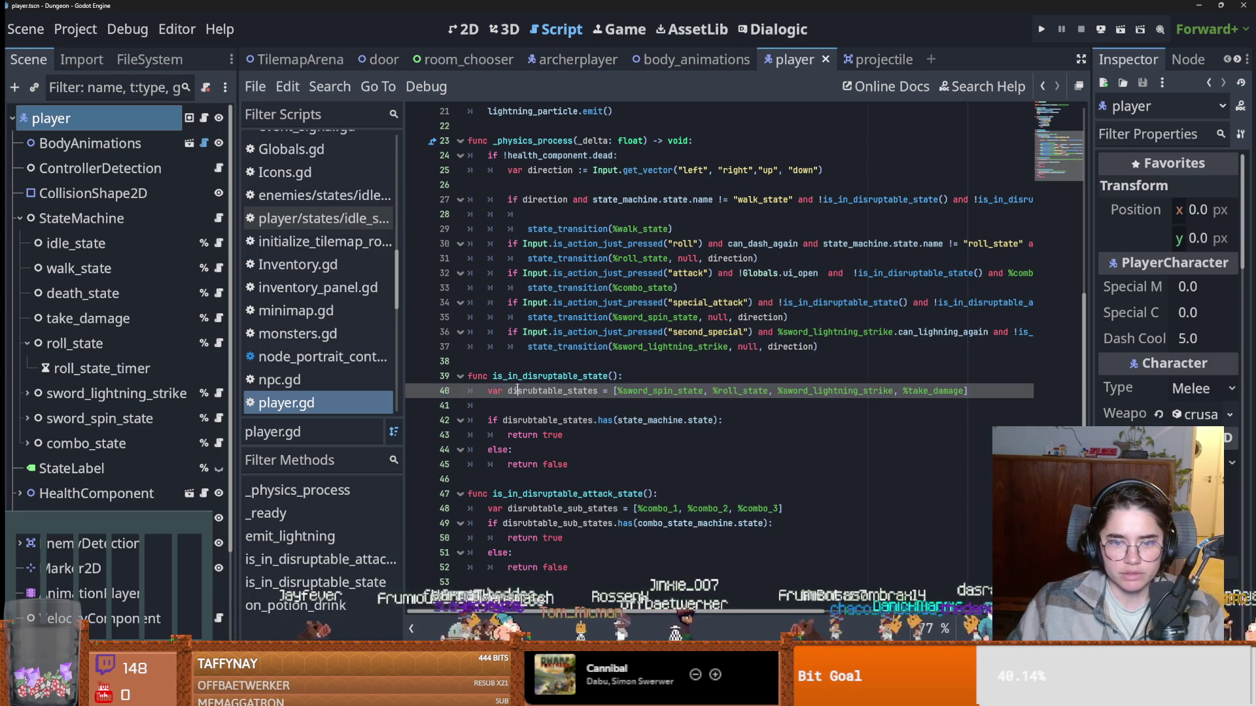
double_click(528, 376)
mouse_move(569, 465)
left_mouse_down()
mouse_move(487, 422)
mouse_move(467, 376)
left_mouse_up()
key("ctrl+c")
left_click(591, 61)
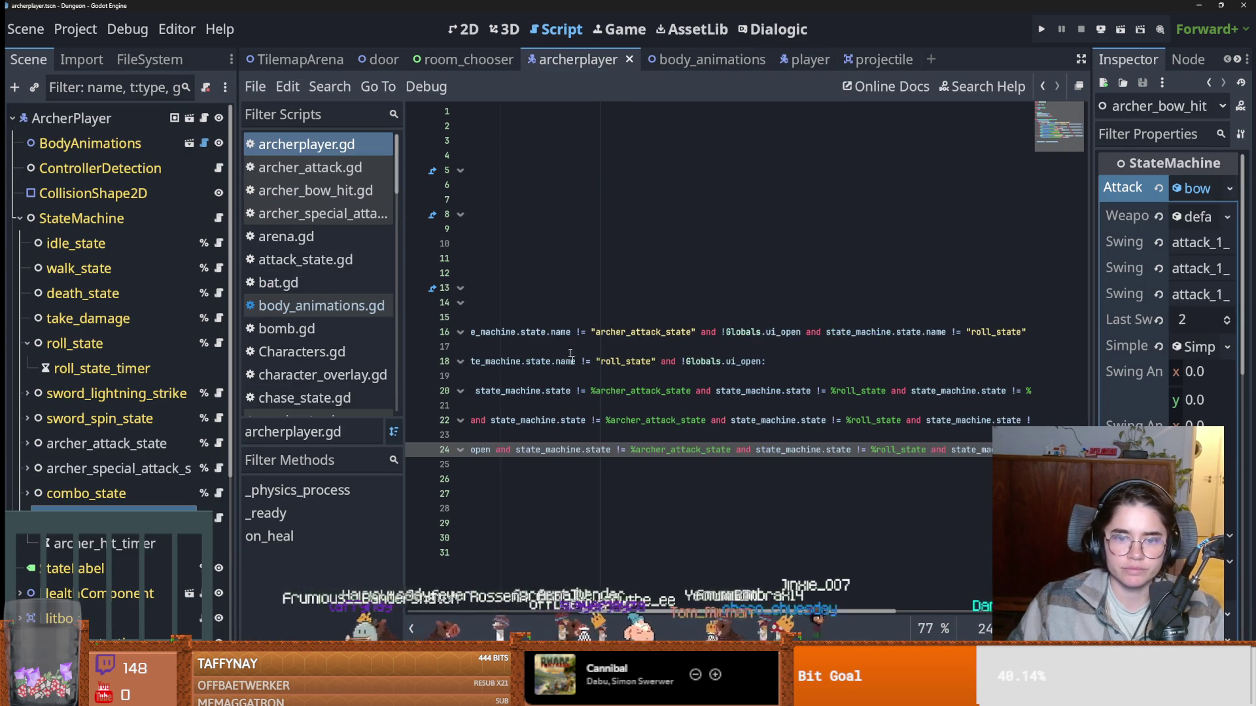
left_click(515, 563)
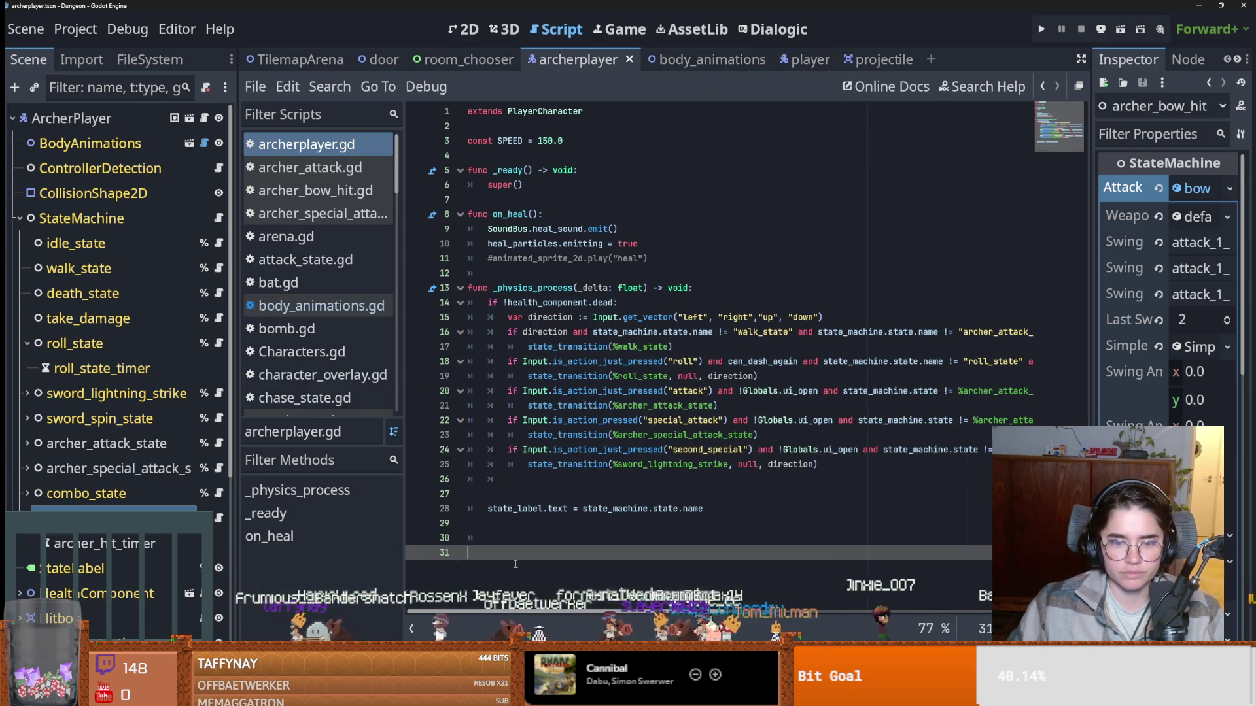
key("ctrl+v")
double_click(645, 524)
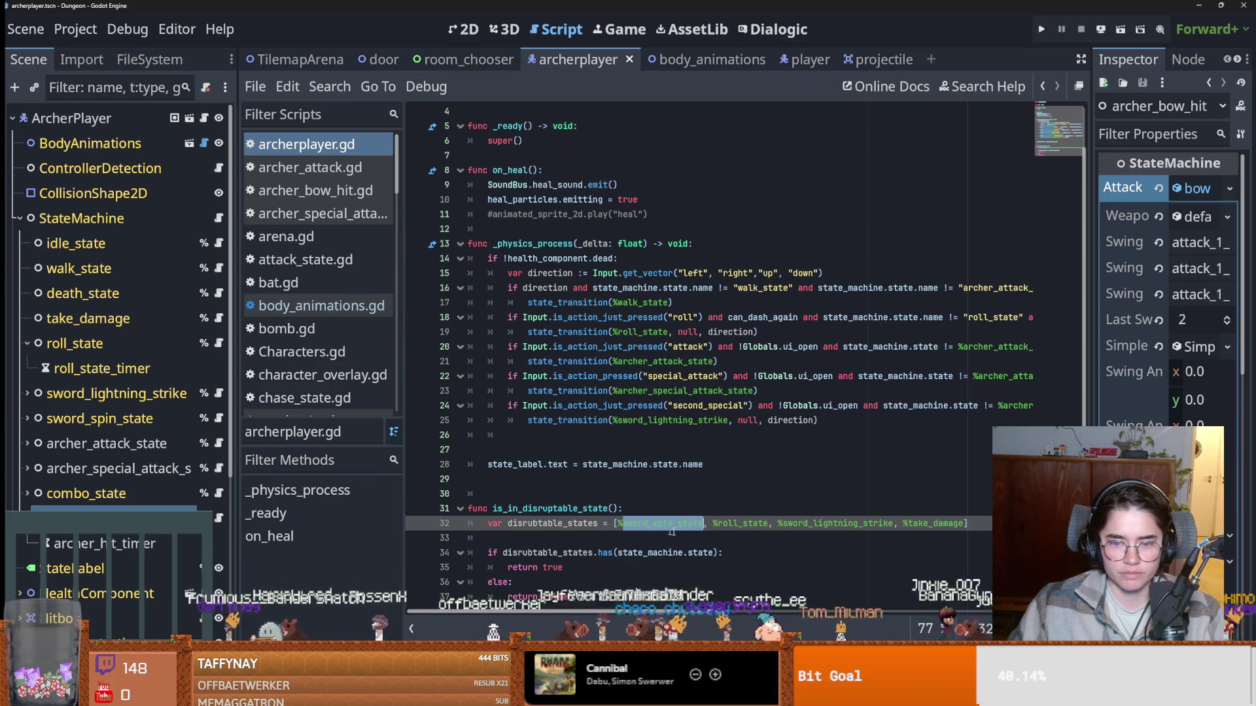
key("BackSpace")
key("BackSpace")
double_click(746, 524)
key("BackSpace")
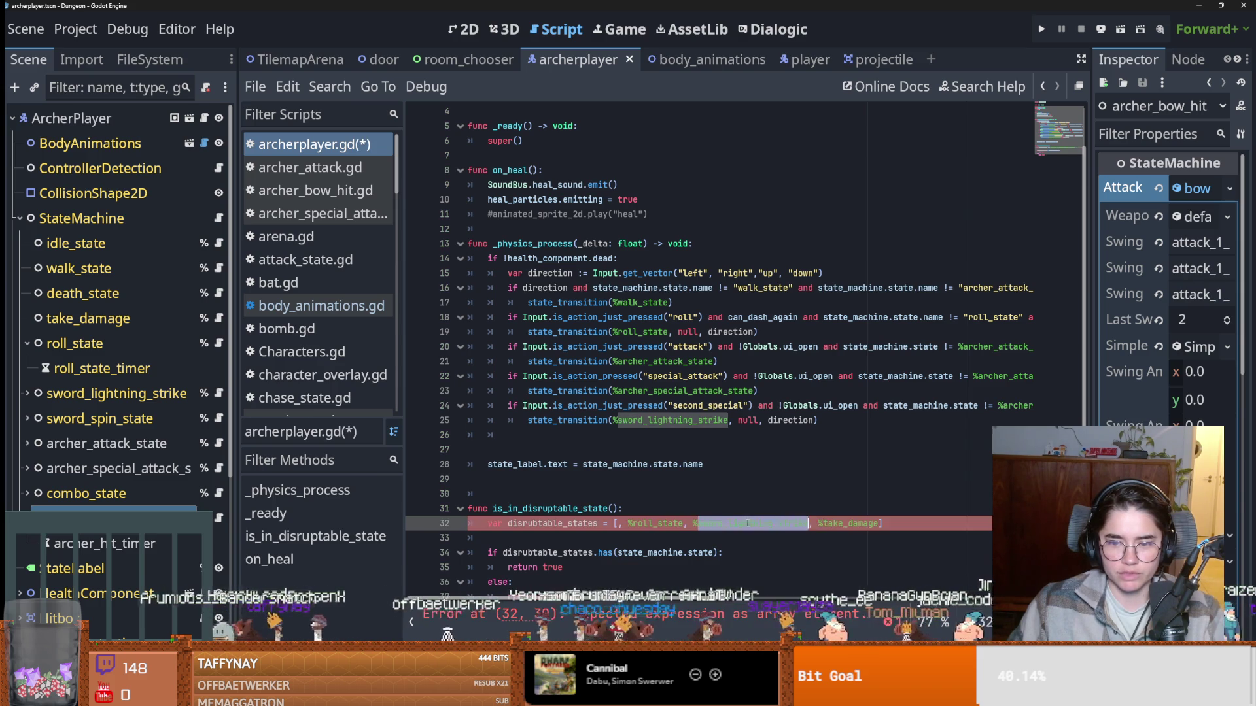
Change line 25's second special transition from %sword_lightning_strike to %archer_bow_hit.
double_click(682, 419)
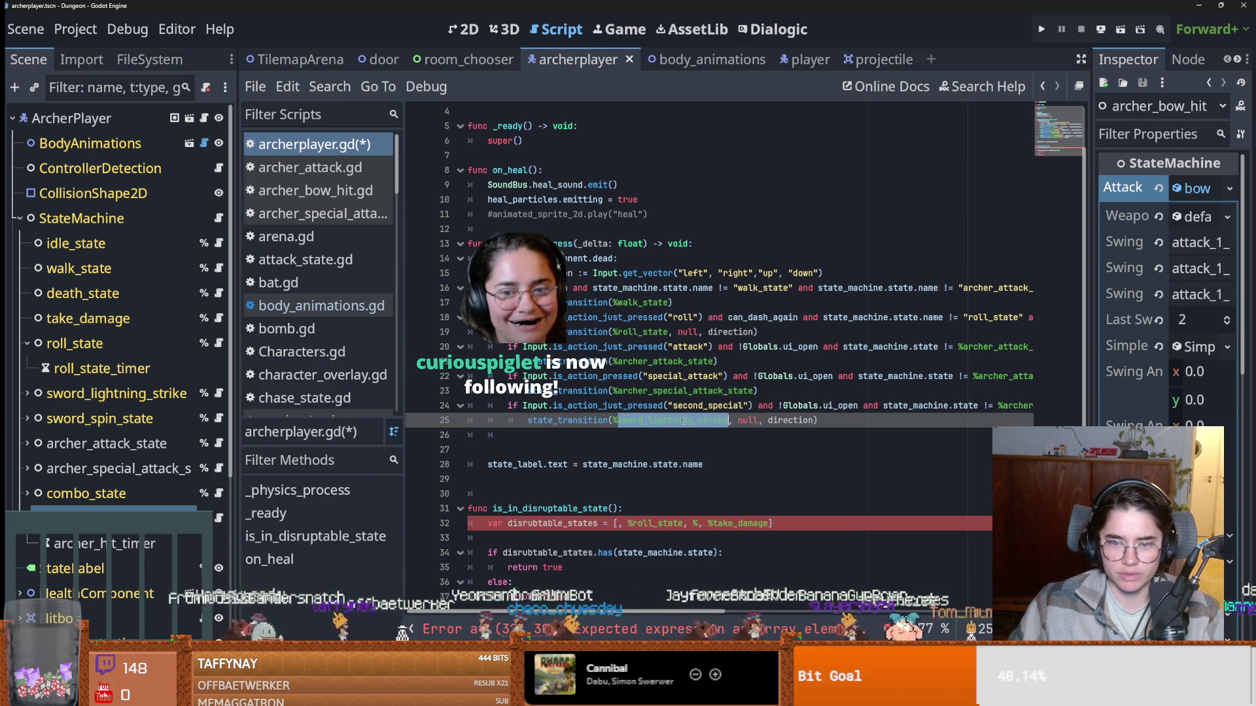
left_click(671, 475)
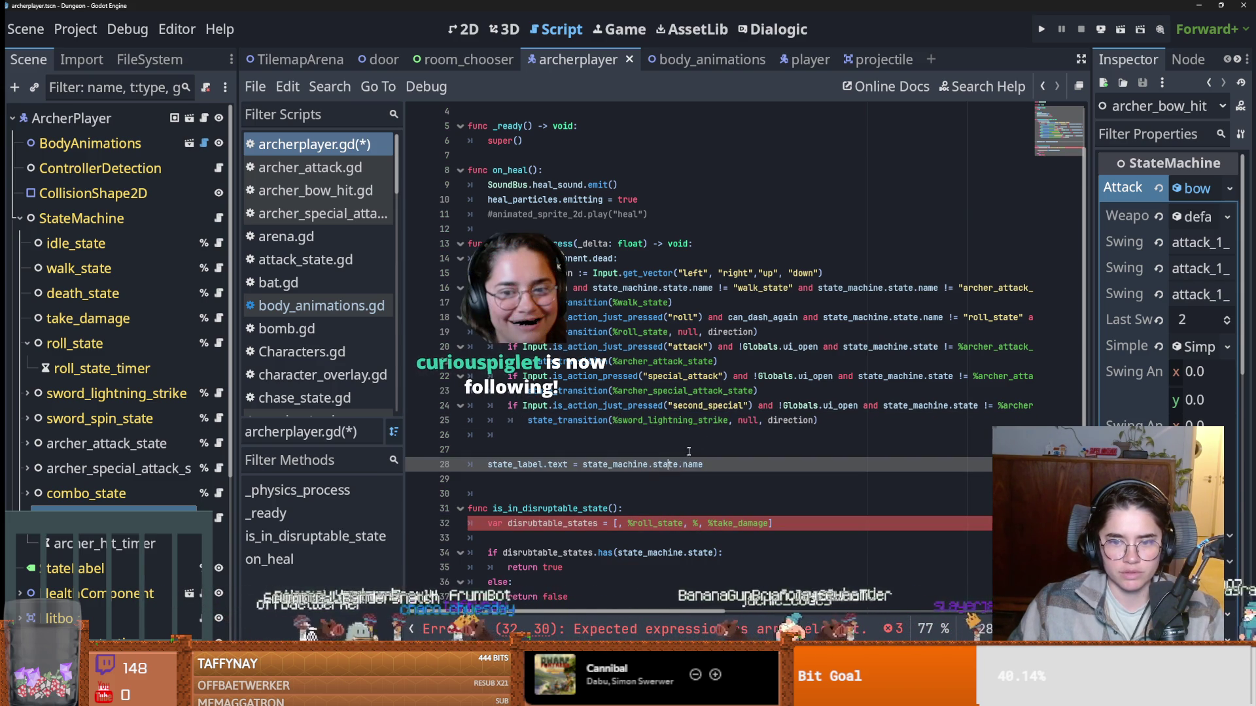
double_click(673, 420)
key("BackSpace")
mouse_move(111, 517)
left_mouse_down()
mouse_move(262, 458)
mouse_move(660, 420)
mouse_move(613, 420)
left_mouse_up()
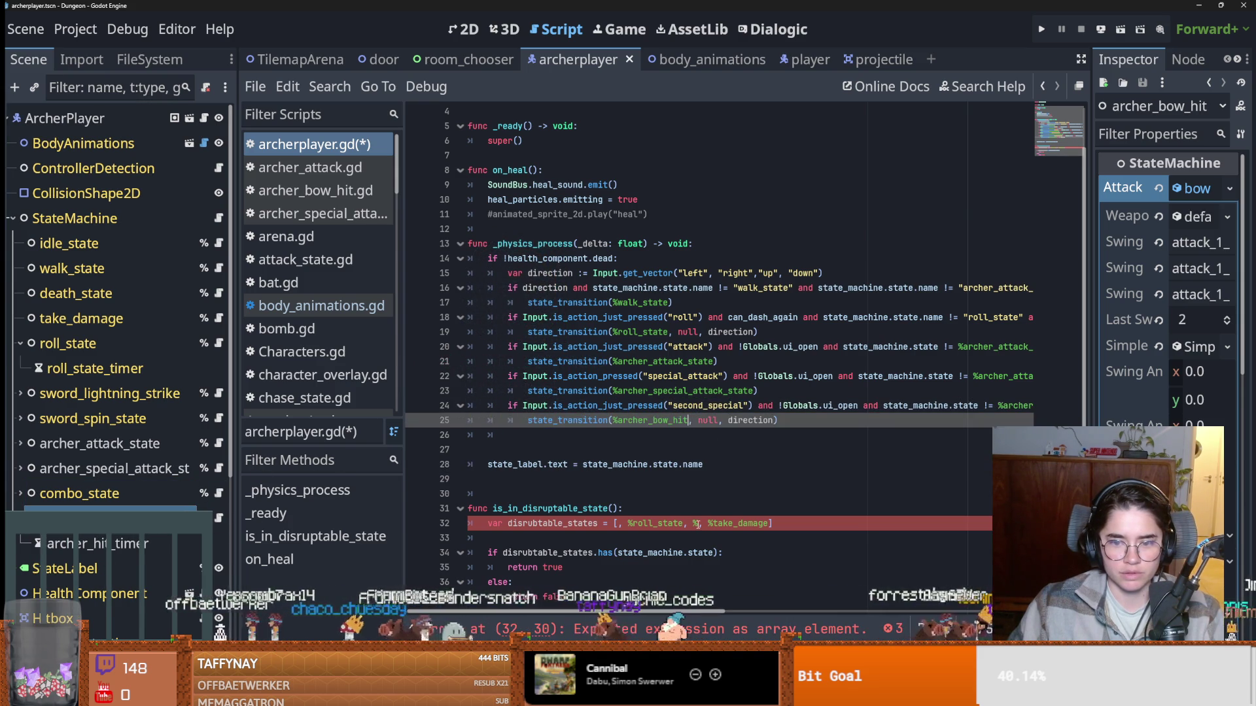
List archer_bow_hit, archer_attack_state and archer_special_attack_state in line 32's disruptable_states array.
left_click(698, 523)
key("BackSpace")
mouse_move(111, 516)
left_mouse_down()
mouse_move(640, 532)
mouse_move(619, 529)
left_mouse_up()
left_click_drag(105, 443, 761, 528)
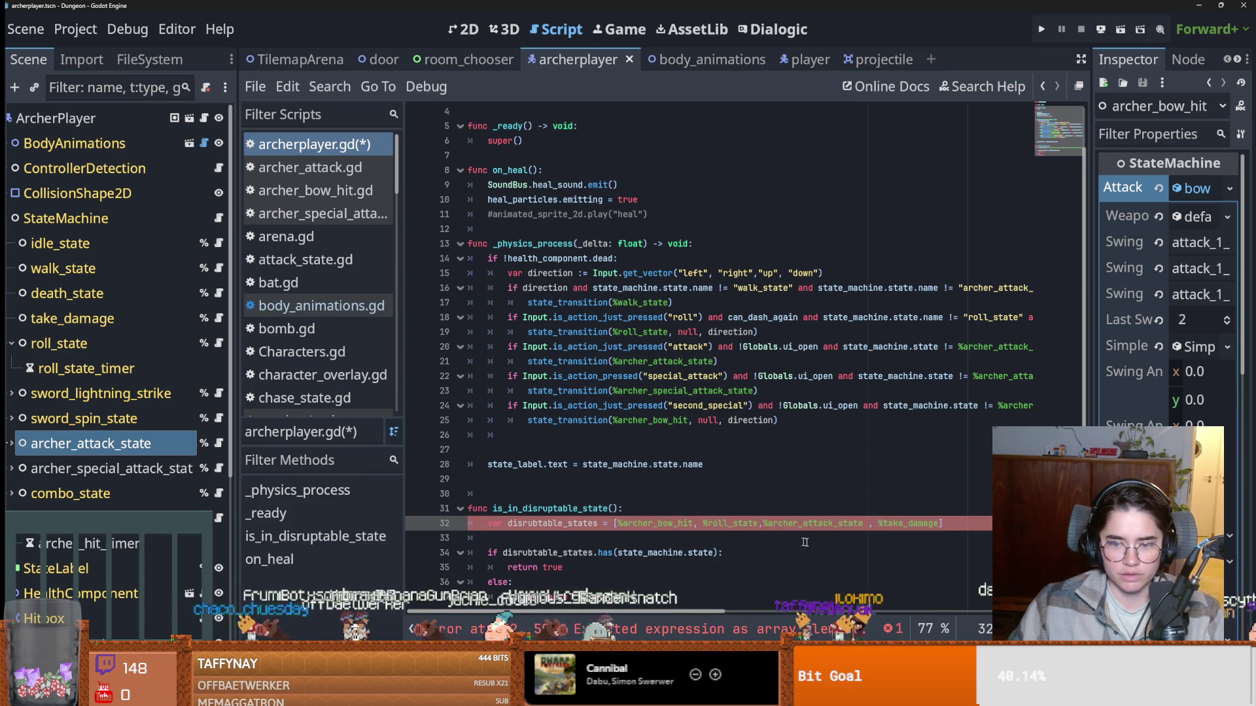
left_click(618, 523)
type(",")
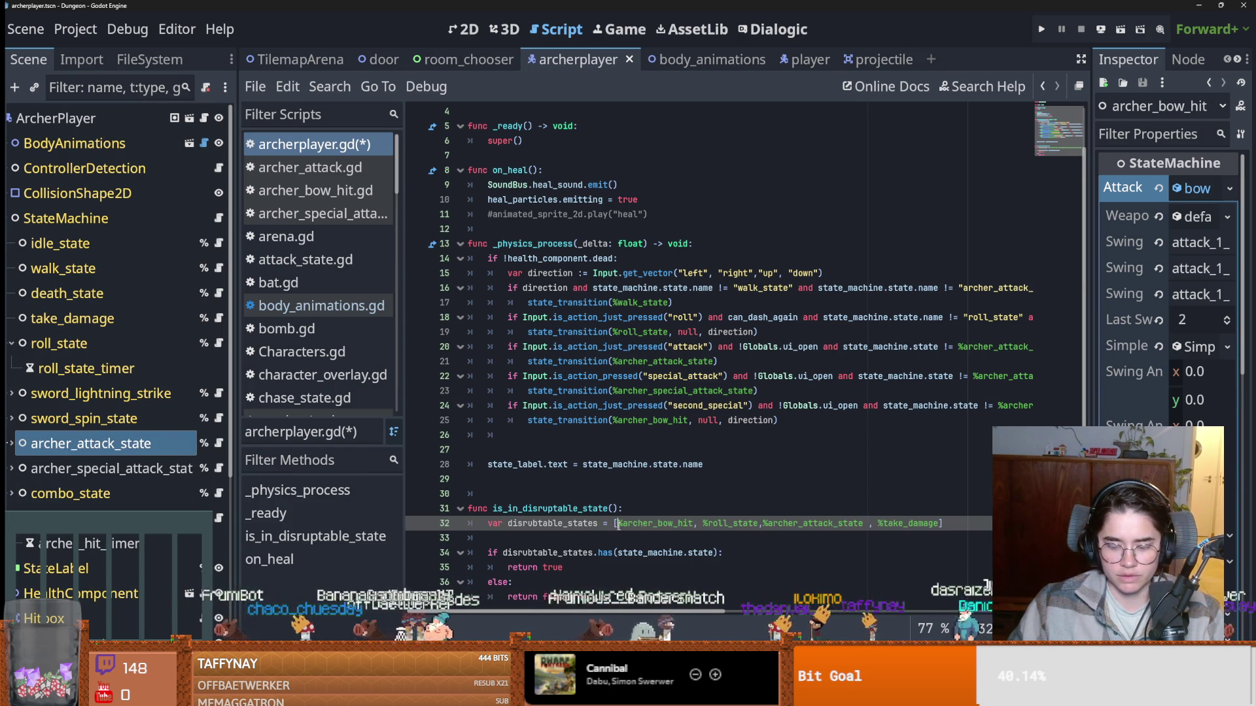
mouse_move(105, 469)
left_mouse_down()
mouse_move(530, 500)
mouse_move(618, 527)
mouse_move(489, 510)
left_mouse_up()
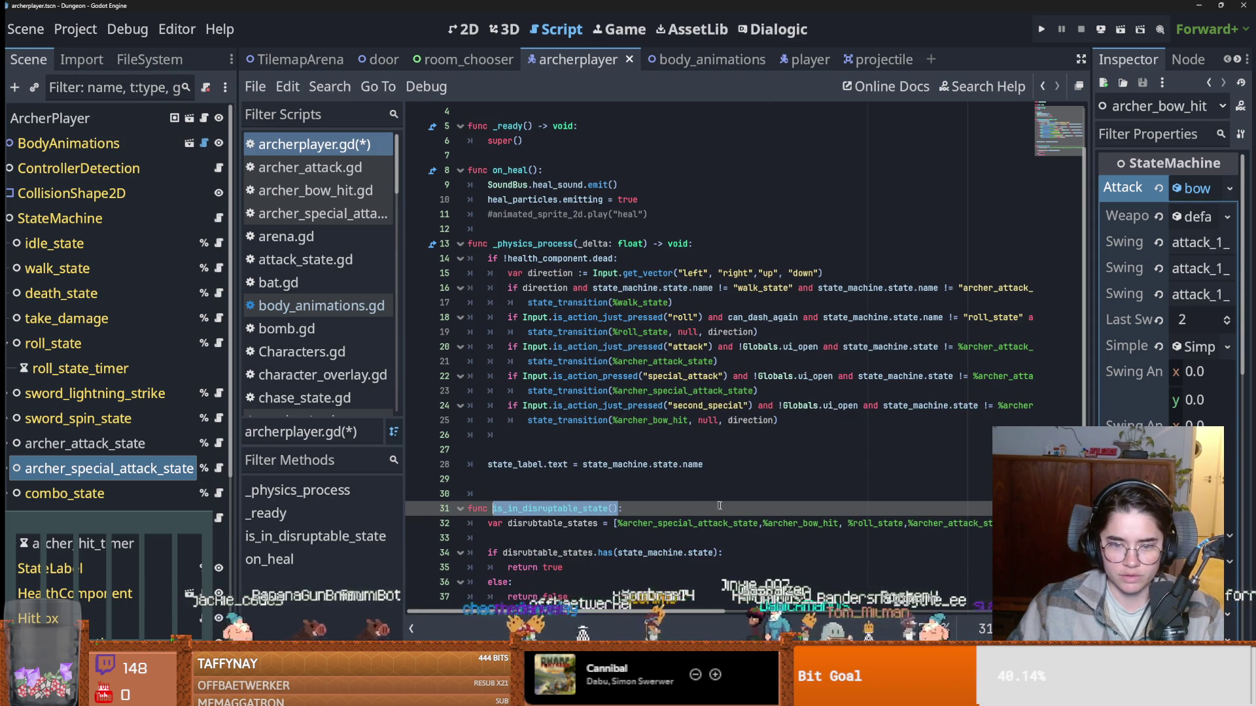
scroll(713, 504, "right", 3)
left_click_drag(786, 406, 1157, 409)
Replace line 24's trailing state checks with !is_in_disruptable_state().
key("Delete")
scroll(767, 423, "left", 5)
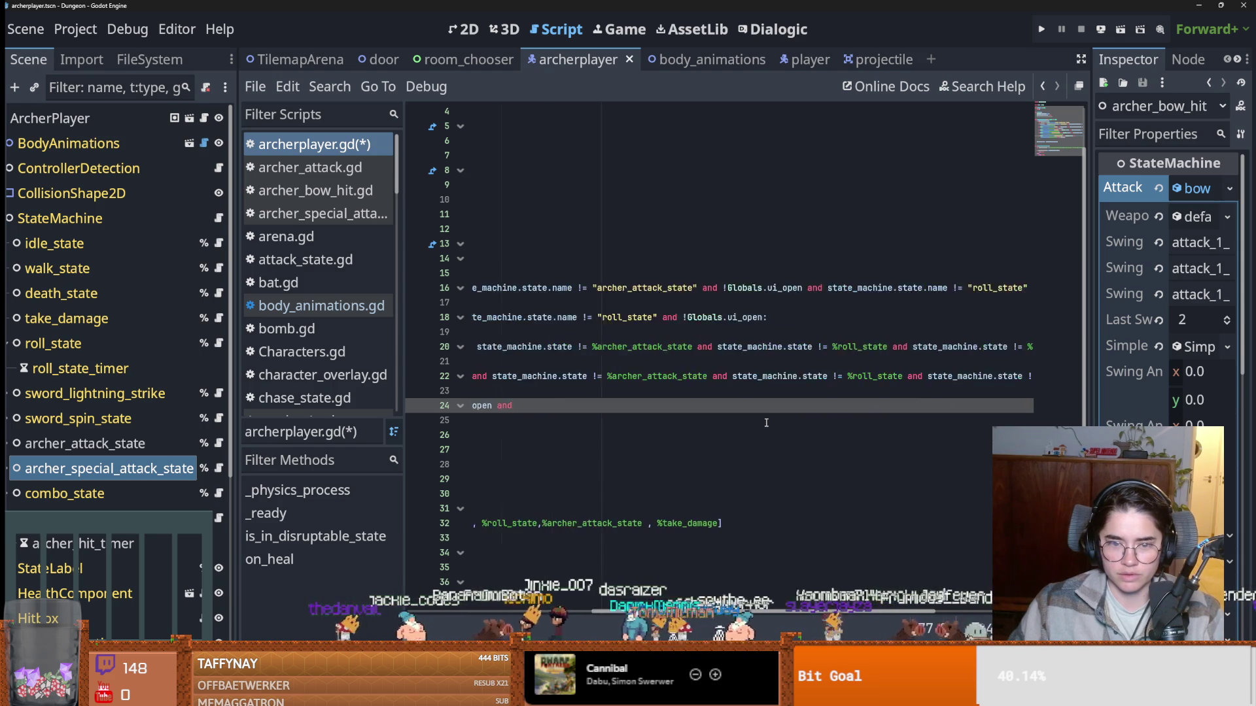
type("!is")
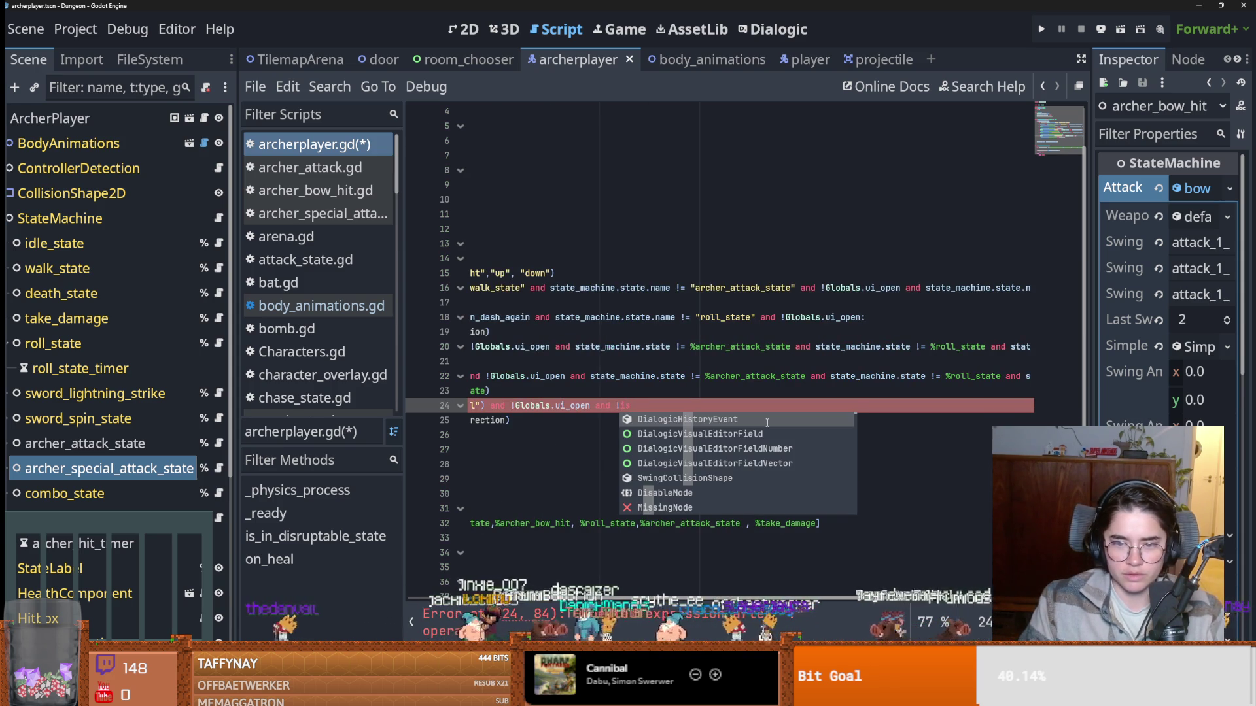
type("_")
left_click(767, 423)
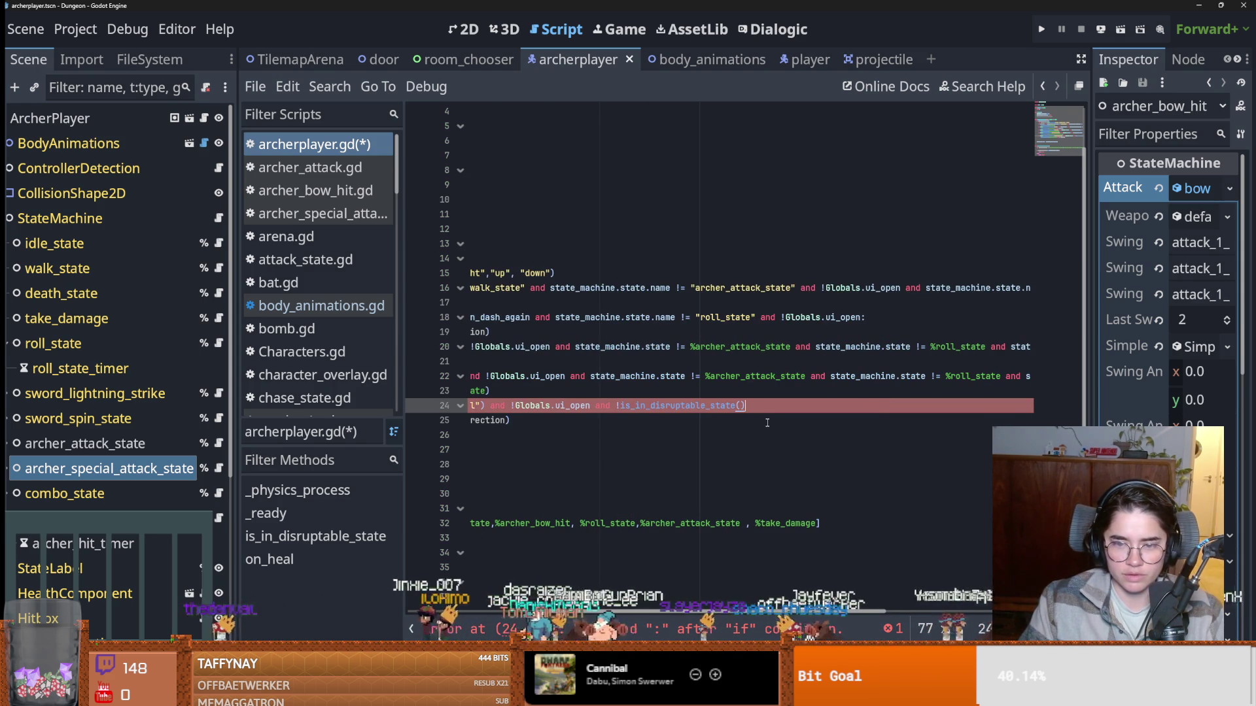
Reuse the !is_in_disruptable_state() check in place of the state checks on lines 22 and 20.
left_click_drag(745, 406, 618, 406)
scroll(655, 439, "left", 3)
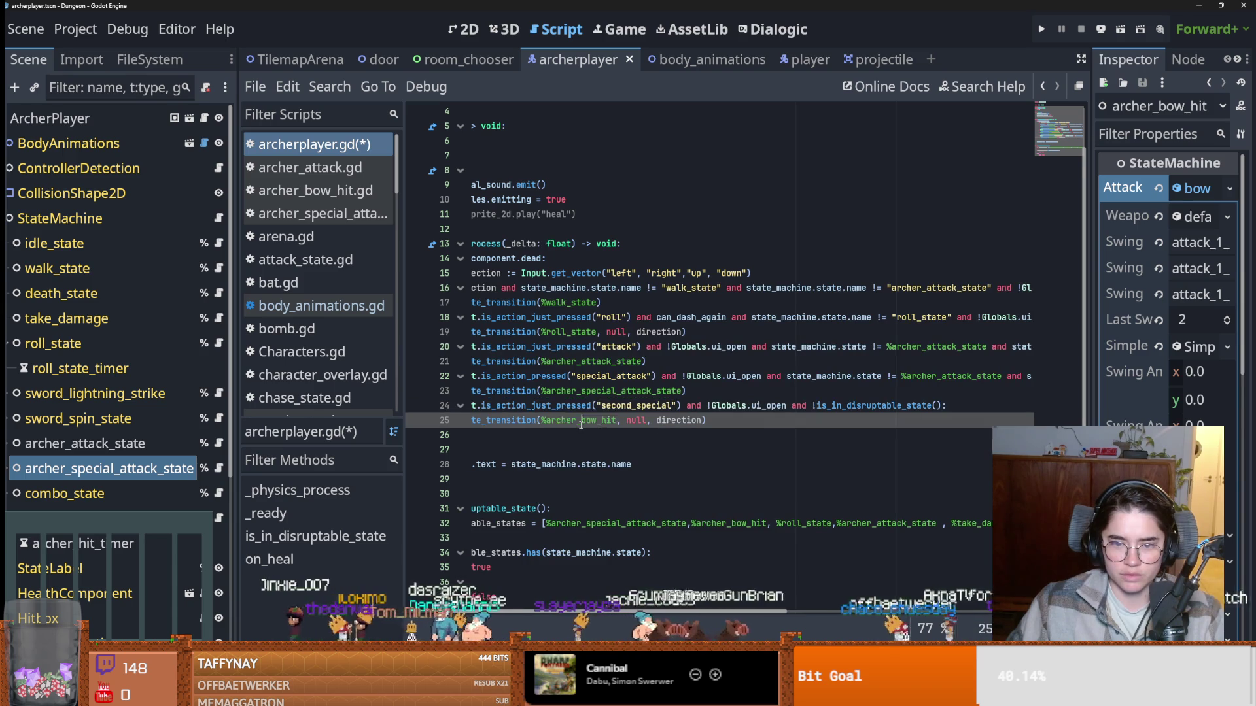
scroll(655, 440, "right", 3)
left_click(690, 376)
left_click_drag(692, 376, 1070, 381)
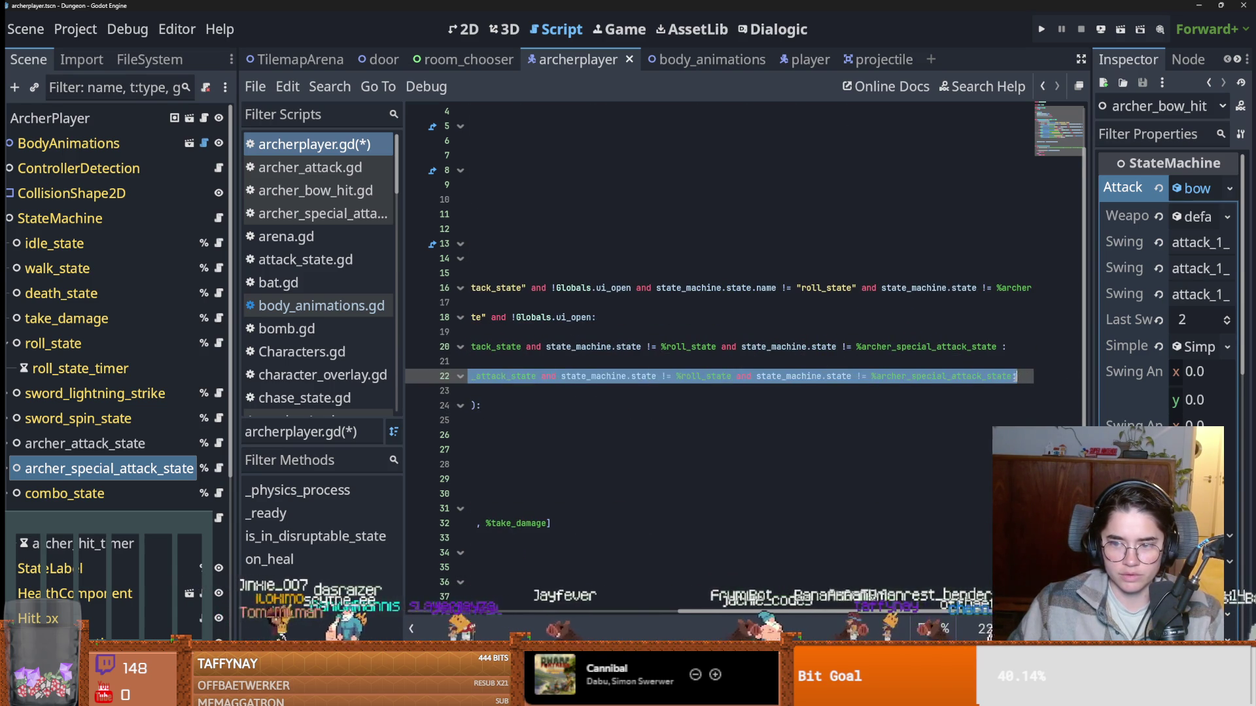
type("!is_in_disruptable_state()")
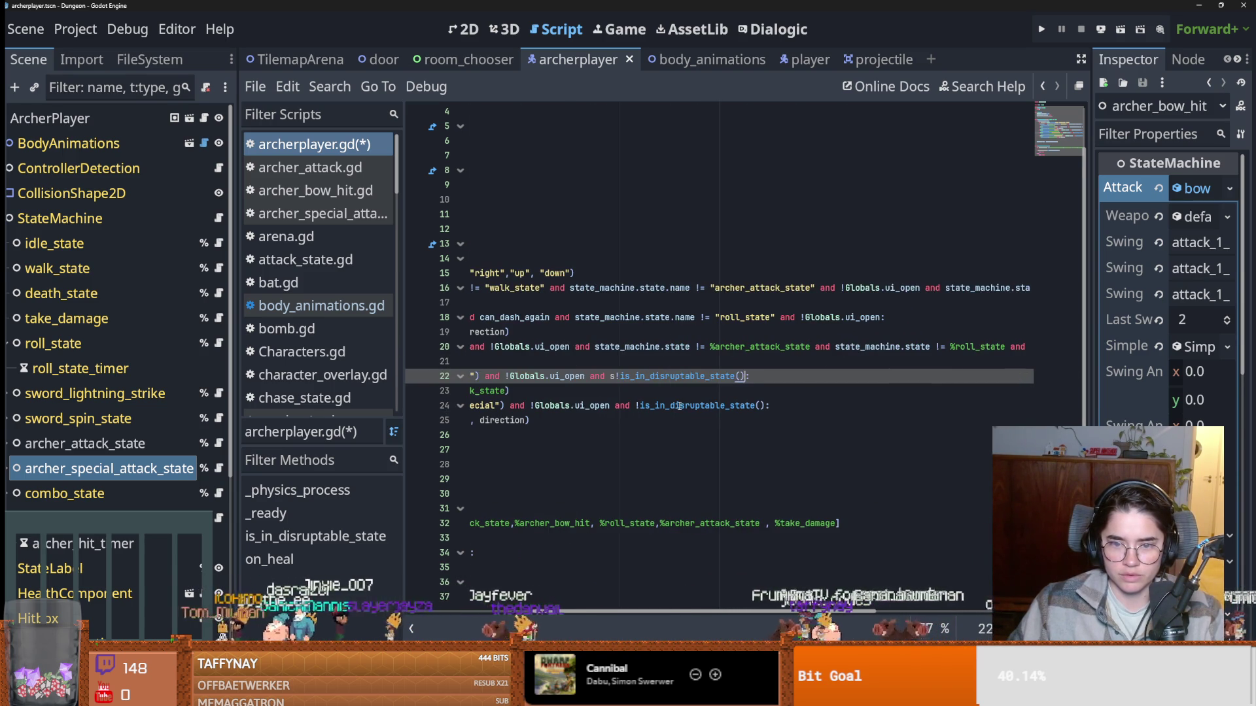
scroll(671, 390, "right", 1)
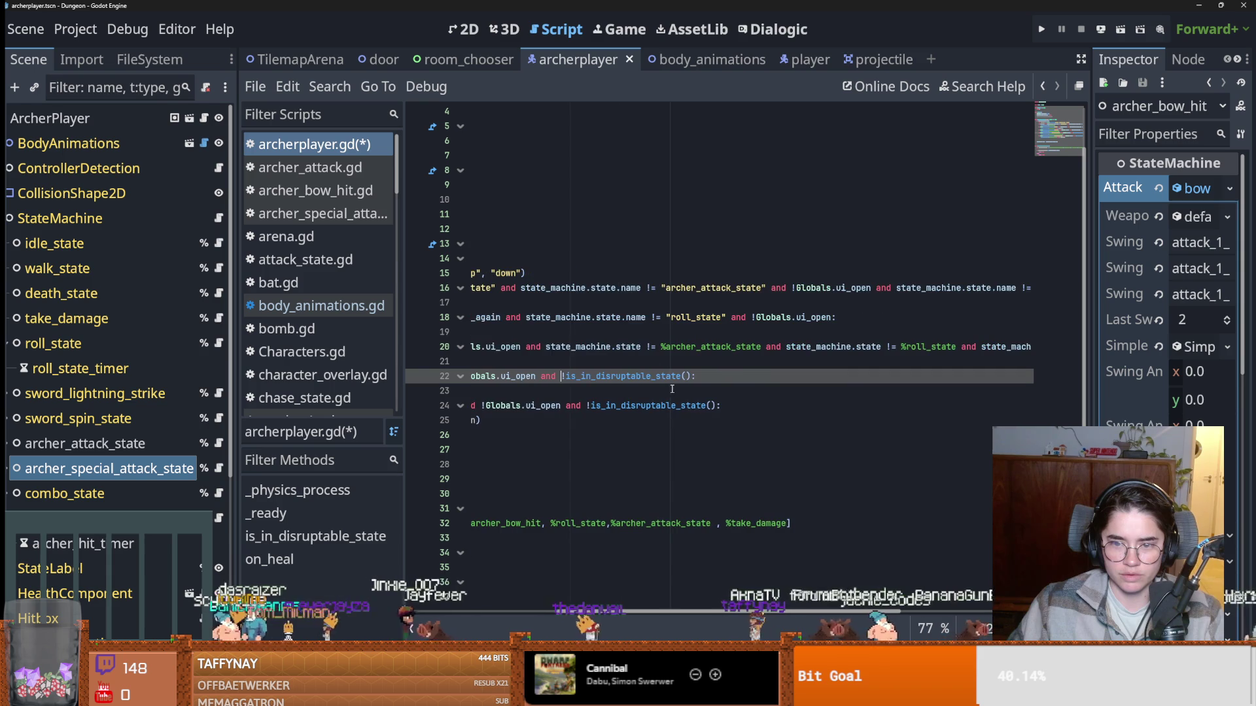
mouse_move(551, 349)
left_mouse_down()
mouse_move(1074, 357)
mouse_move(1044, 349)
left_mouse_up()
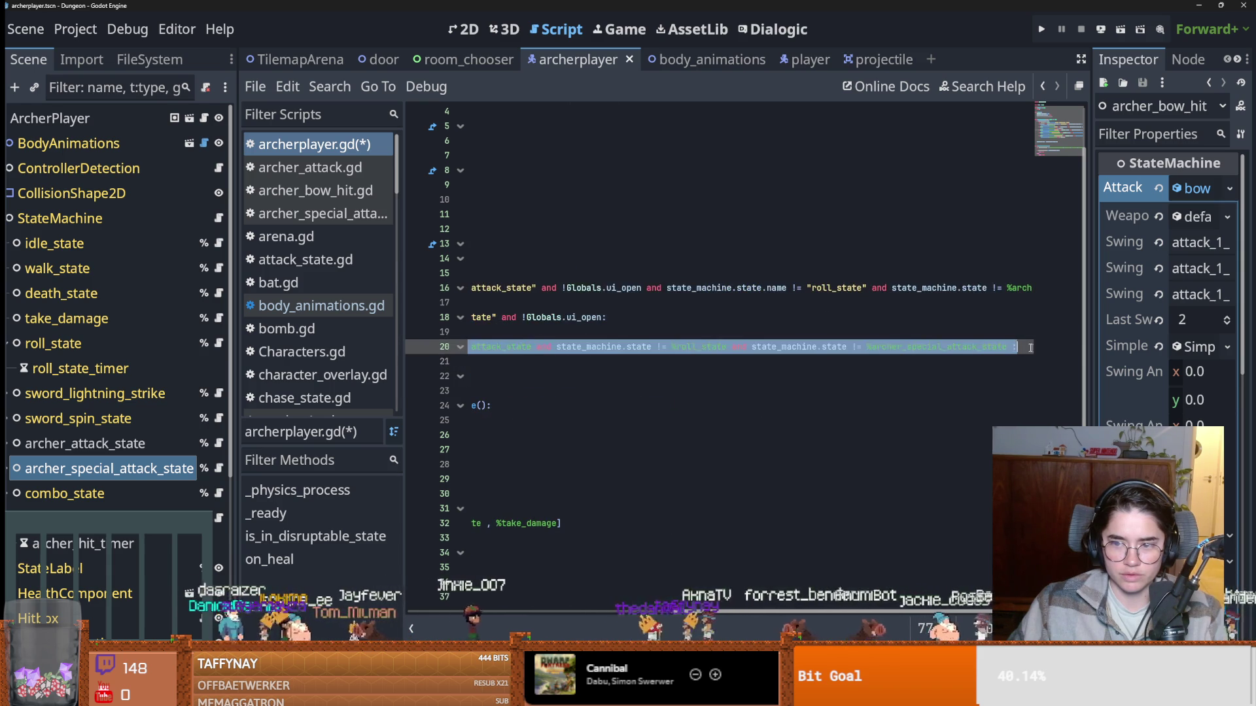
type("!is_in_disruptable_state()")
Replace line 18's roll_state check with the disruptable check, save, and open archer_bow_hit.gd.
scroll(759, 356, "up", 1)
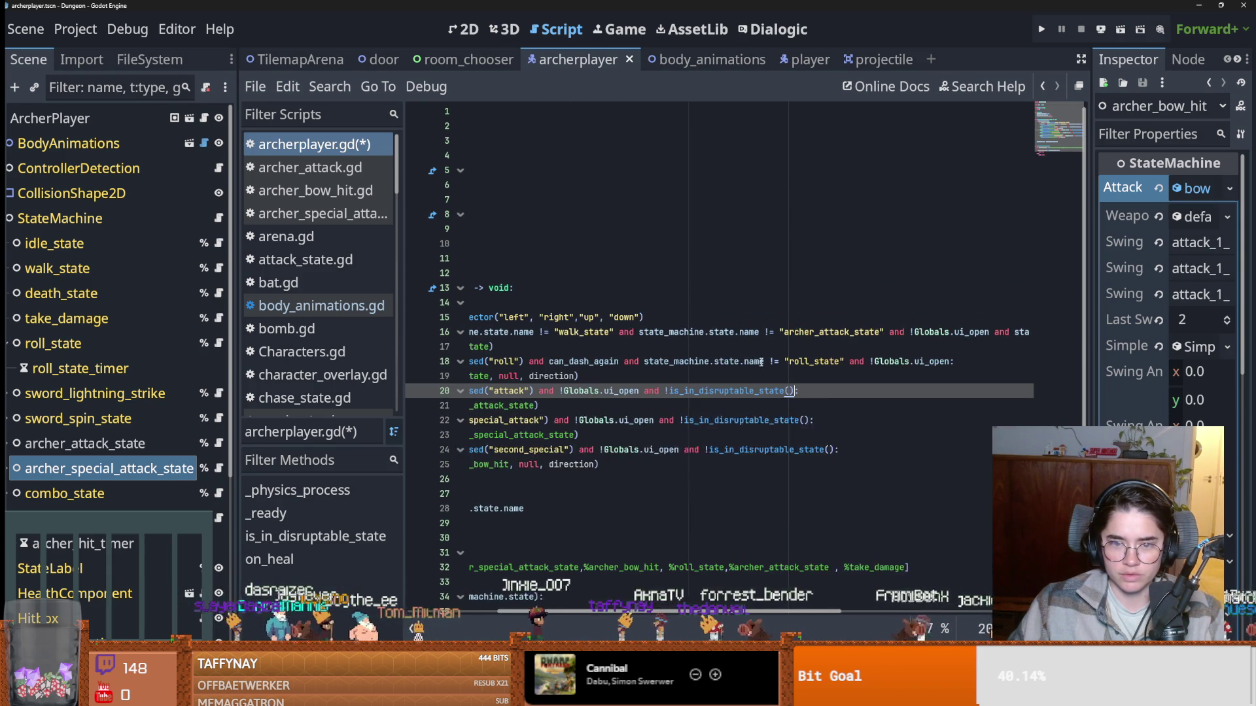
scroll(739, 393, "left", 2)
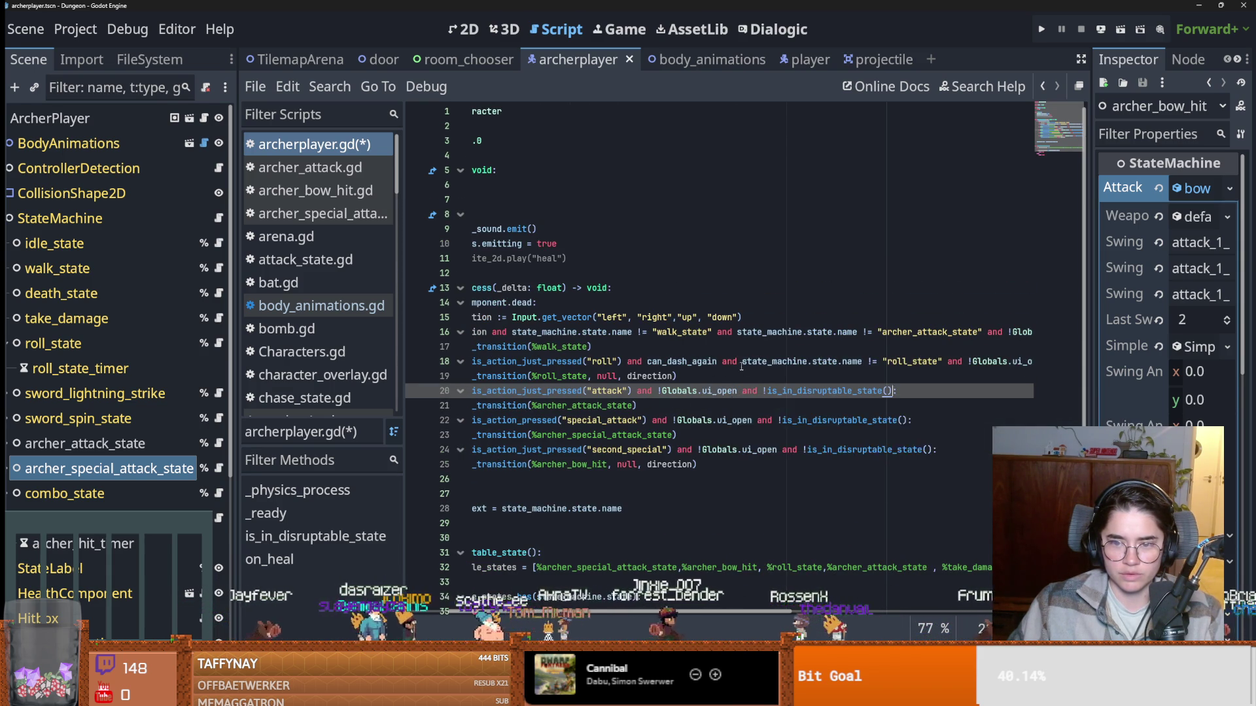
scroll(738, 373, "right", 2)
left_click_drag(845, 361, 643, 362)
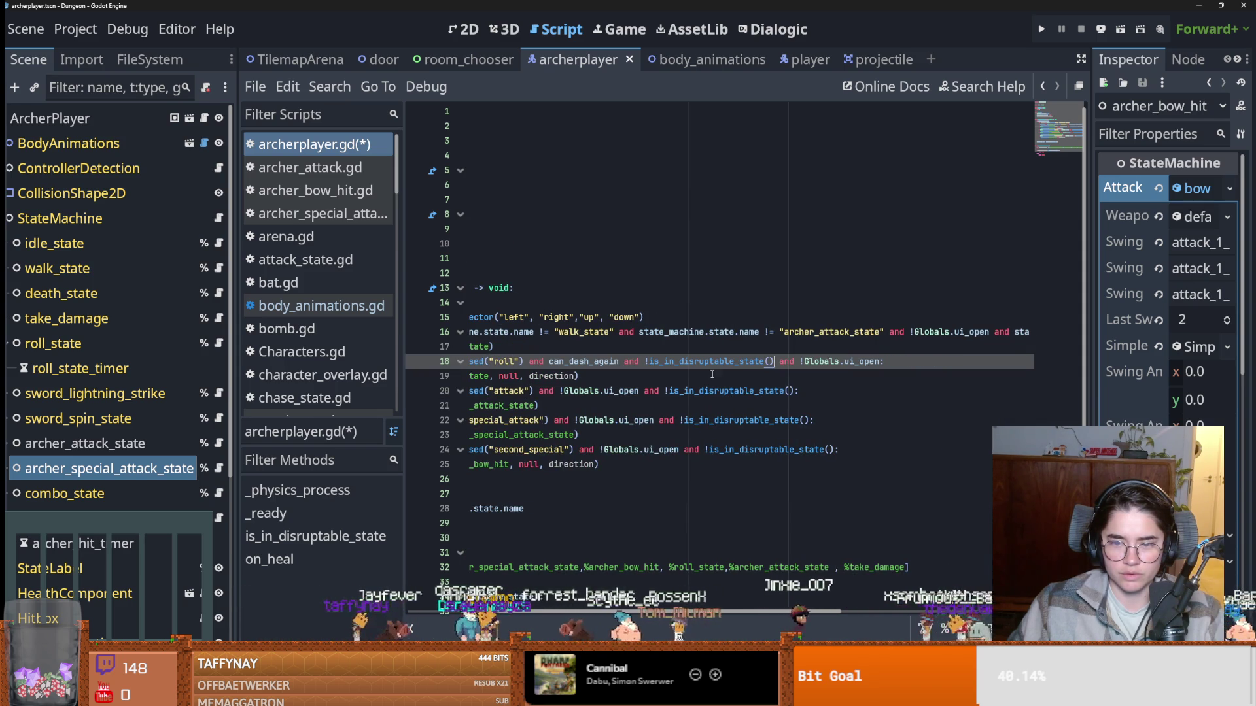
key("ctrl+v")
key("ctrl+s")
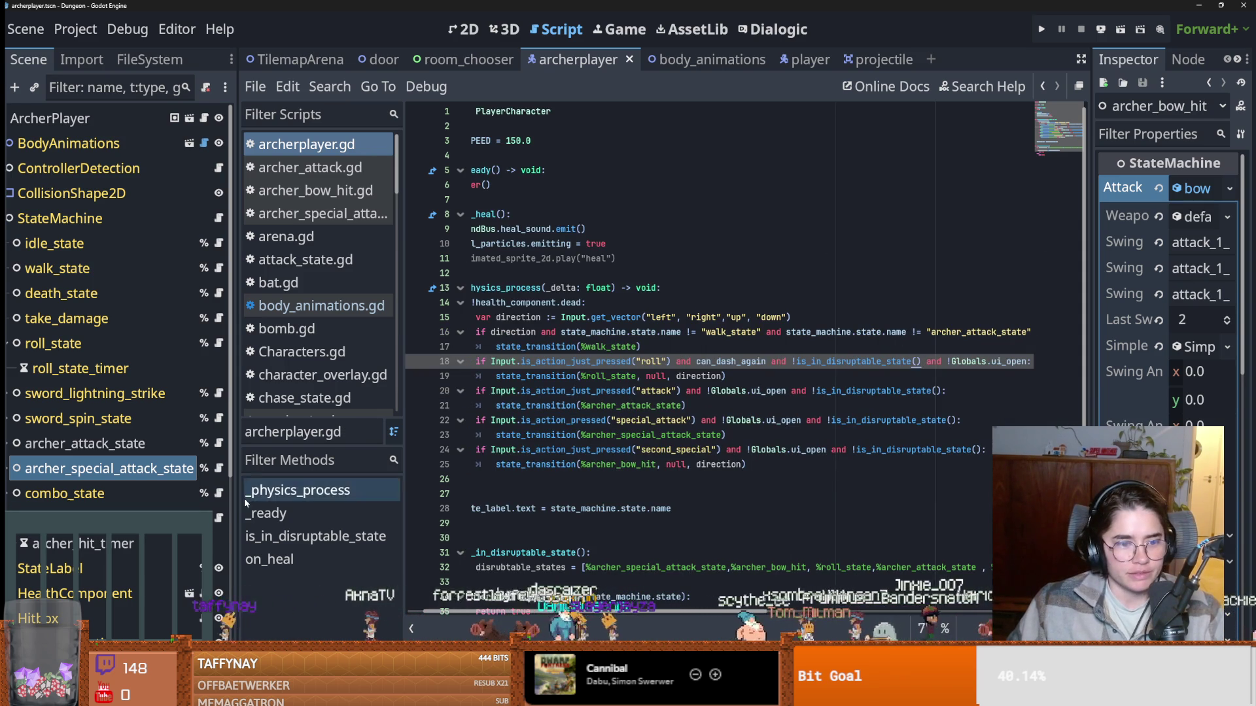
left_click(315, 190)
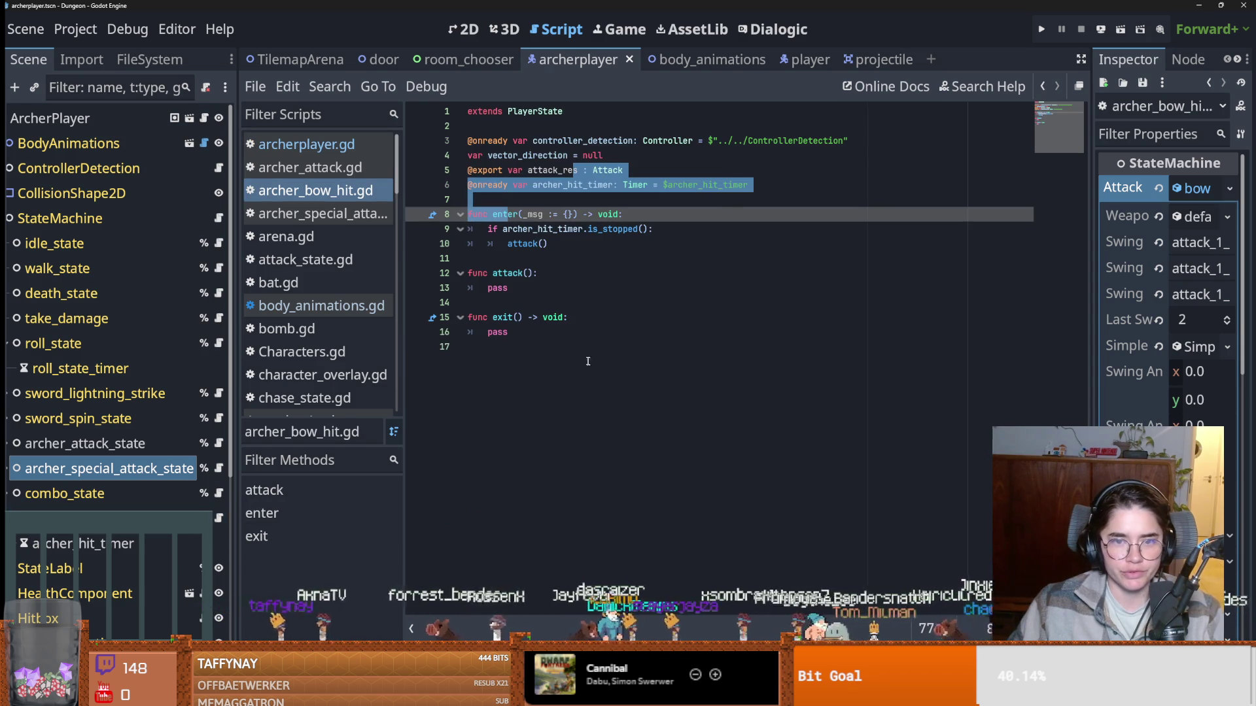
Save archer_bow_hit.gd and copy the body of combo_1.gd's attack() function.
left_click(582, 332)
key("ctrl+s")
left_click(538, 243)
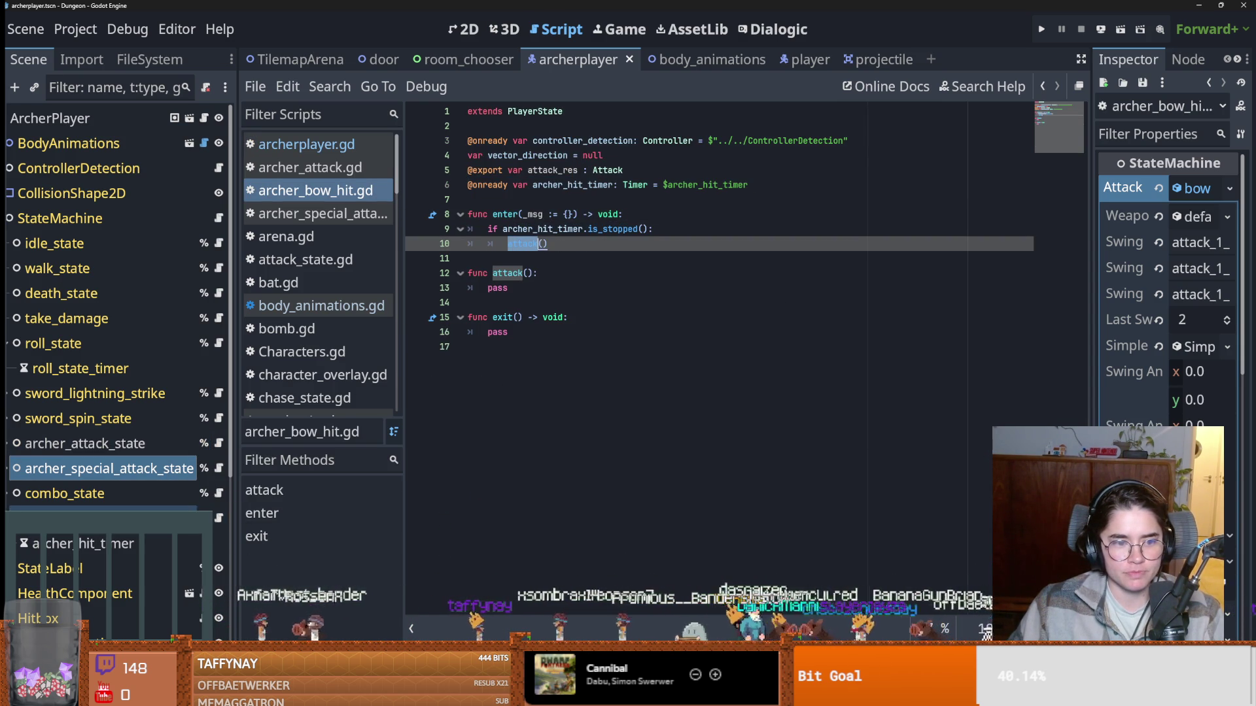
left_click(29, 495)
scroll(28, 494, "down", 2)
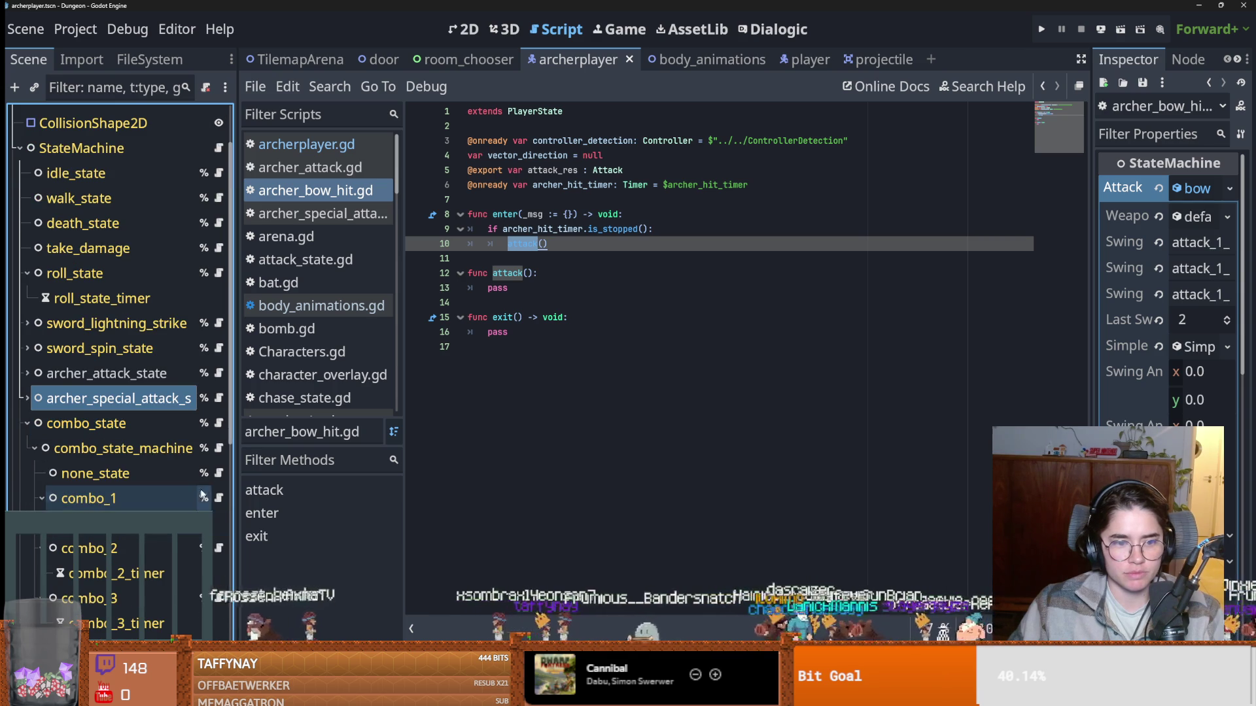
left_click(219, 498)
left_click(532, 346)
left_click(531, 361)
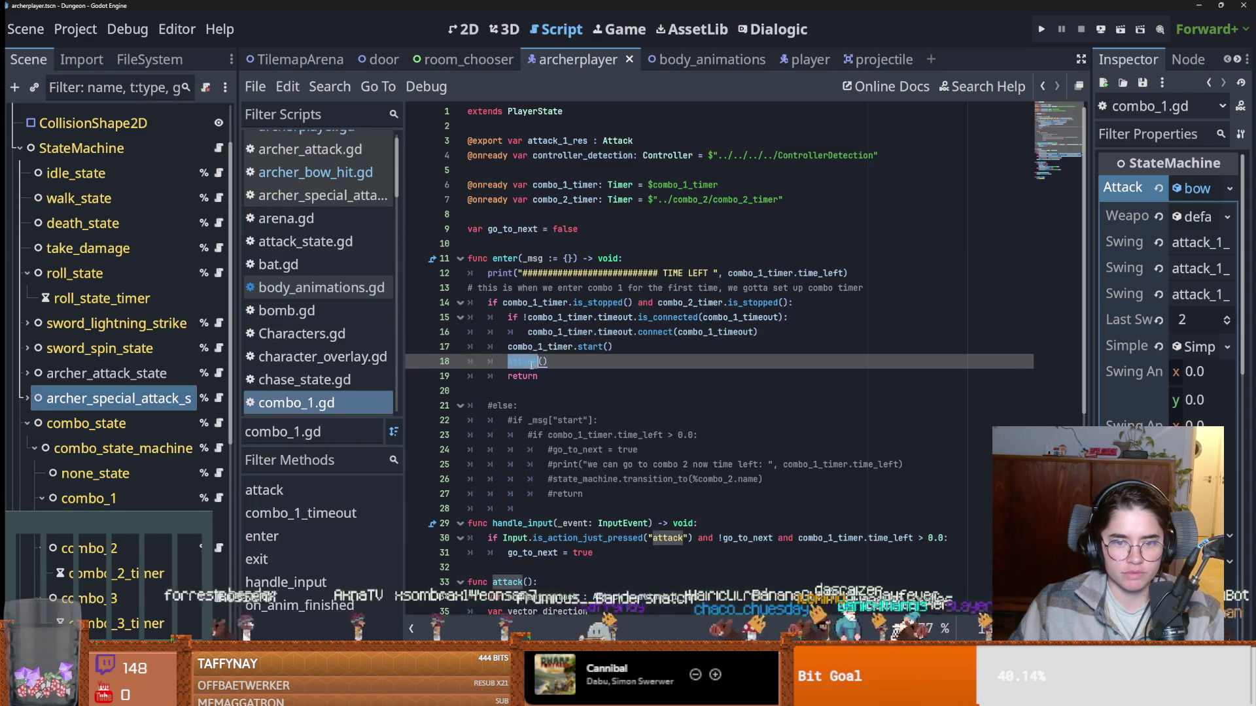
double_click(531, 362)
scroll(590, 435, "down", 3)
mouse_move(487, 465)
left_mouse_down()
mouse_move(942, 494)
mouse_move(722, 553)
left_mouse_up()
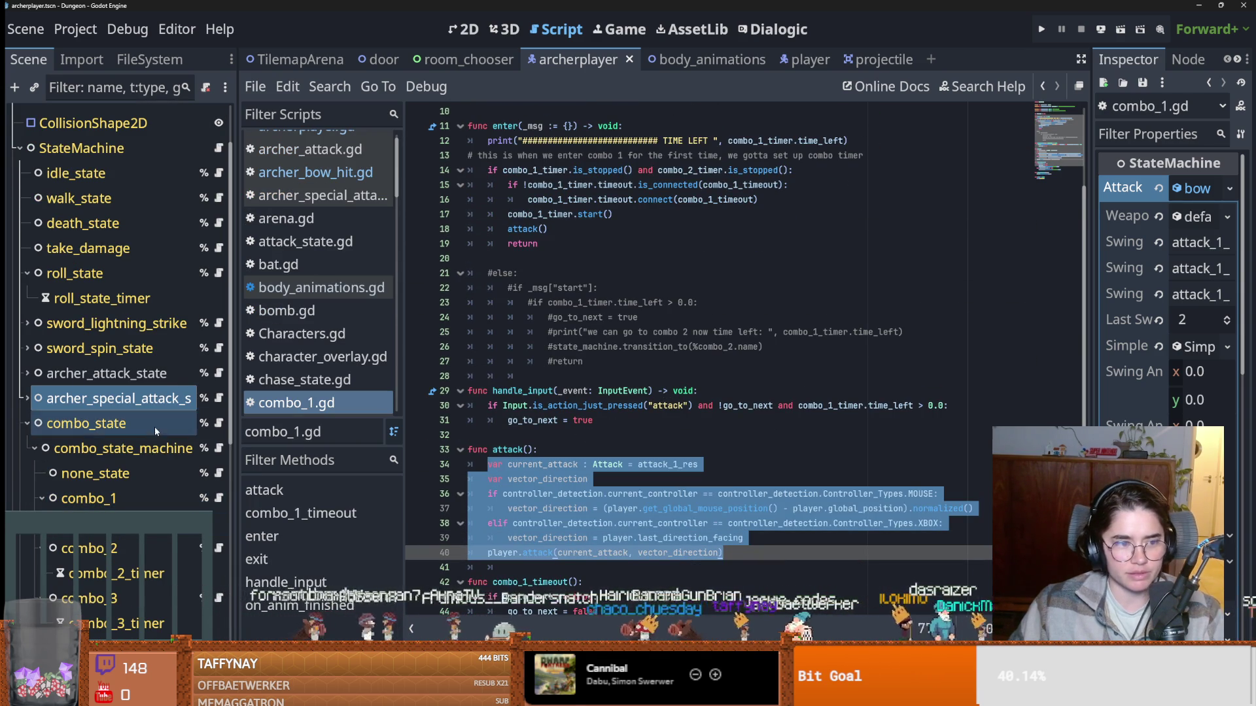
Paste the combo_1 attack code over pass in archer_bow_hit.gd, renaming attack_1_res to attack_res.
scroll(154, 431, "down", 5)
left_click(218, 438)
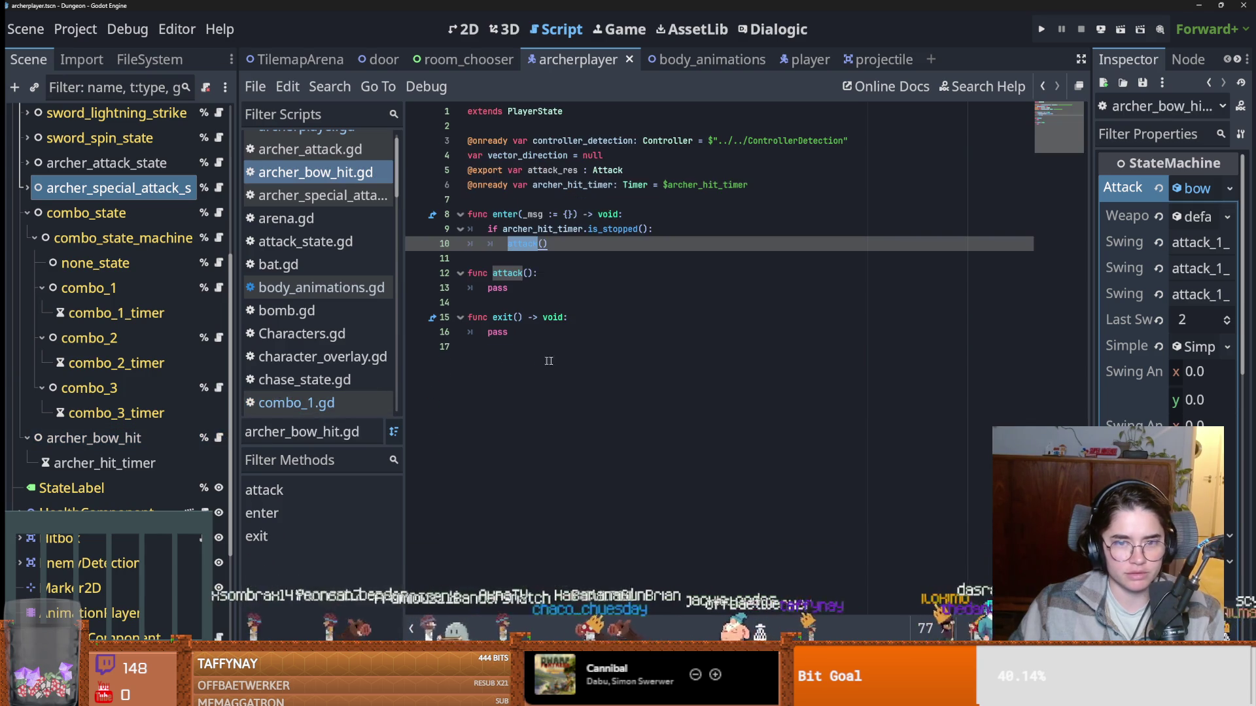
double_click(505, 289)
key("ctrl+v")
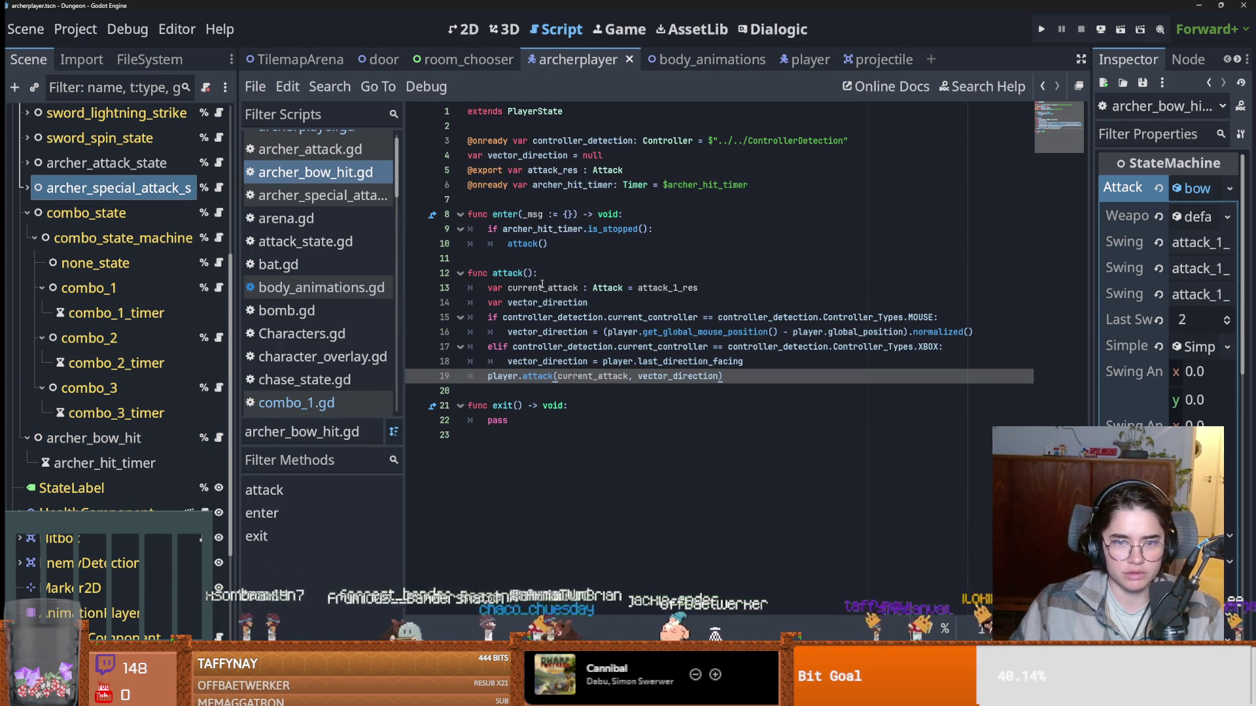
left_click(541, 288)
left_click(695, 288, "ctrl")
double_click(693, 288)
type("attack_res")
Check the vector_direction and current_attack uses in the pasted code and save.
double_click(548, 302)
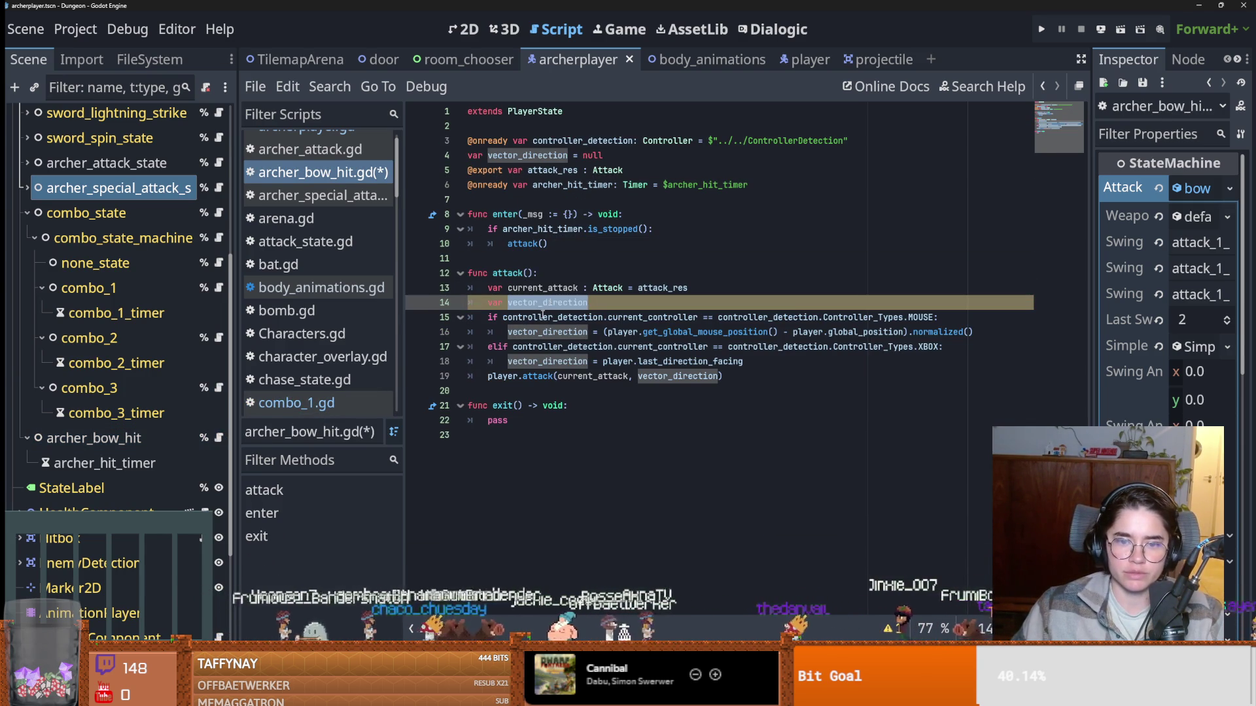
double_click(608, 377)
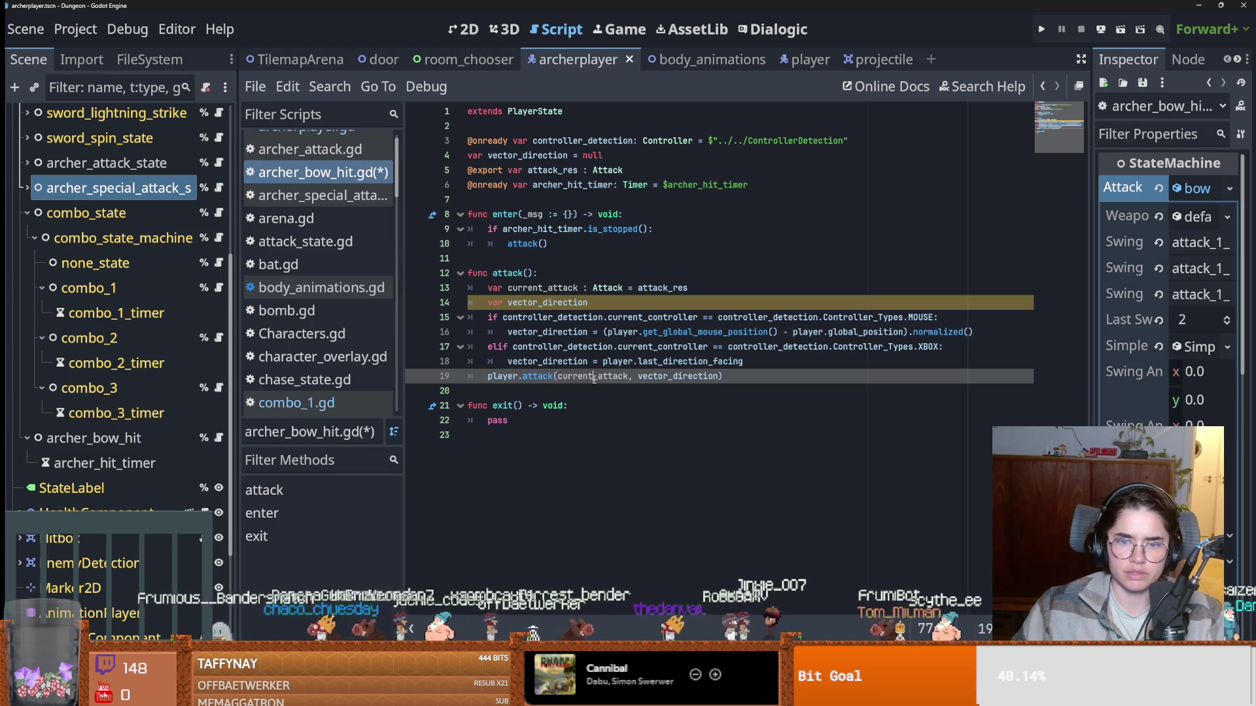
double_click(677, 377)
key("ctrl+s")
left_click(517, 261)
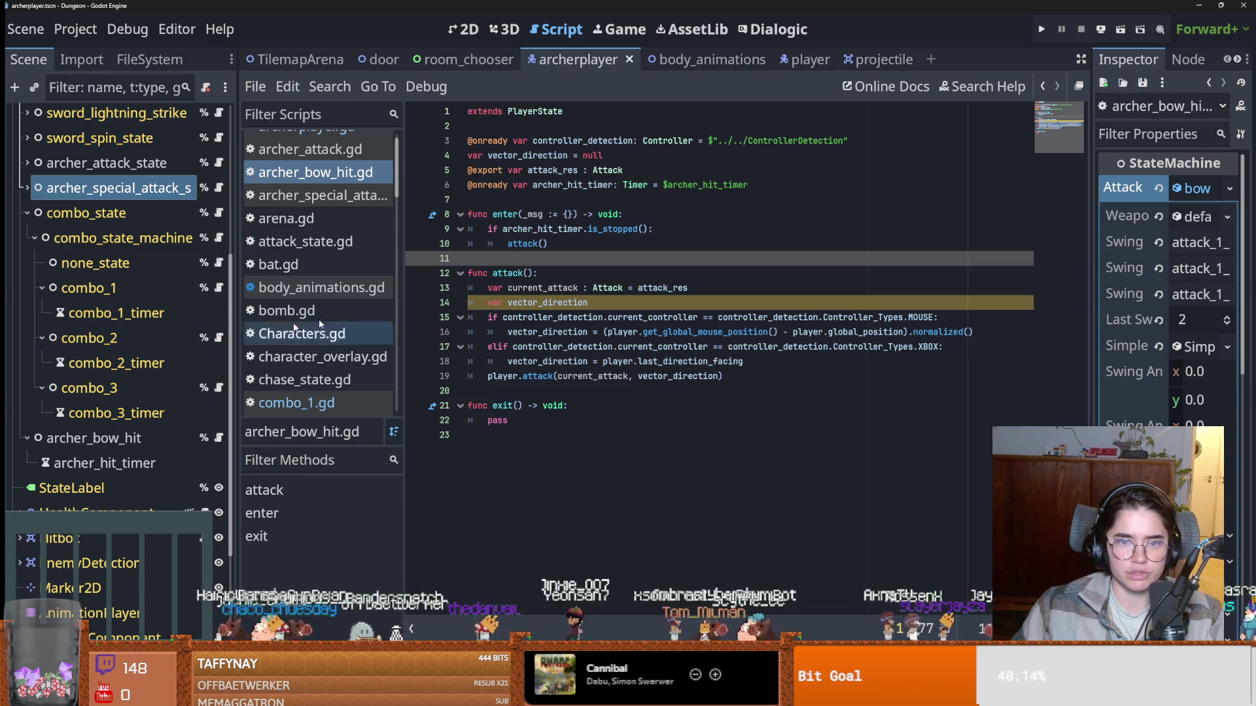
Add archer_hit_timer.start() inside enter()'s timer check.
double_click(526, 229)
key("ctrl+c")
left_click(661, 233)
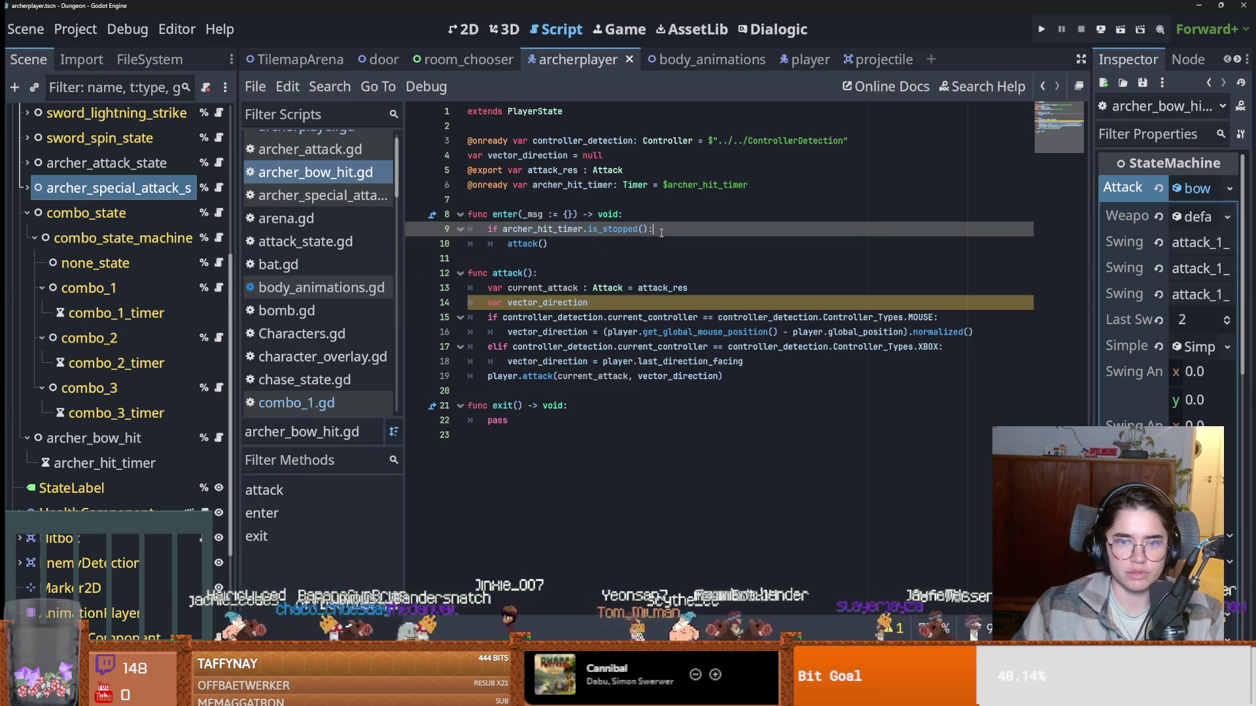
key("Return")
type("ar")
key("Return")
type(".st")
key("Return")
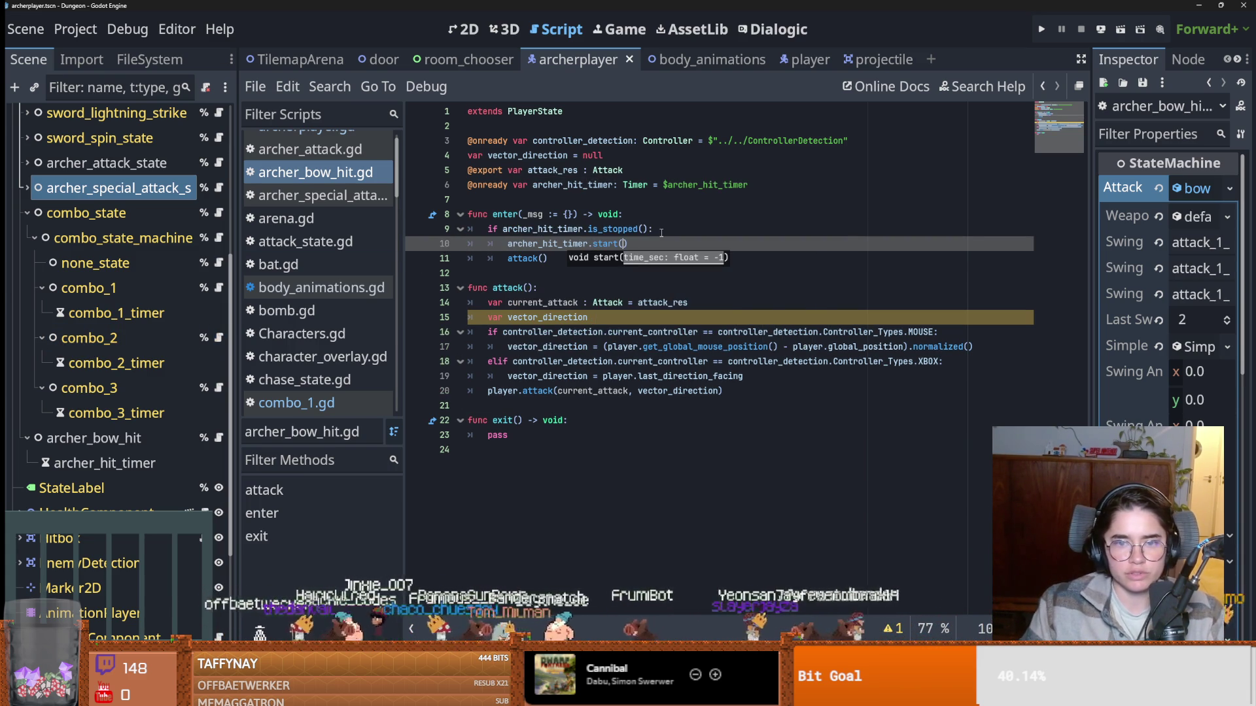
key("ctrl+s")
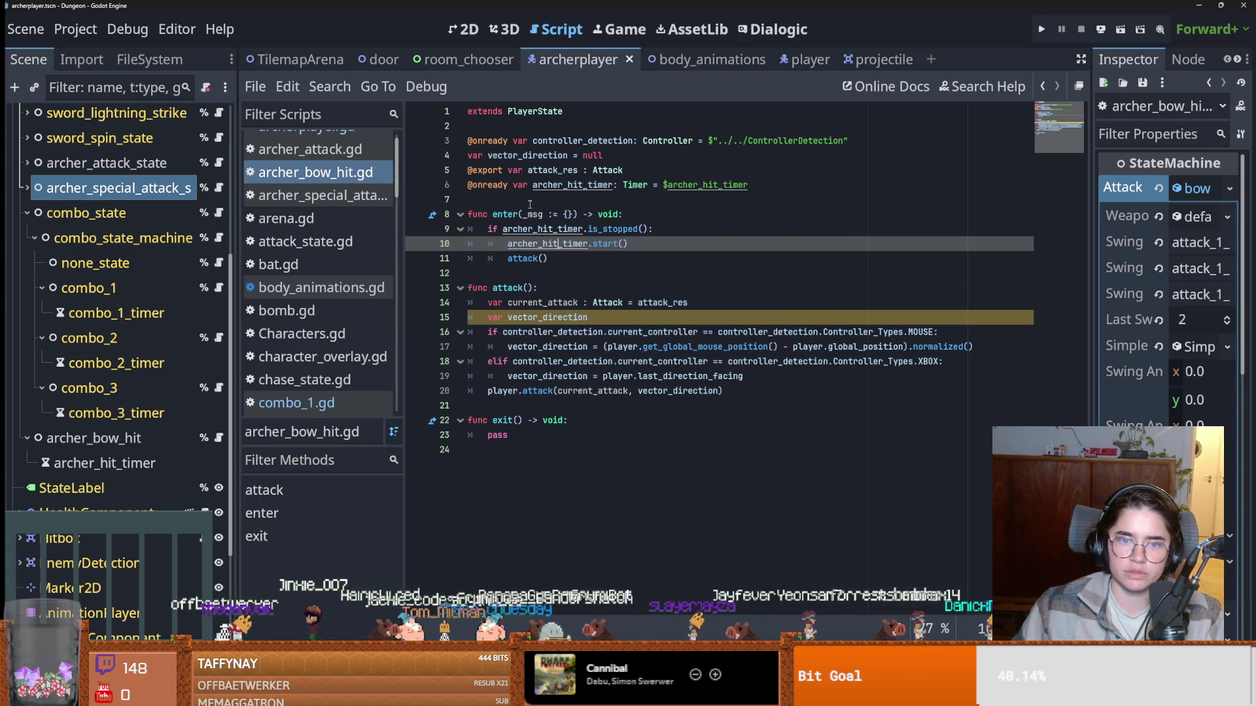
Add a blank line above func enter, save, and return to combo_1.gd.
left_click(462, 215)
key("Return")
key("Return")
key("Up")
key("Up")
key("ctrl+s")
left_click(219, 288)
scroll(524, 343, "up", 3)
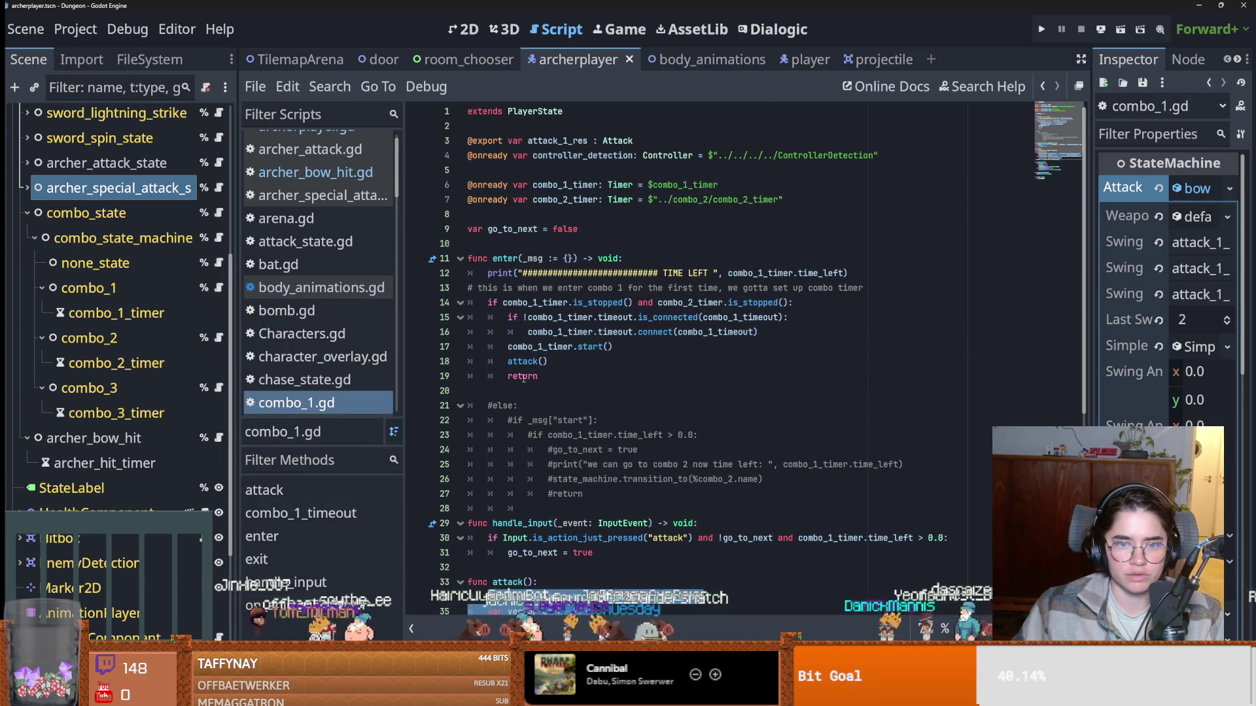
Copy combo_1's timeout connection lines into archer_bow_hit's enter(), fix their indentation, and save.
left_click_drag(758, 332, 516, 315)
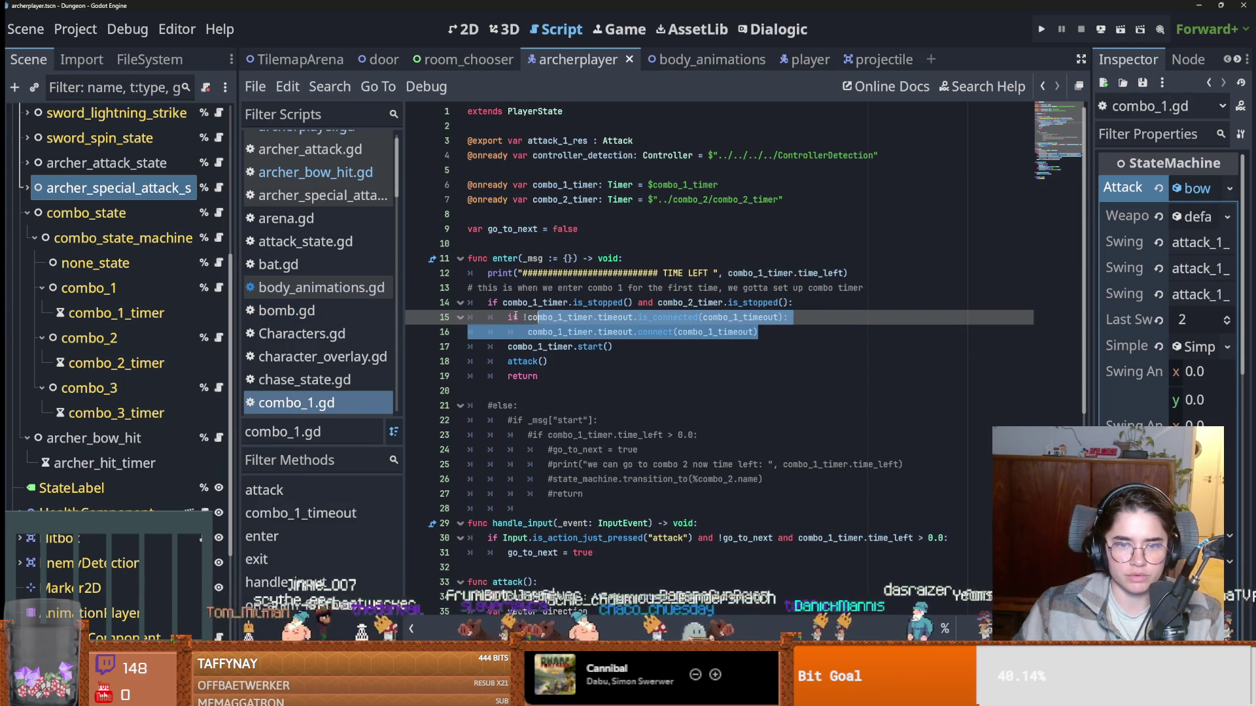
left_click_drag(318, 315, 523, 318)
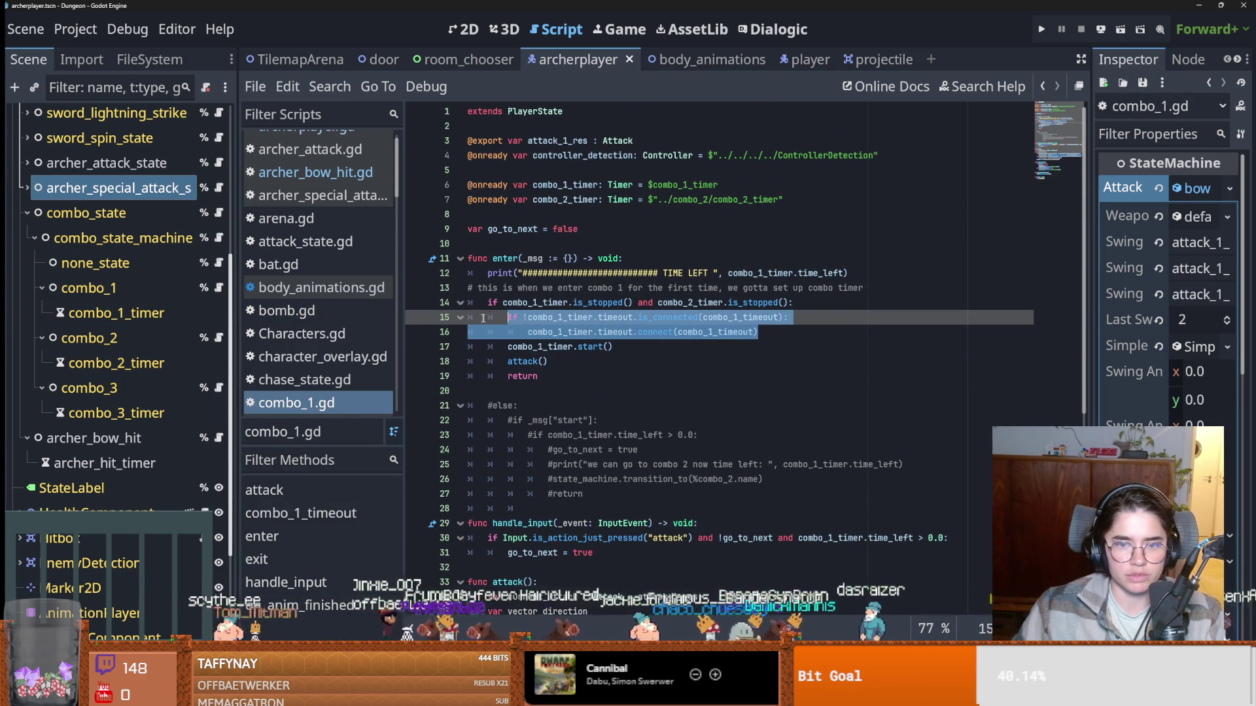
left_click(221, 440)
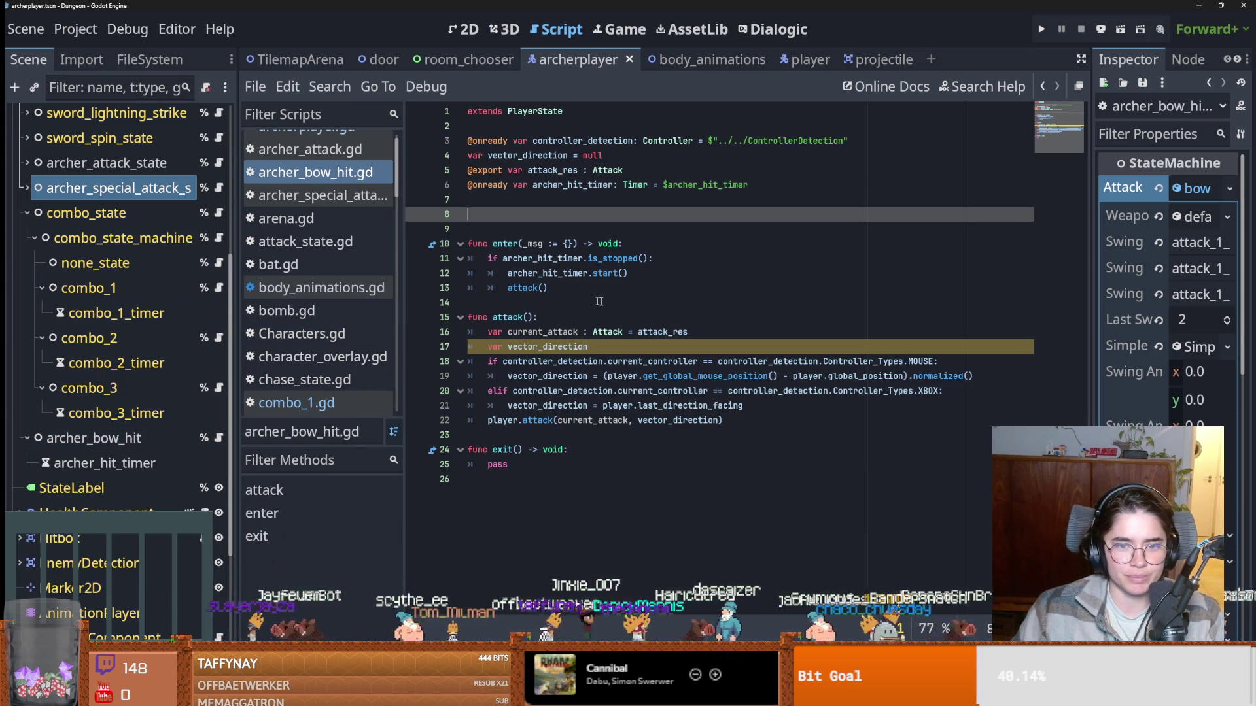
left_click(608, 349)
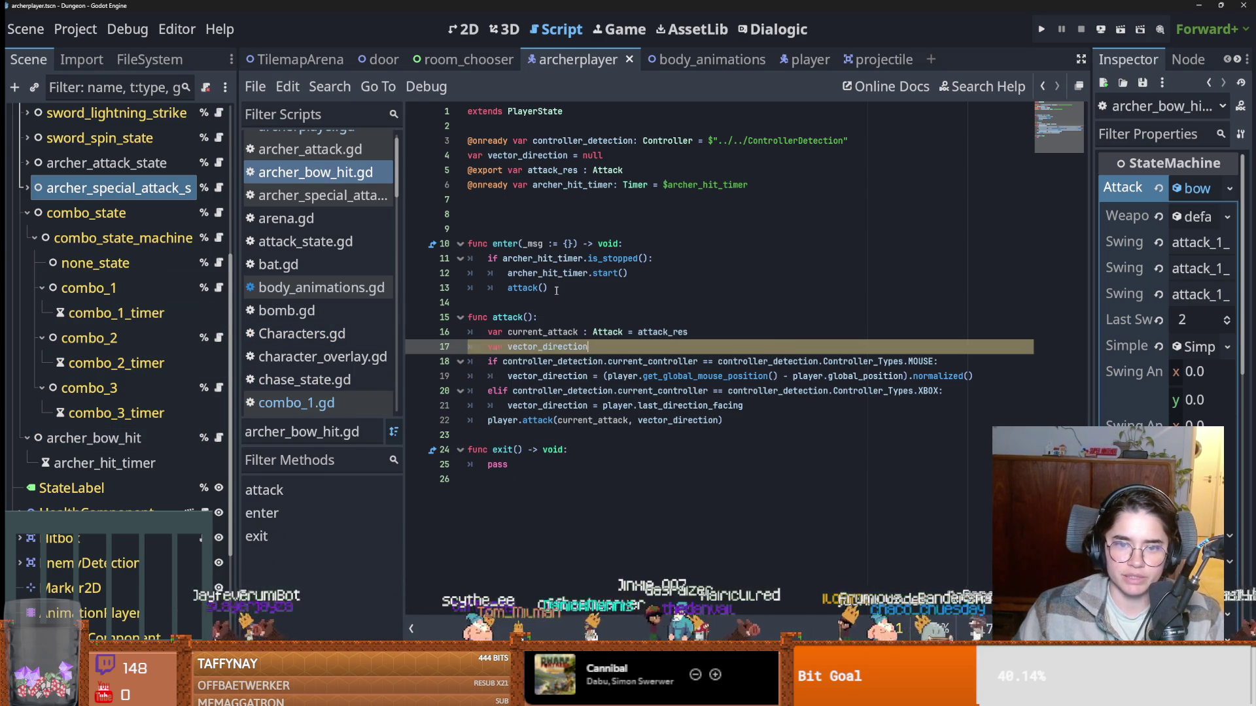
left_click(608, 265)
type("if !combo_1_timer.timeout.is_connected(combo_1_timeout): \t\t\tcombo_1_timer.timeout.connect(combo_1_timeout)")
left_click(608, 267)
key("shift+Tab")
key("ctrl+s")
Remove the blank lines above enter and swap combo_1_timer for archer_hit_timer on line 10.
left_click(570, 189)
left_click(575, 229)
key("BackSpace")
key("BackSpace")
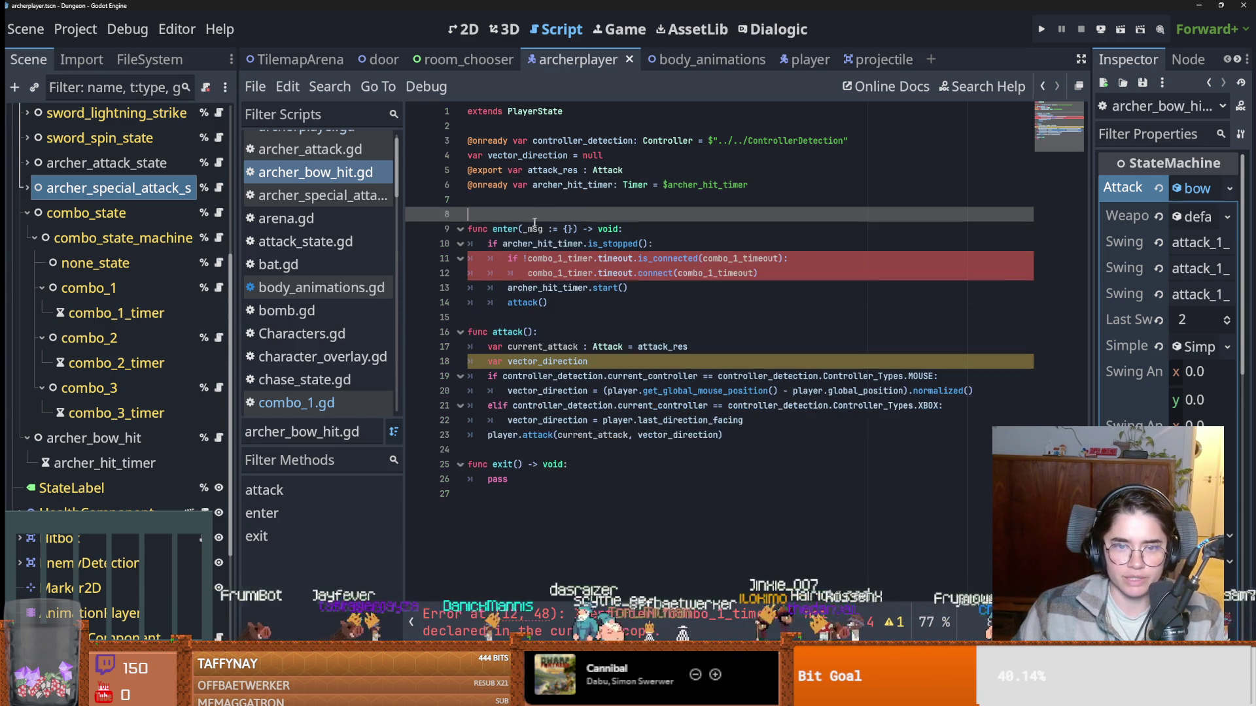
left_click(571, 185)
double_click(577, 244)
key("ctrl+v")
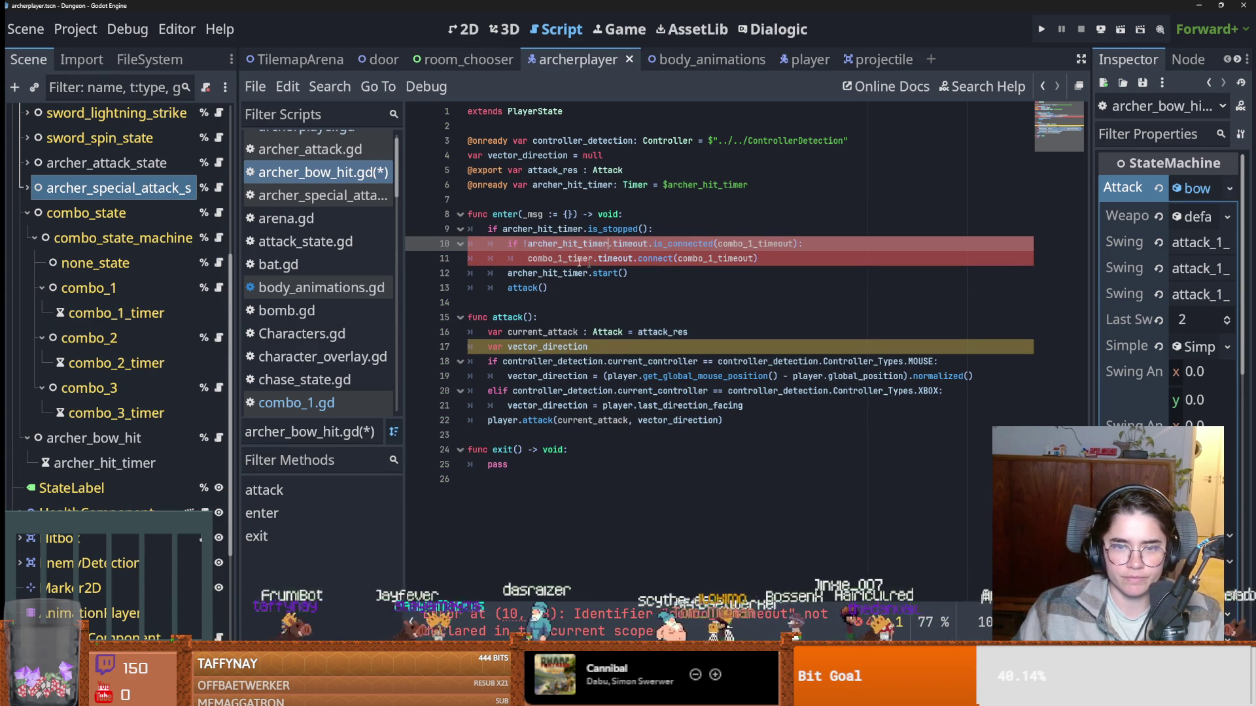
Add a new archer_timer_timeout() function containing pass after enter() and save.
left_click(573, 303)
key("Return")
key("Return")
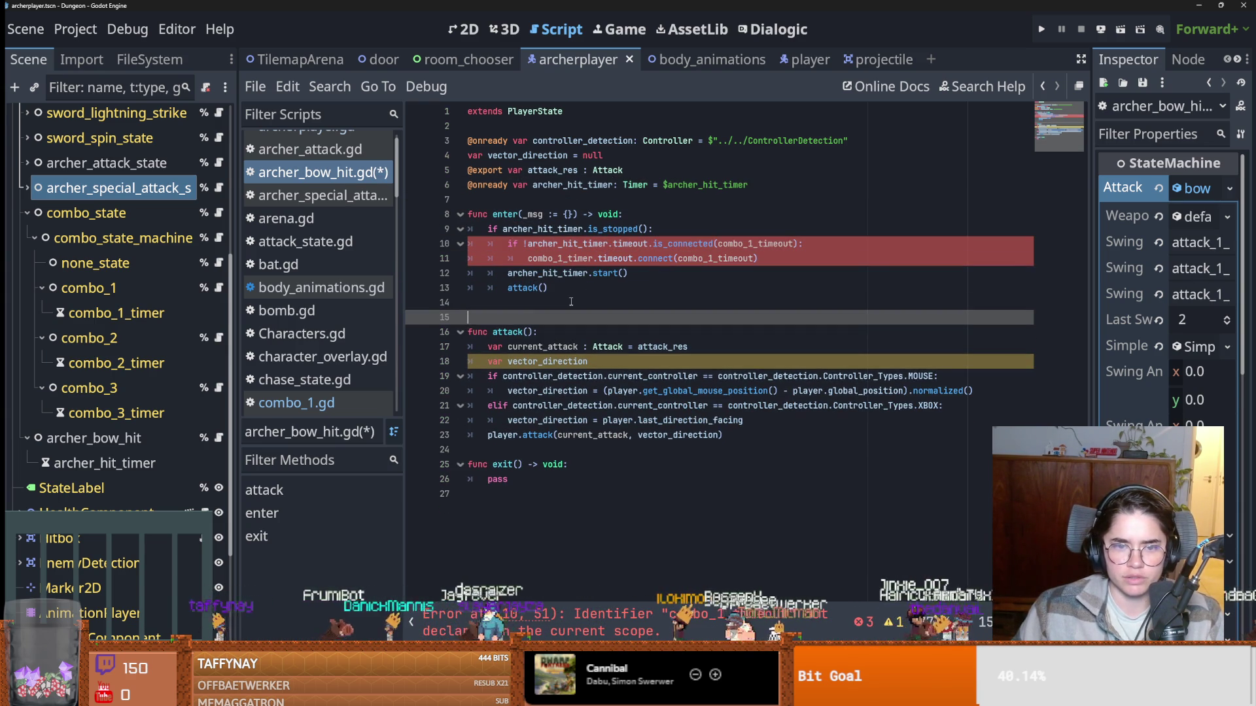
key("Up")
type("f")
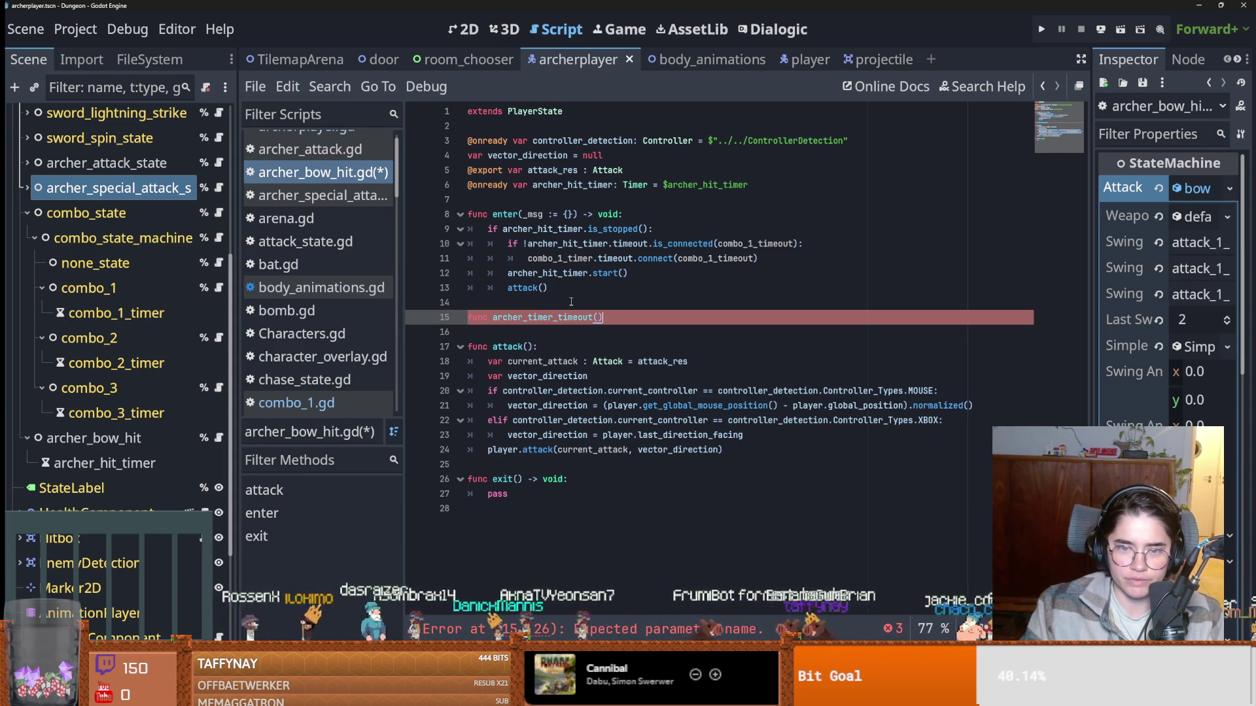
type(":")
key("Return")
type("pass")
key("ctrl+s")
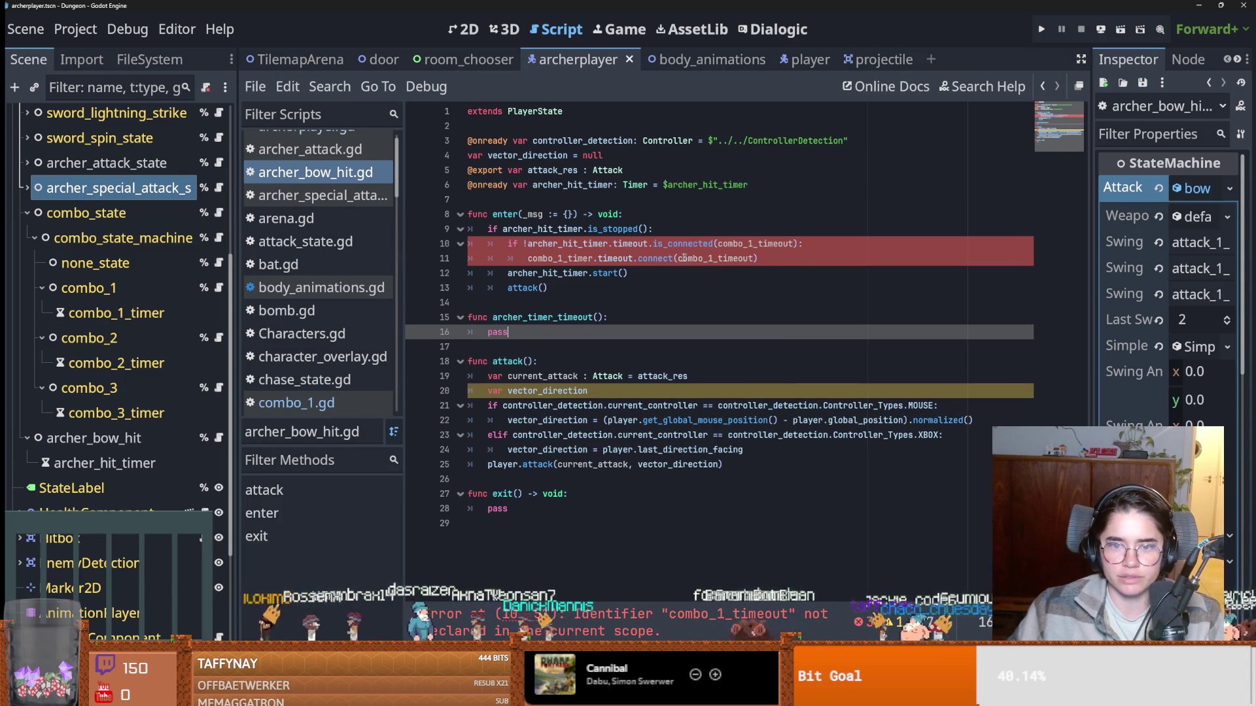
Rename the combo_1_timeout references to archer_timer_timeout and combo_1_timer to archer_hit_timer.
double_click(525, 317)
key("ctrl+c")
double_click(746, 243)
key("ctrl+v")
double_click(717, 259)
key("ctrl+v")
double_click(569, 243)
key("ctrl+c")
double_click(560, 258)
key("ctrl+v")
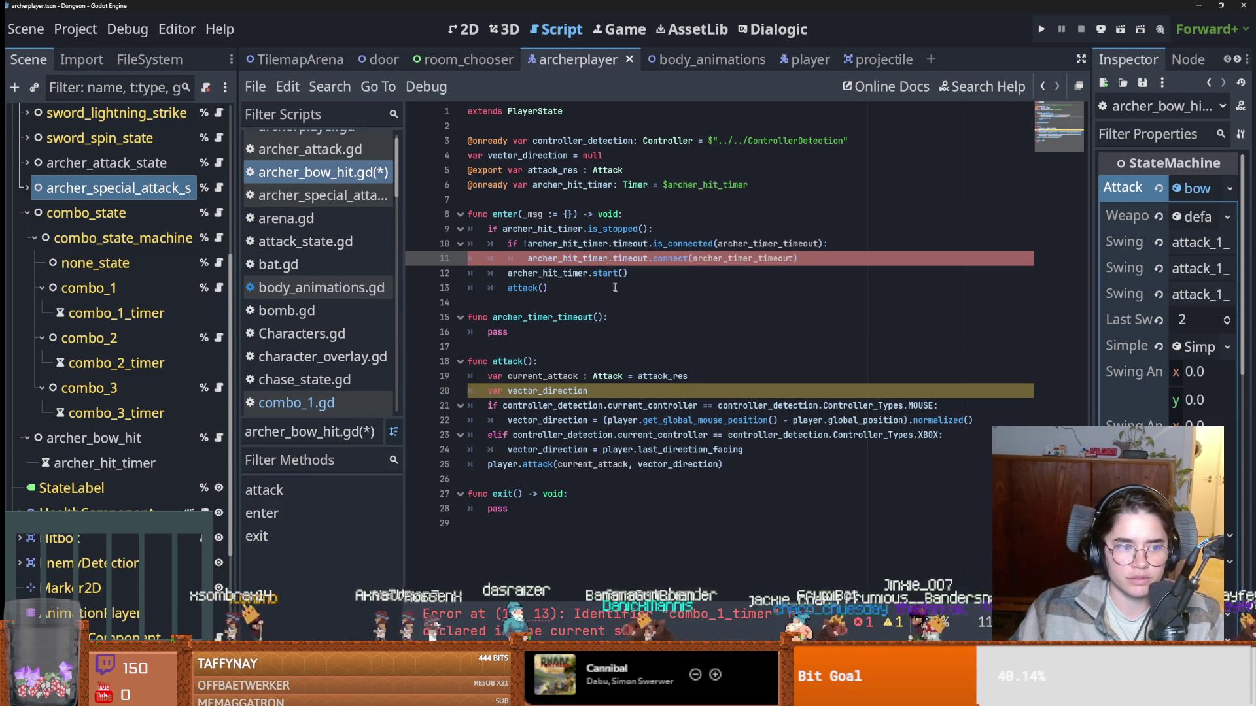
Delete the empty exit() function at the bottom of the script.
double_click(703, 262)
double_click(497, 332)
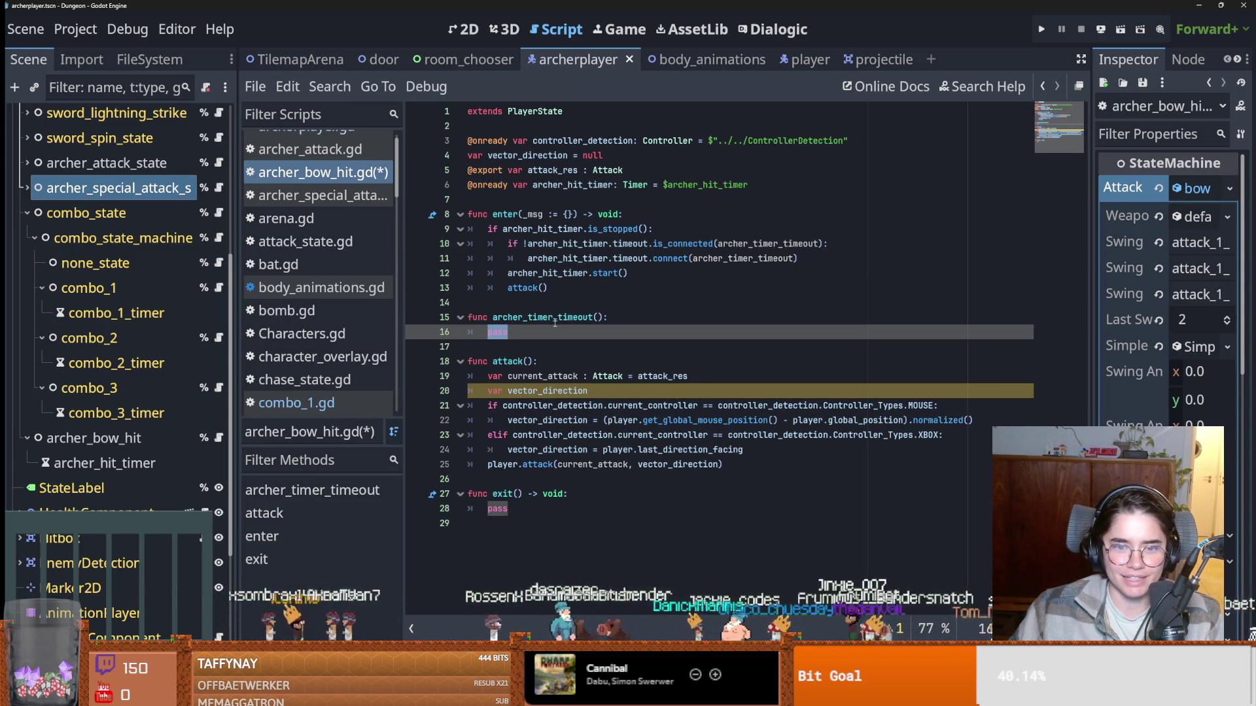
left_click_drag(497, 523, 467, 494)
key("BackSpace")
scroll(167, 395, "up", 3)
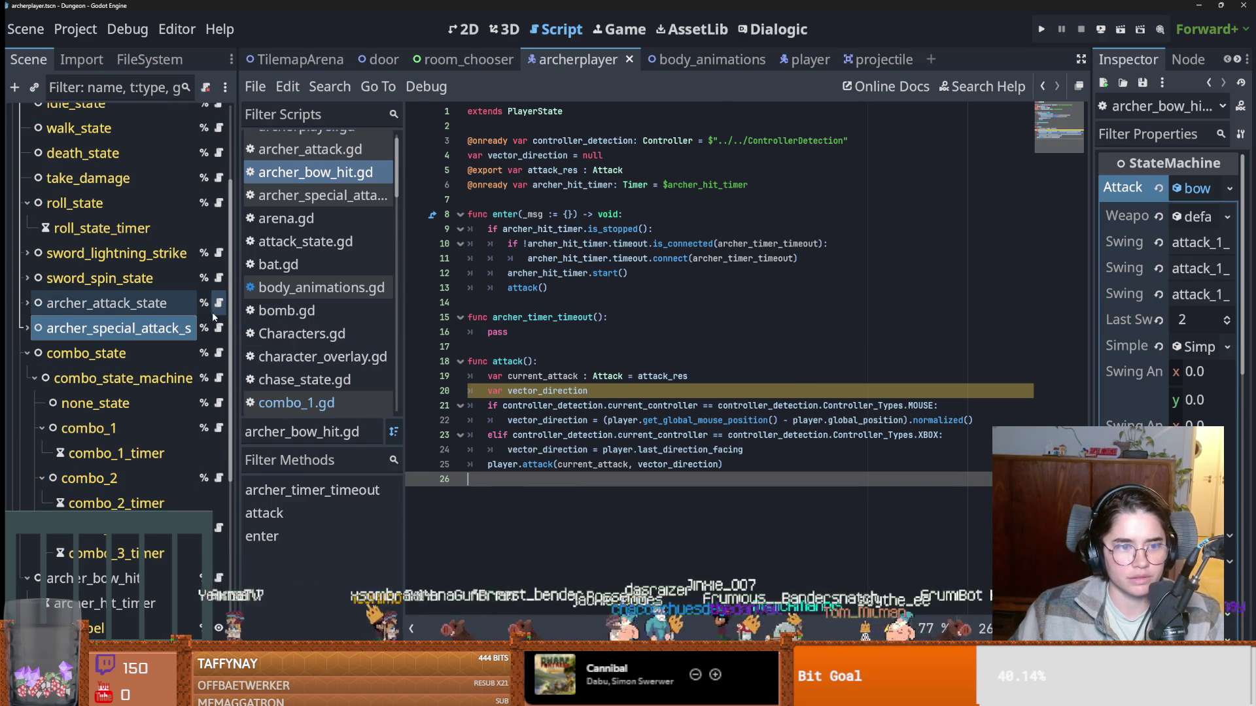
Replace pass in archer_timer_timeout with player.state_transition(%idle_state) from archer_attack.gd, and save.
left_click(220, 303)
scroll(589, 275, "down", 3)
left_click_drag(668, 228, 480, 226)
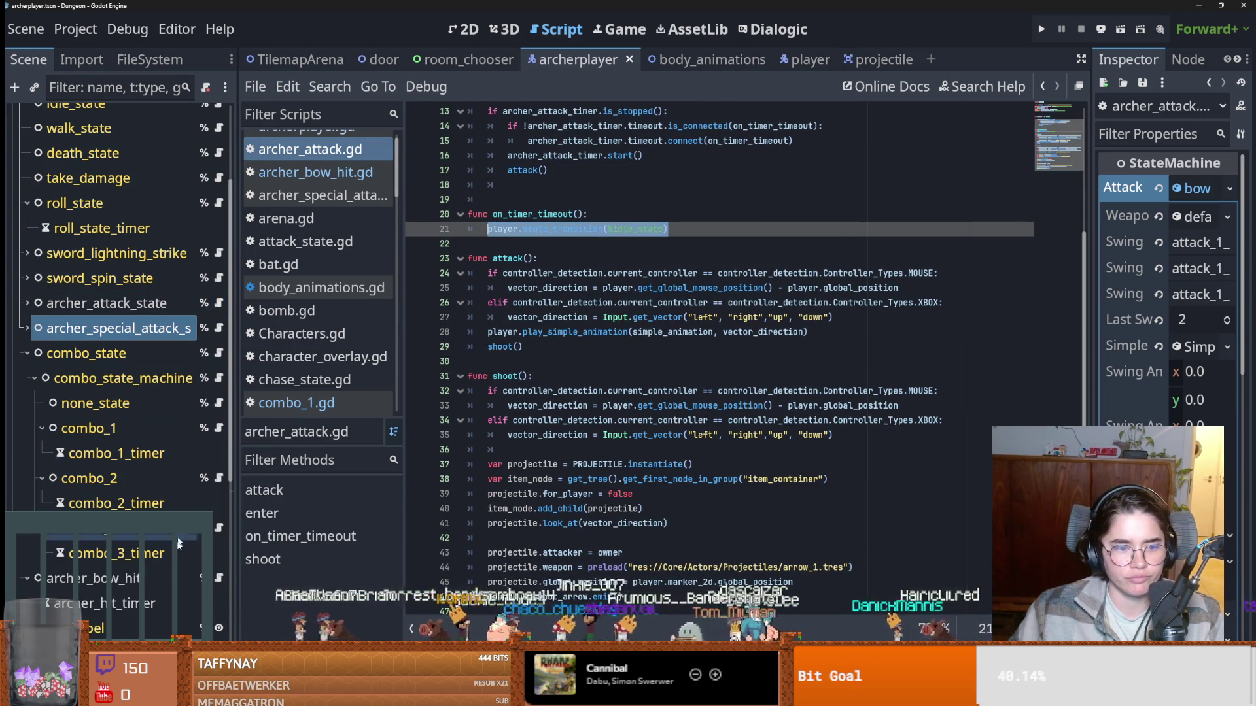
left_click(215, 580)
double_click(497, 332)
key("ctrl+v")
key("ctrl+s")
Delete the shadowing local 'var vector_direction' line in attack() and save.
double_click(512, 287)
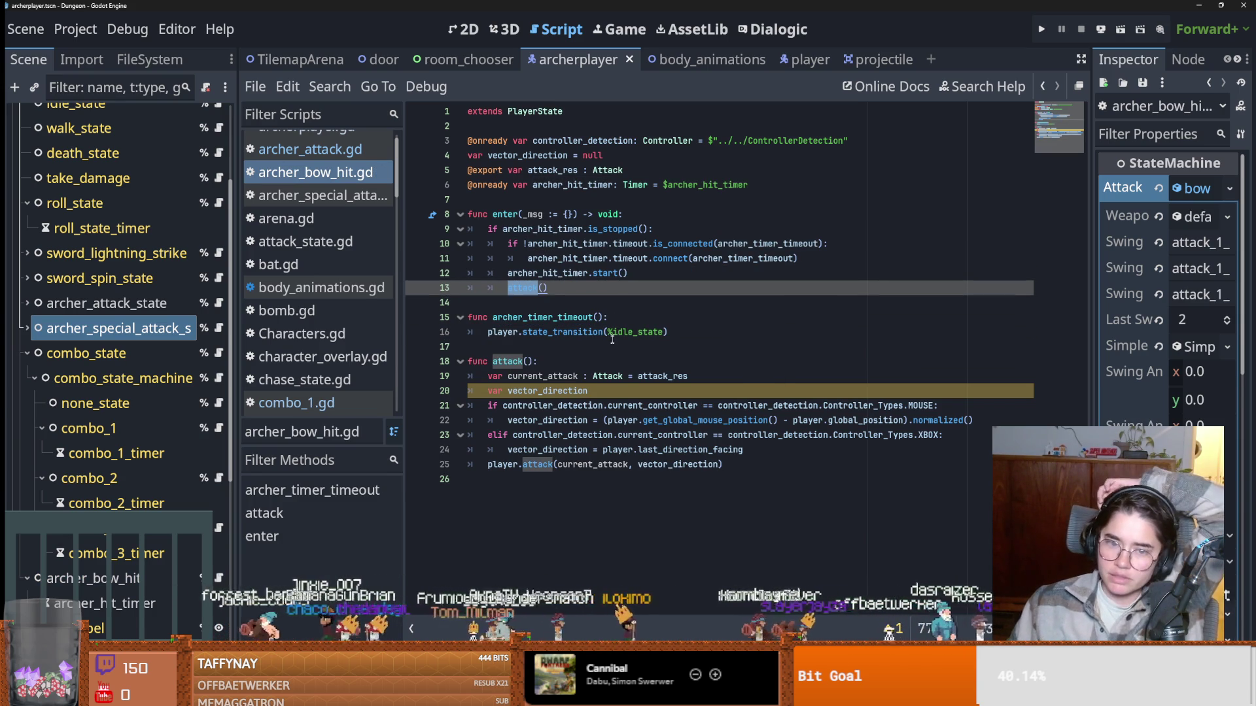
double_click(553, 391)
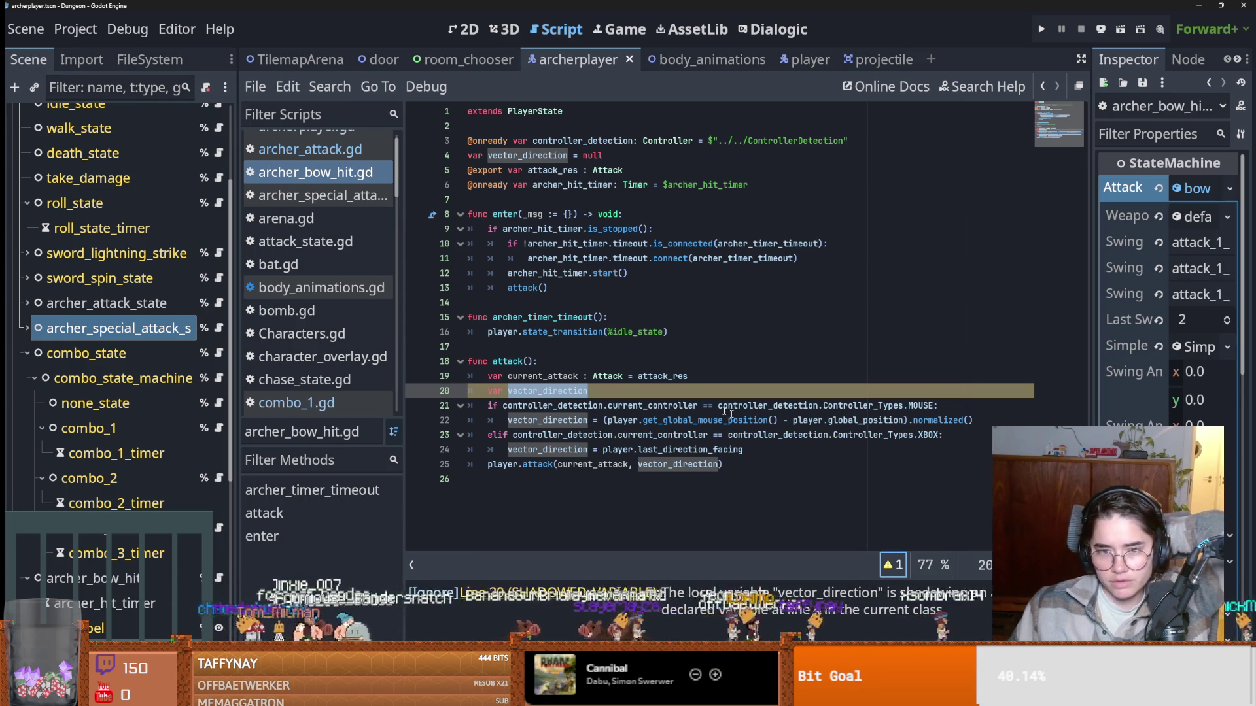
left_click_drag(588, 391, 462, 387)
key("BackSpace")
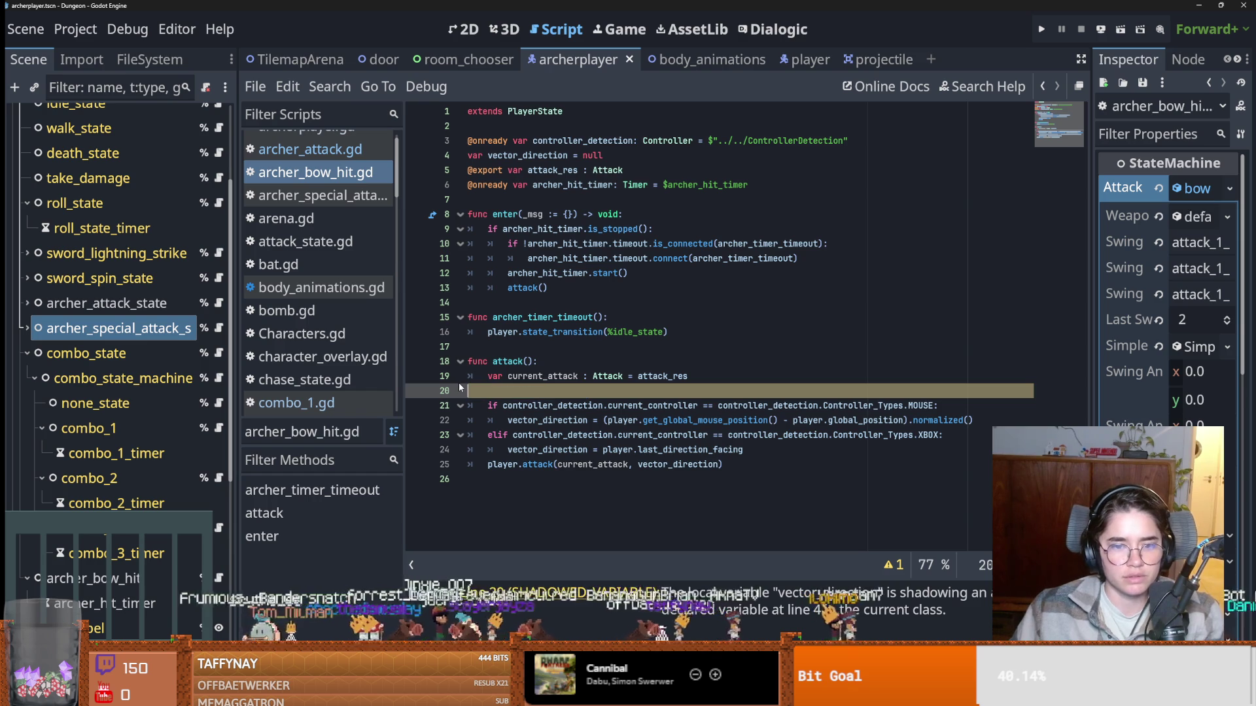
key("BackSpace")
key("ctrl+s")
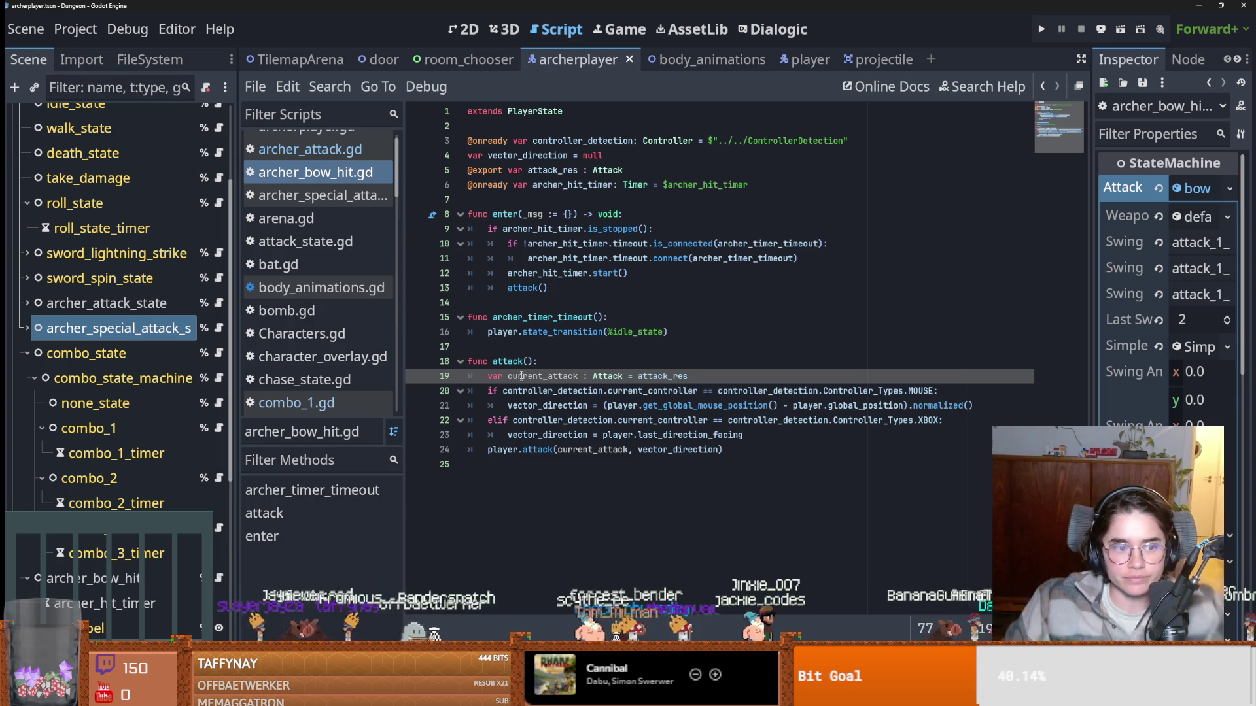
Remove the surplus blank lines from archer_attack.gd and save it.
left_click(219, 304)
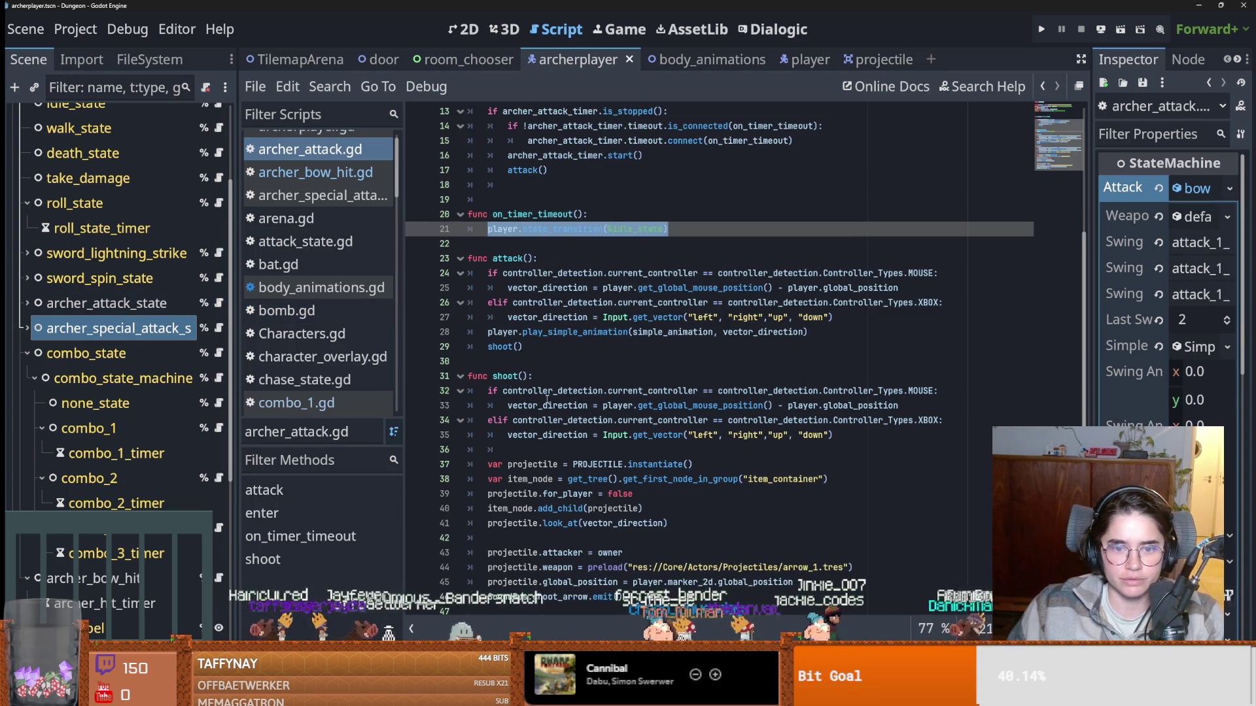
scroll(545, 406, "up", 1)
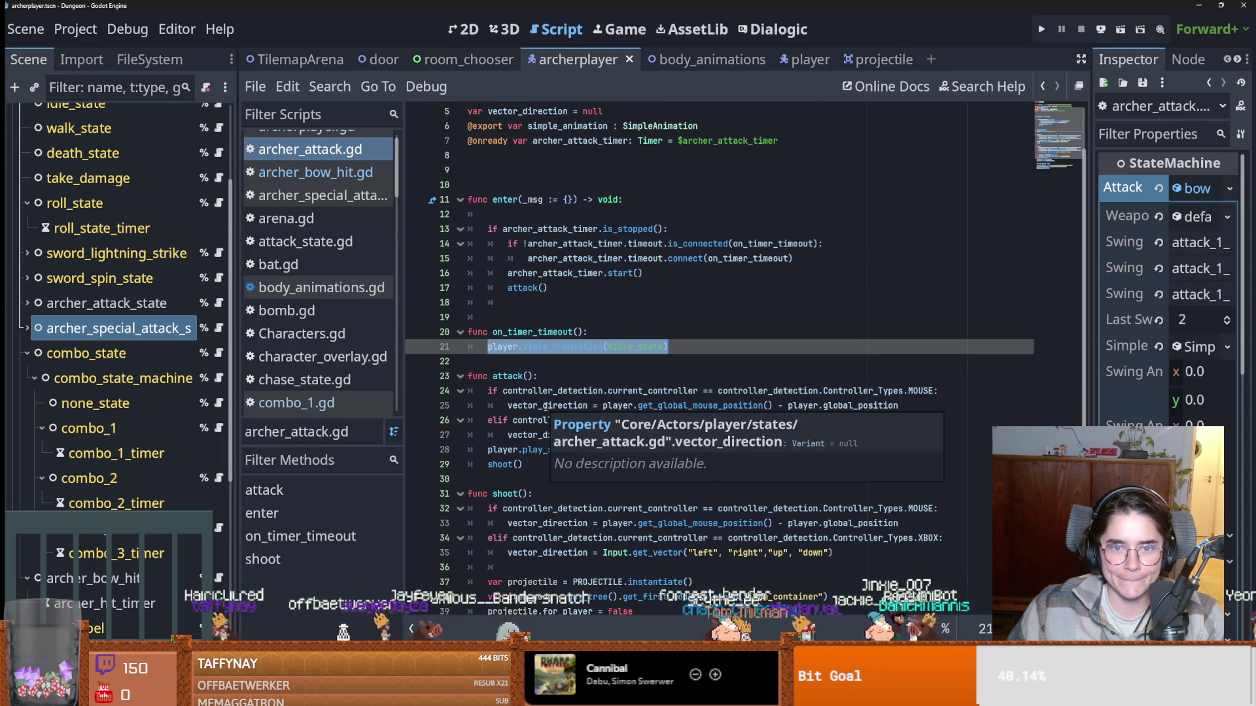
key("ctrl+s")
left_click(507, 317)
key("BackSpace")
scroll(507, 317, "up", 2)
left_click(471, 243)
key("BackSpace")
key("BackSpace")
key("ctrl+s")
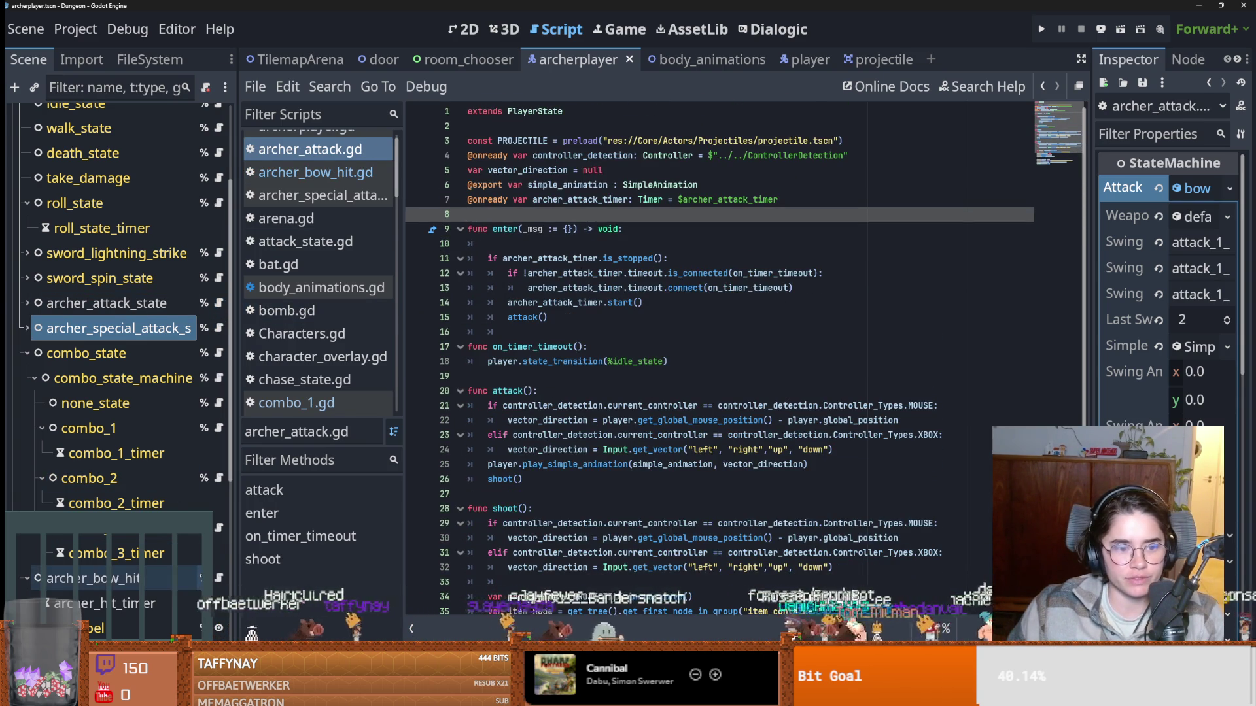
Return to archer_bow_hit.gd, dismiss the vector_direction documentation popup, and save.
left_click(315, 172)
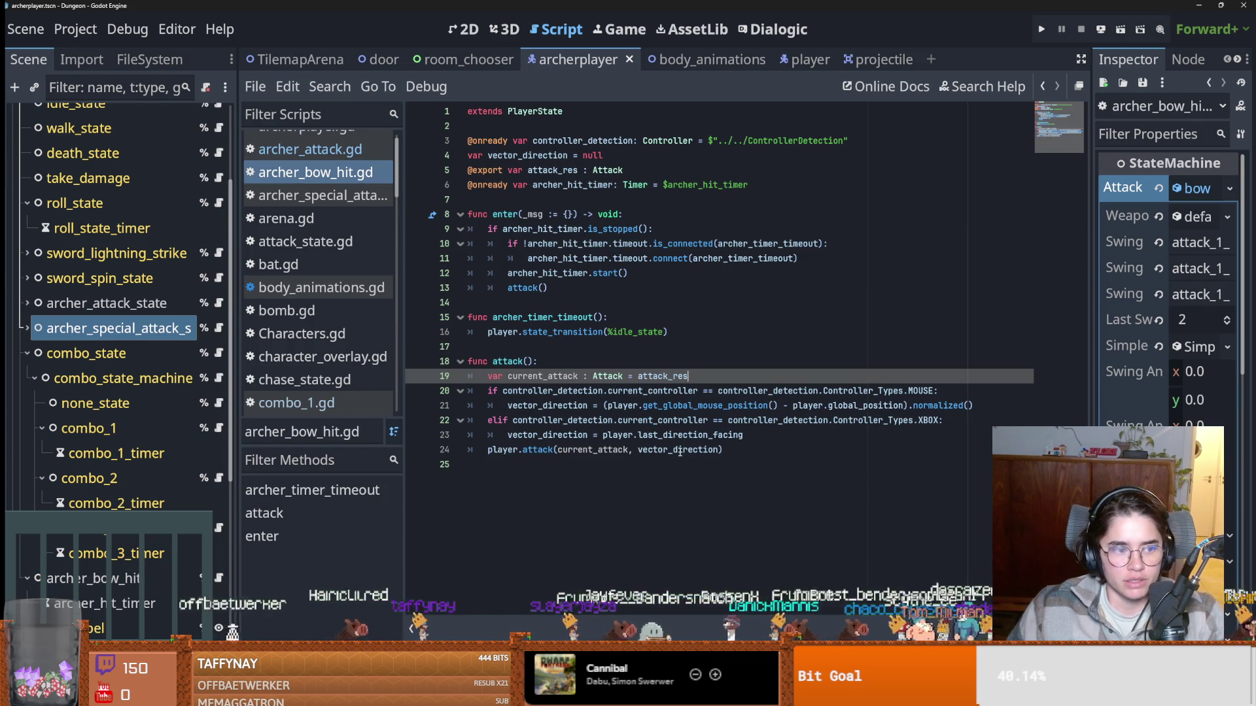
mouse_move(680, 450)
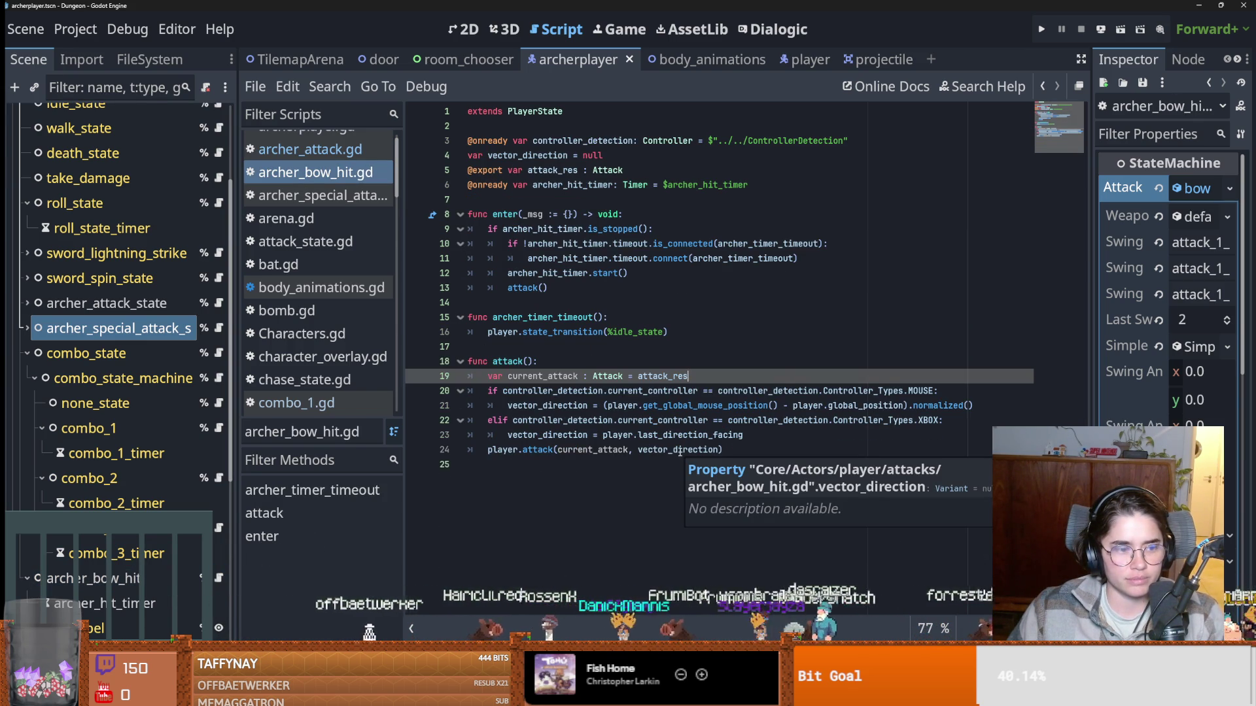
left_click(592, 450)
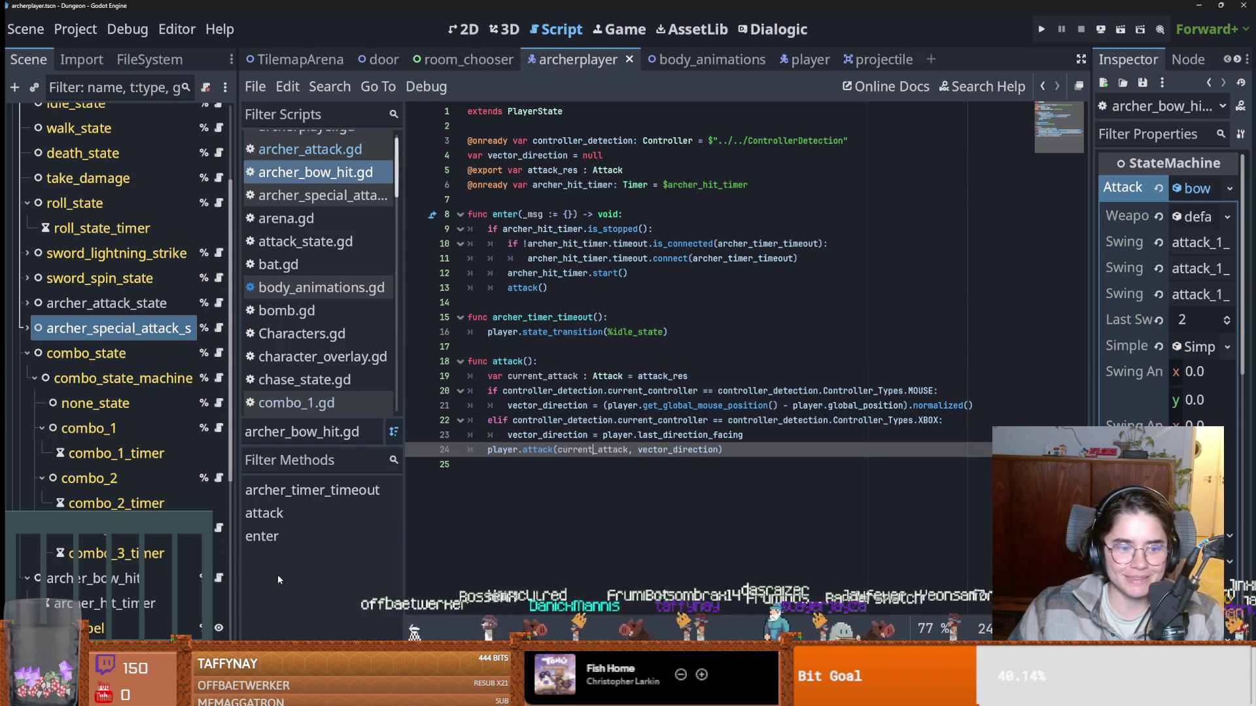
key("ctrl+s")
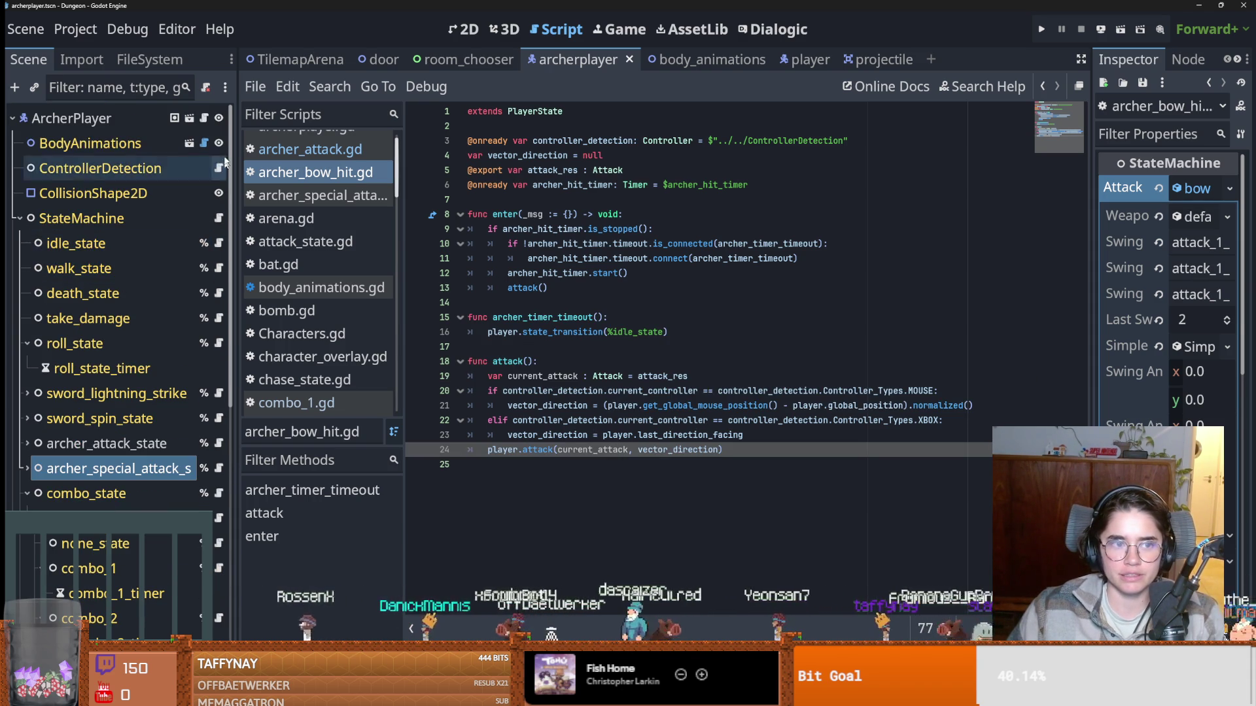
left_click(1042, 29)
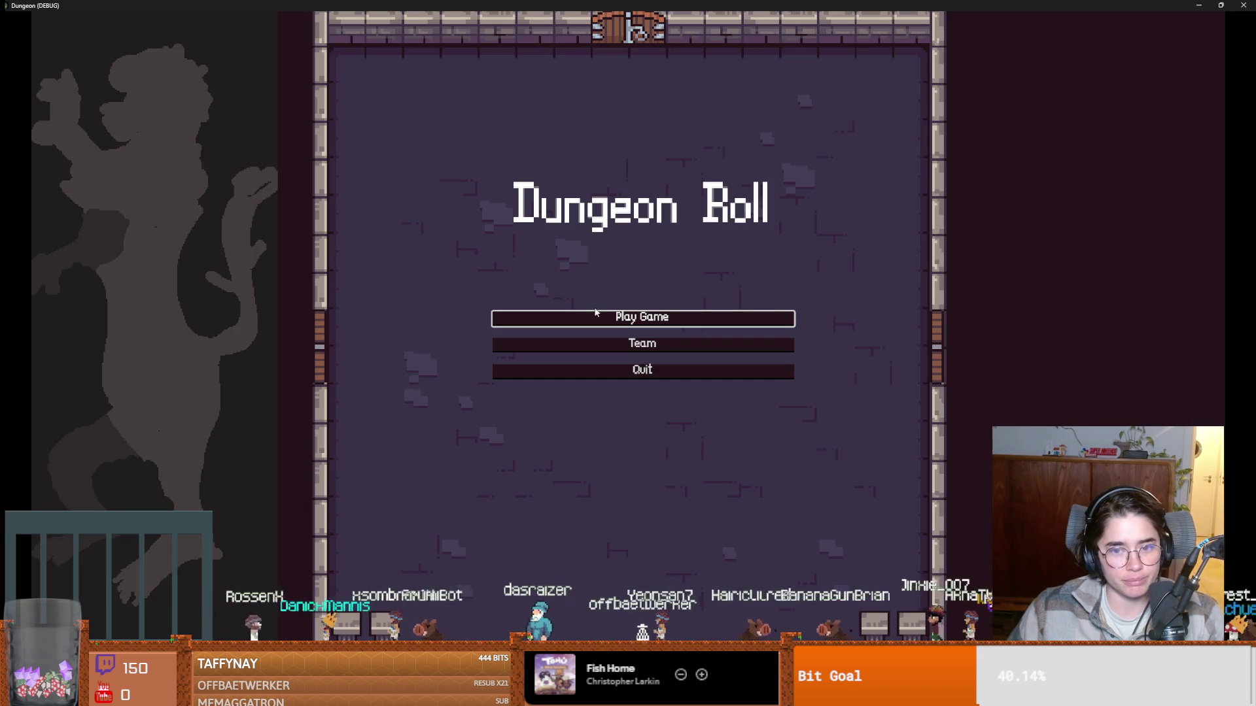
left_click(594, 317)
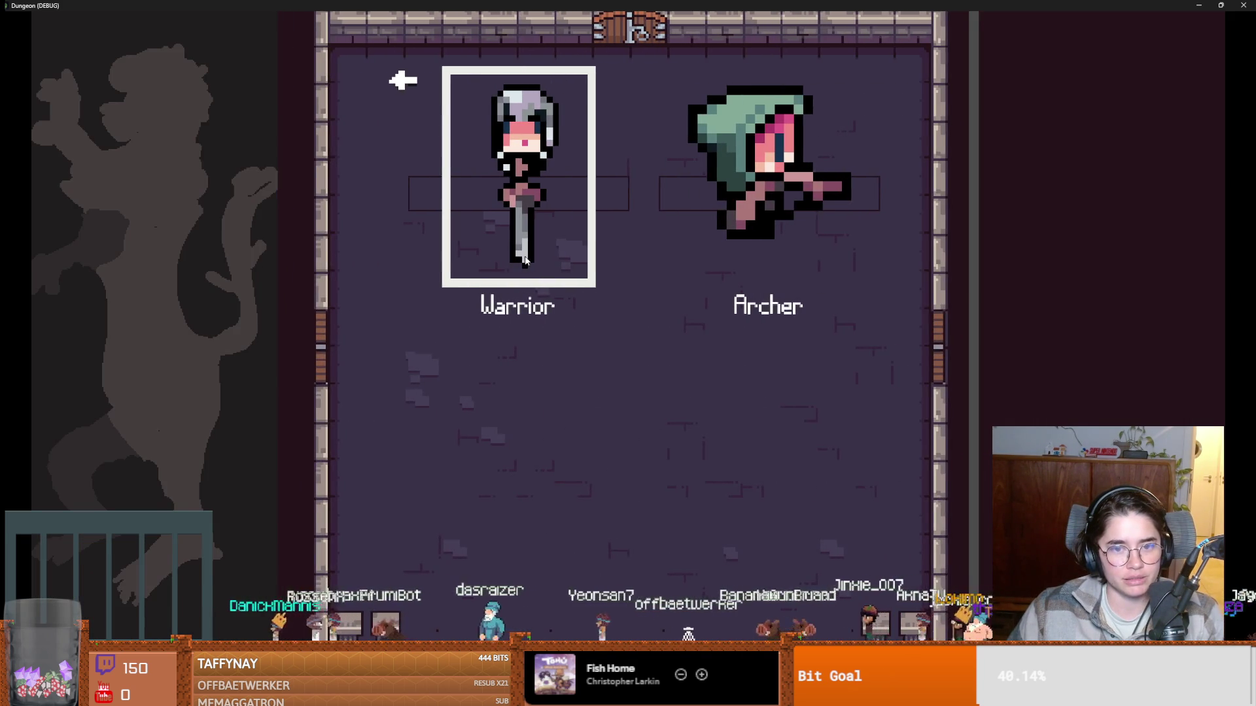
left_click(558, 258)
key("Escape")
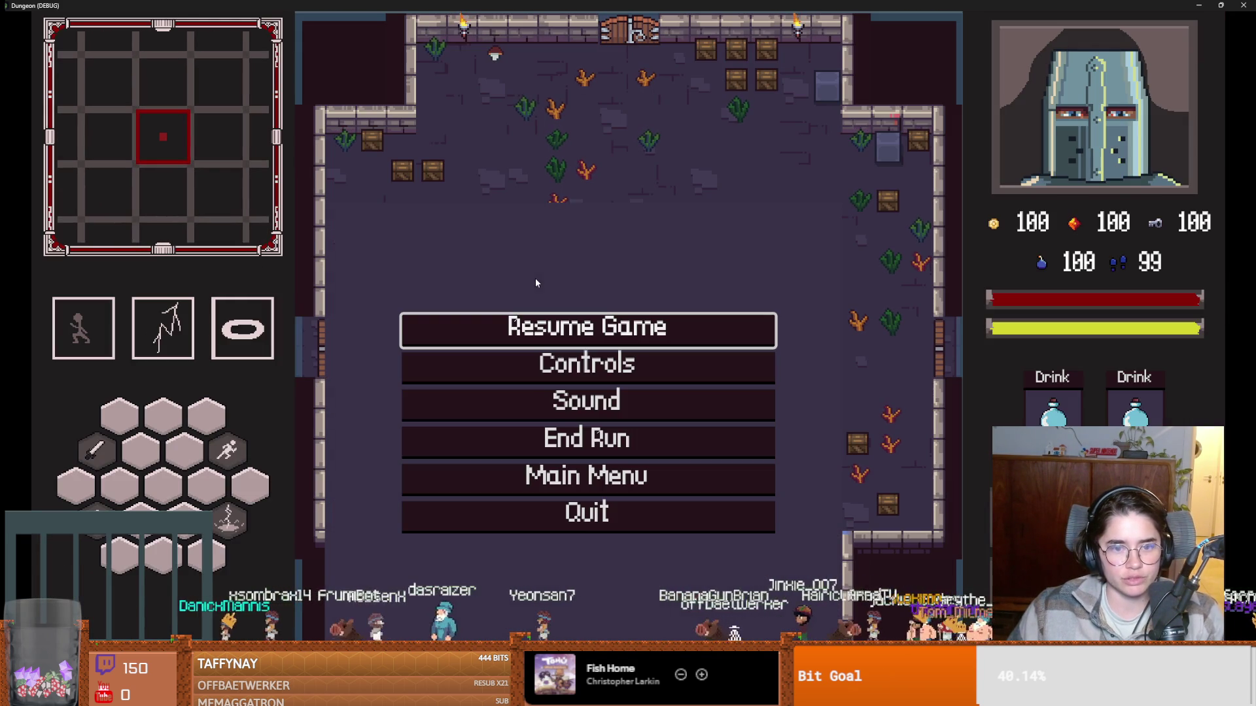
left_click(586, 476)
left_click(631, 318)
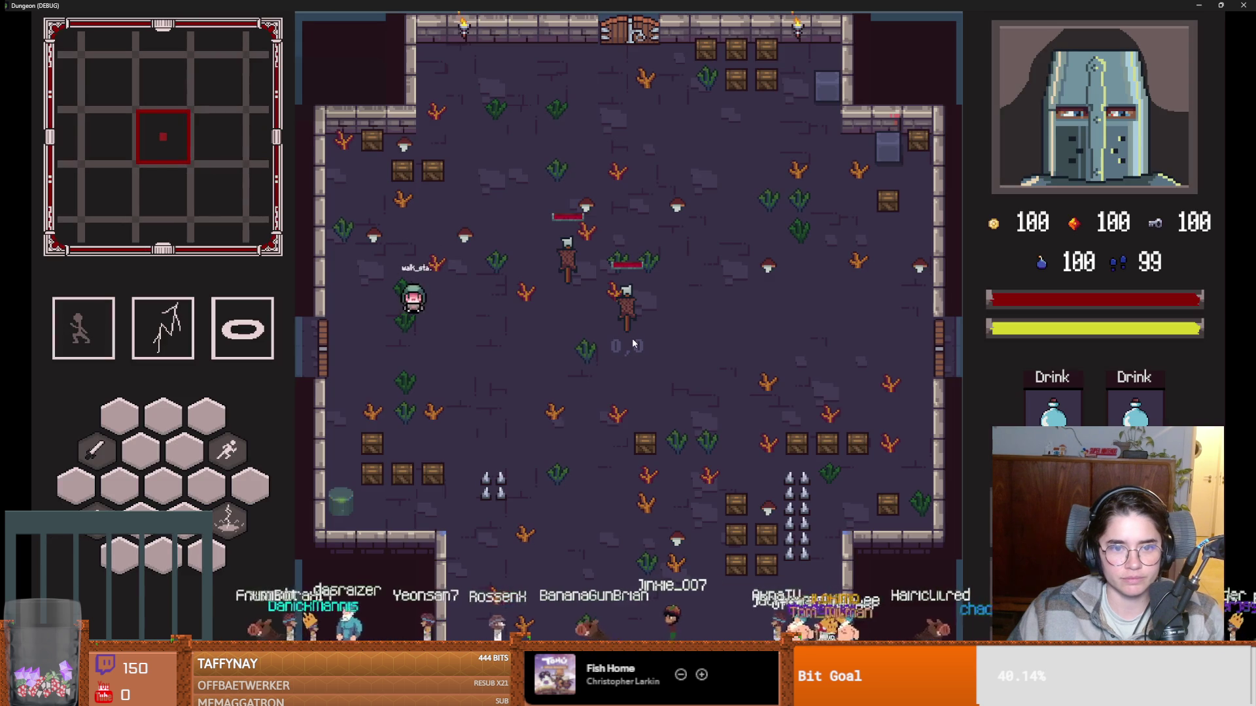
key("s")
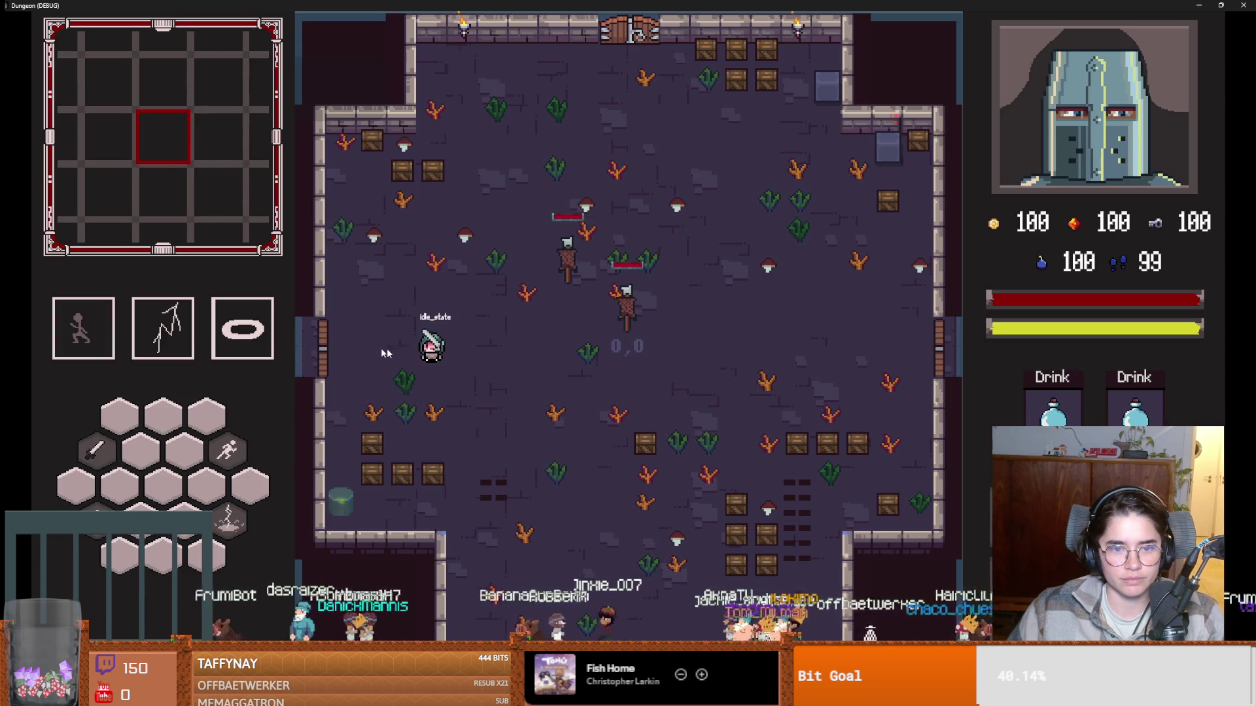
left_click(442, 412)
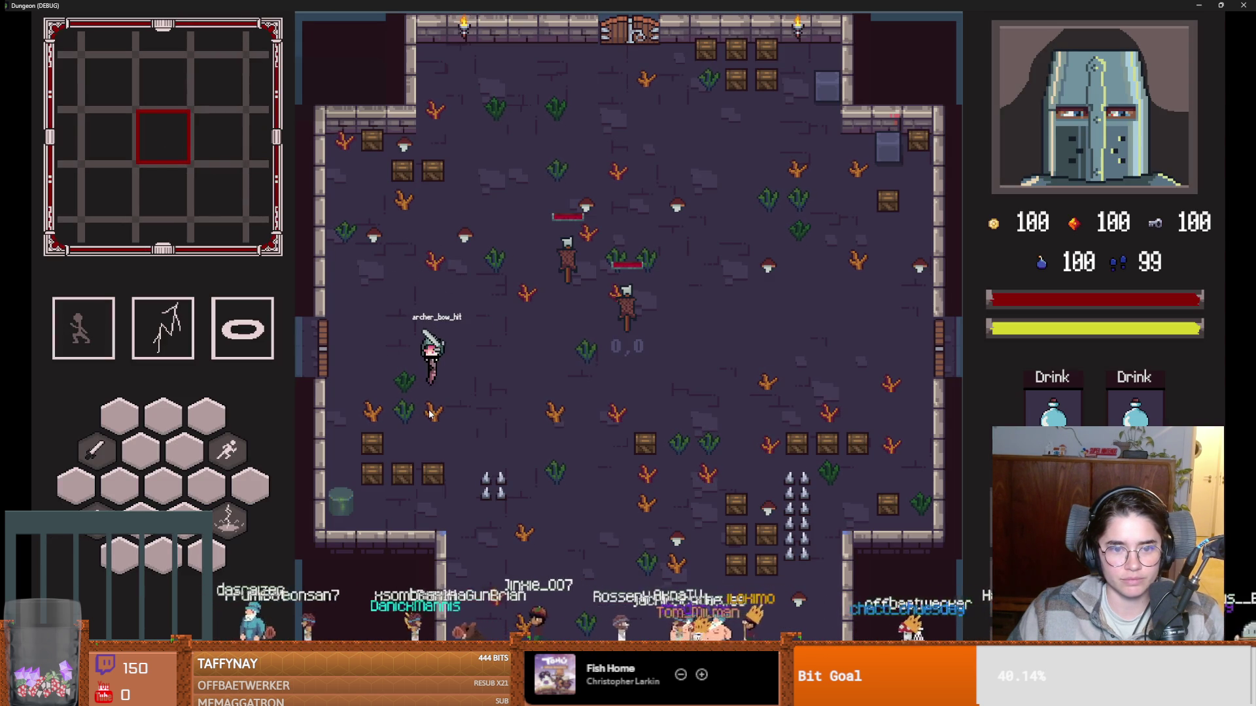
left_click(435, 277)
left_click(435, 277)
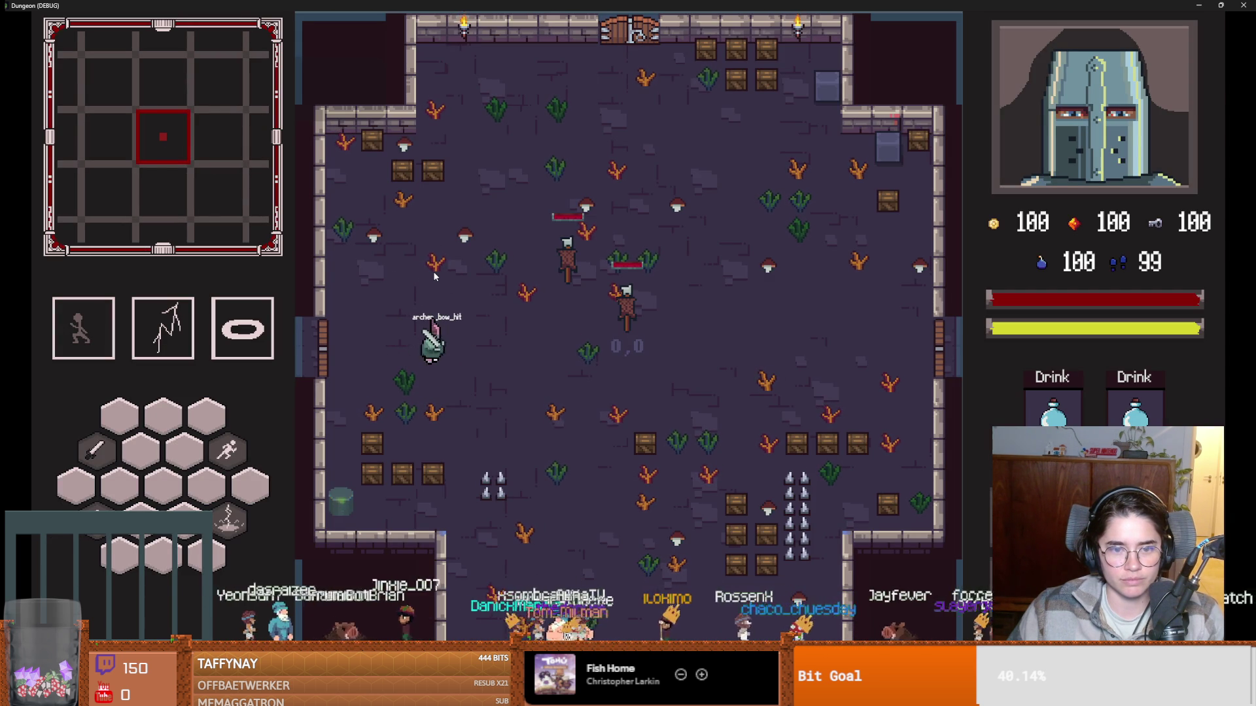
left_click(435, 277)
left_click(512, 364)
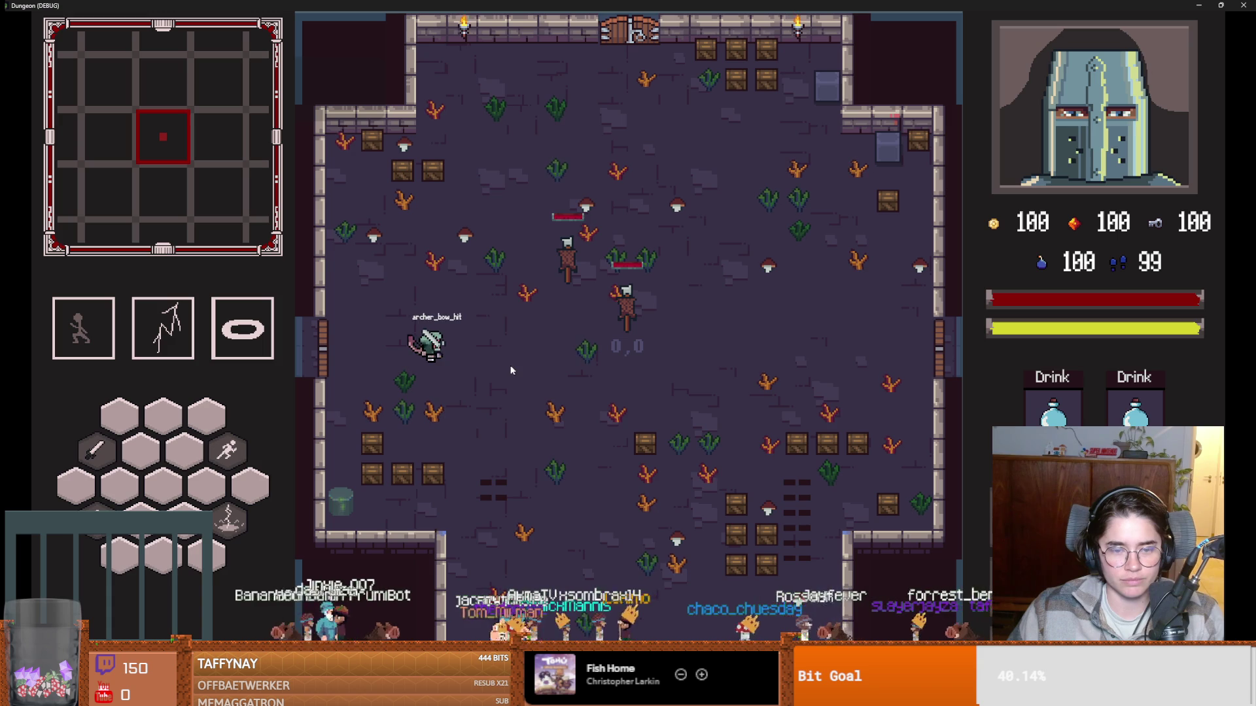
key("F8")
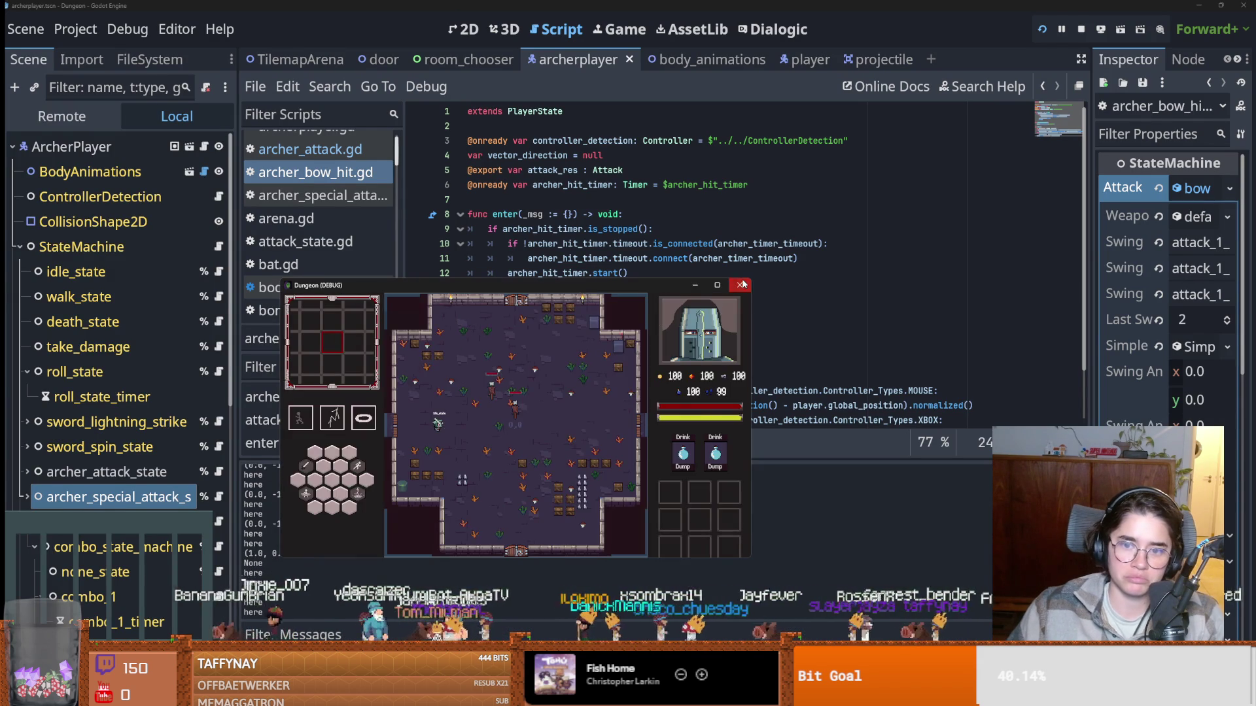
Save, then set the body_animations scene's BodyAnimations type to Crusader.
key("ctrl+s")
left_click(190, 143)
scroll(654, 262, "down", 4)
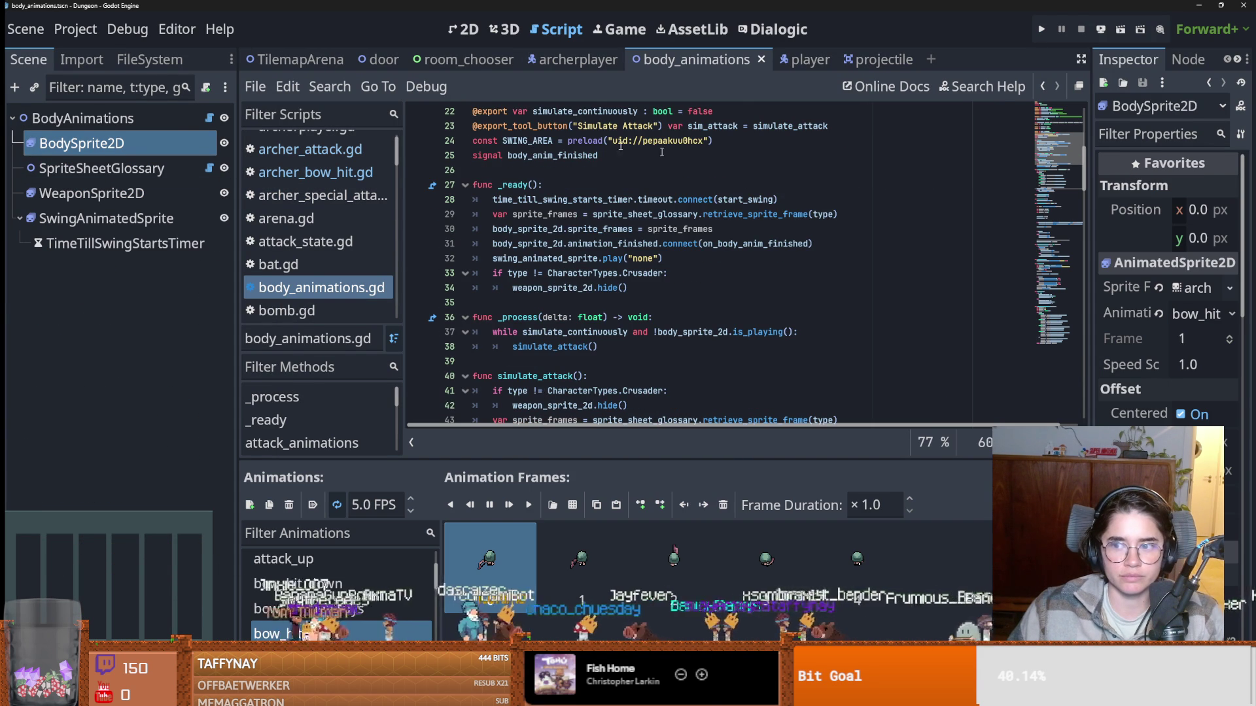
left_click(91, 116)
left_click(1198, 314)
left_click(1134, 550)
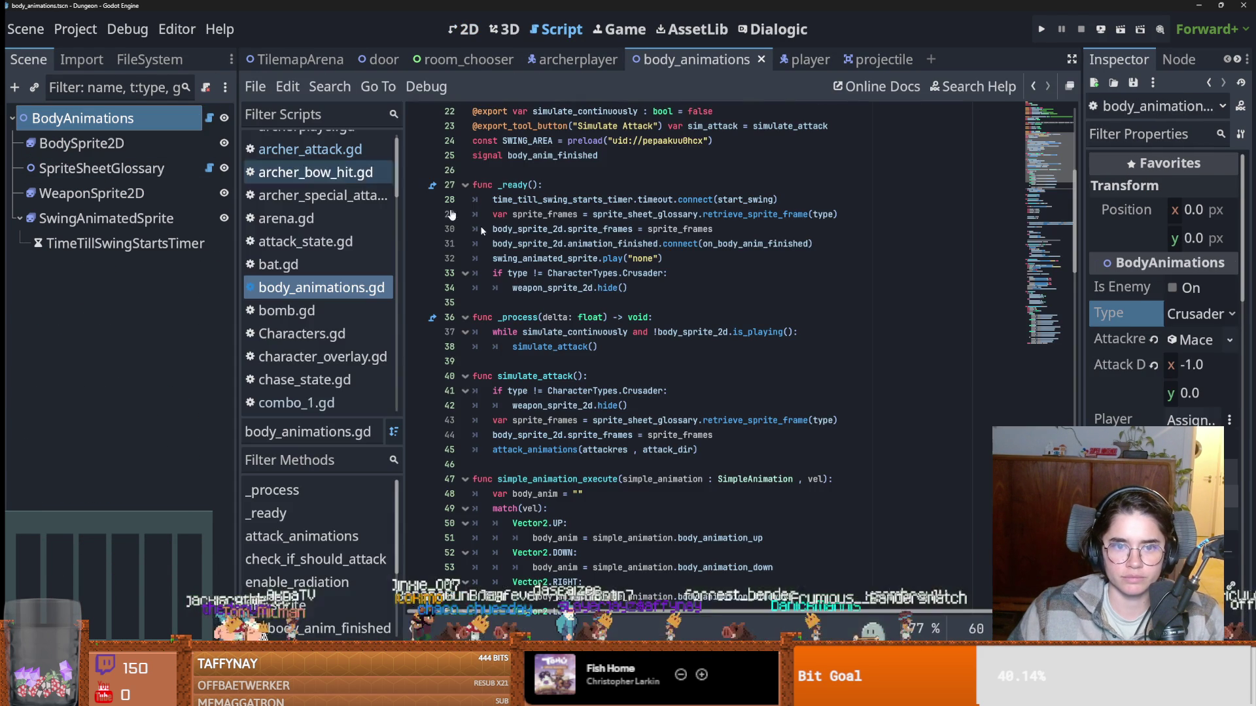
Review the Crusader type checks on line 33 and in simulate_attack of body_animations.gd.
left_click(520, 273)
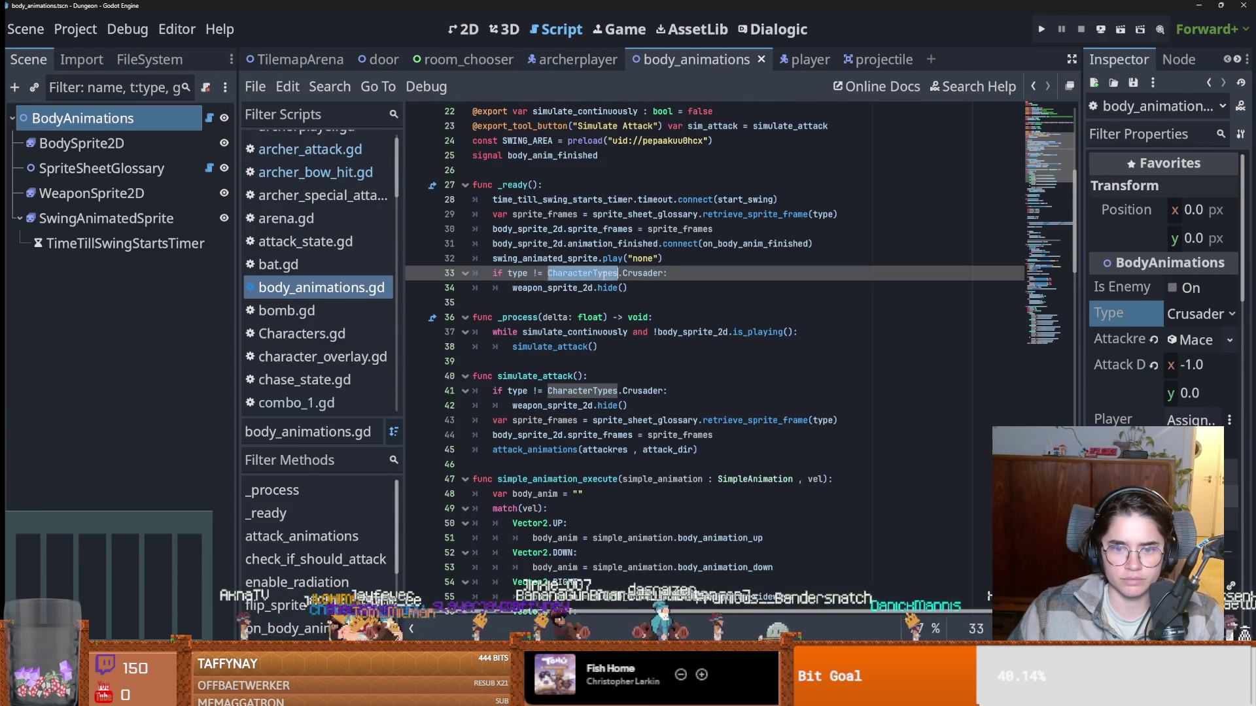
triple_click(603, 272)
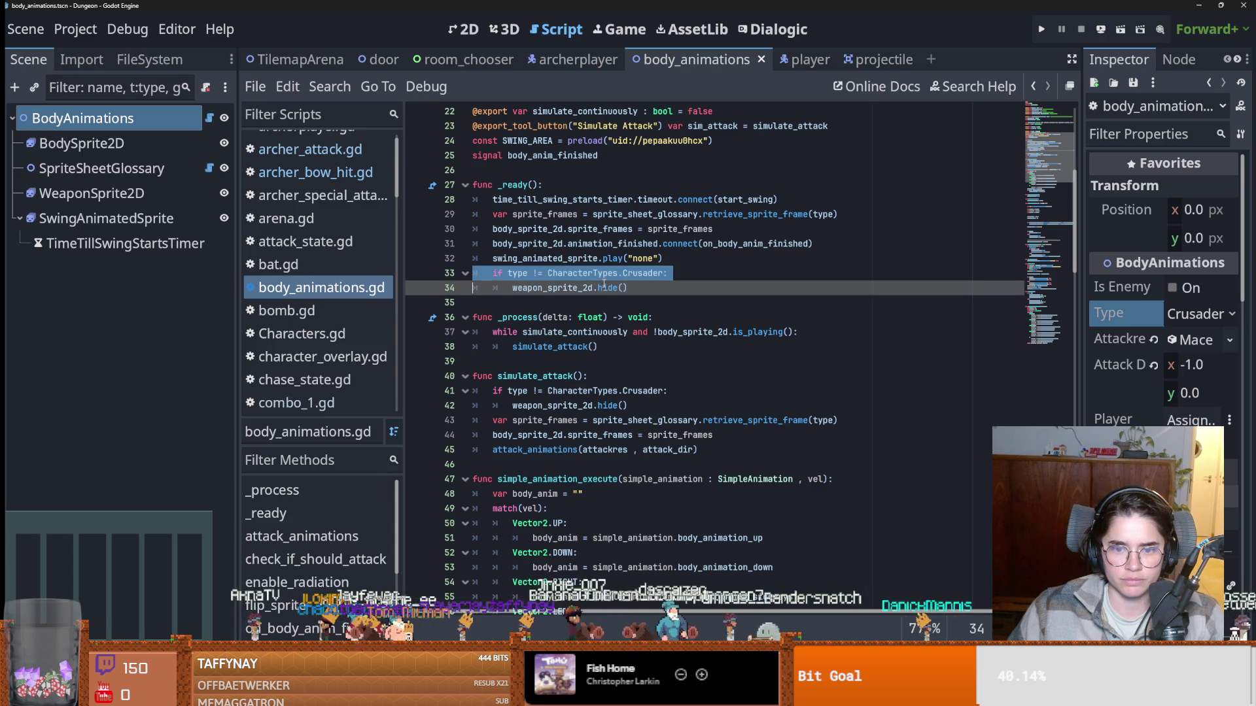
left_click(570, 401)
scroll(570, 401, "down", 7)
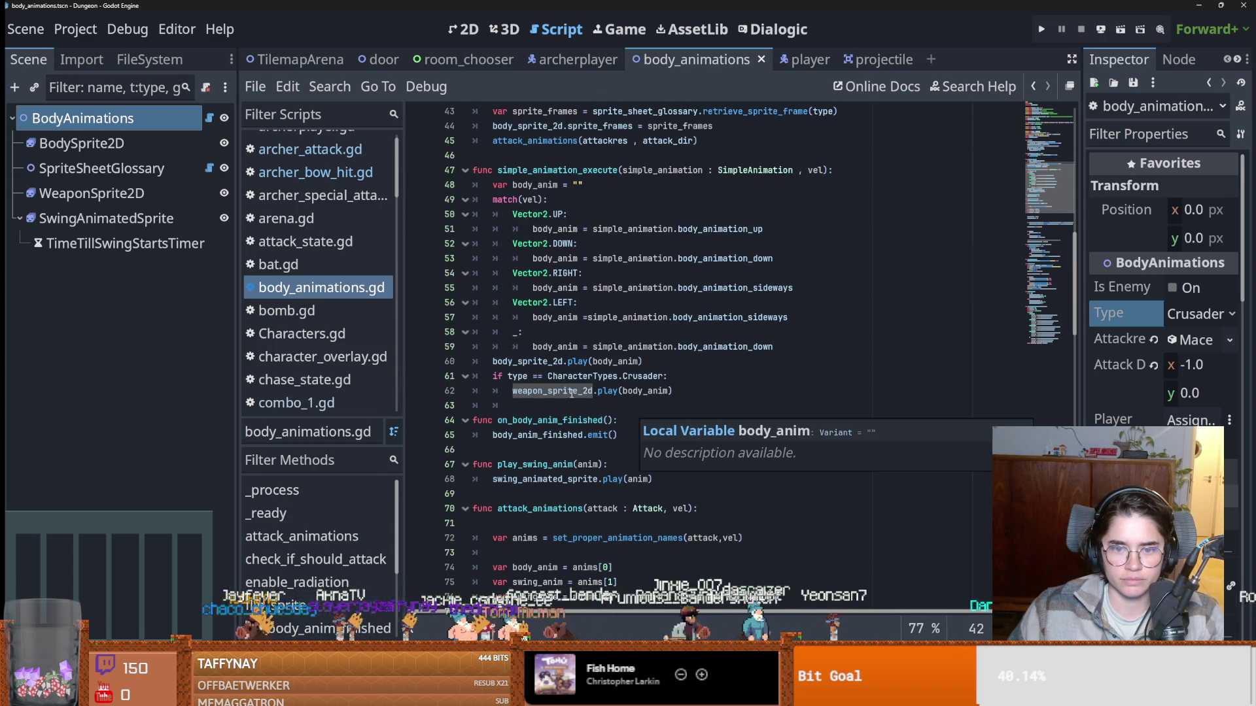
scroll(551, 389, "up", 3)
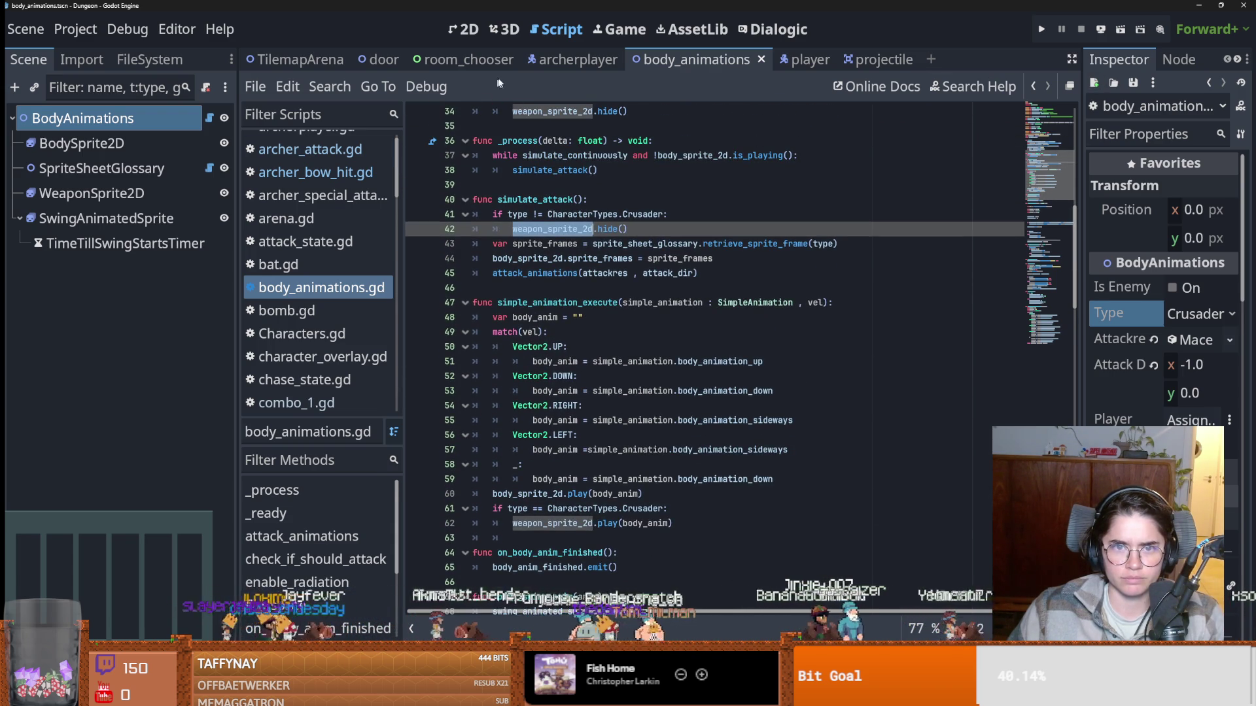
Set the archerplayer scene's BodyAnimations type to Archer Player and run the game.
left_click(563, 59)
left_click(98, 143)
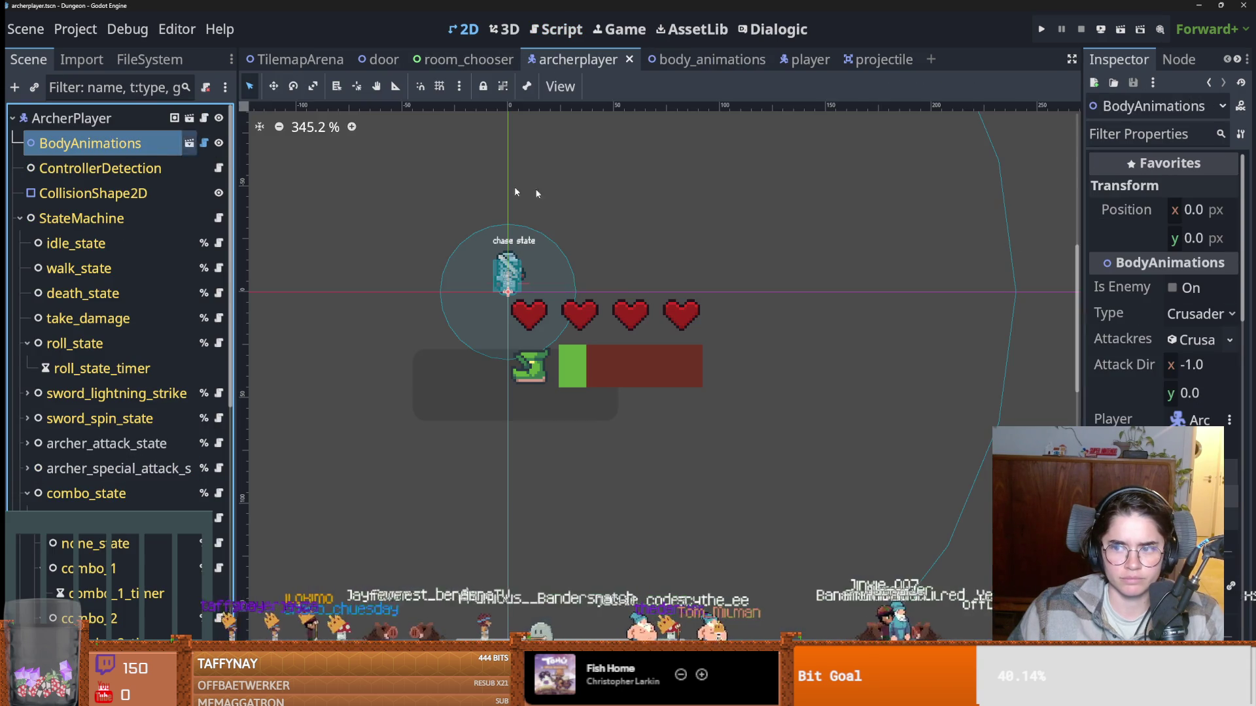
left_click(1171, 316)
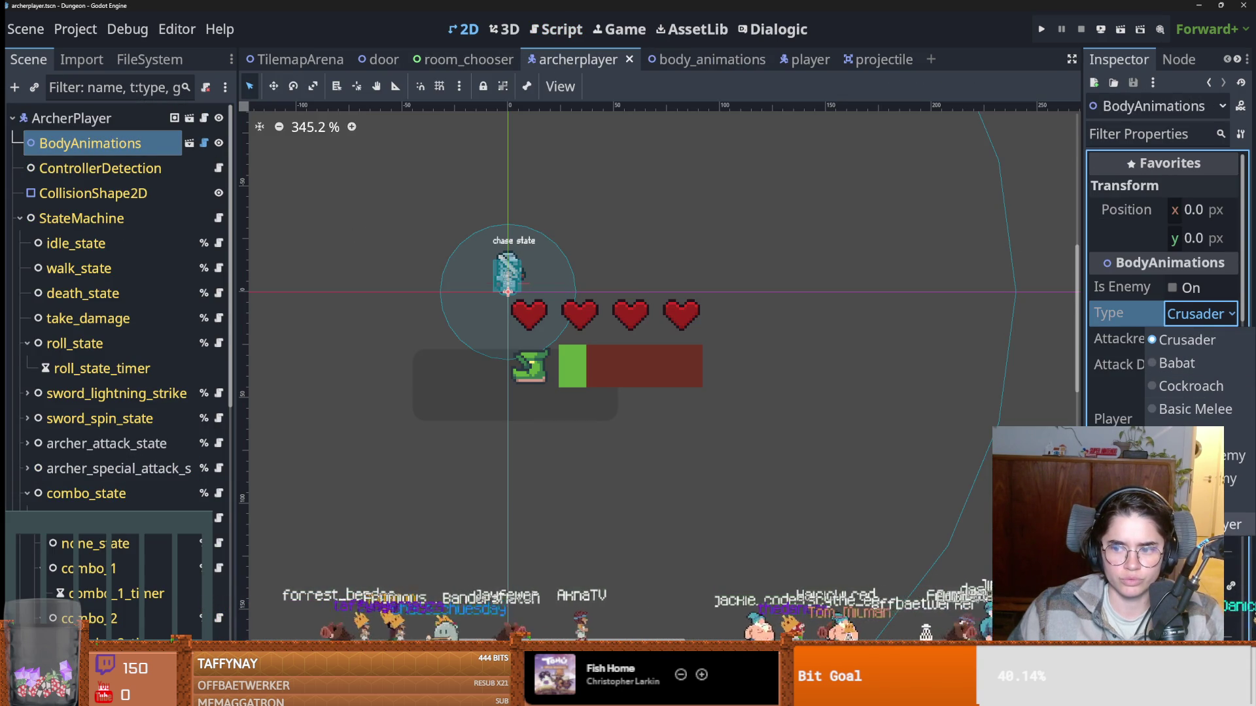
left_click(1210, 524)
left_click(1041, 28)
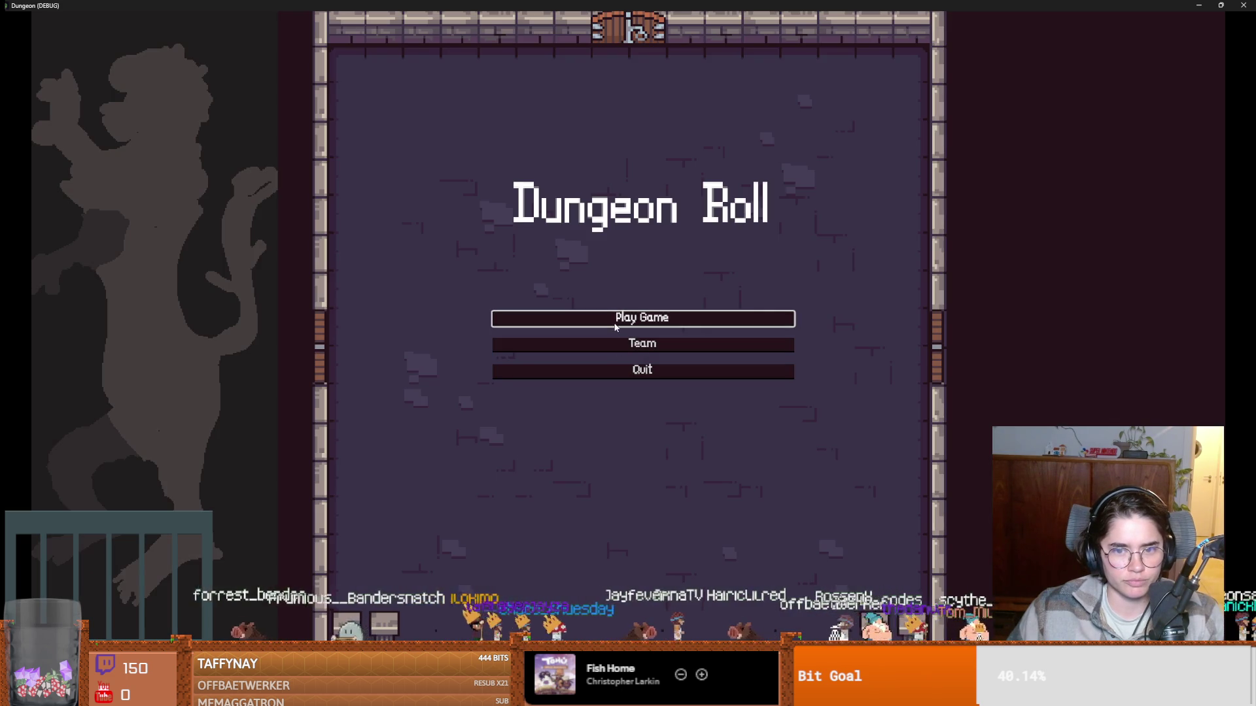
Start a game, quit back to the main menu, then start again and enter the dungeon.
left_click(615, 320)
left_click(531, 196)
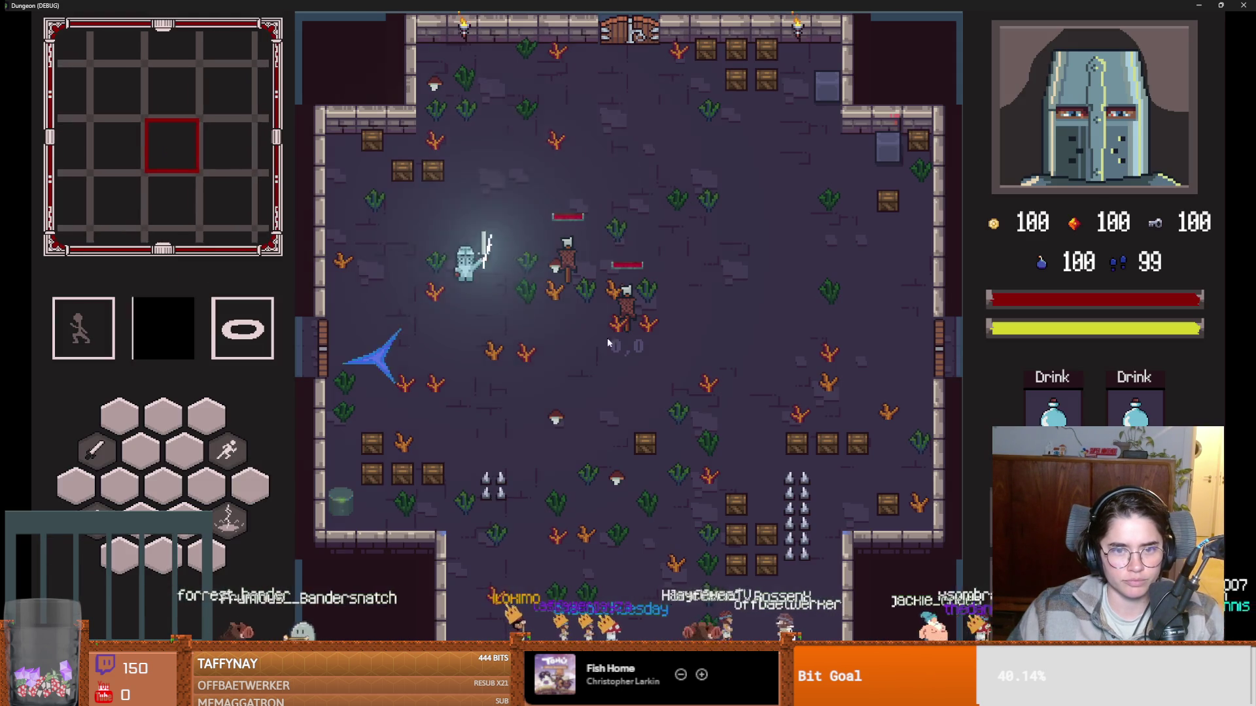
key("Escape")
left_click(639, 427)
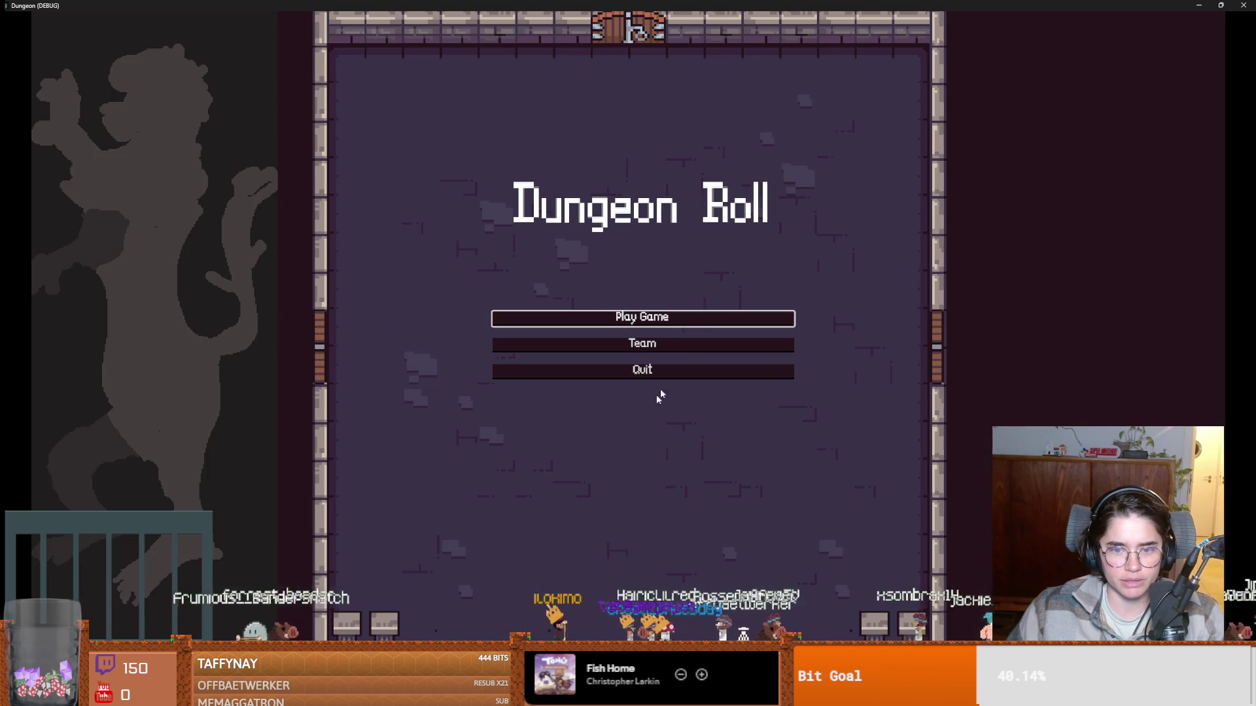
left_click(687, 320)
left_click(727, 221)
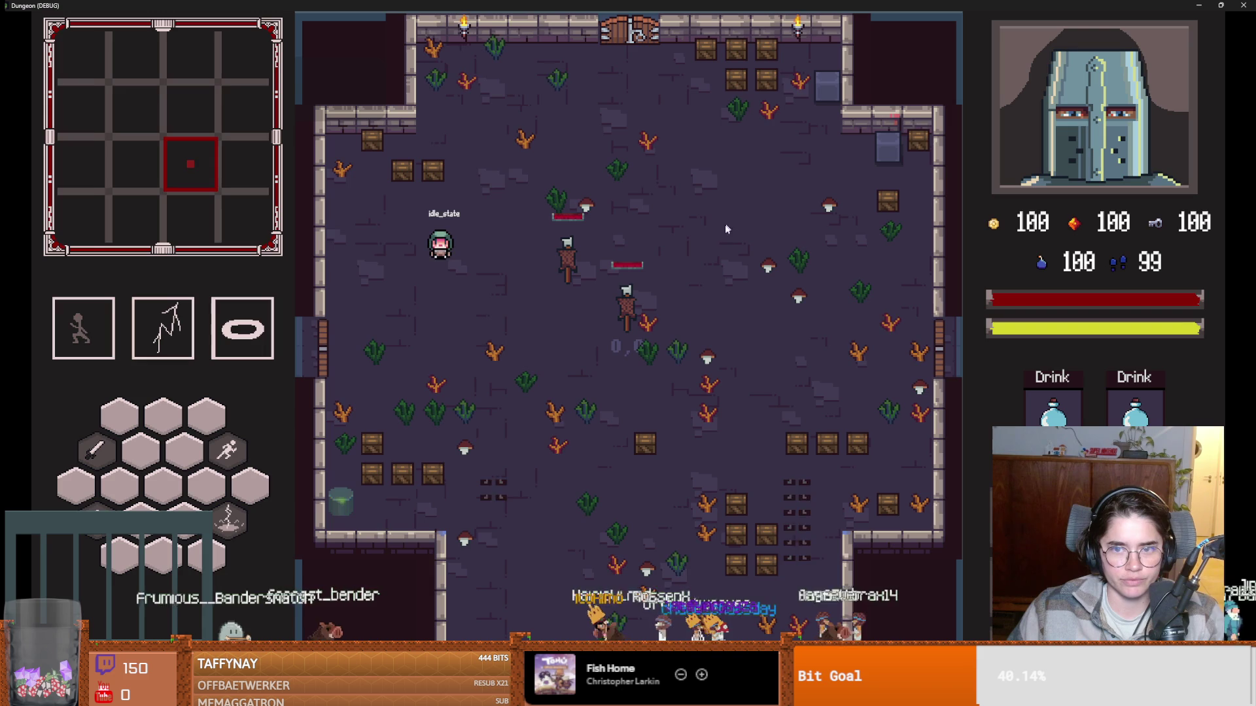
Attack toward the enemies while moving around, then shrink the game window over the editor.
left_click(713, 275)
left_click(712, 270)
key("a")
key("s")
key("d")
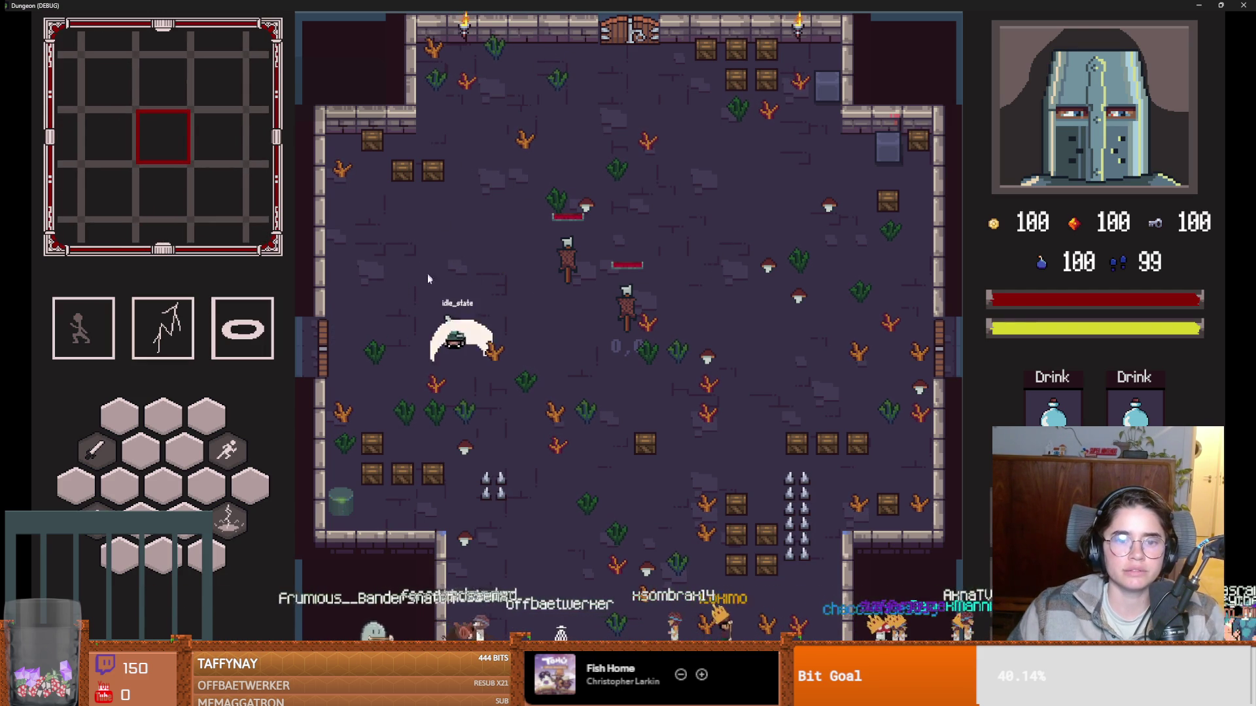
left_click(449, 383)
key("super+Down")
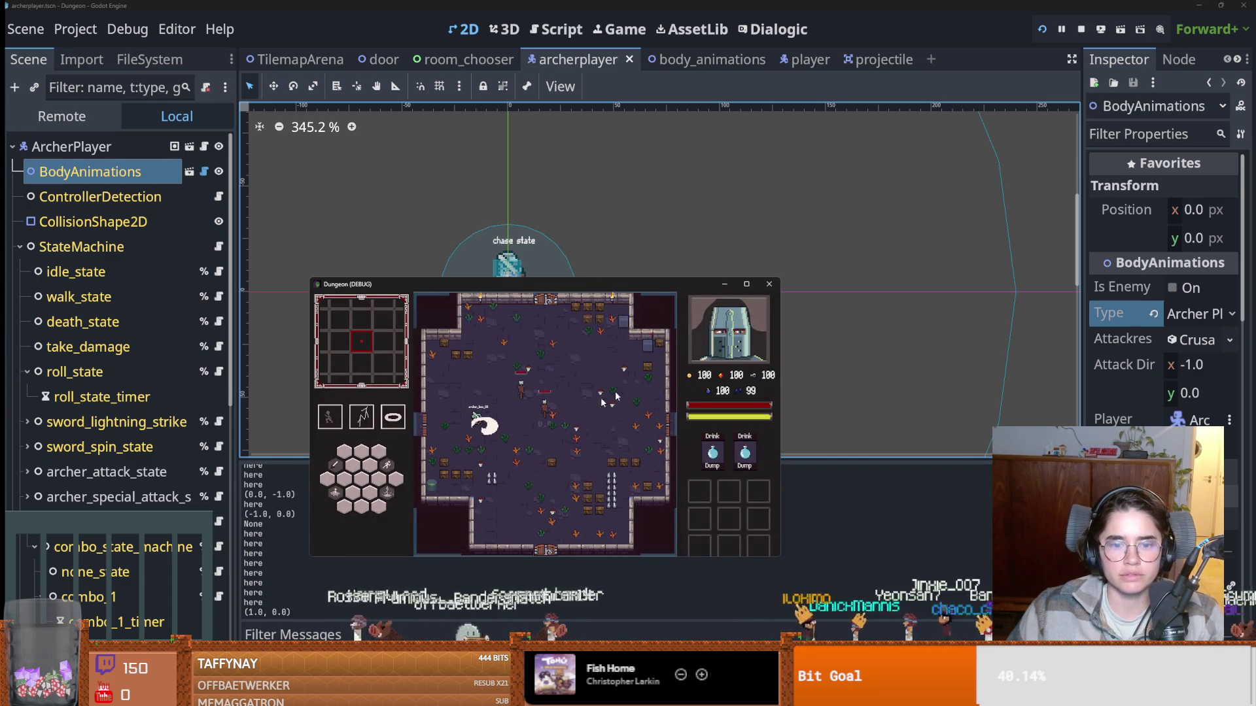
Stop the game and review the CharacterTypes.Crusader checks on lines 33 and 41 of body_animations.gd.
key("F8")
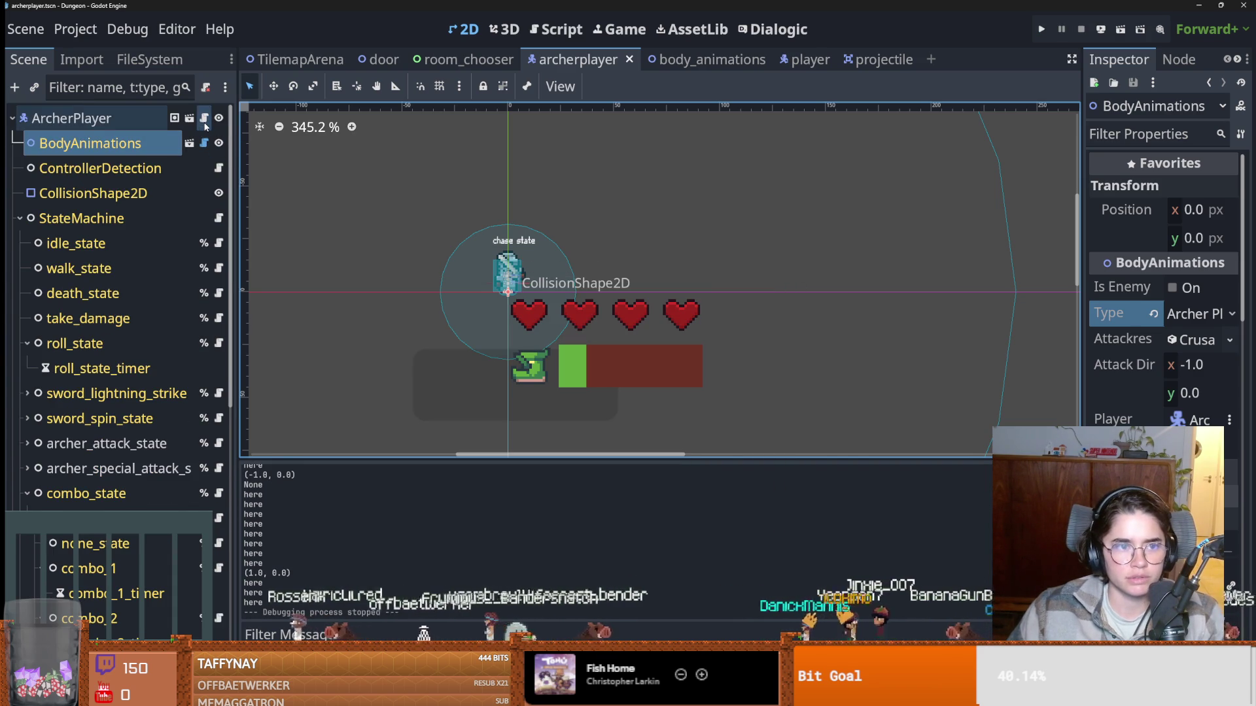
left_click(205, 142)
scroll(536, 263, "up", 1)
left_click(555, 275)
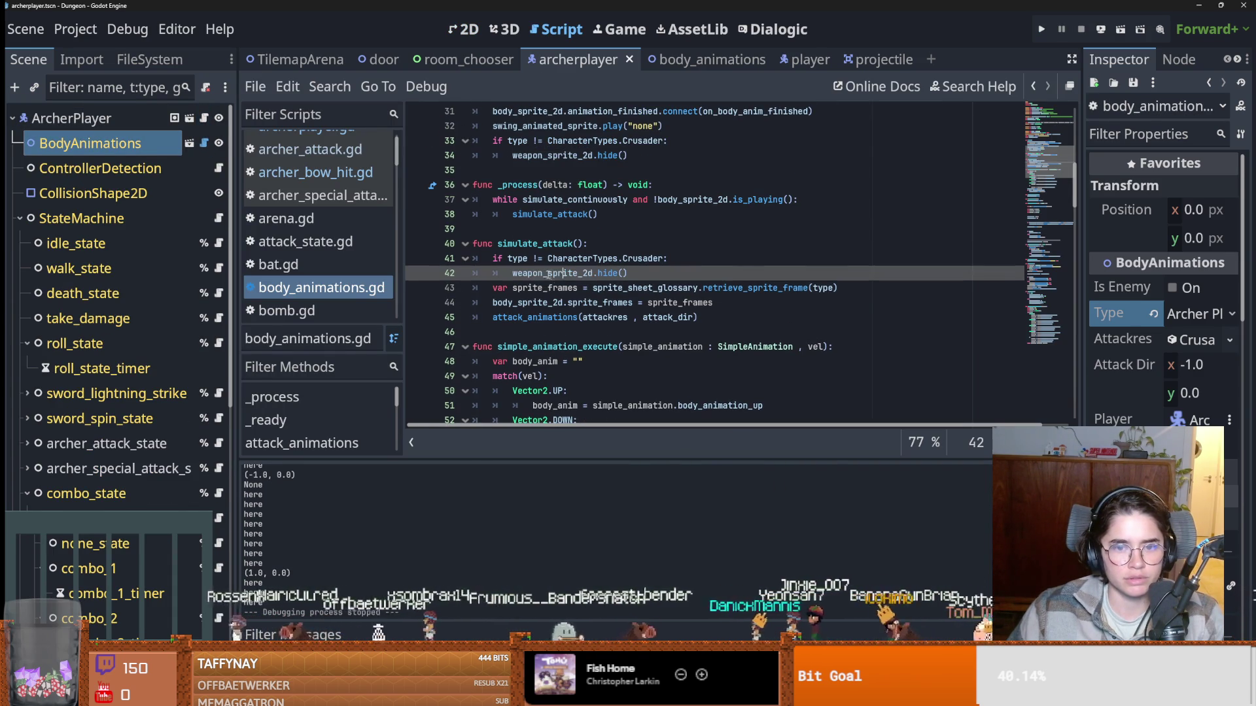
left_click(539, 260)
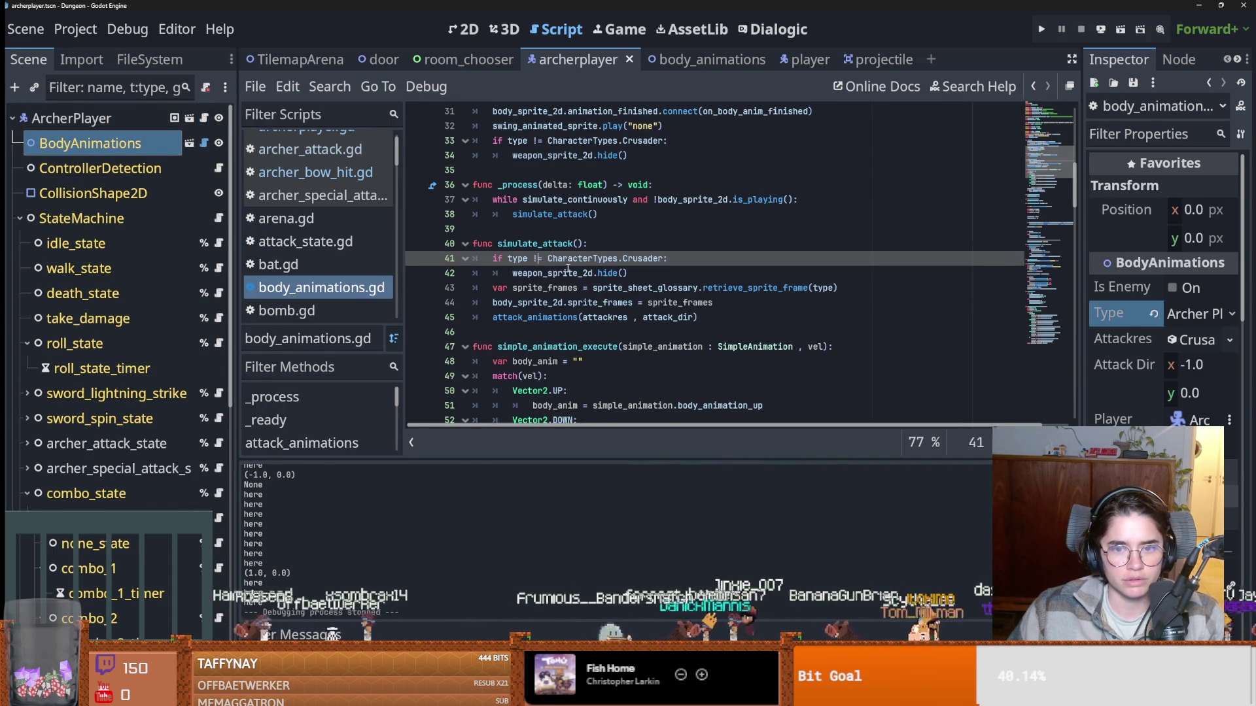
scroll(546, 273, "up", 3)
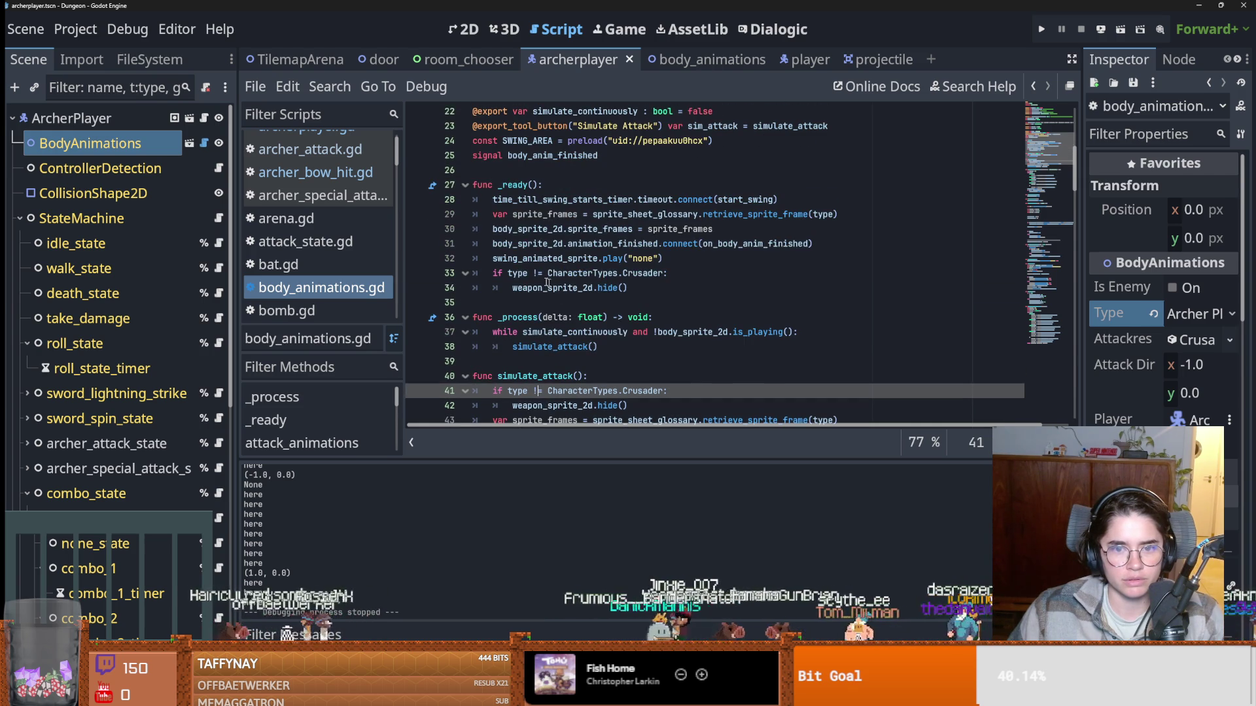
left_click(533, 273)
double_click(594, 274)
double_click(517, 273)
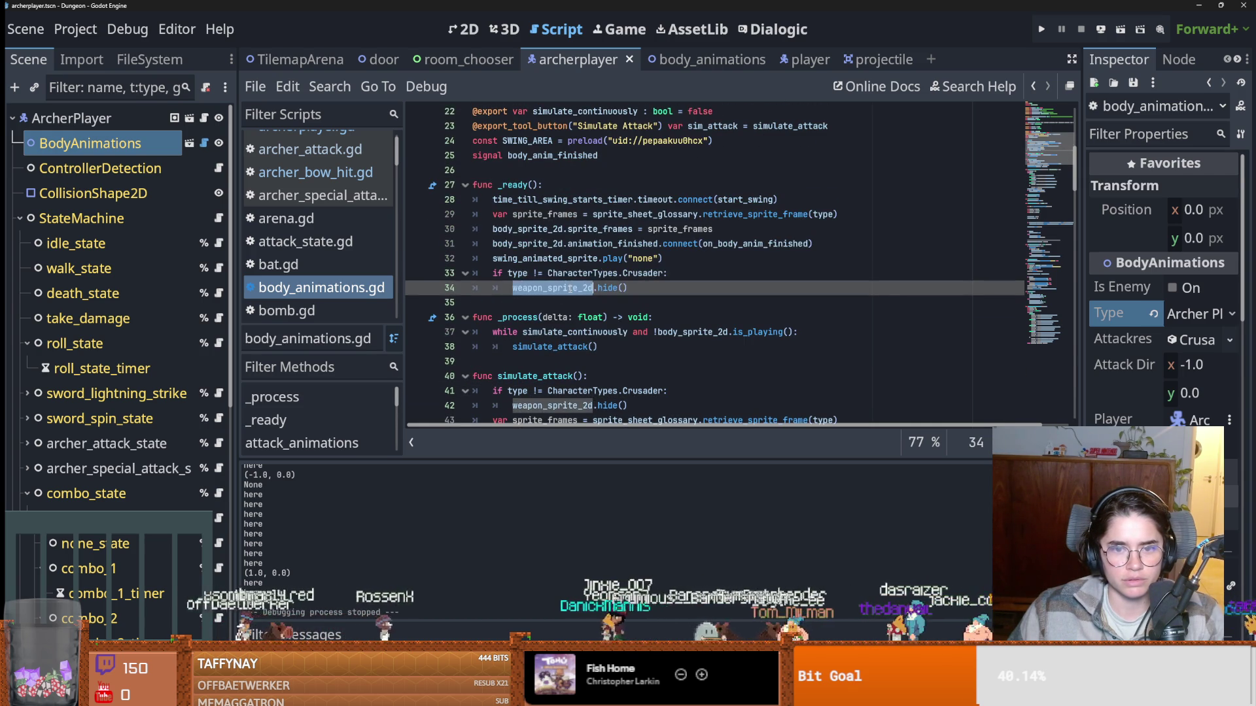
scroll(648, 281, "up", 2)
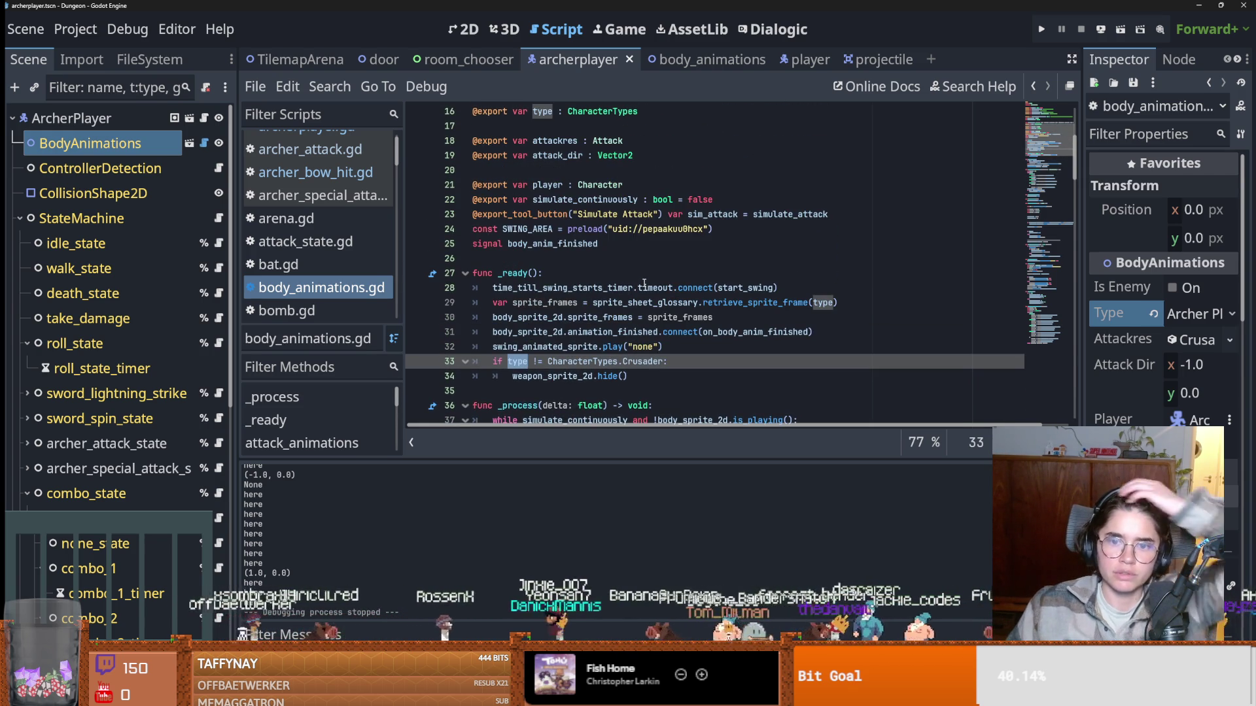
Confirm the BodyAnimations type stays Archer Player and compare the player scene's BodyAnimations node.
left_click(169, 152)
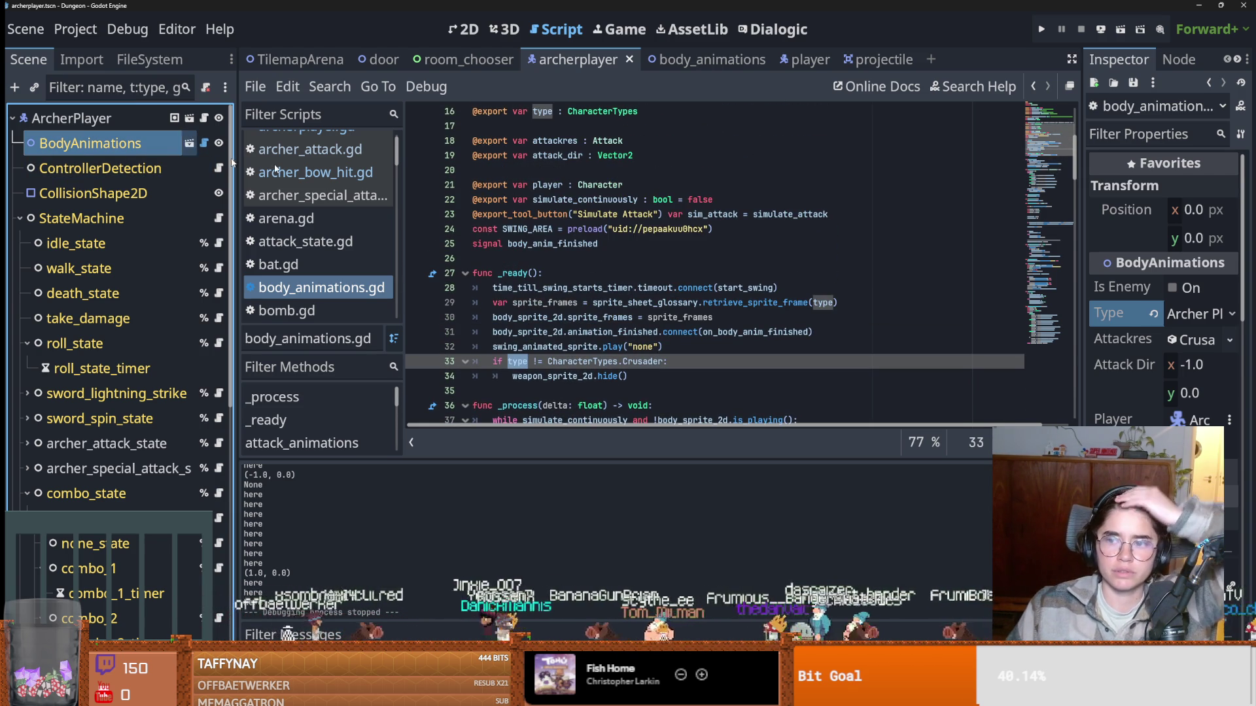
left_click_drag(1081, 336, 826, 267)
left_click(1070, 315)
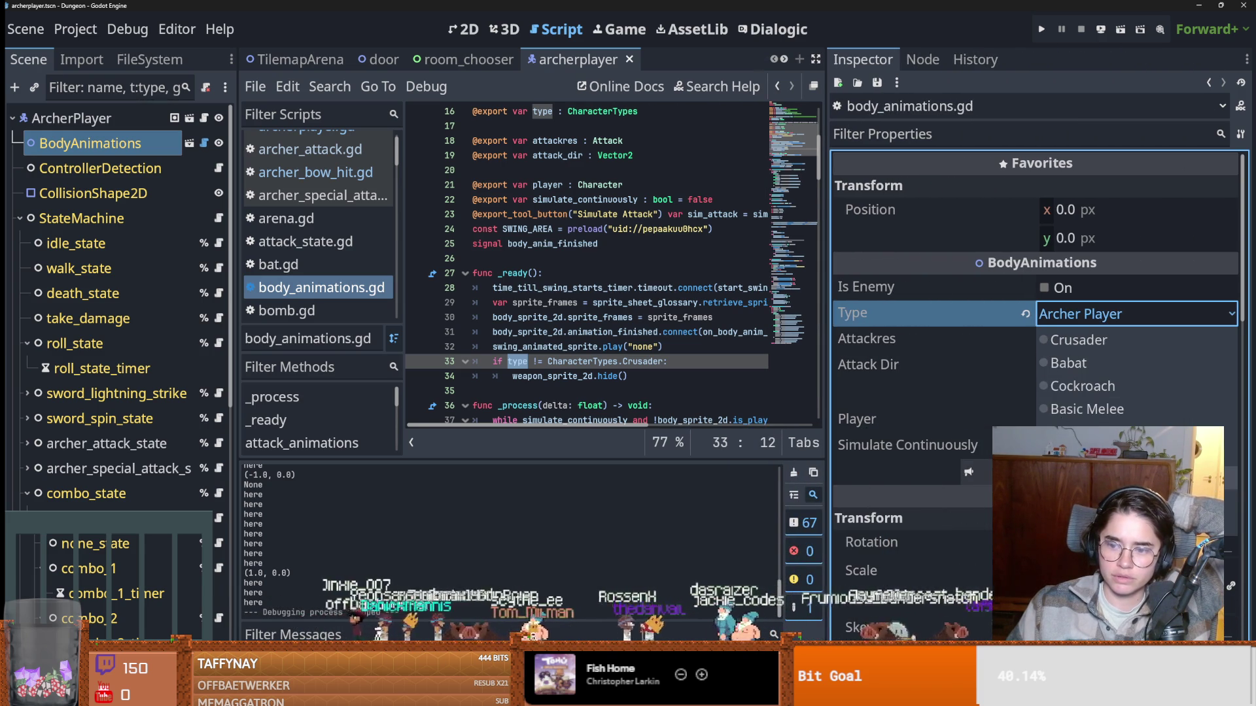
left_click(595, 244)
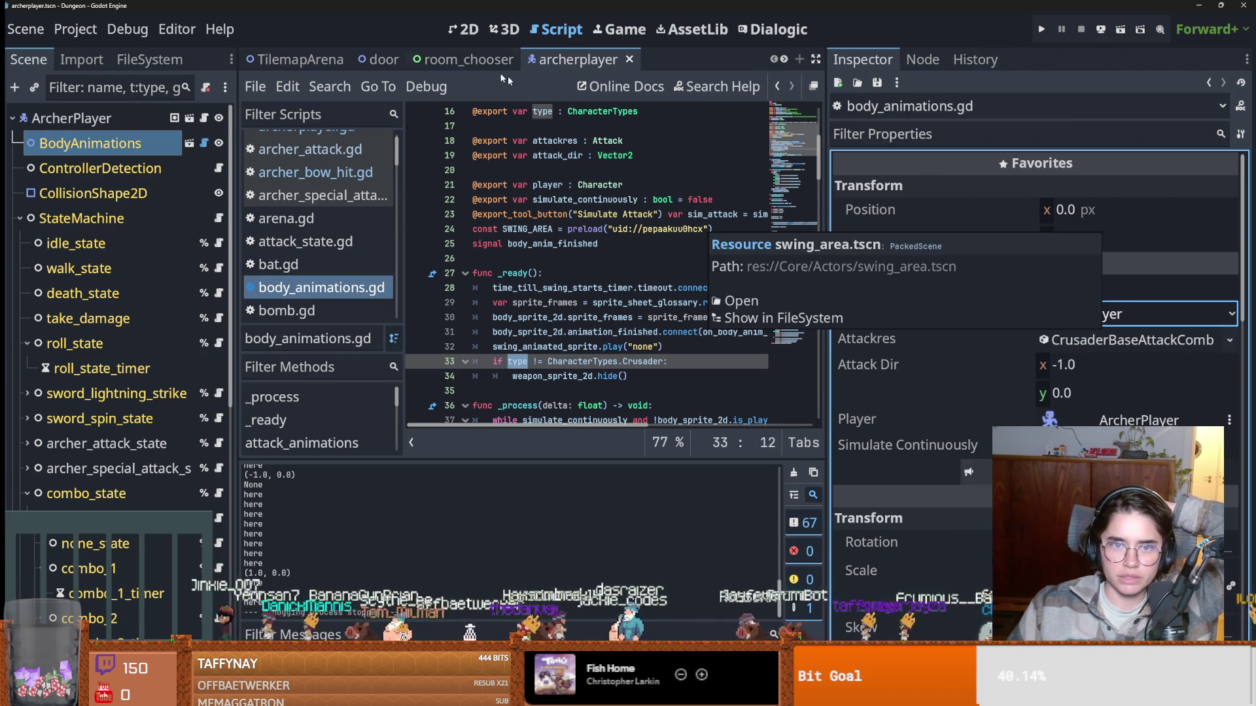
left_click(782, 60)
left_click(783, 60)
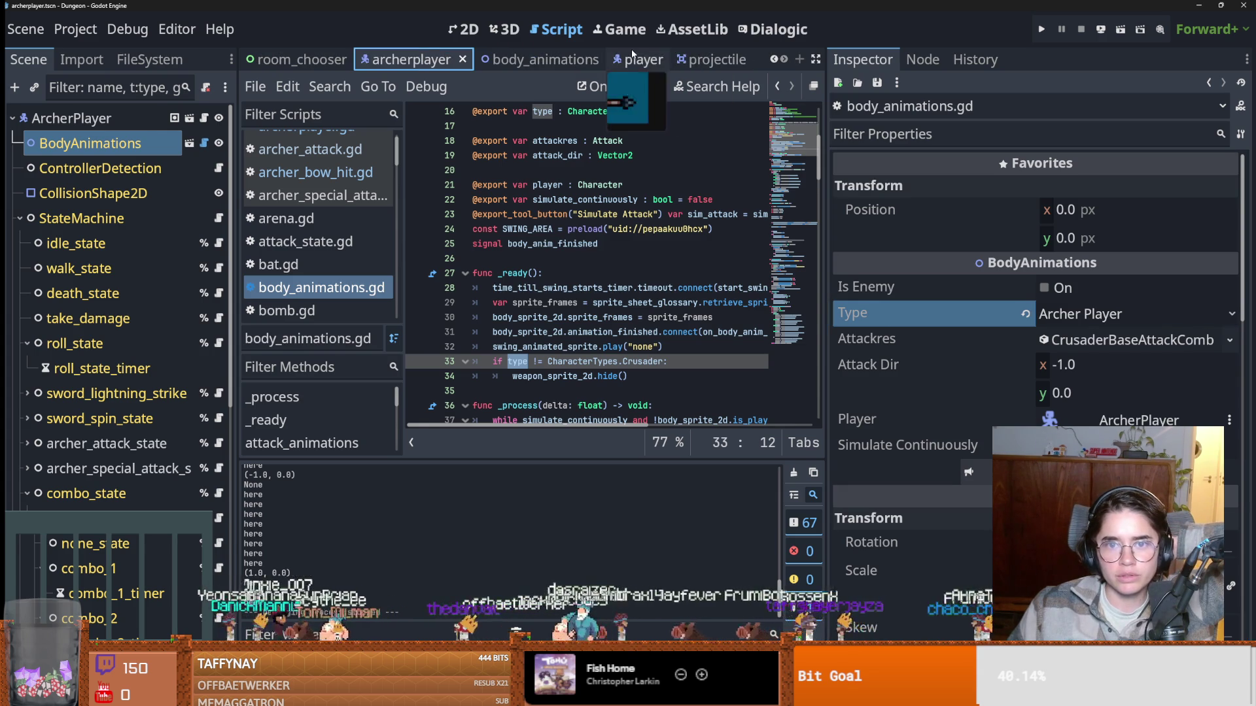
left_click(625, 60)
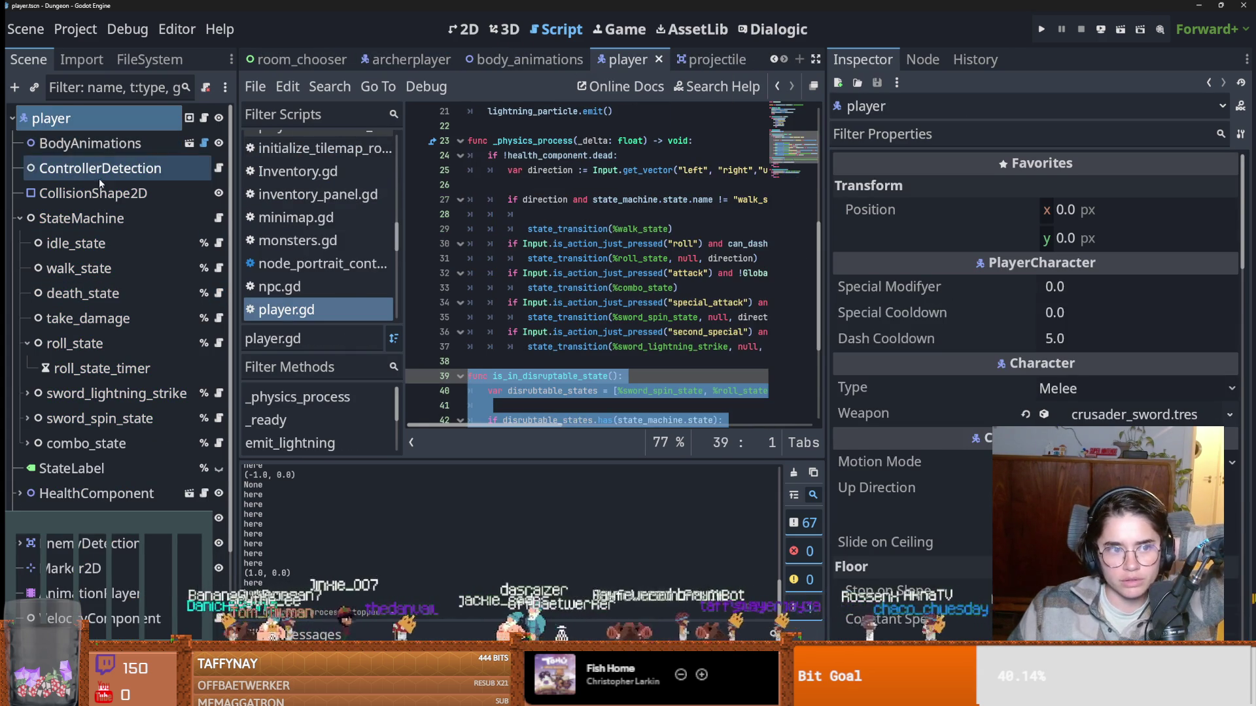
left_click(88, 143)
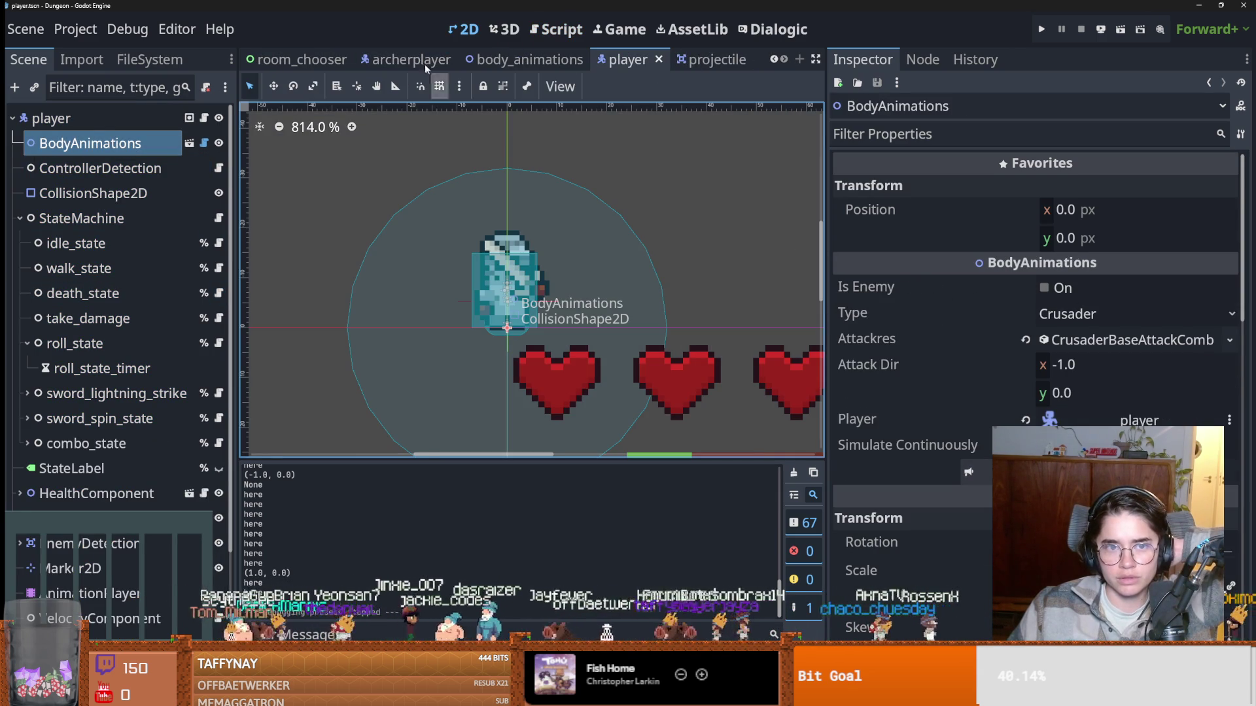
Hide WeaponSprite2D in the body_animations scene and run the game.
left_click(418, 59)
left_click(189, 143)
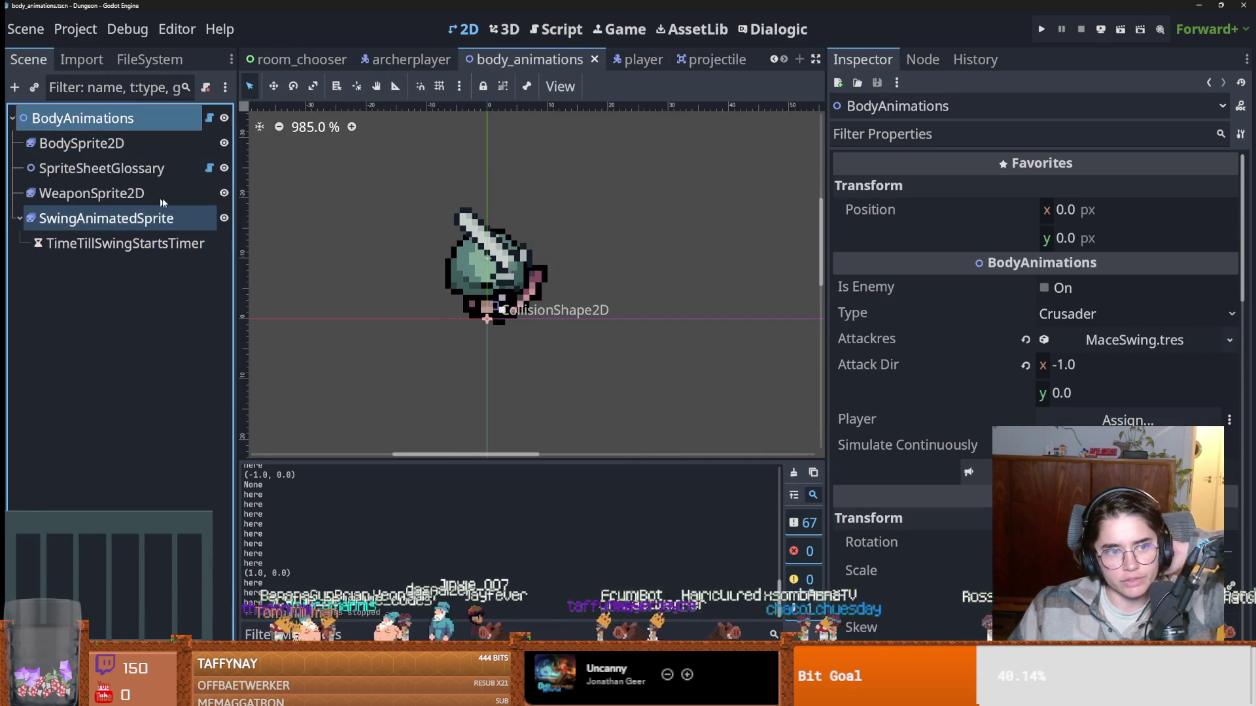
left_click(176, 194)
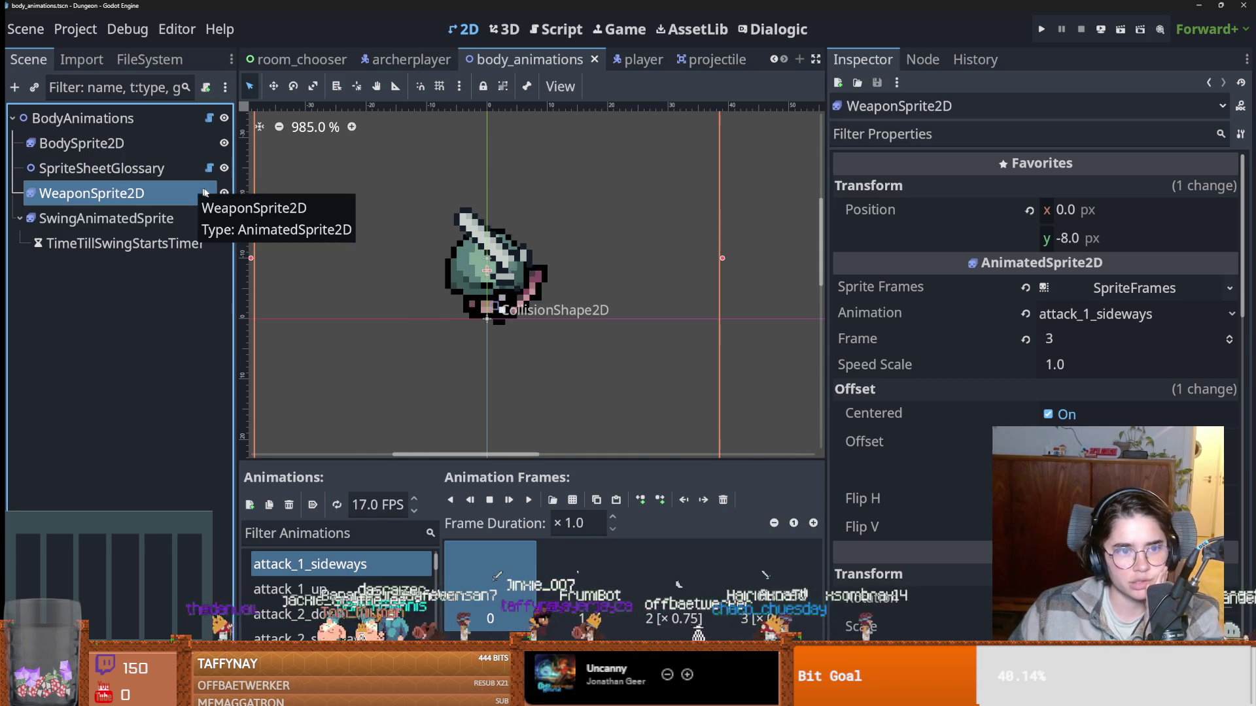
left_click(224, 193)
left_click(1042, 30)
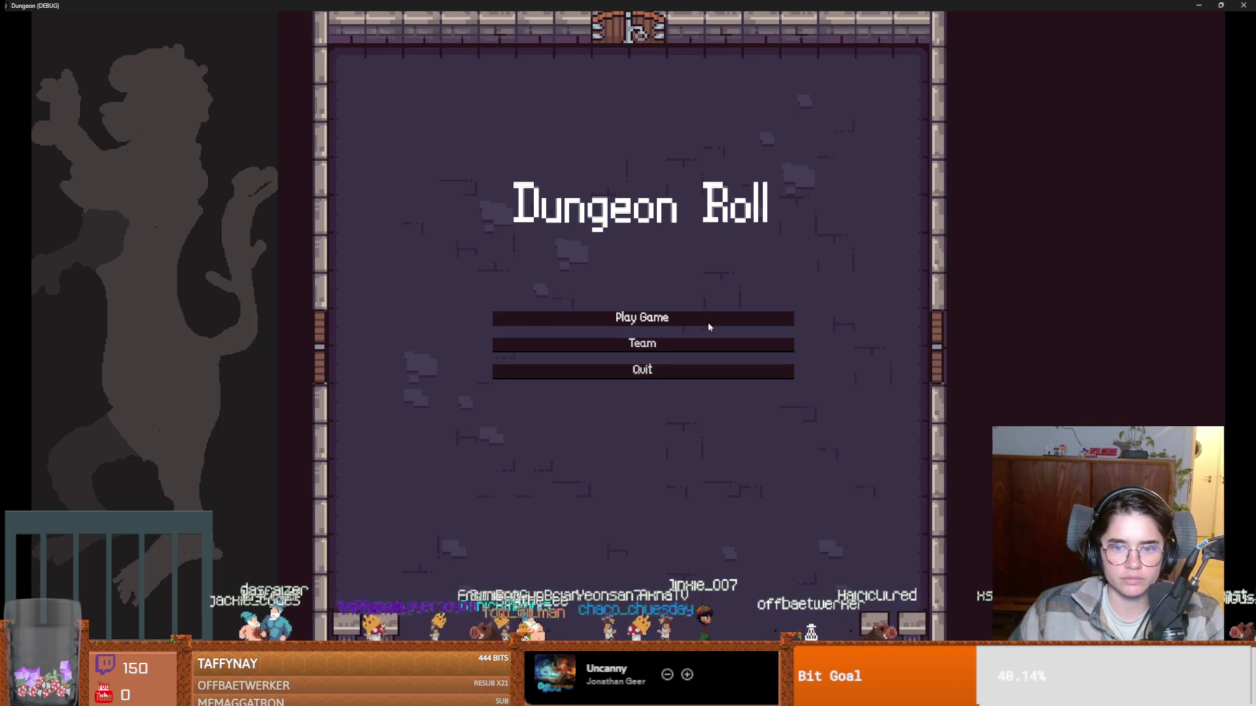
Start a new game from the main menu and choose the Archer to enter the dungeon.
left_click(708, 322)
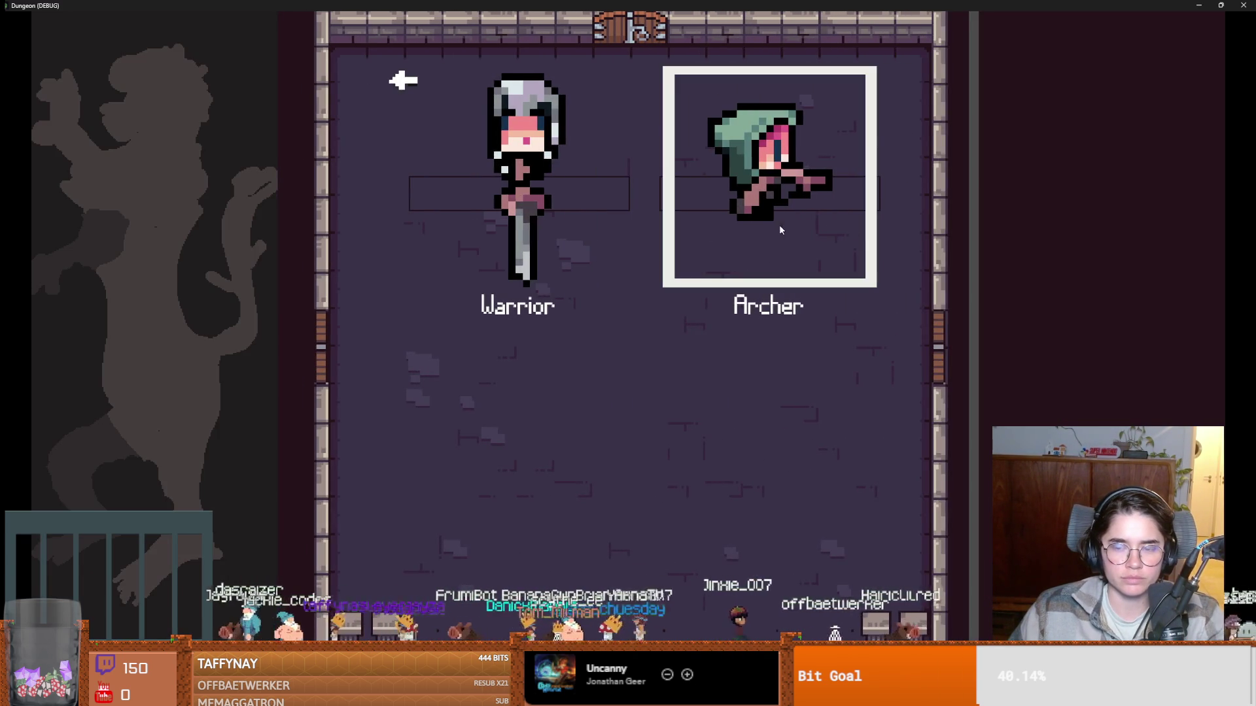
left_click(727, 340)
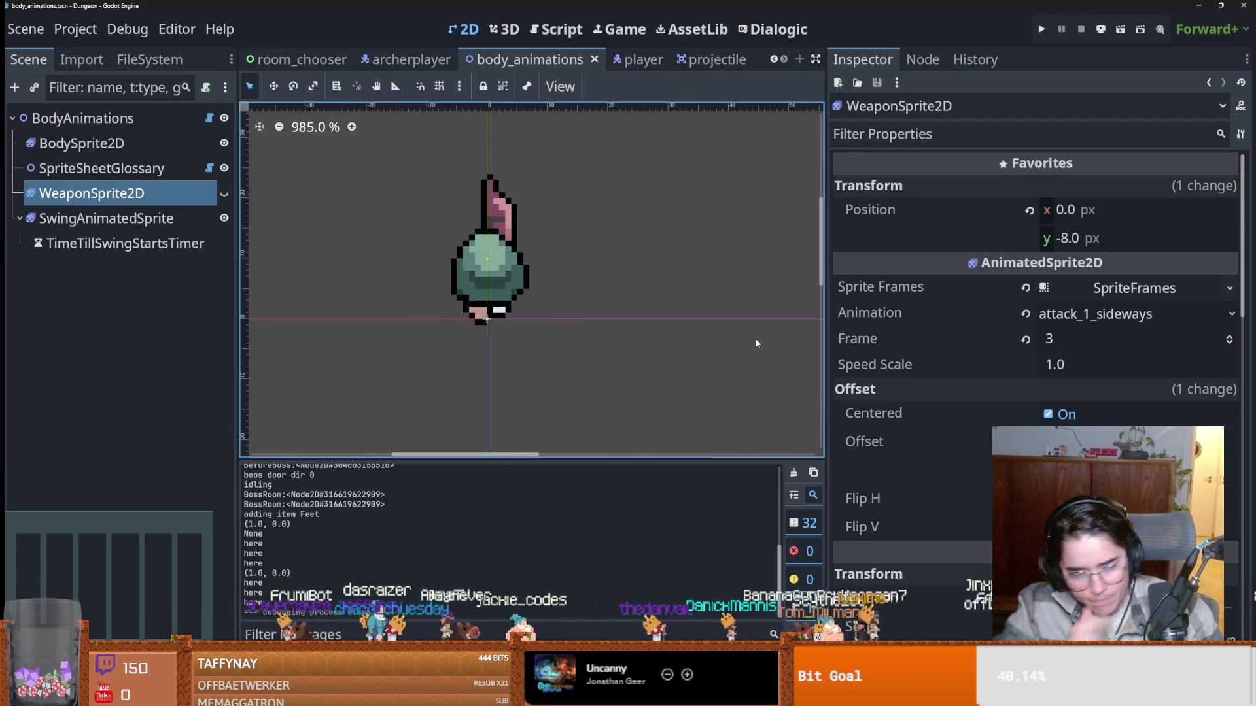
Inspect BodySprite2D's bow_hit_up animation and the Crusader checks on lines 33 and 61 of body_animations.gd.
left_click(82, 143)
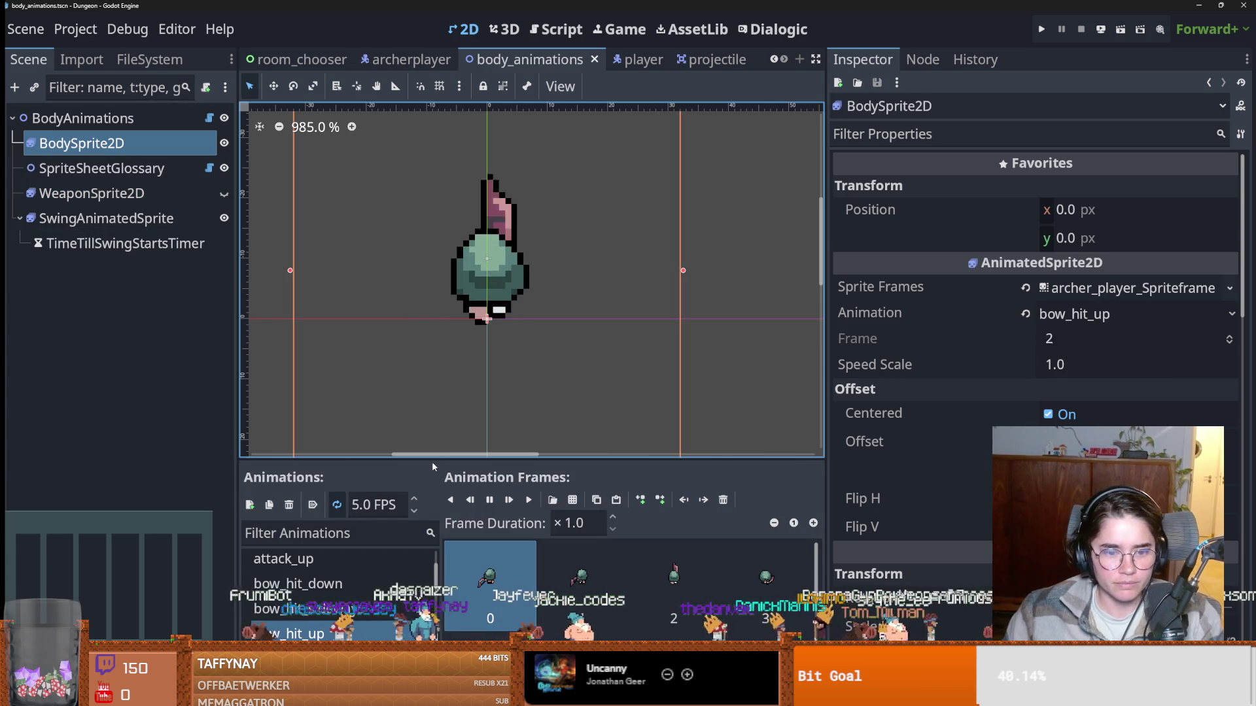
left_click(209, 117)
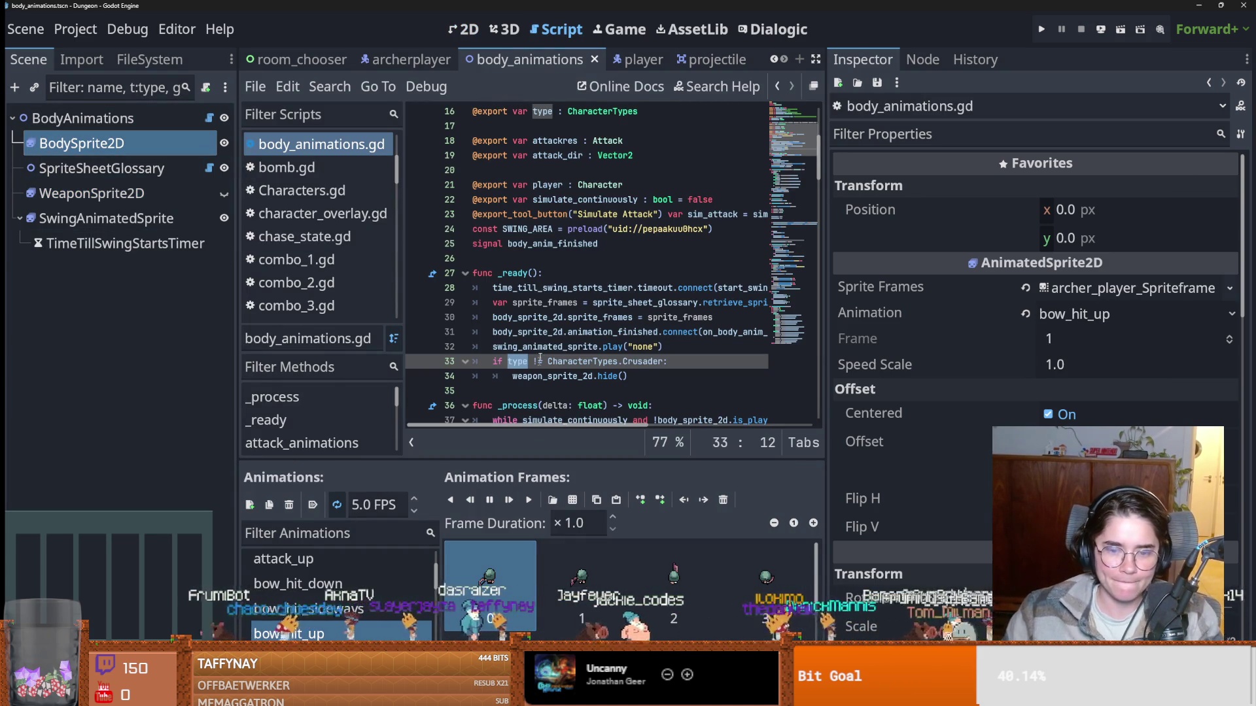
double_click(549, 376)
scroll(485, 377, "up", 1)
scroll(484, 377, "down", 5)
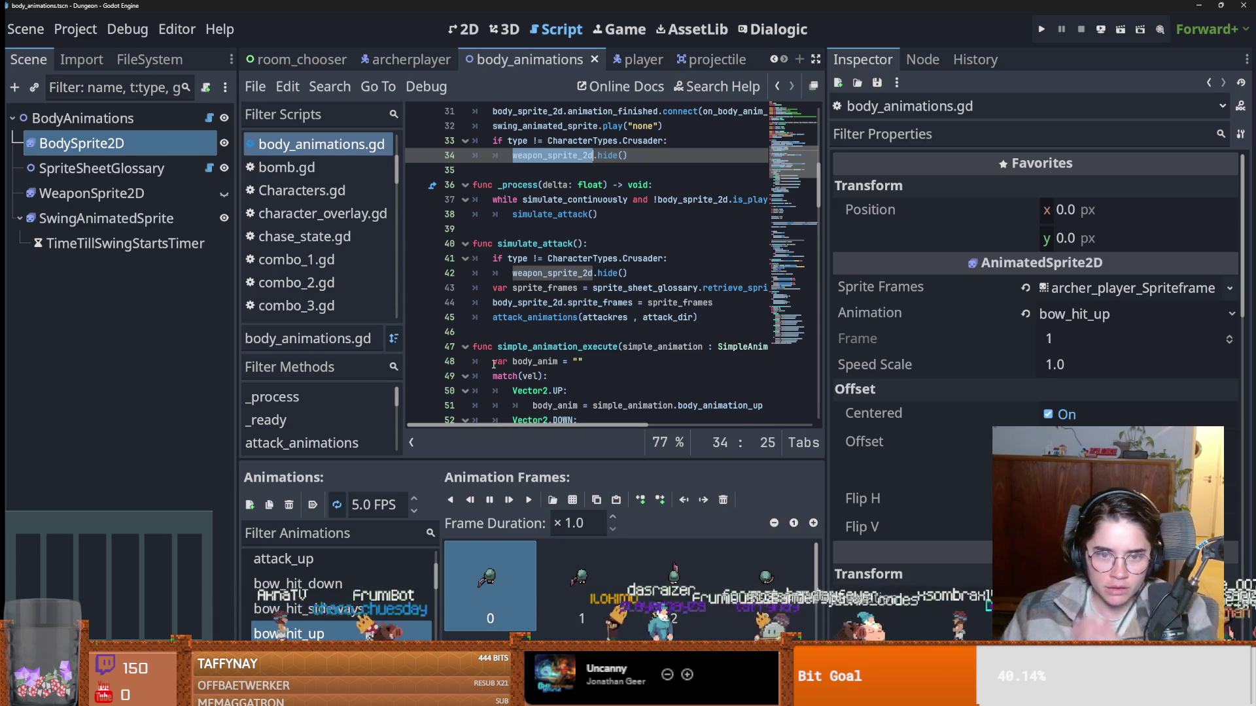
scroll(576, 362, "down", 5)
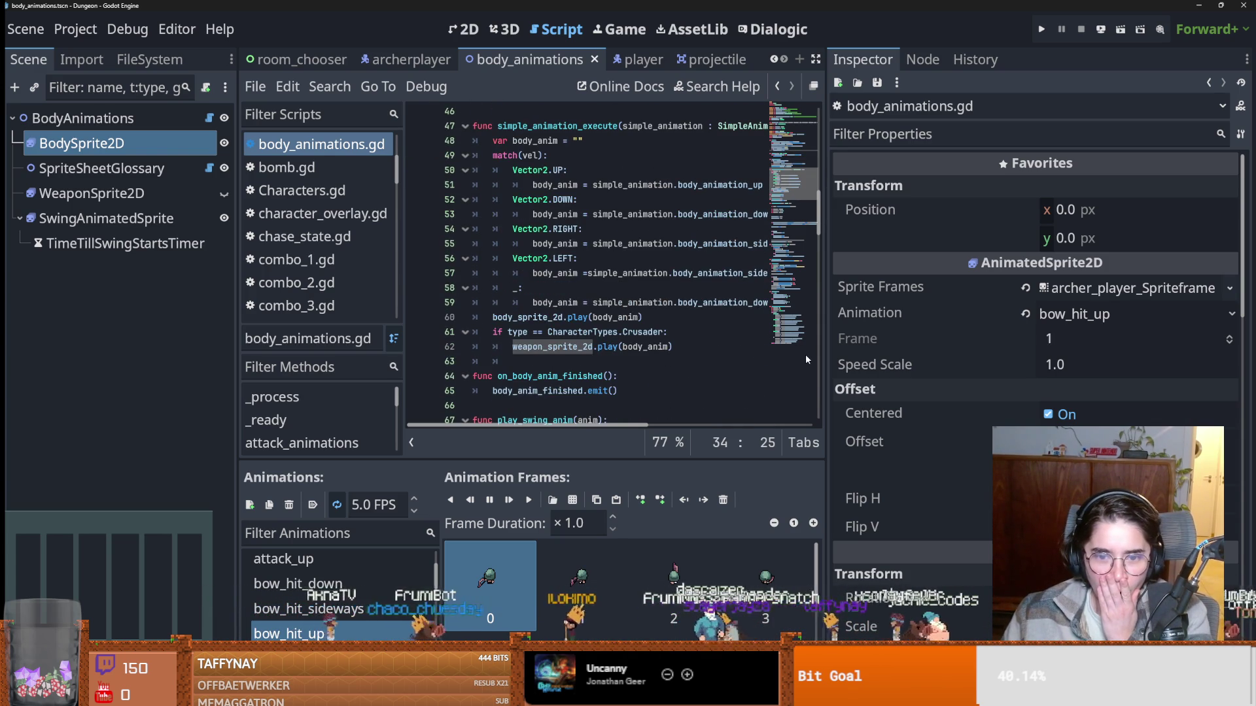
left_click(83, 118)
left_click_drag(826, 352, 955, 352)
left_click(497, 331)
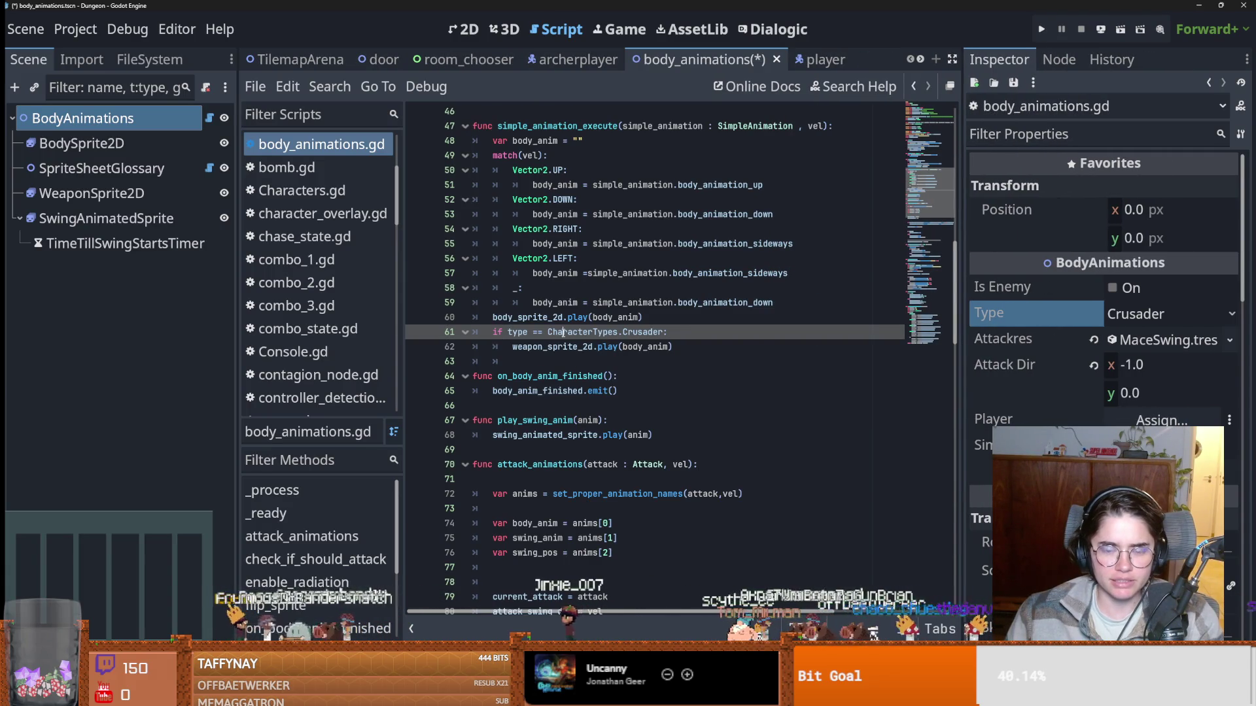
scroll(597, 335, "up", 8)
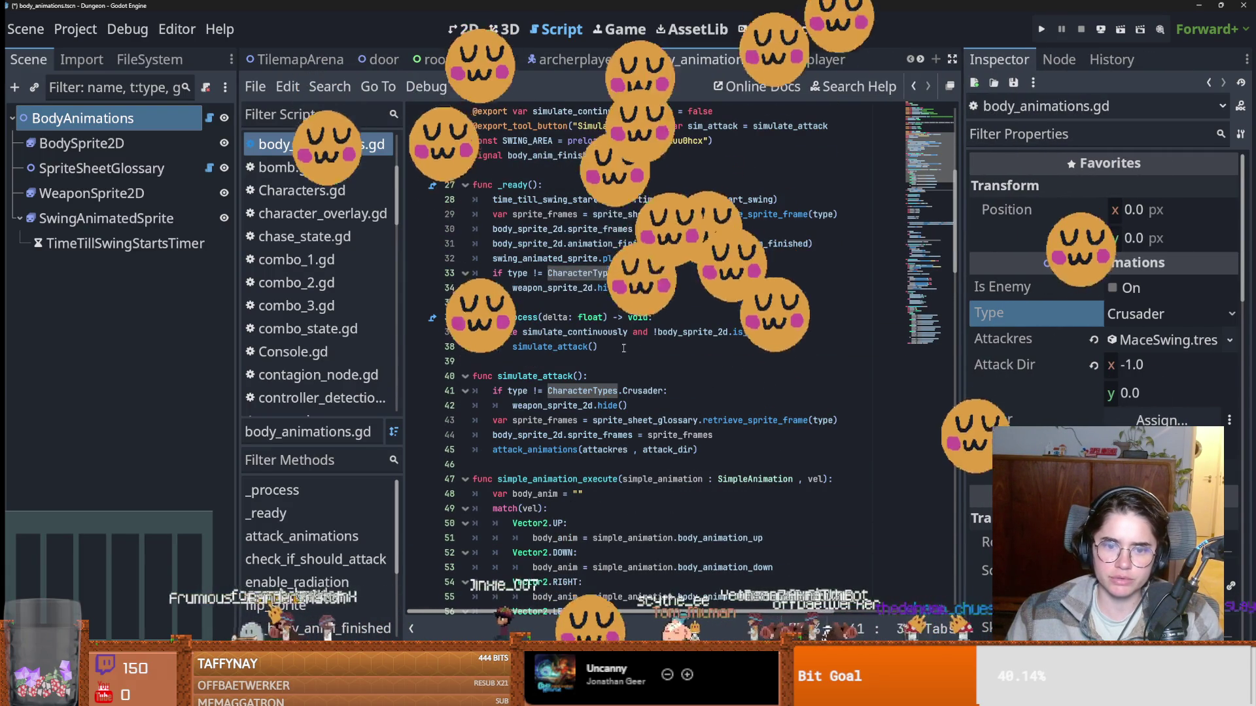
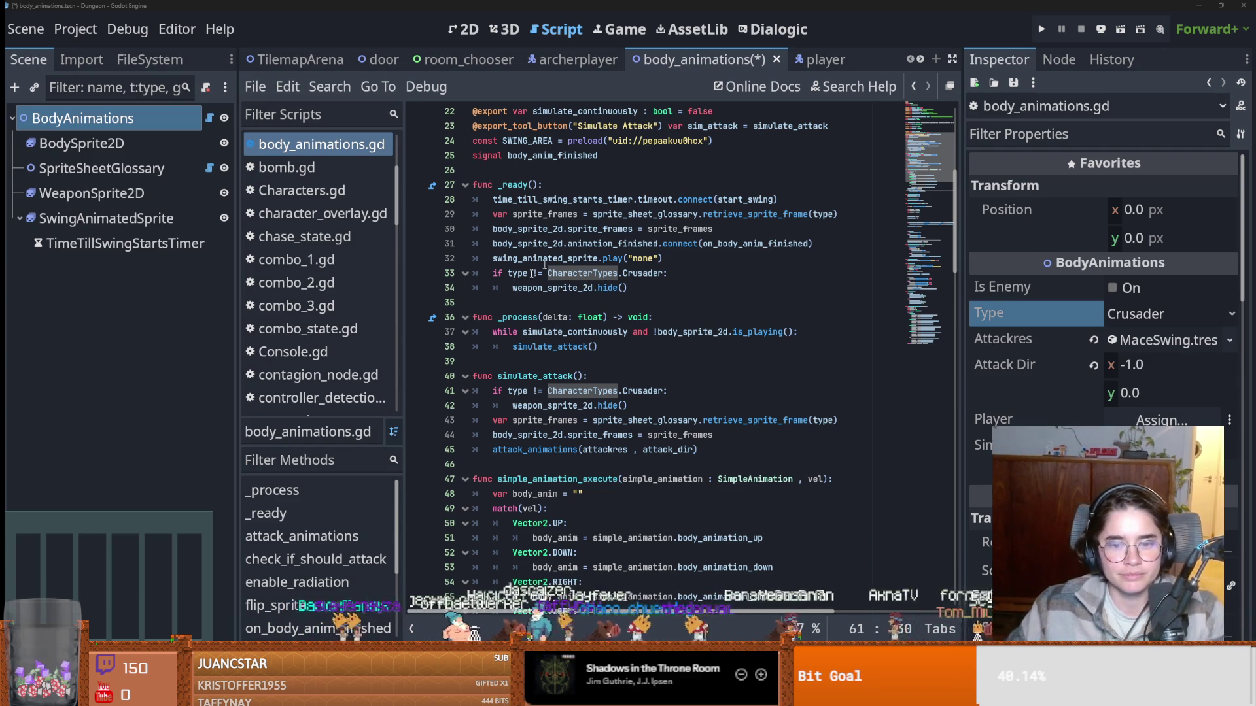
Save the body_animations scene repeatedly while reviewing its script around lines 35–41.
left_click(624, 361)
key("ctrl+s")
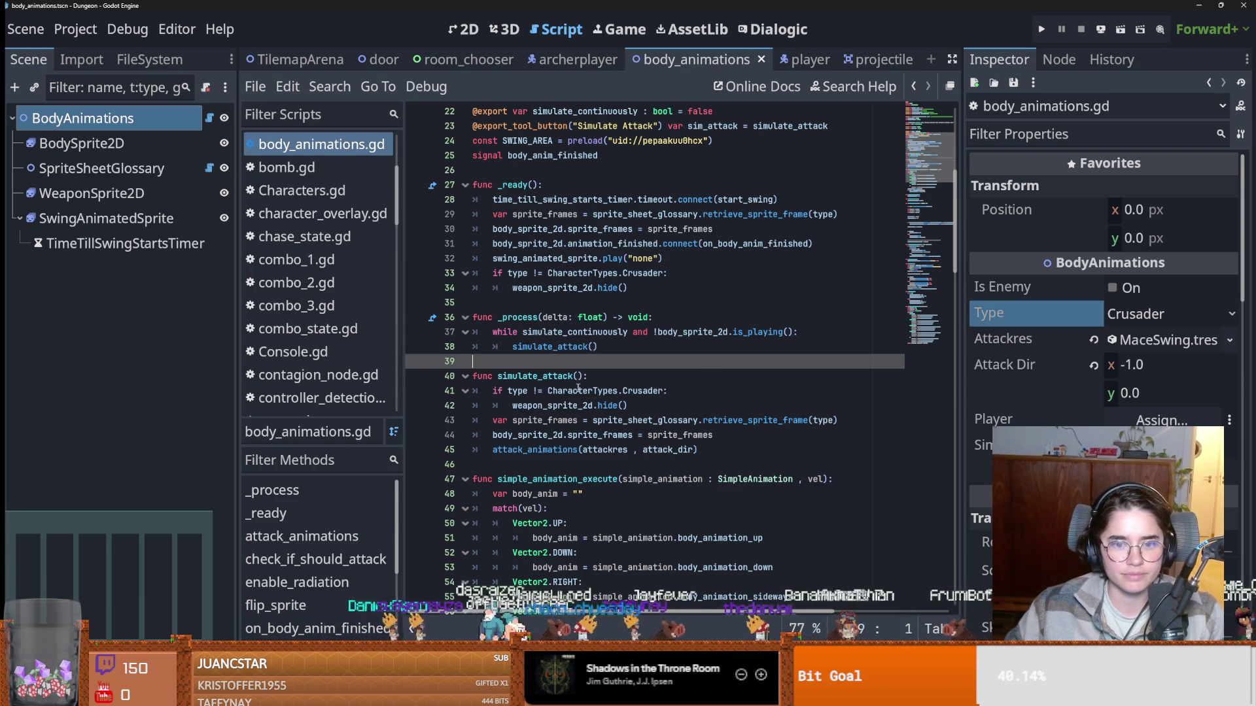
double_click(579, 391)
left_click(581, 366)
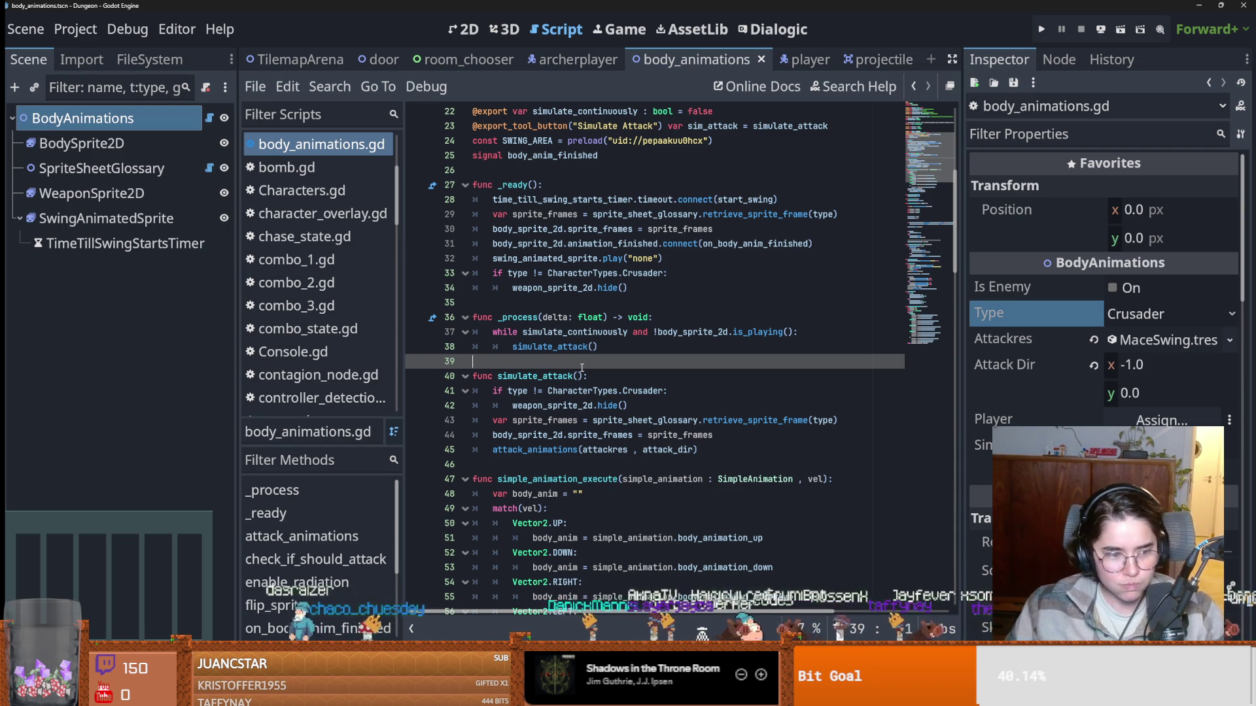
left_click(634, 332)
left_click(624, 357)
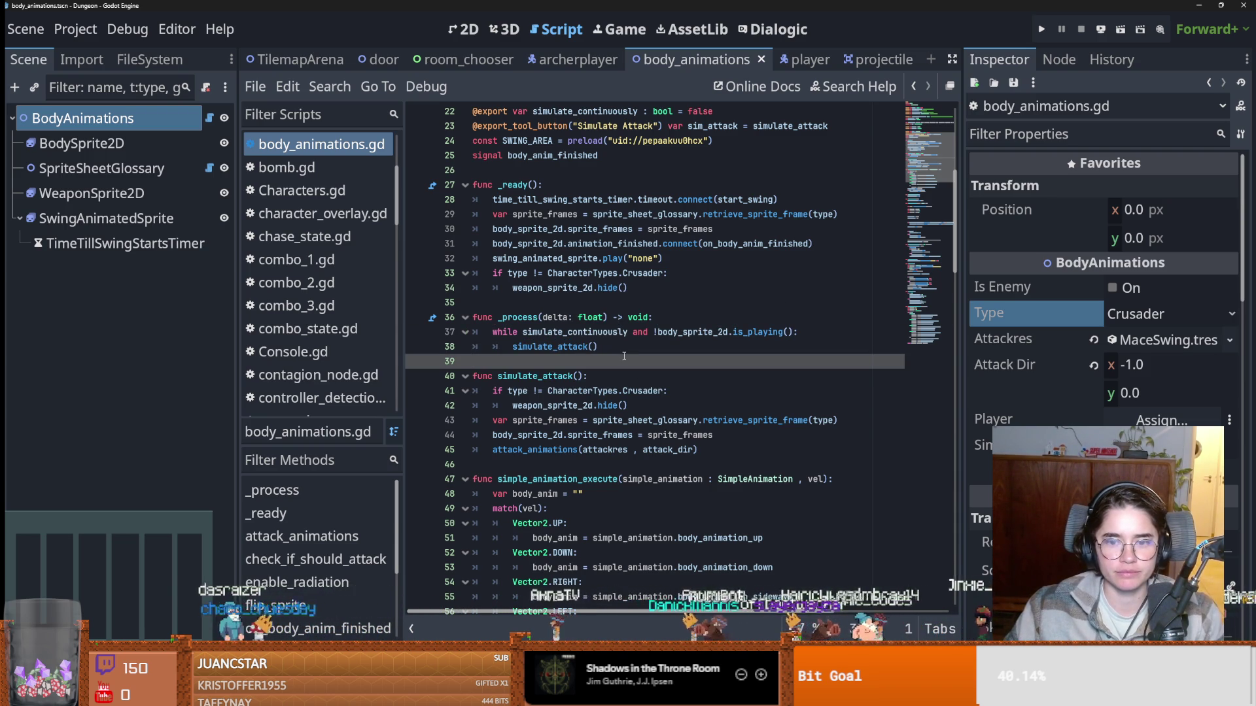
key("ctrl+s")
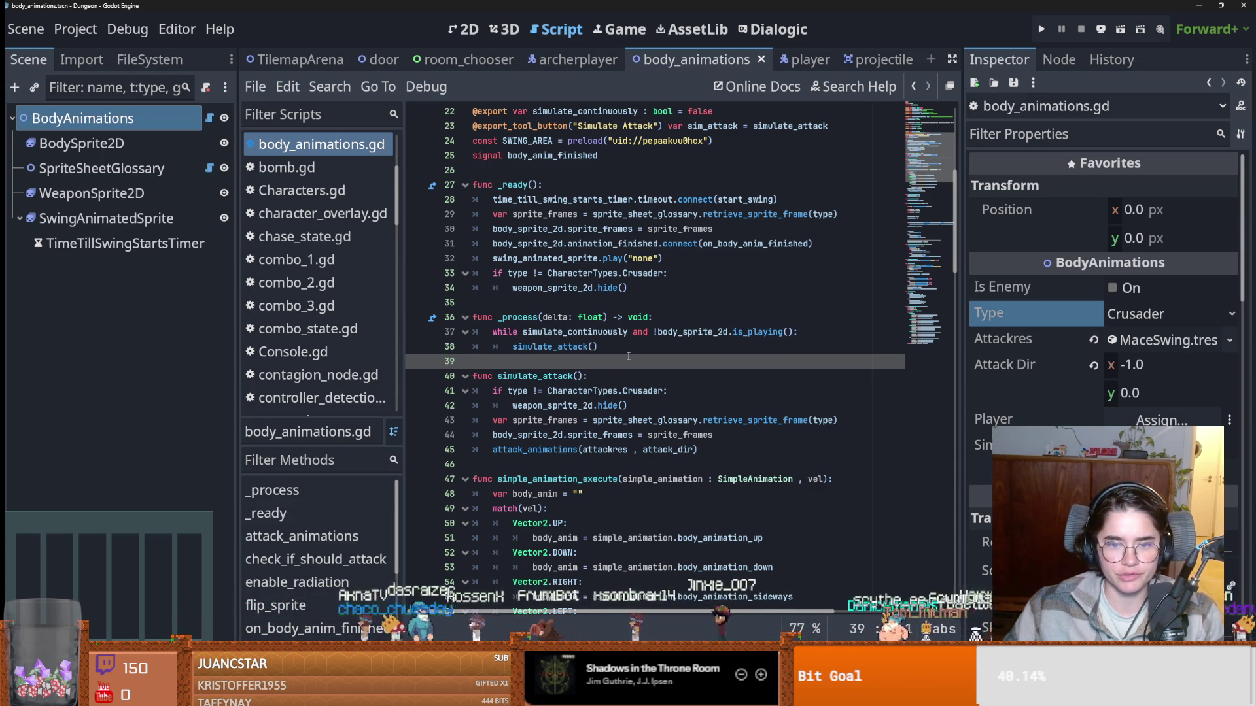
scroll(628, 356, "down", 1)
scroll(622, 418, "down", 1)
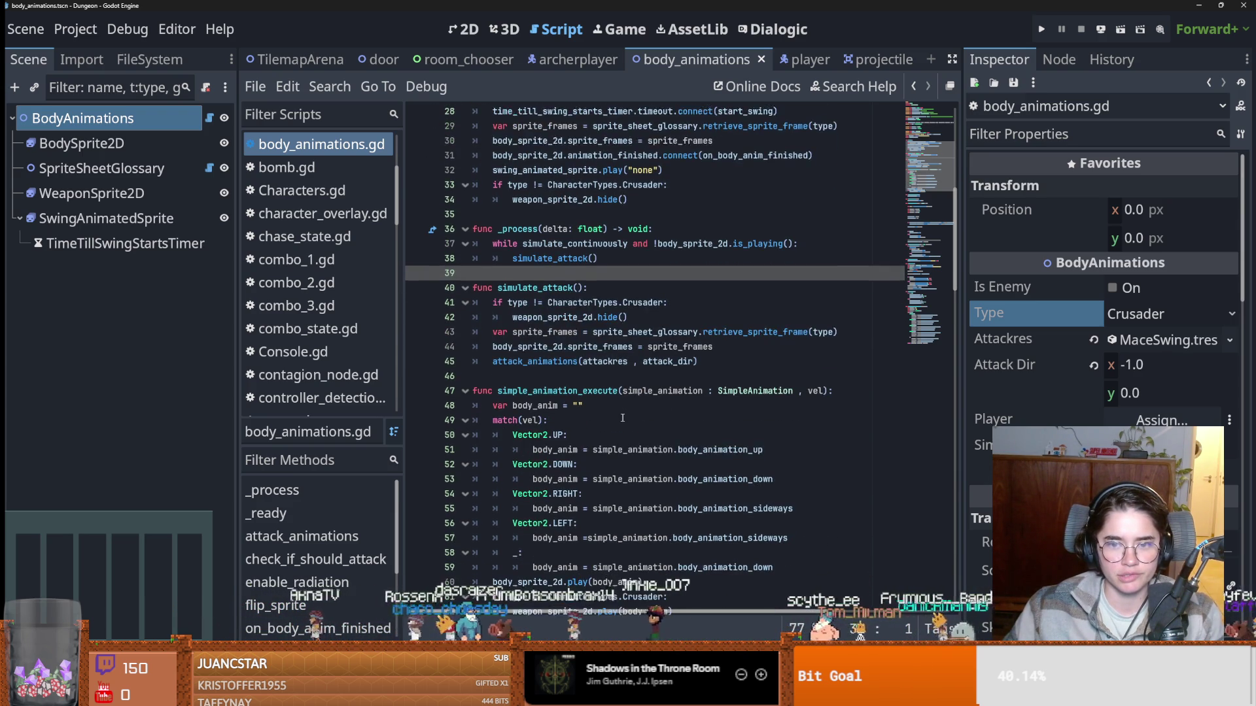
scroll(622, 418, "up", 5)
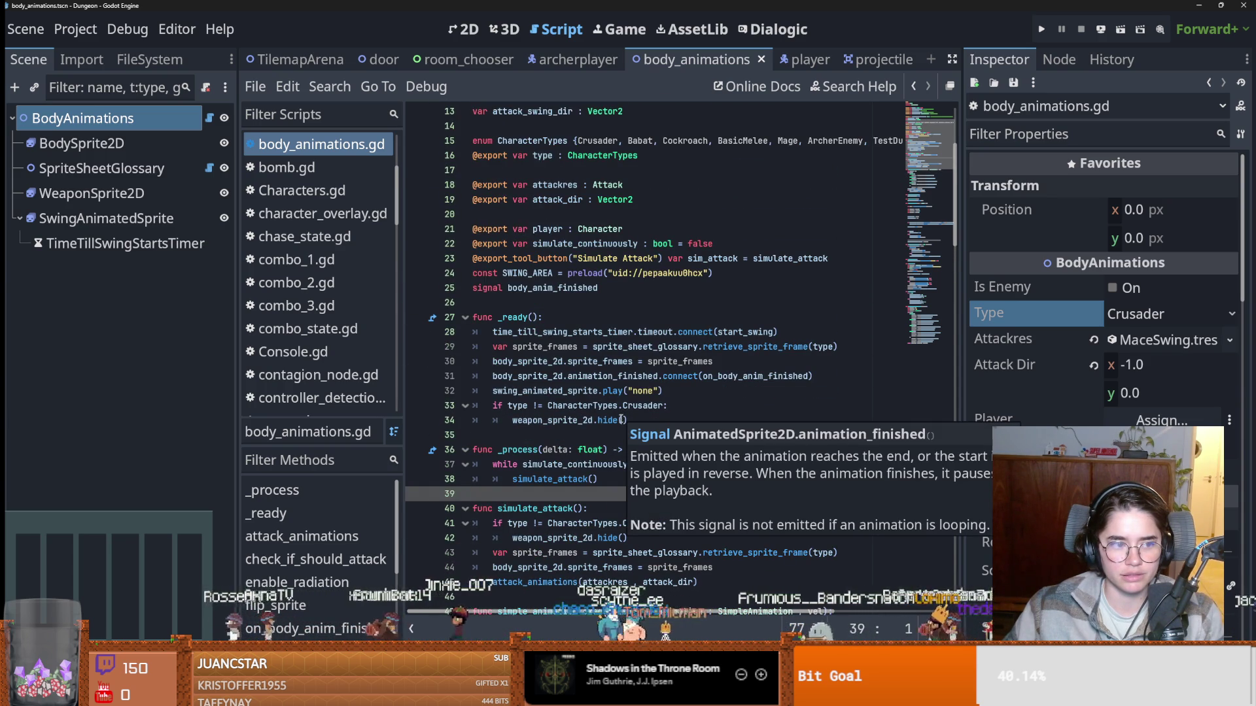
key("ctrl+s")
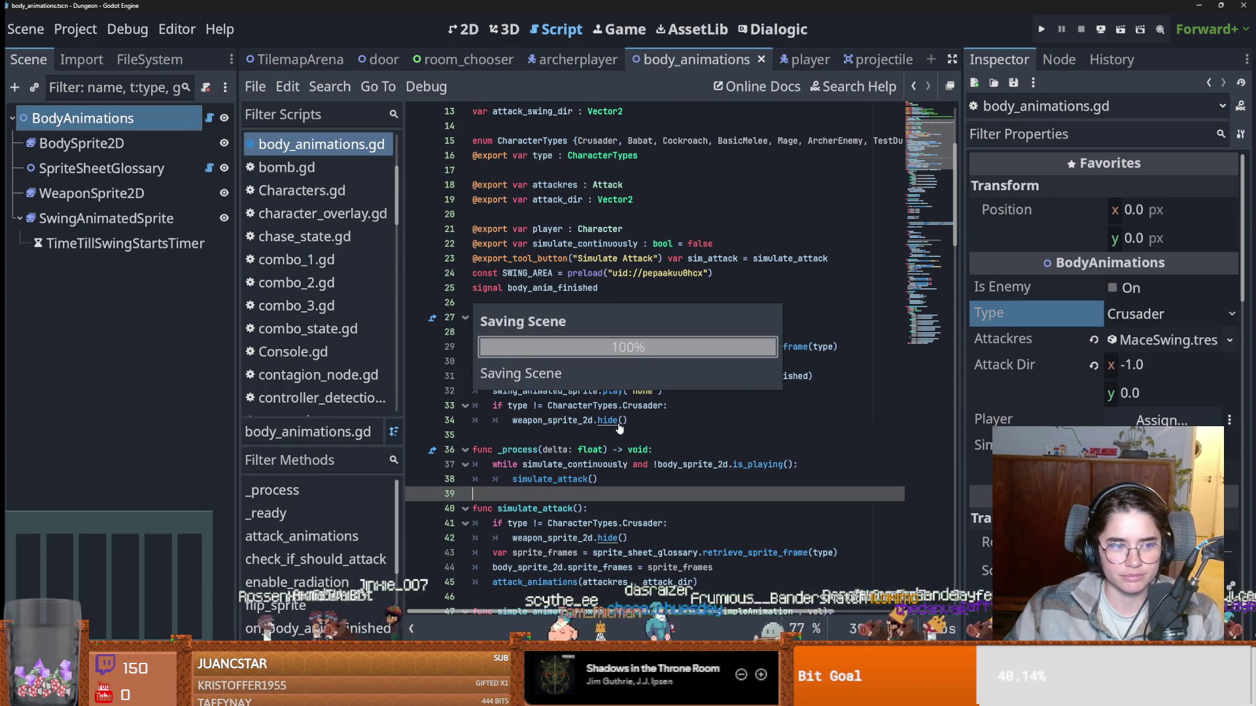
left_click(563, 407)
left_click(545, 434)
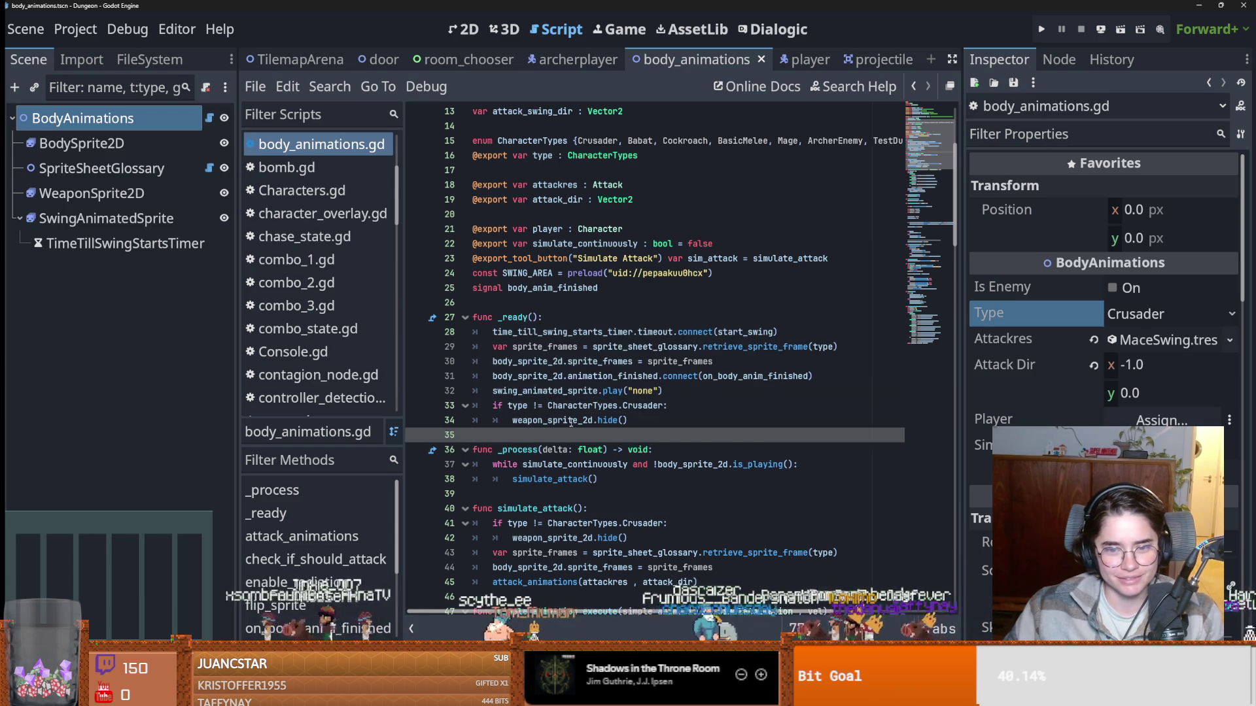
scroll(571, 422, "up", 1)
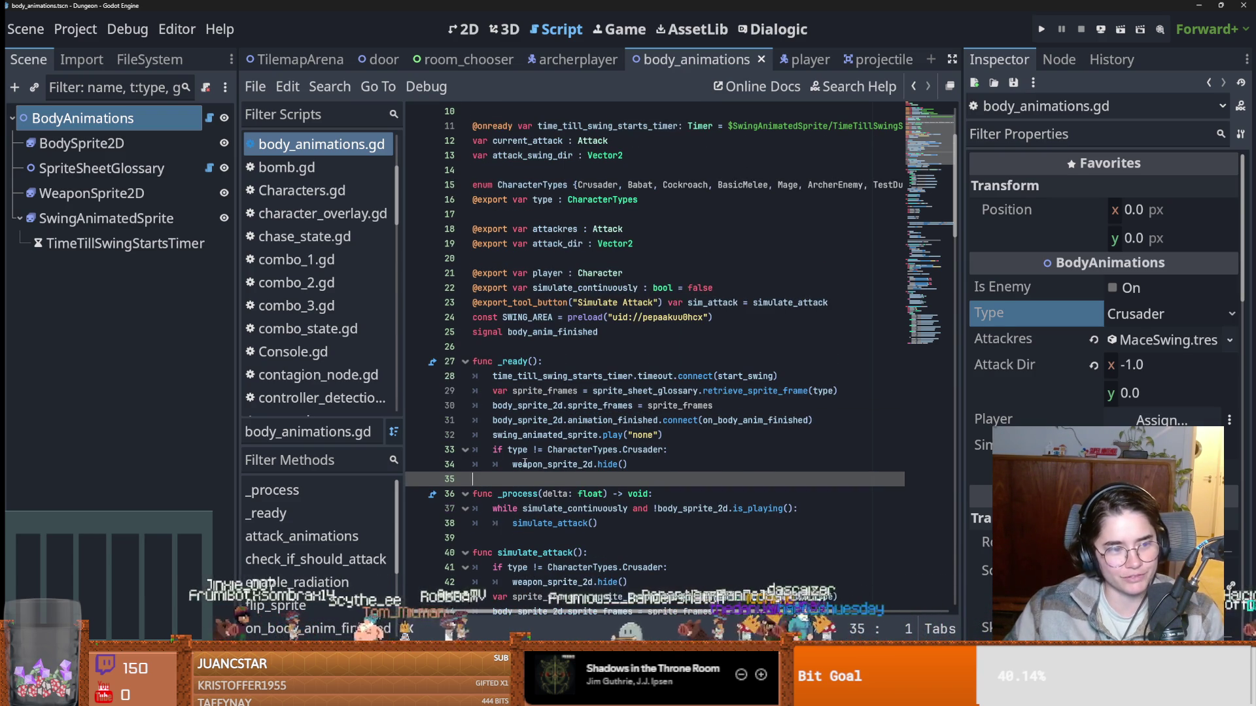
key("ctrl+s")
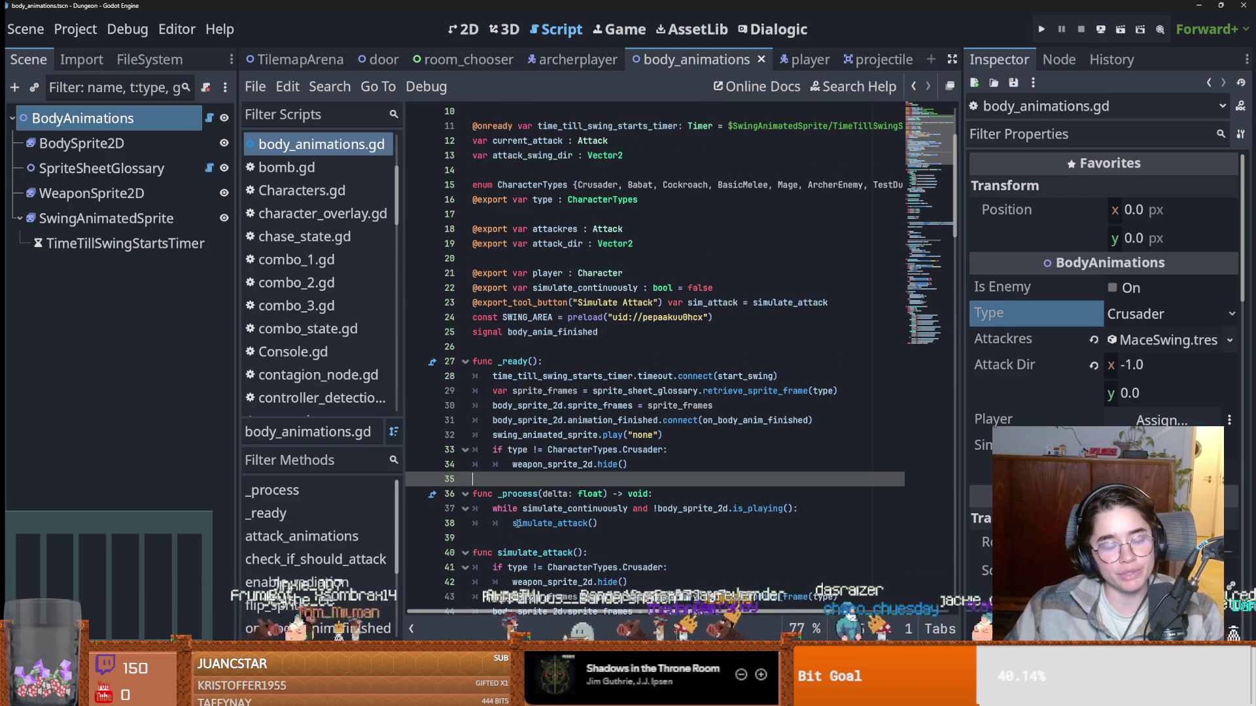
key("ctrl+s")
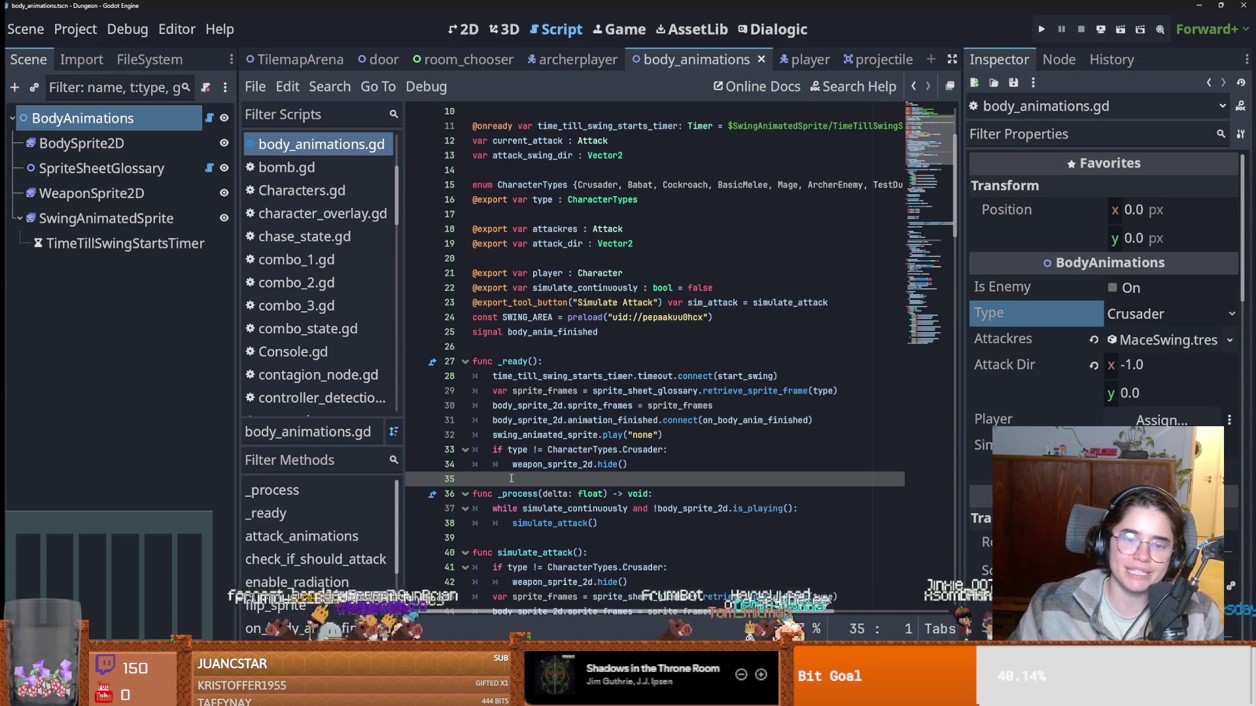
left_click(579, 498)
scroll(578, 516, "down", 3)
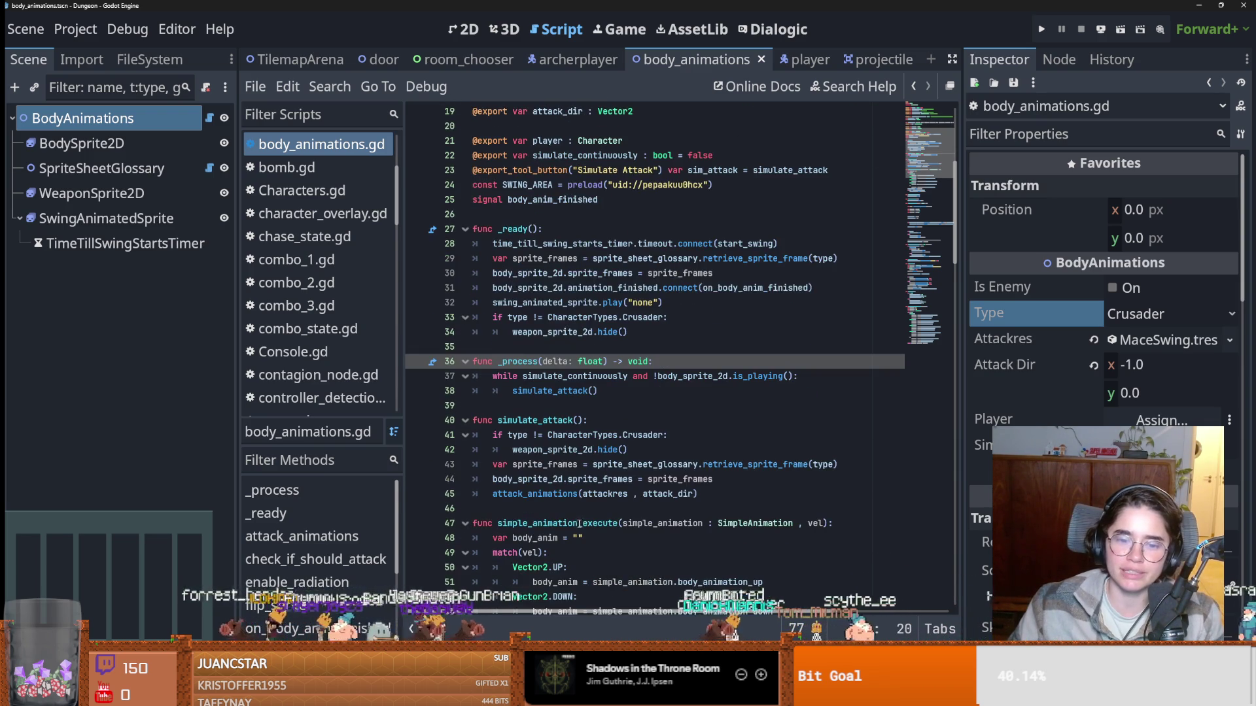
scroll(656, 523, "down", 3)
scroll(588, 425, "up", 3)
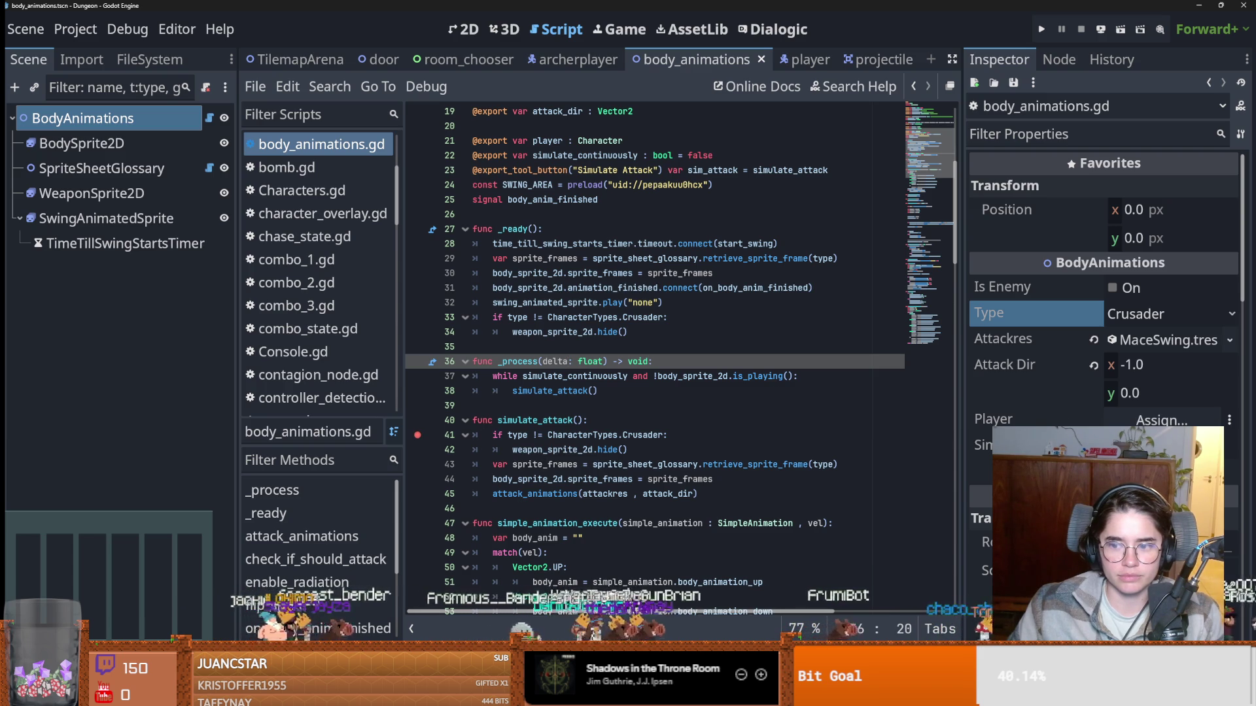
left_click(1164, 345)
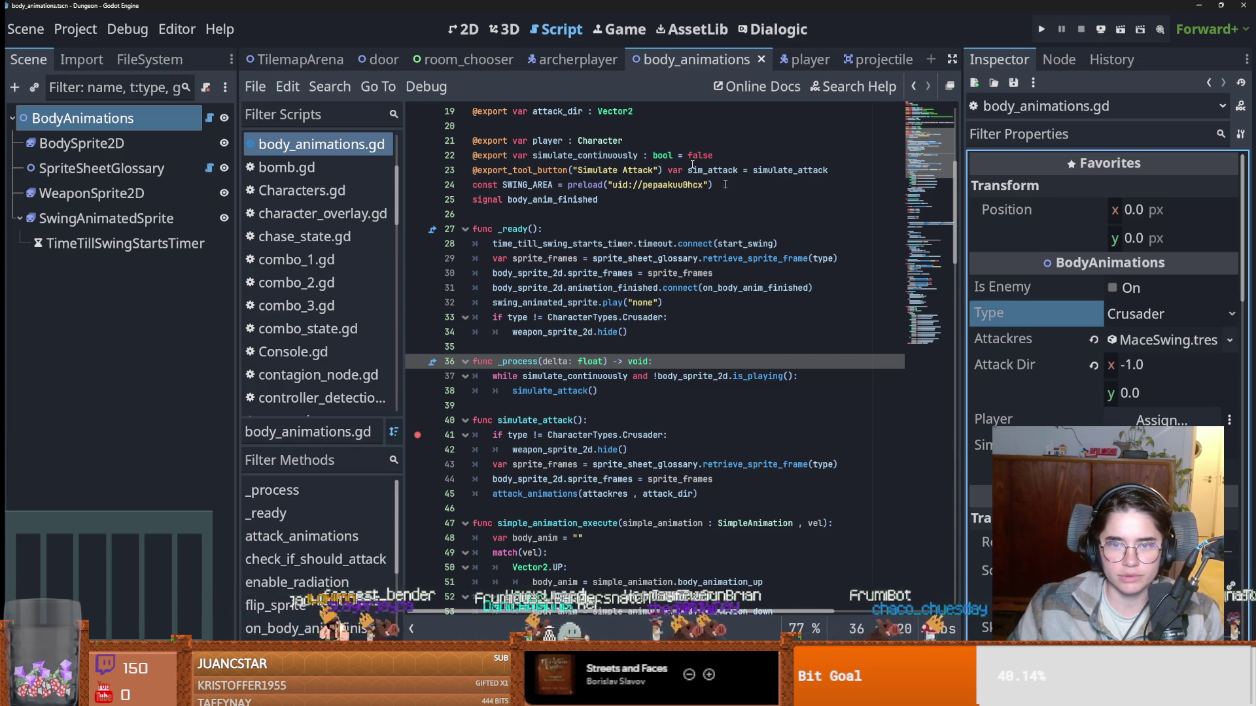
Set the BodyAnimations Type to Archer Player in the 2D view.
left_click(466, 29)
left_click(1168, 312)
scroll(1168, 405, "down", 2)
left_click(1151, 445)
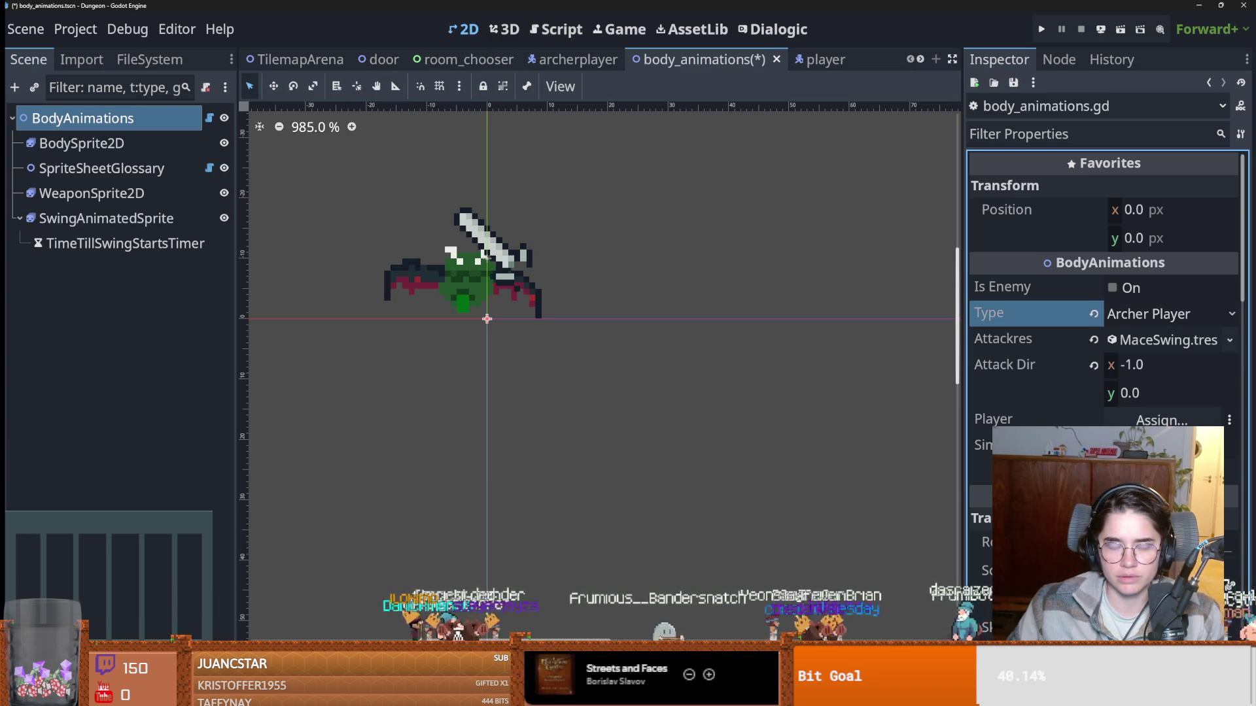
Save the scene, add a breakpoint on line 33, and run the game.
key("ctrl+F3")
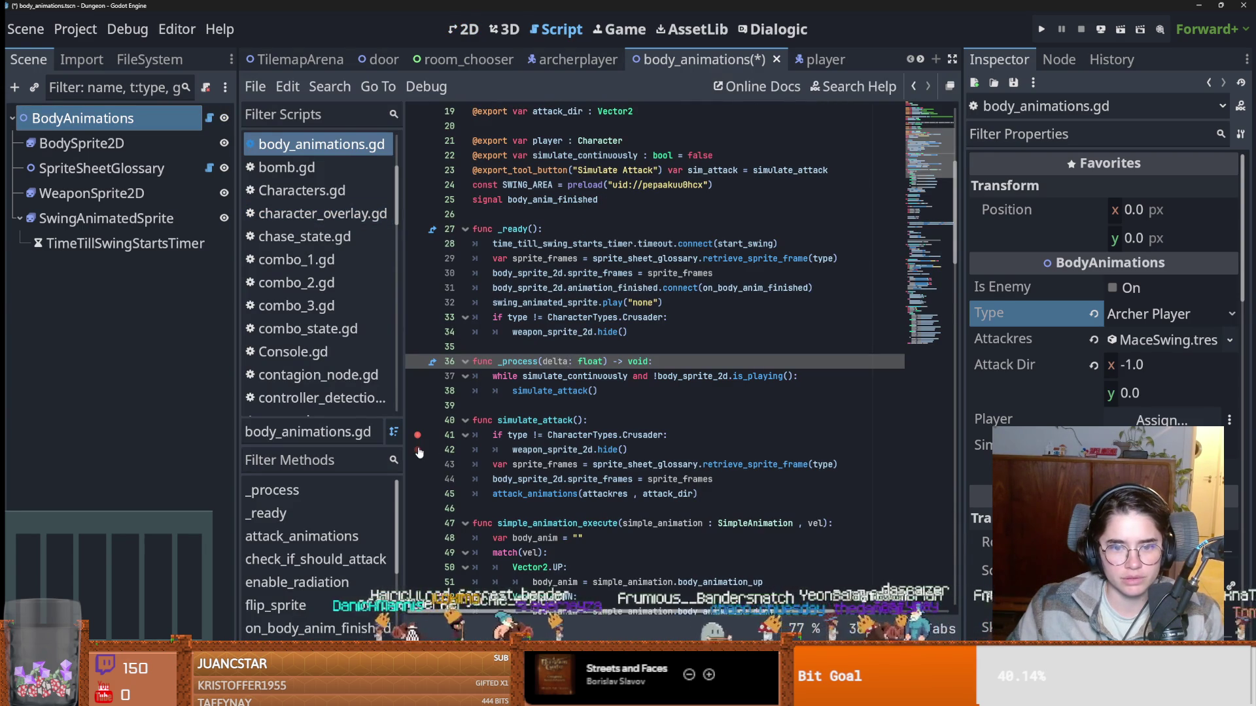
key("ctrl+s")
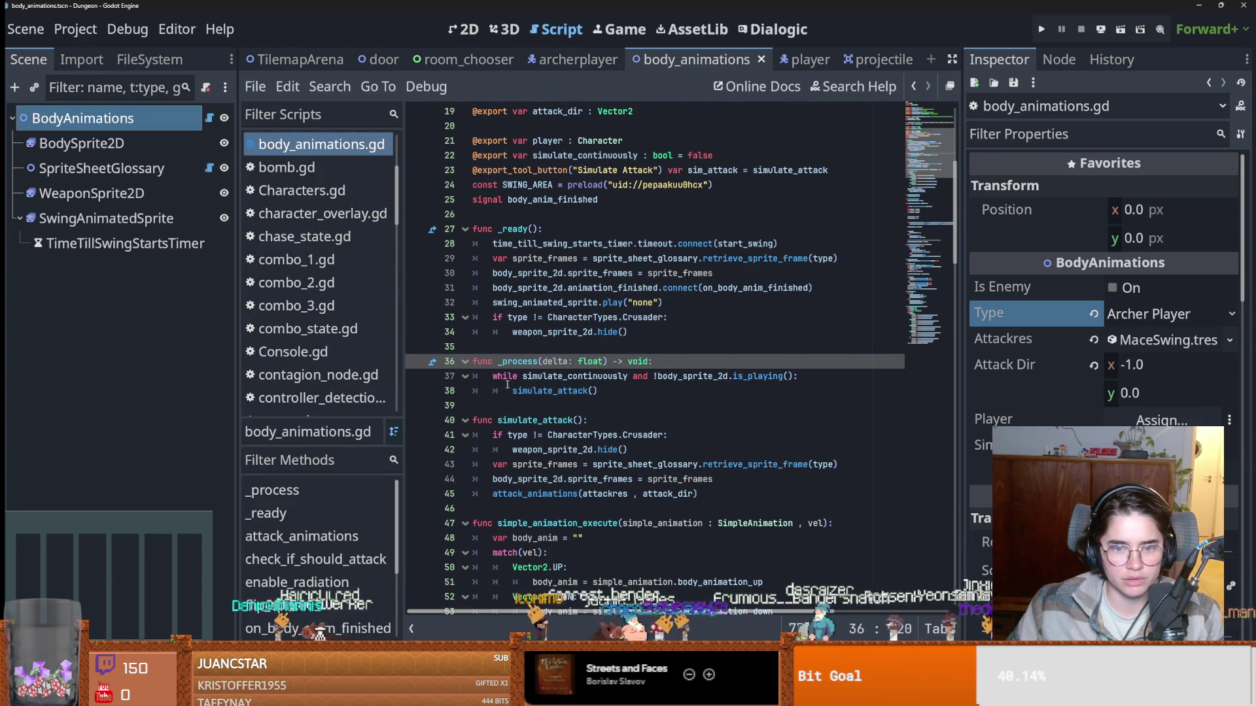
left_click(420, 317)
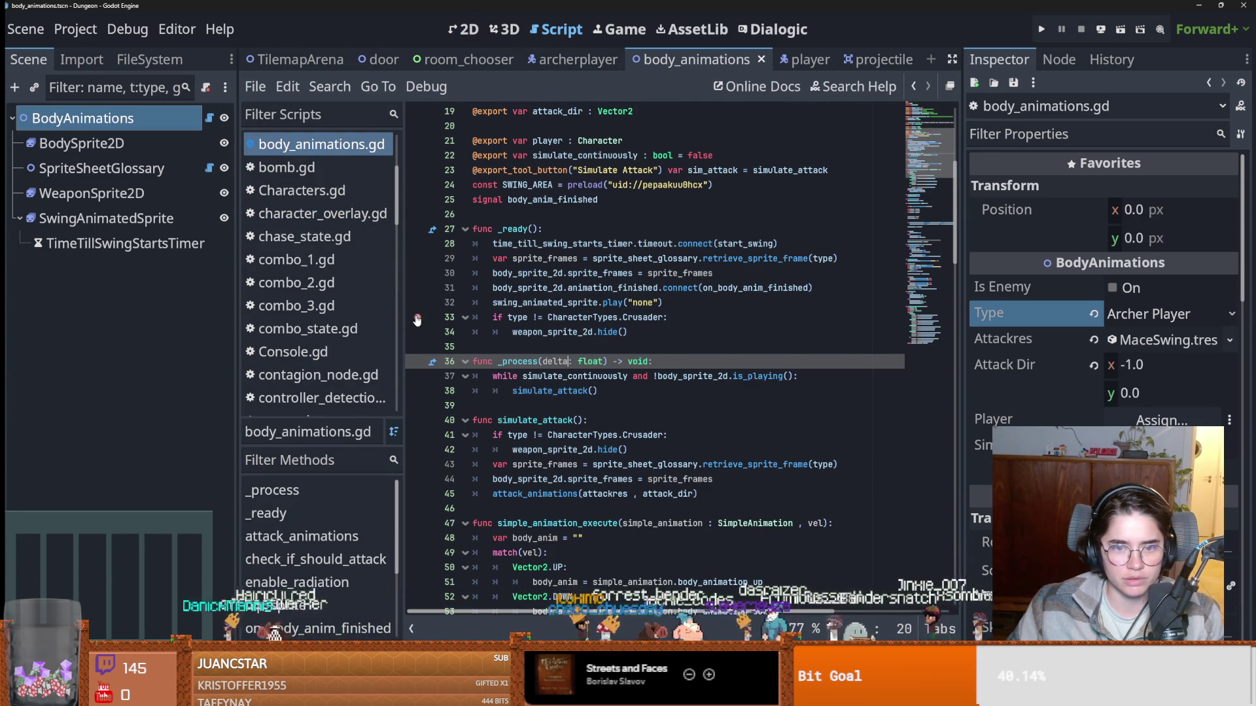
key("F5")
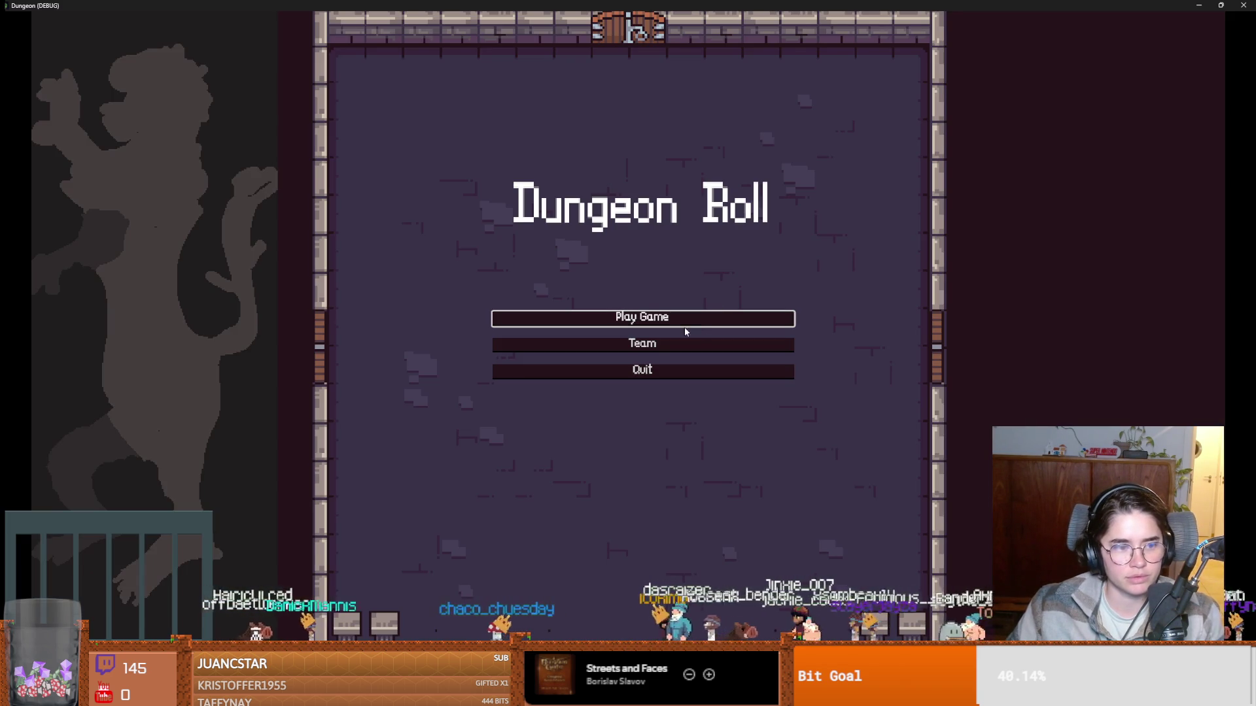
Start a new game as the Archer and step execution back to line 33.
left_click(682, 325)
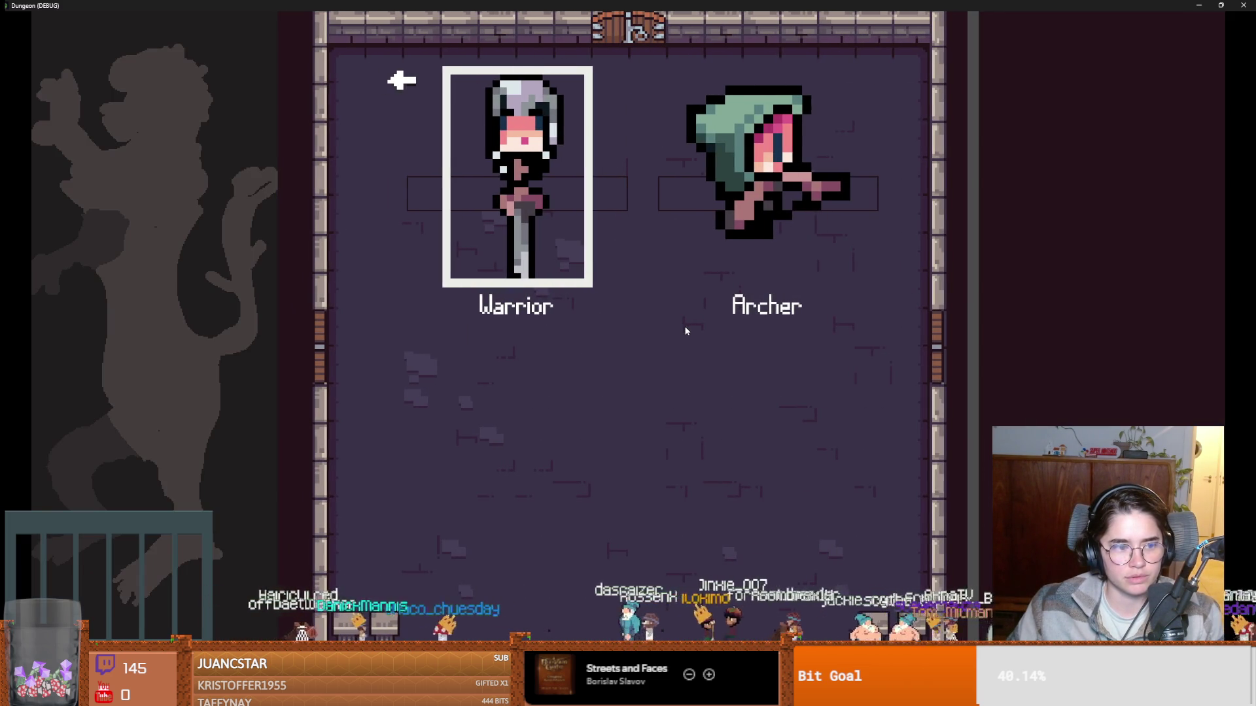
left_click(723, 229)
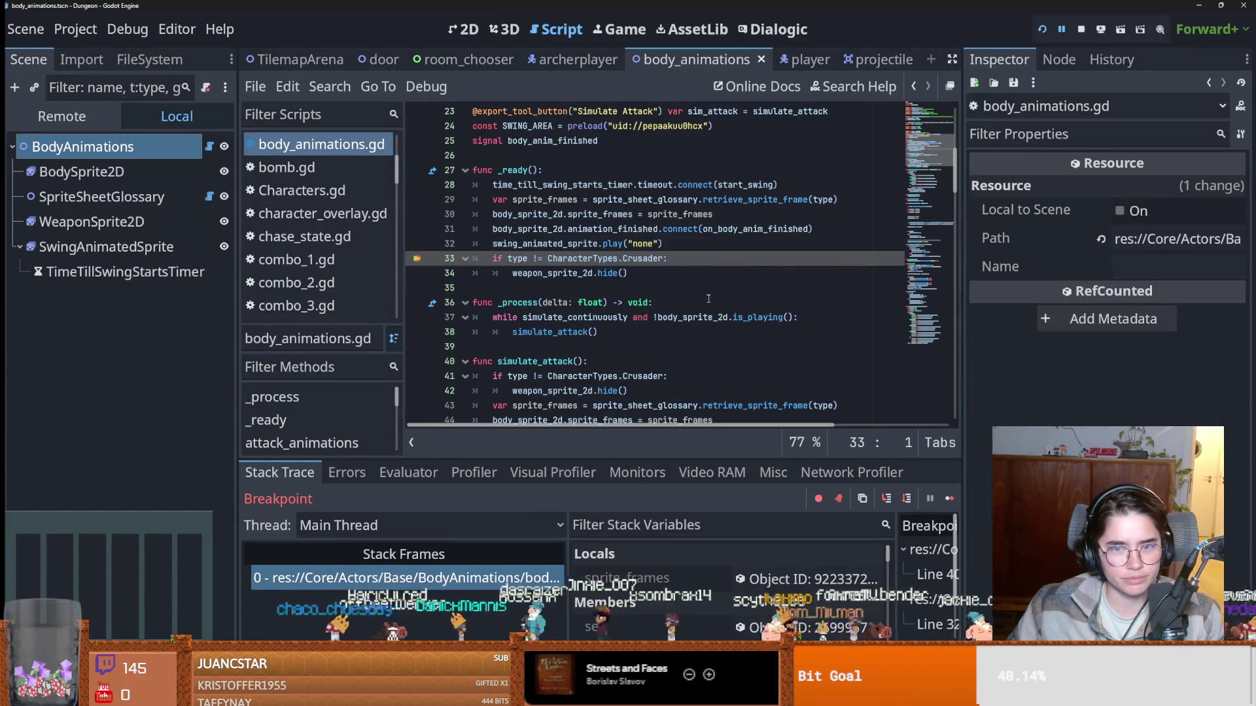
left_click(890, 500)
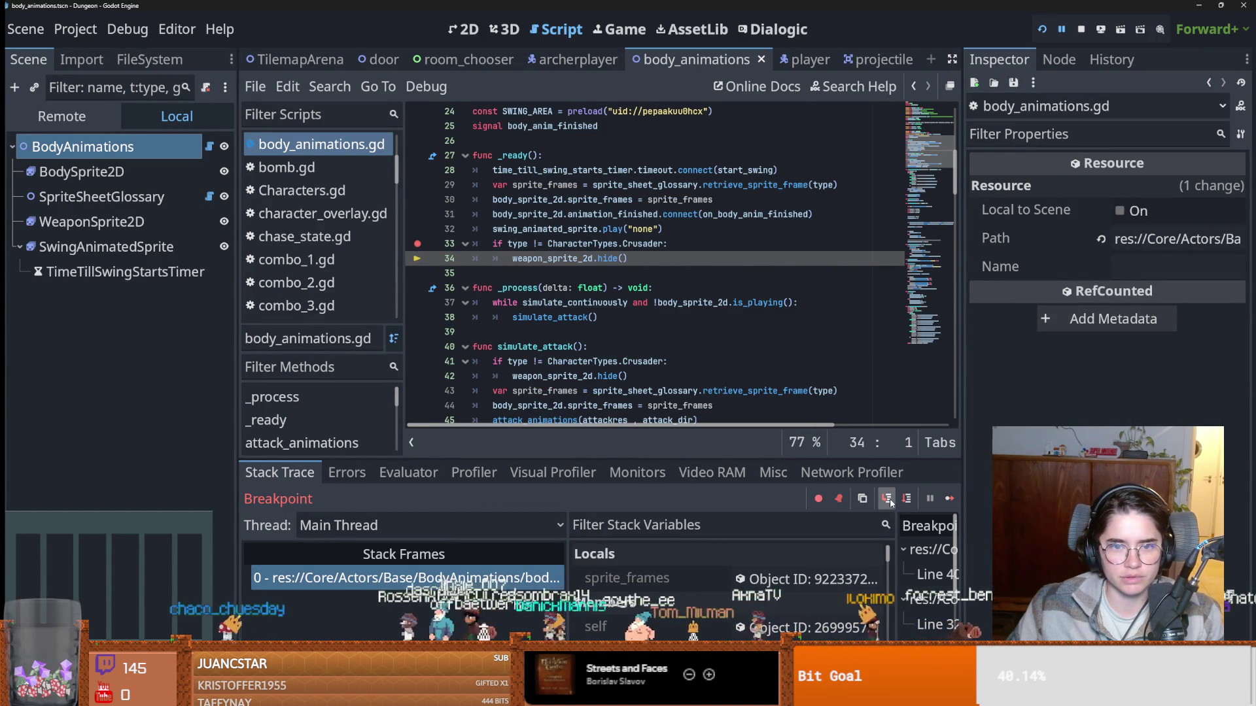
left_click(889, 501)
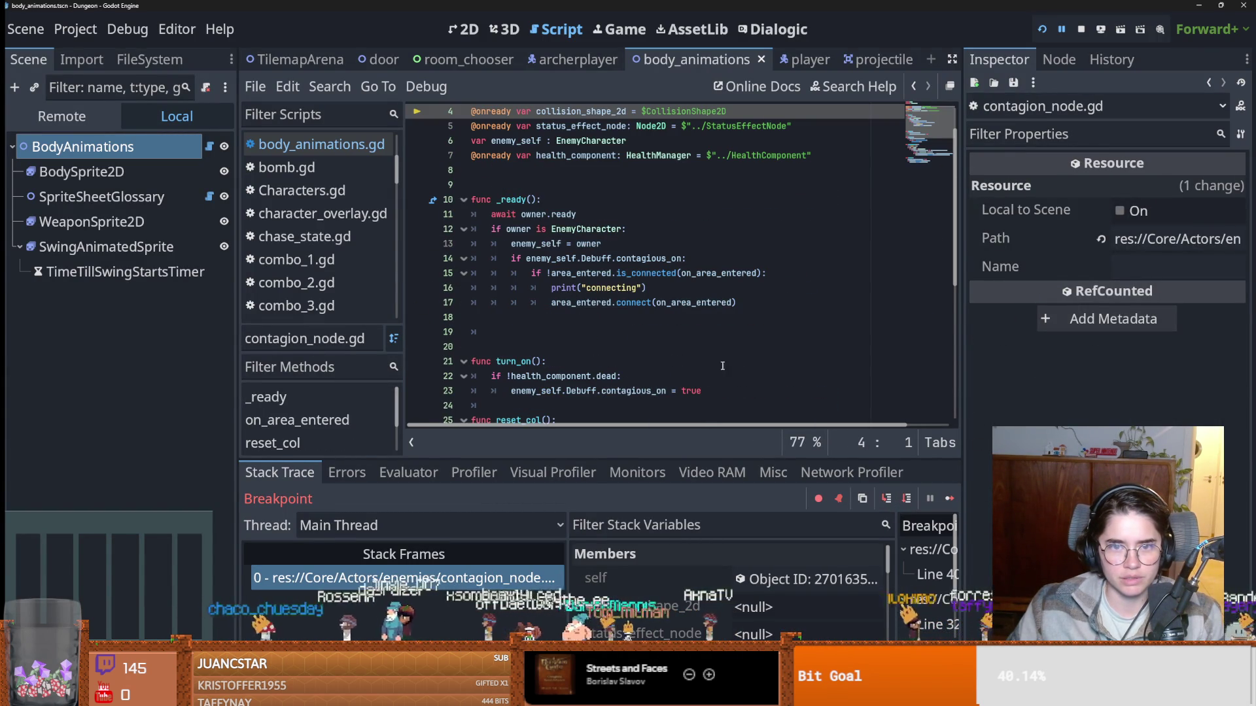
key("F12")
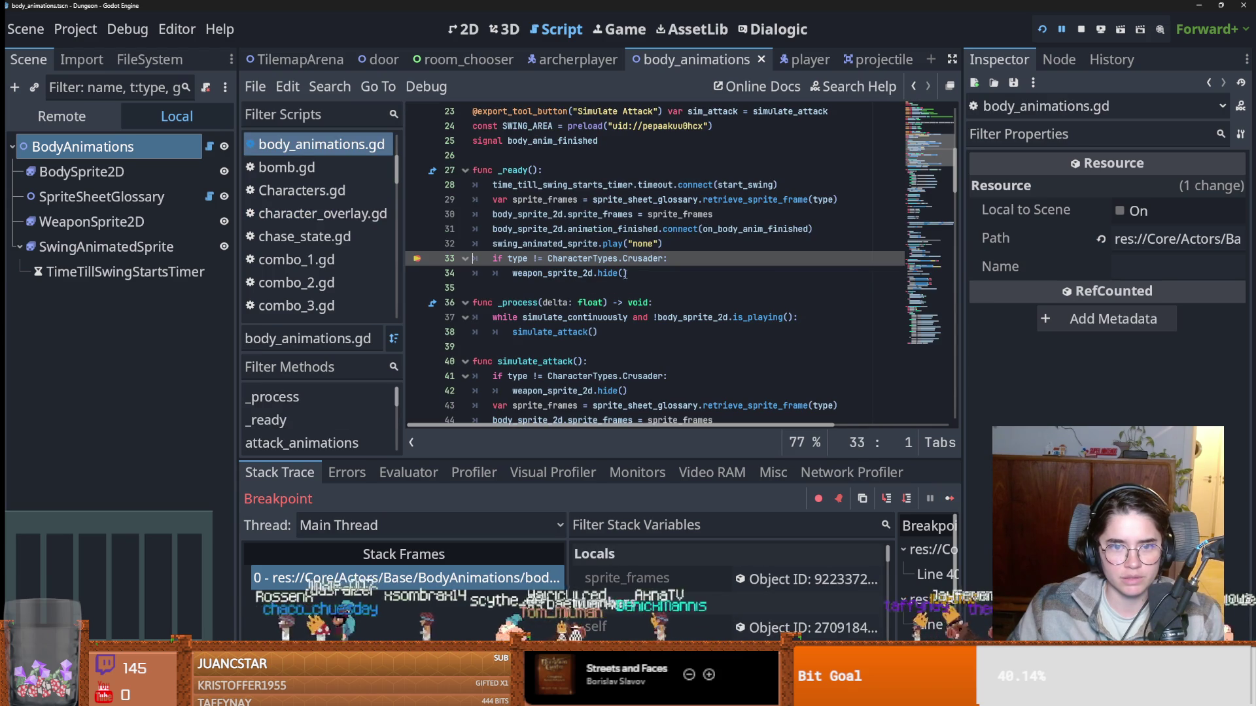
Add a breakpoint on line 61 and inspect weapon_sprite_2d on line 34.
scroll(534, 309, "down", 2)
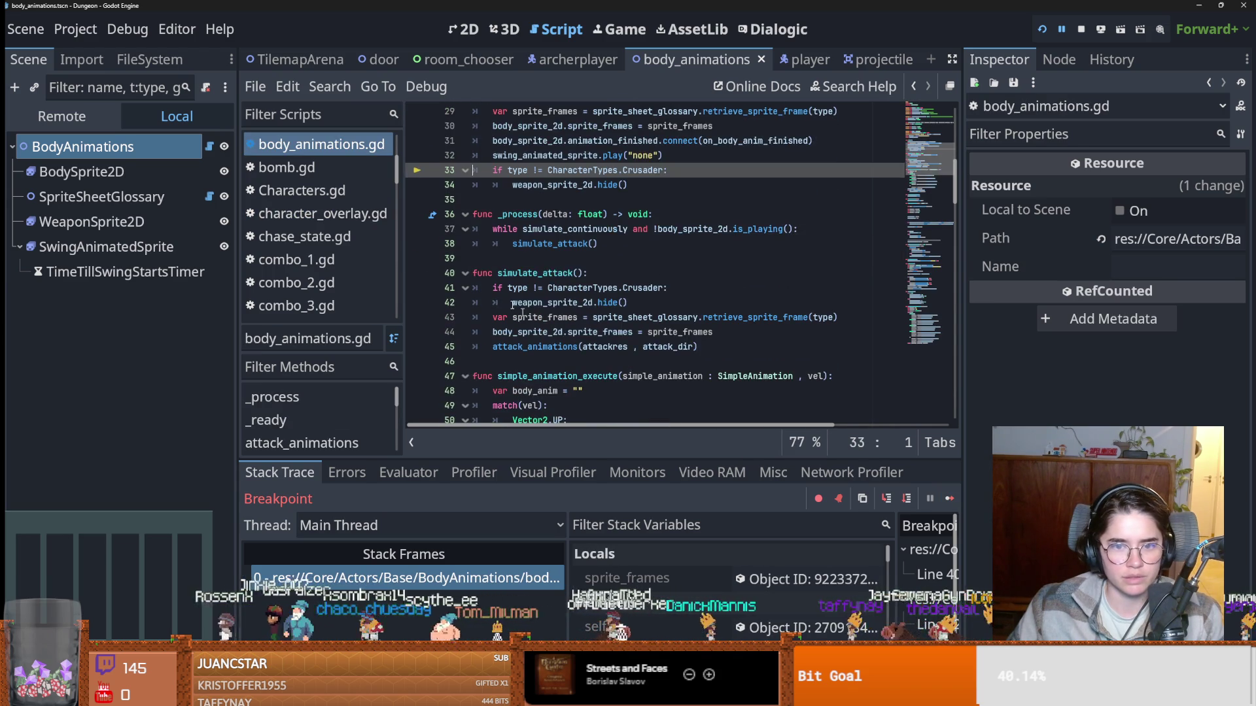
scroll(536, 306, "down", 8)
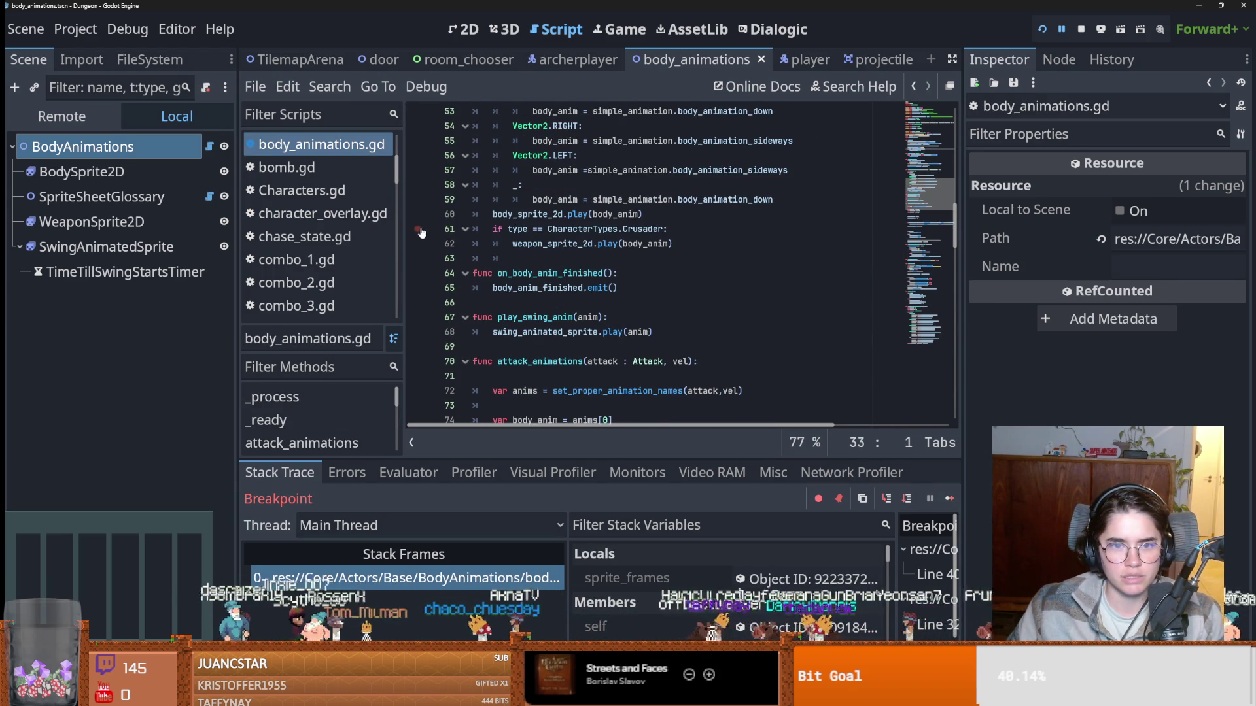
left_click(418, 230)
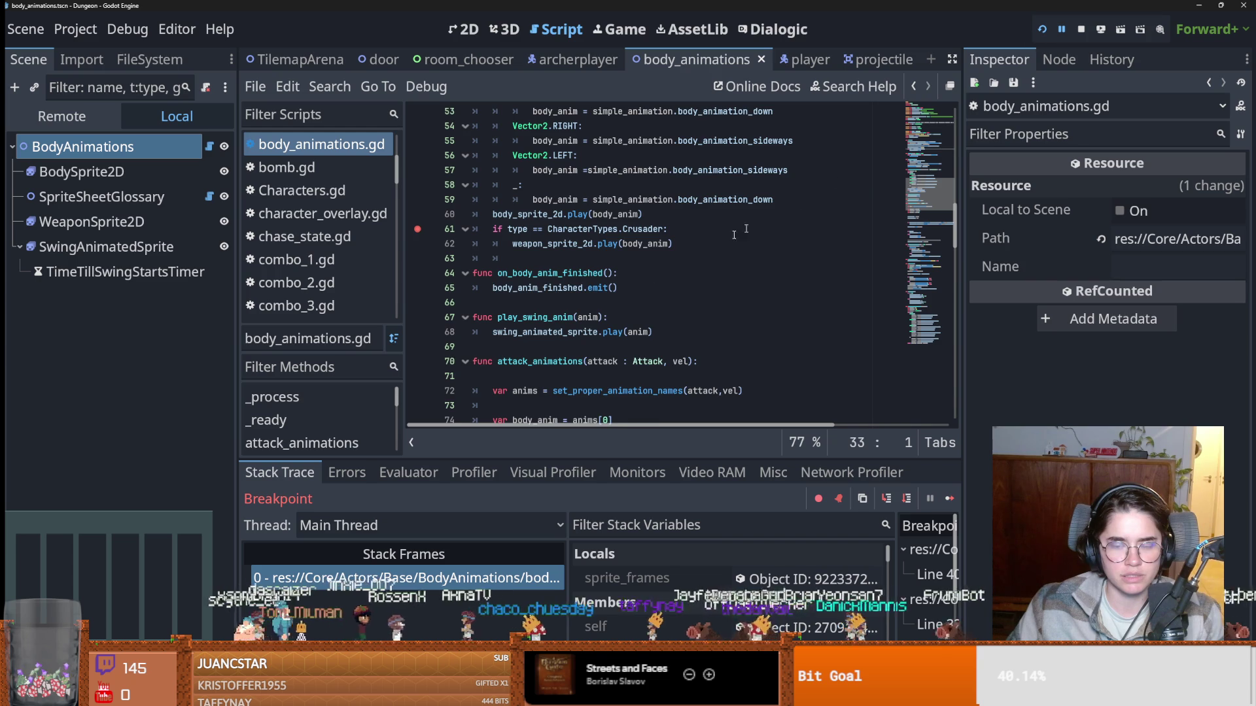
scroll(555, 307, "up", 2)
scroll(662, 366, "up", 1)
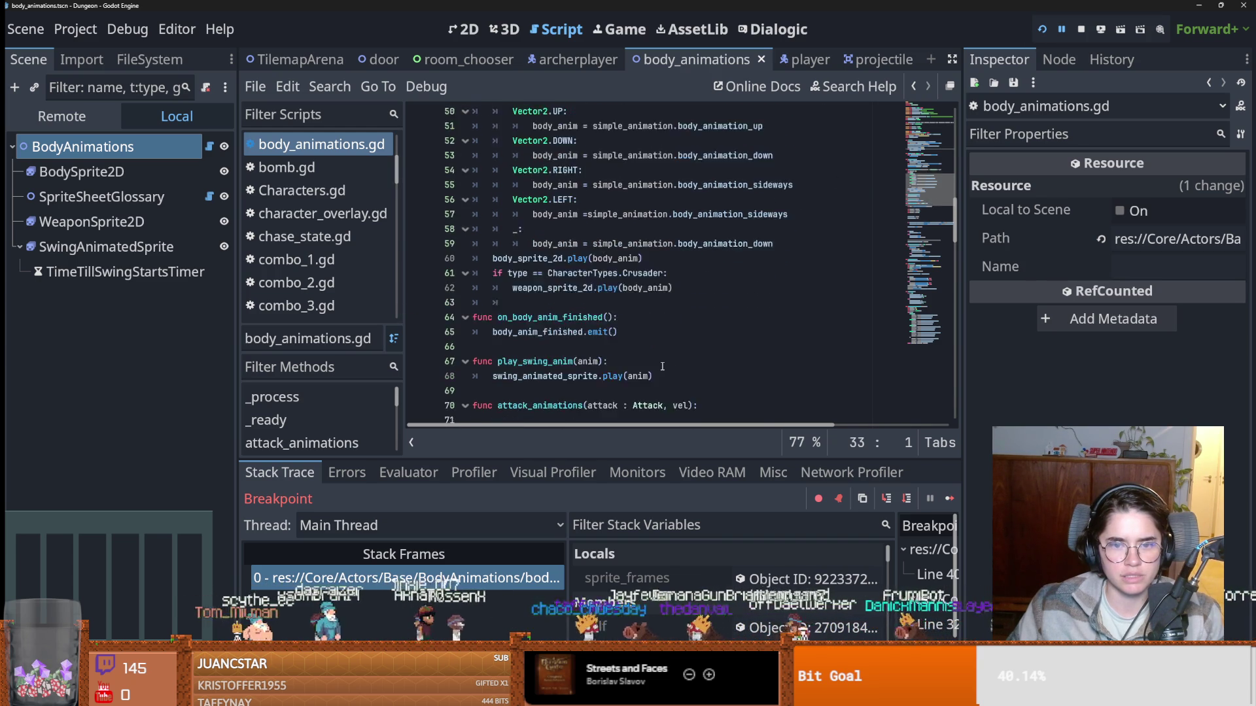
scroll(662, 367, "up", 6)
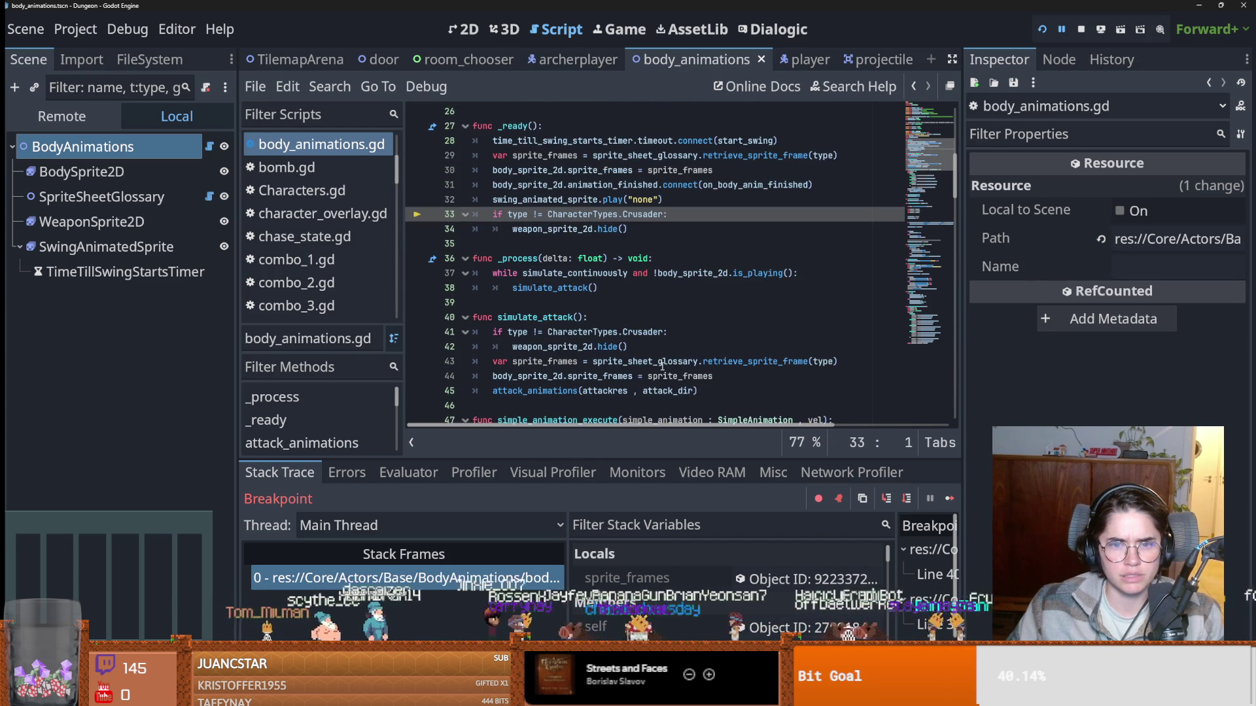
double_click(564, 233)
scroll(574, 290, "down", 8)
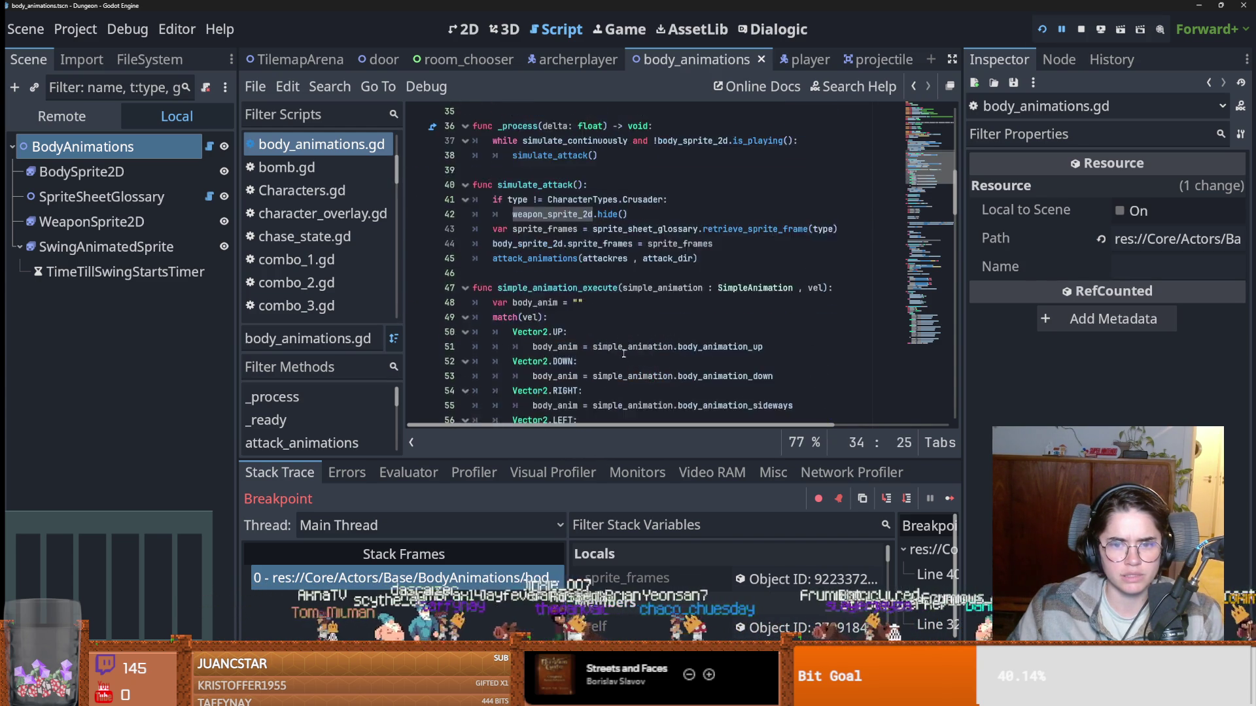
scroll(952, 320, "down", 16)
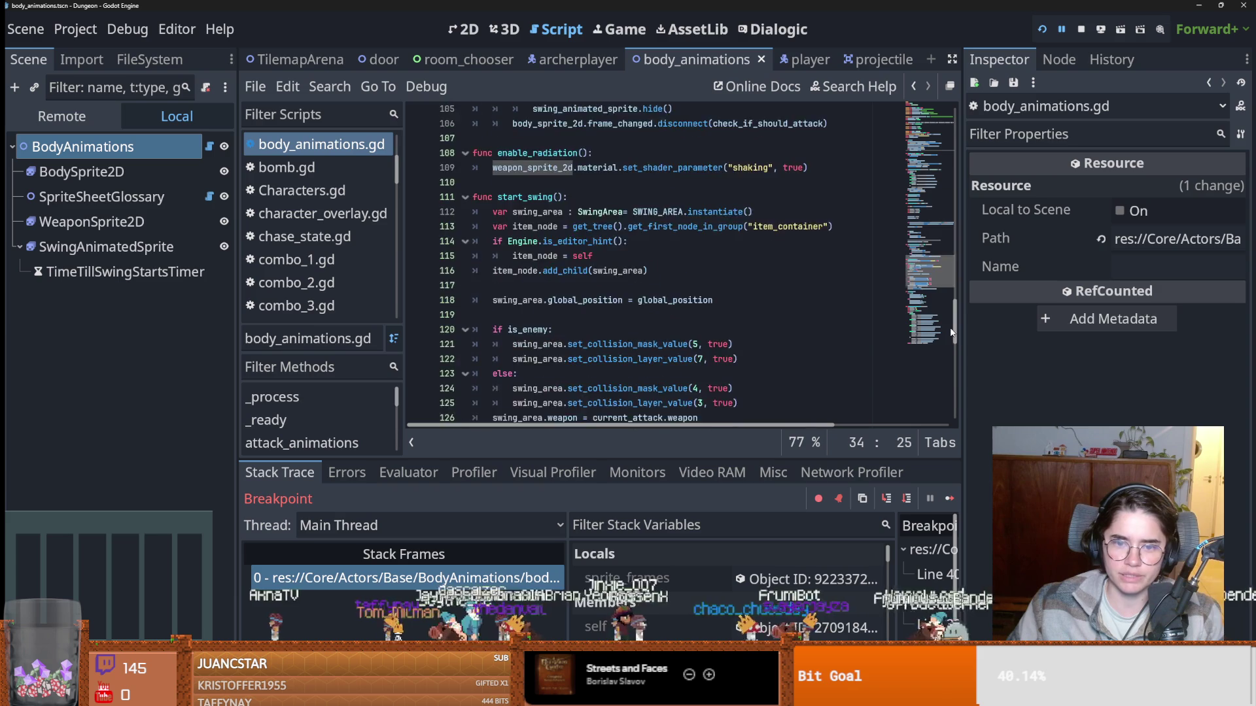
mouse_move(952, 320)
left_mouse_down()
mouse_move(927, 452)
mouse_move(927, 176)
left_mouse_up()
Search all scripts for weapon_sprite_2d and jump to its show call on line 92.
mouse_move(562, 288)
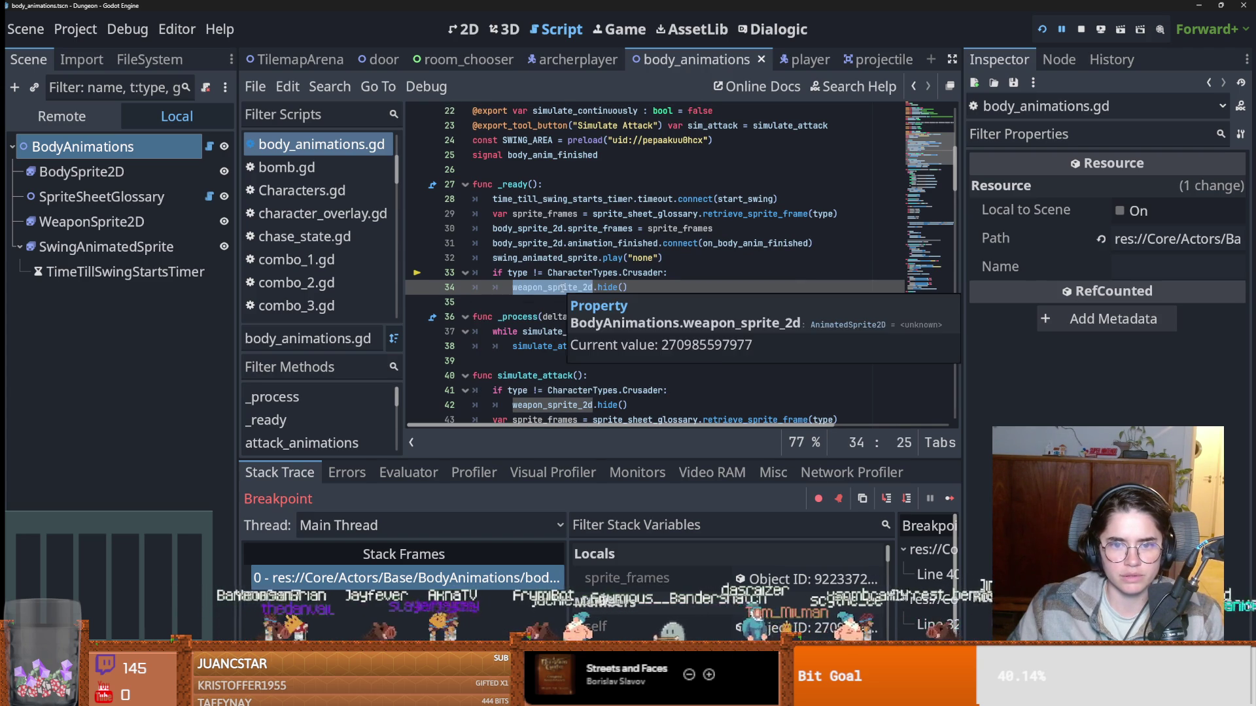
left_click(330, 86)
left_click(343, 210)
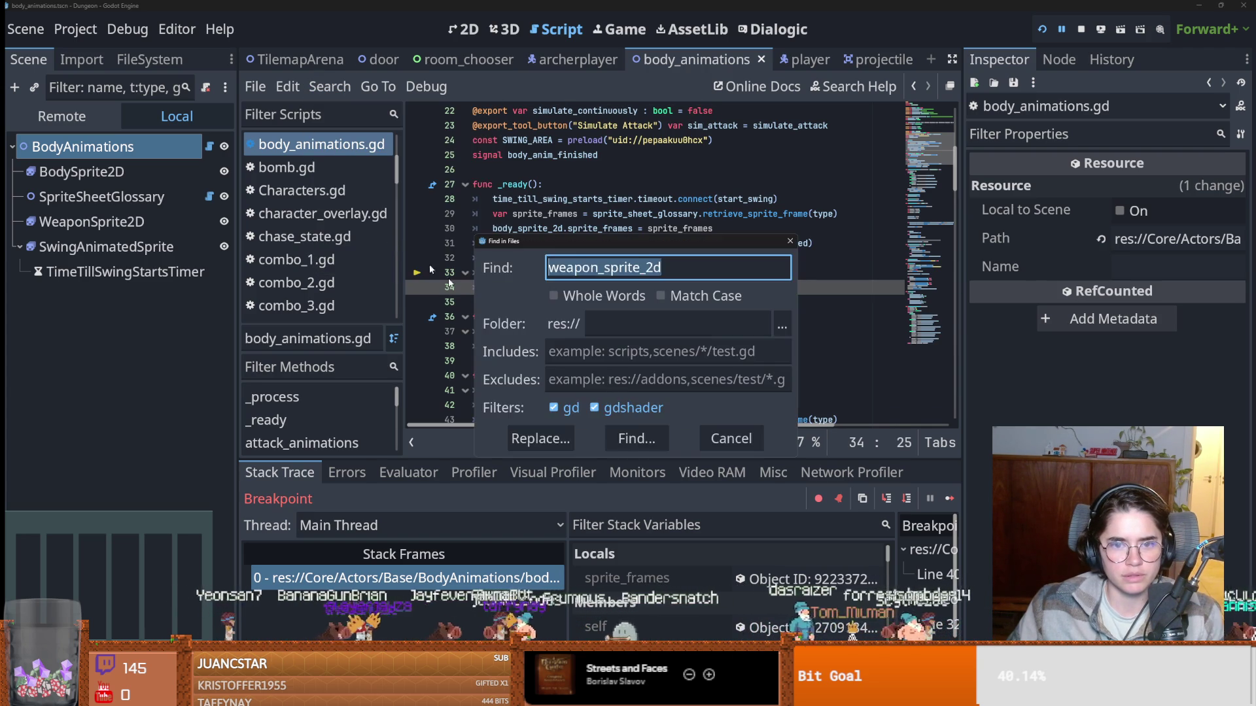
left_click(637, 433)
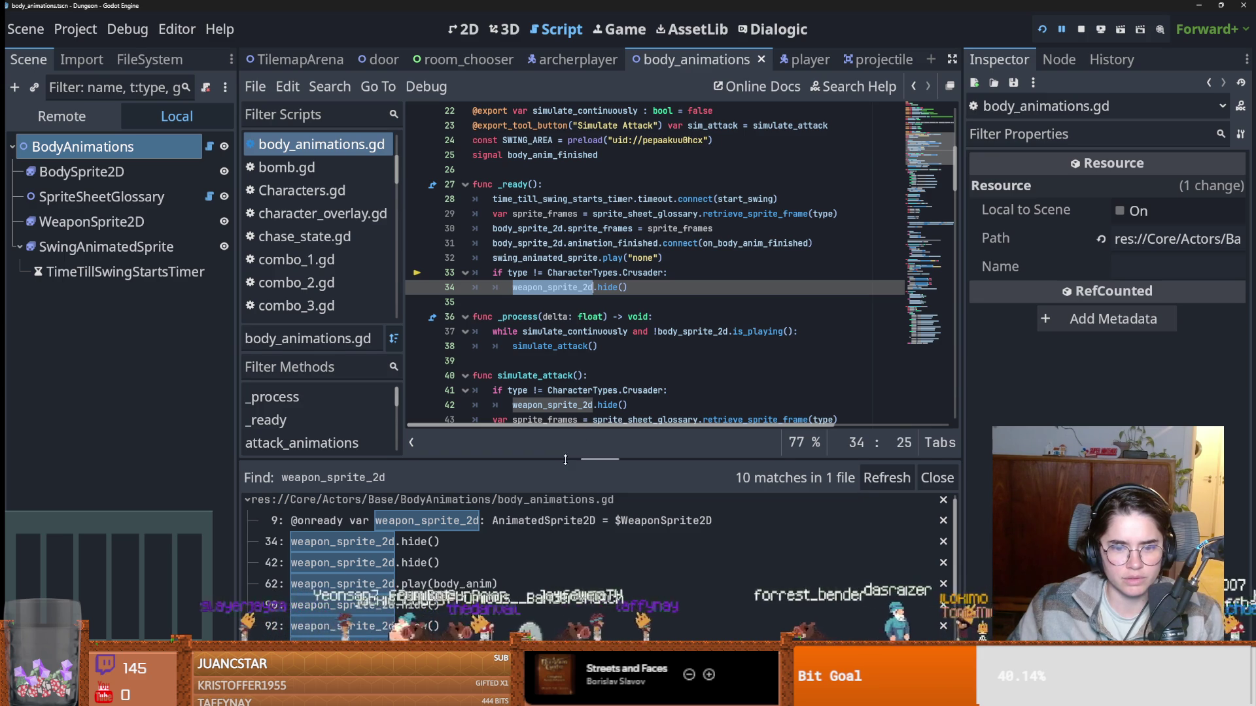
left_click_drag(565, 460, 569, 340)
left_click(576, 512)
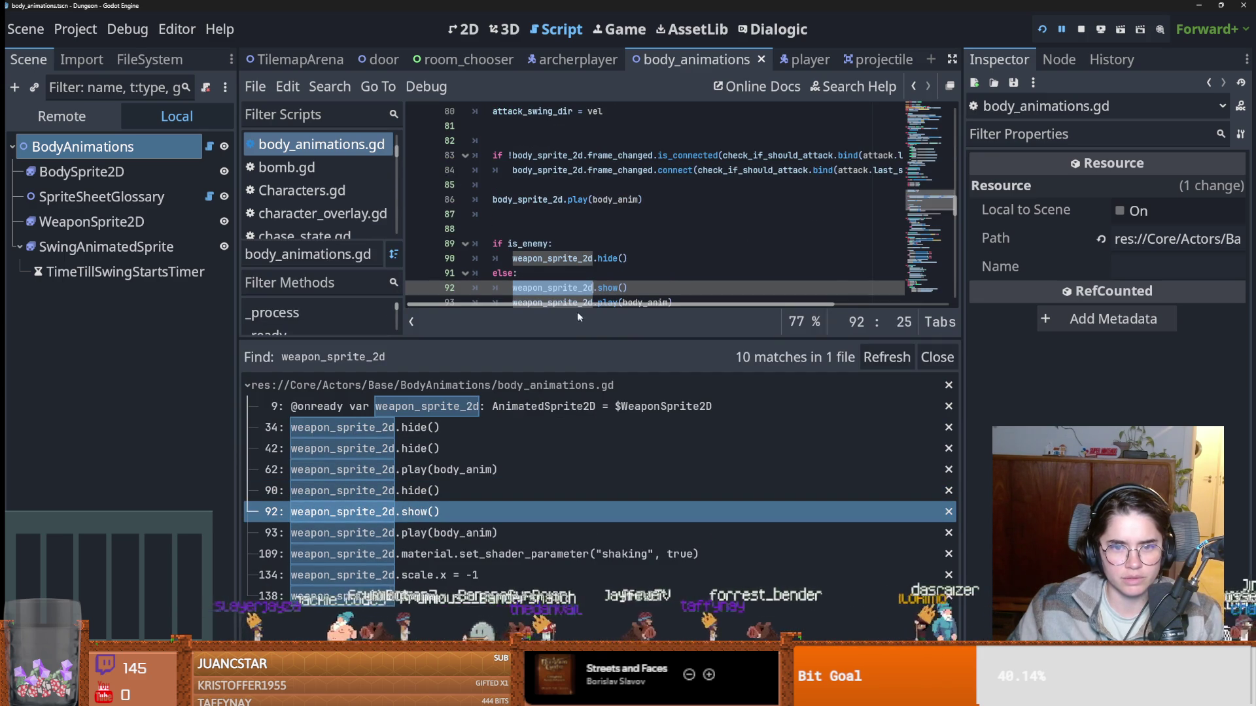
mouse_move(575, 327)
left_mouse_down()
mouse_move(575, 497)
mouse_move(575, 462)
left_mouse_up()
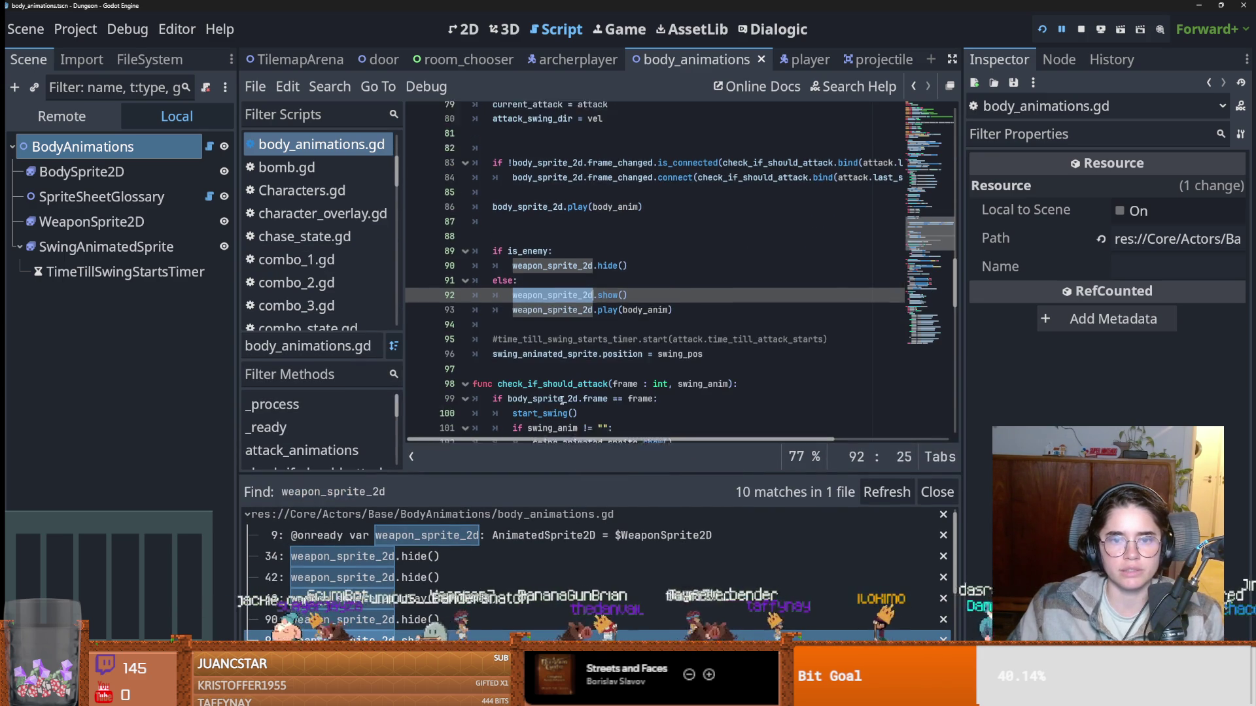
Copy the Crusader type check from line 41 and return to the line 92 match.
scroll(531, 372, "down", 1)
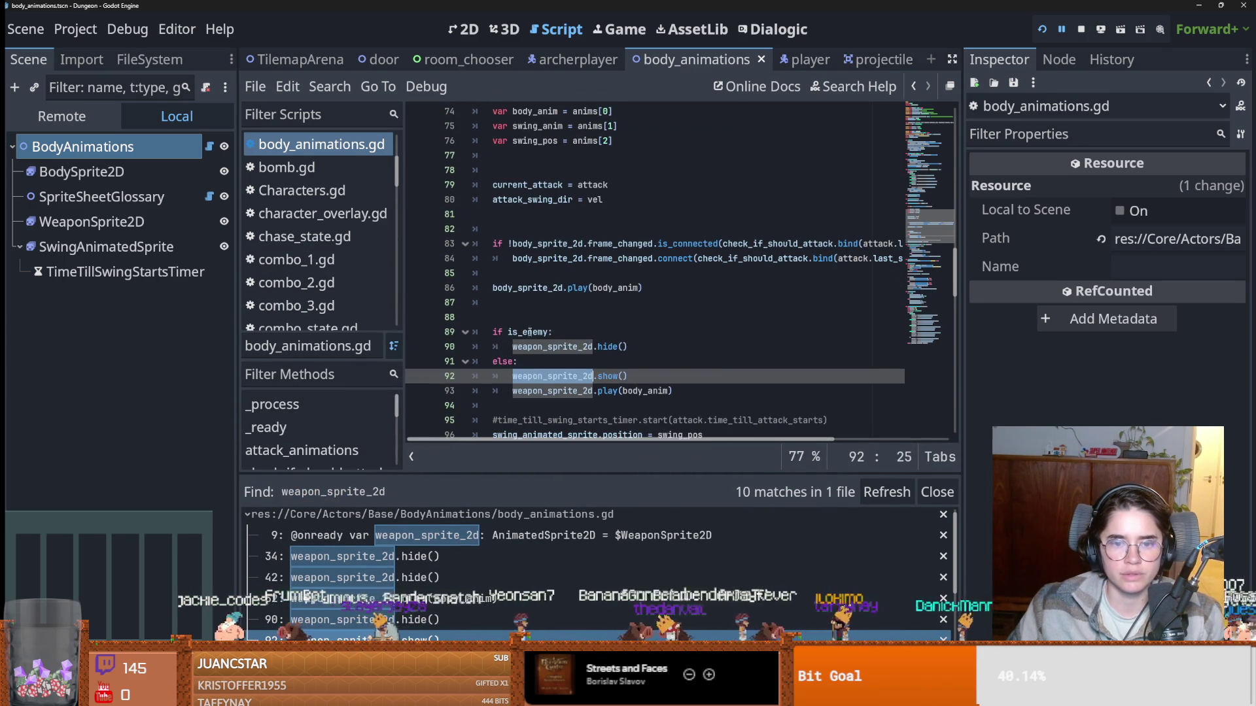
double_click(530, 332)
left_click_drag(954, 263, 957, 195)
left_click_drag(665, 254, 512, 253)
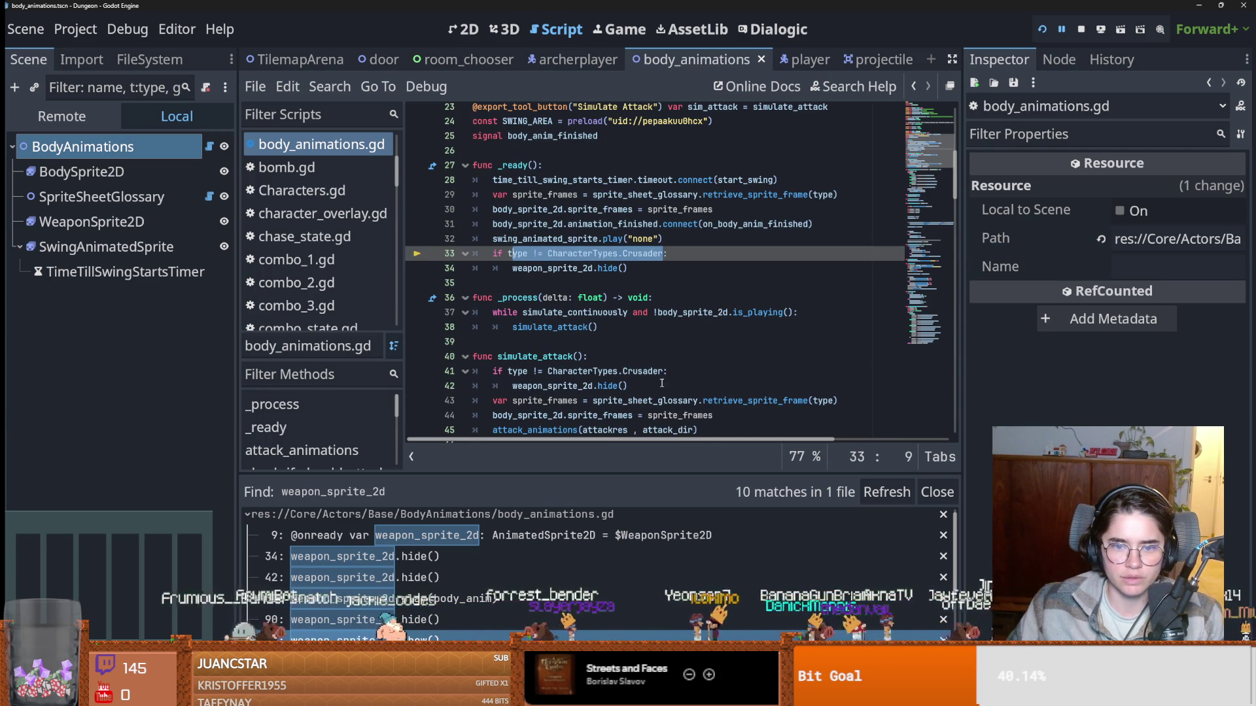
left_click_drag(663, 371, 508, 371)
key("ctrl+c")
scroll(516, 393, "down", 10)
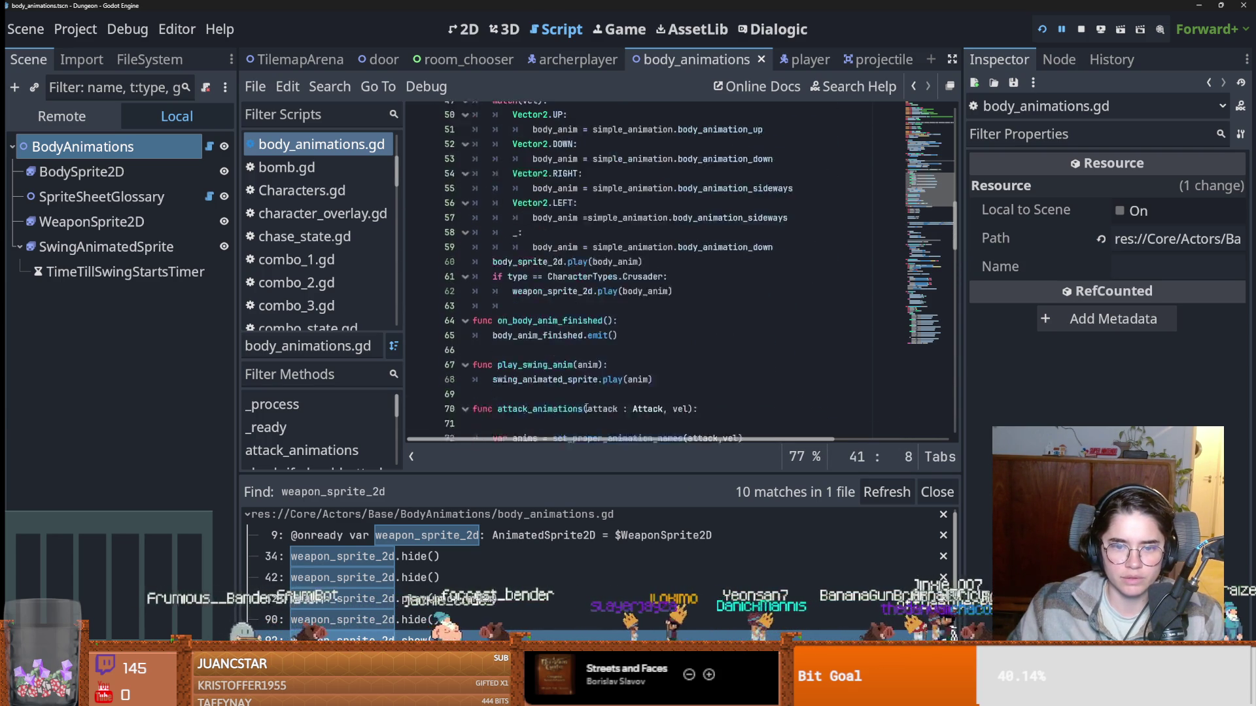
left_click(366, 639)
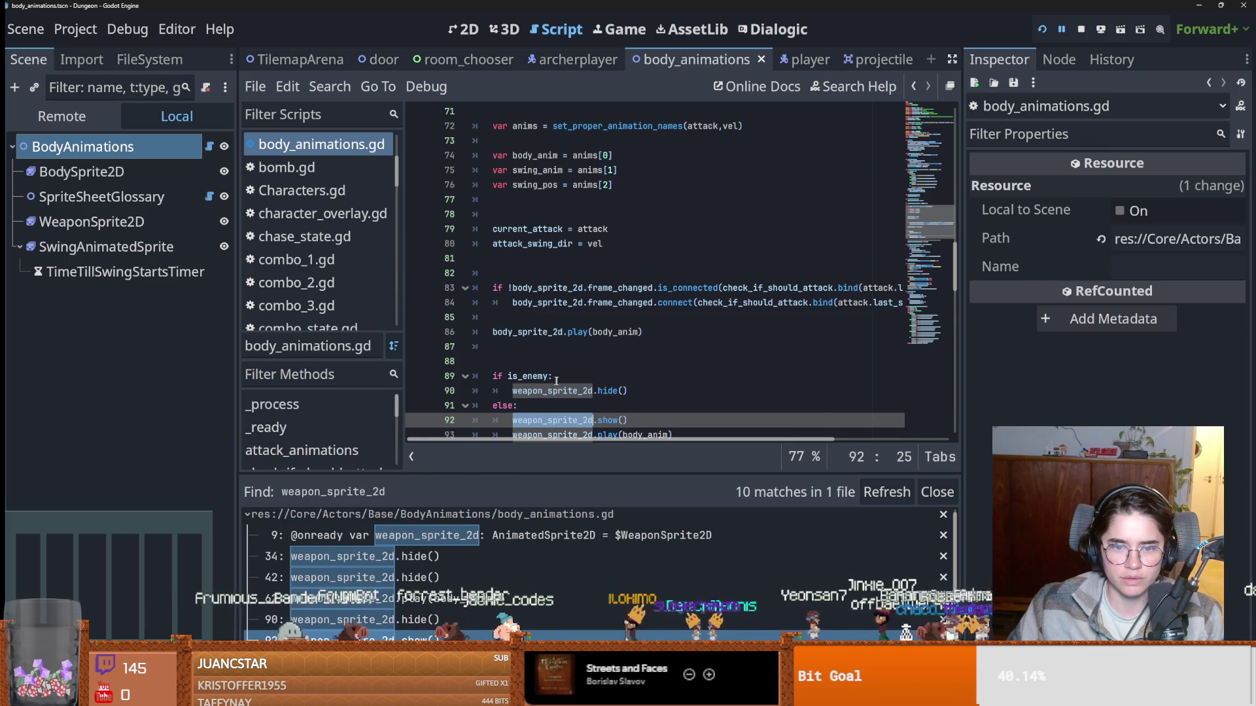
Replace is_enemy on line 89 with type == CharacterTypes.Crusader and save the script.
double_click(531, 376)
key("ctrl+v")
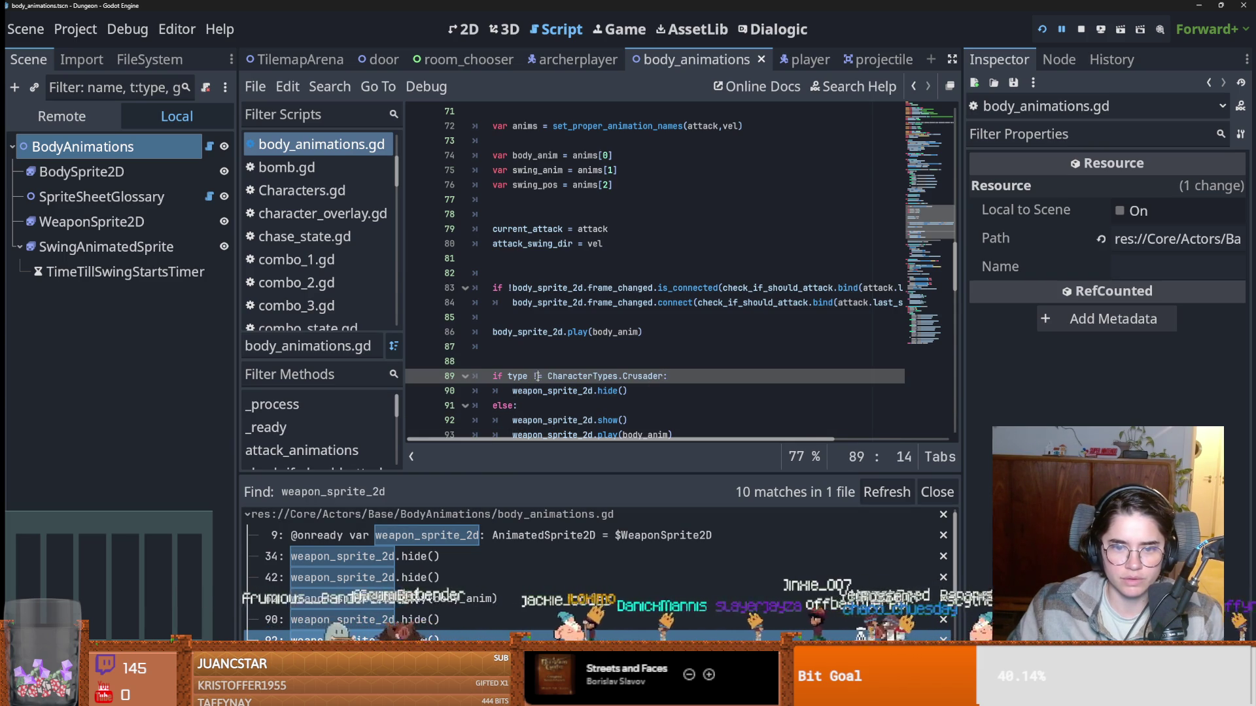
key("BackSpace")
type("=")
key("ctrl+s")
scroll(599, 355, "down", 10)
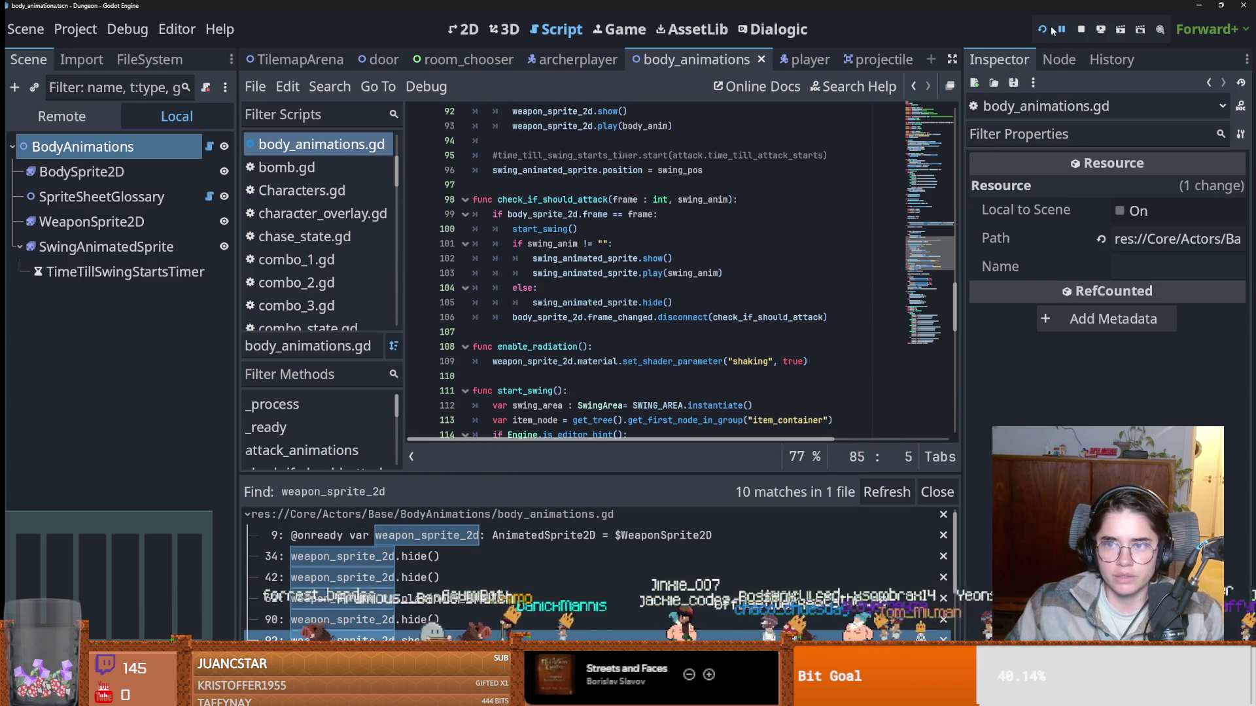
left_click(132, 147)
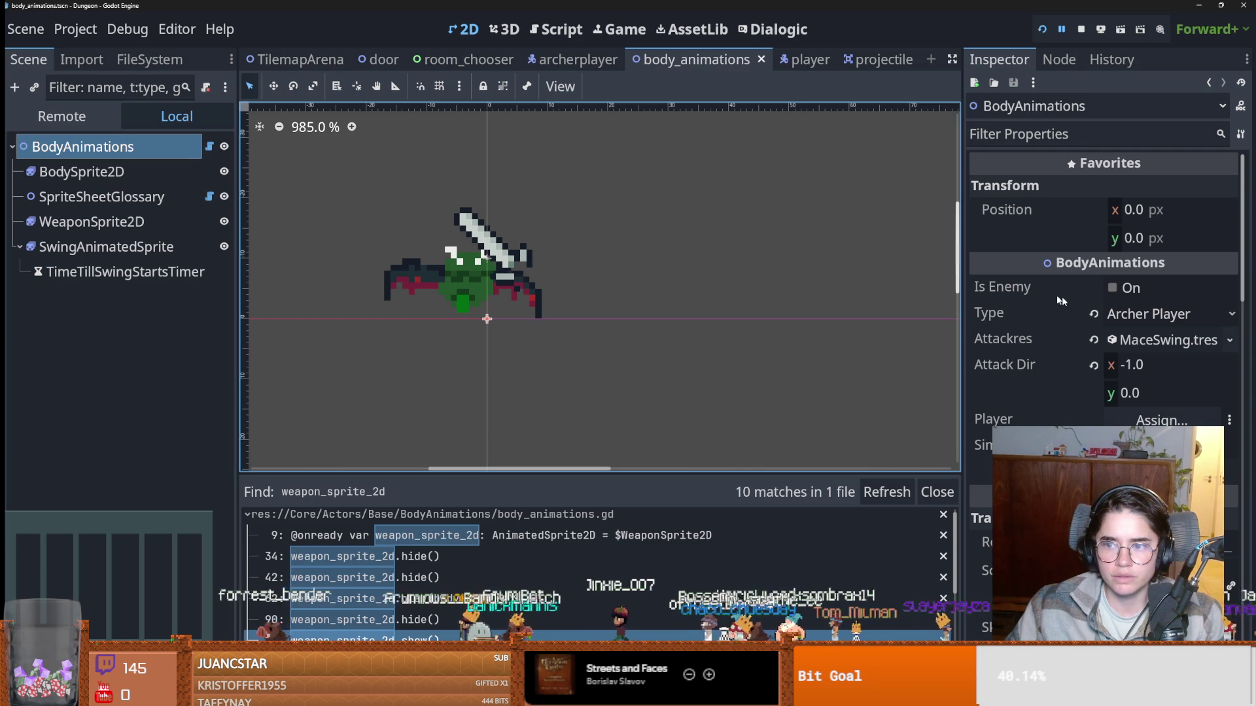
Set BodyAnimations' Type to Crusader and run the game.
left_click(1120, 315)
left_click(1133, 339)
left_click(1041, 30)
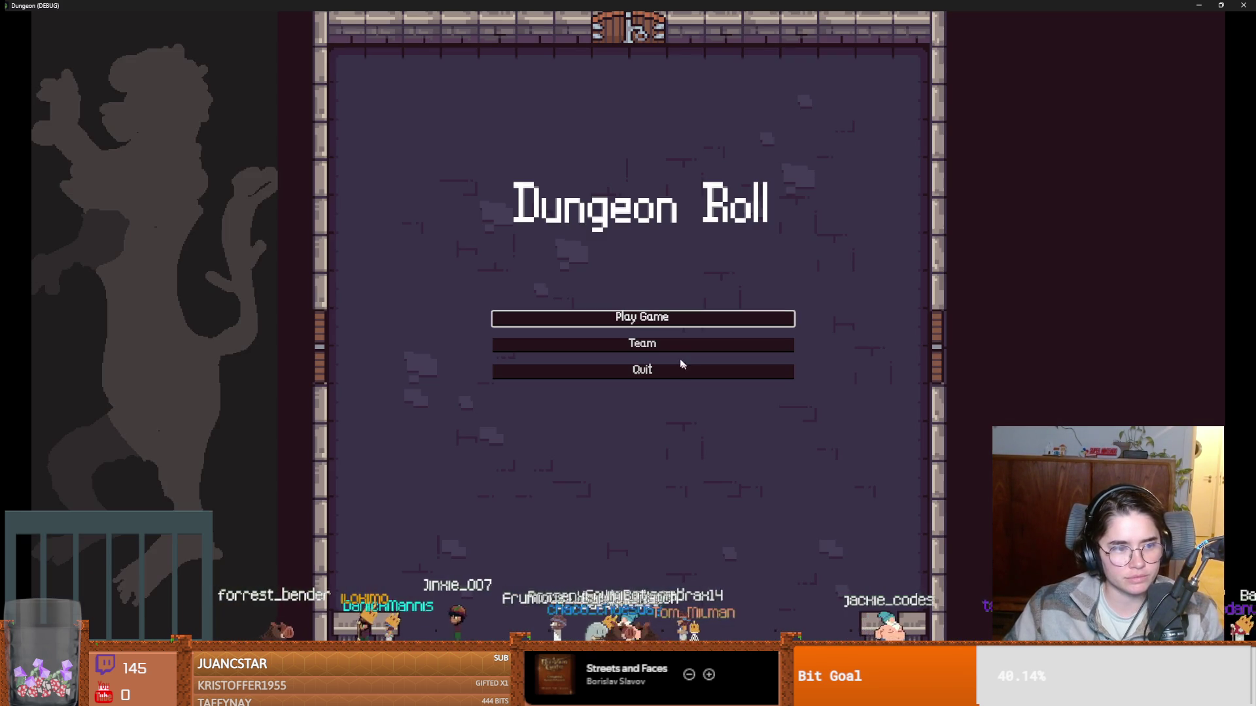
Play as the Warrior, return to the menu, play as the Archer, then close the game.
left_click(674, 345)
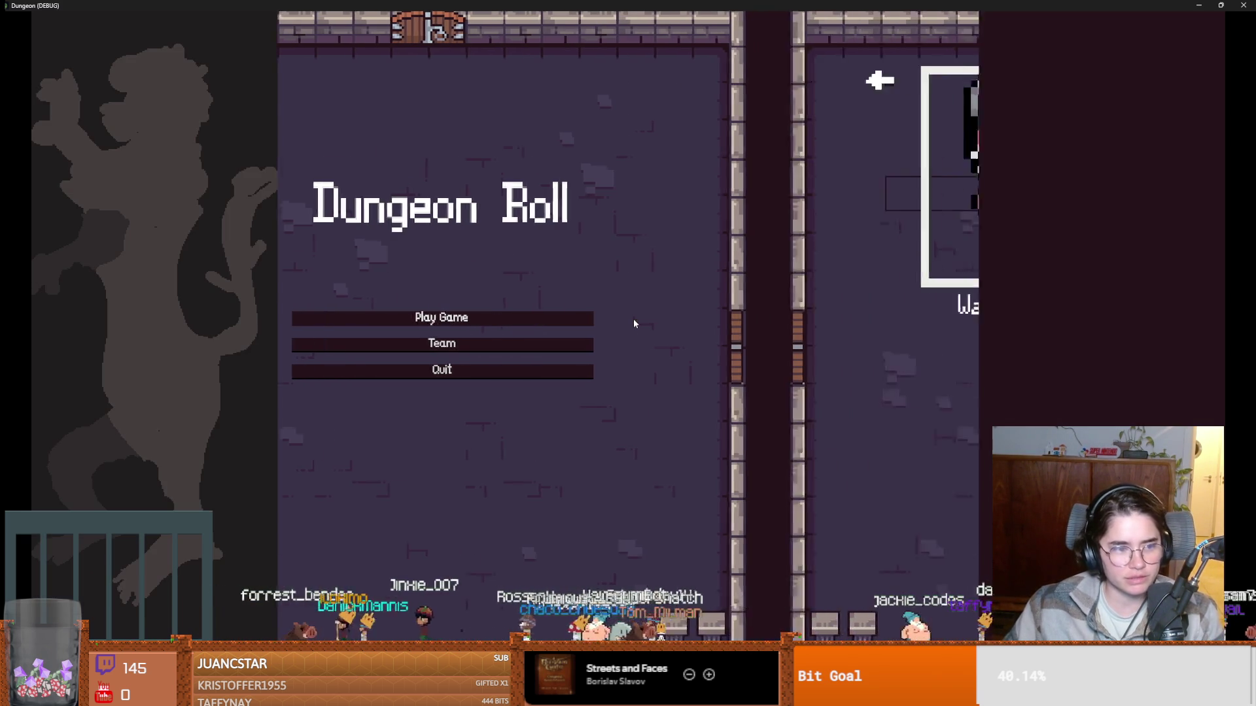
key("Return")
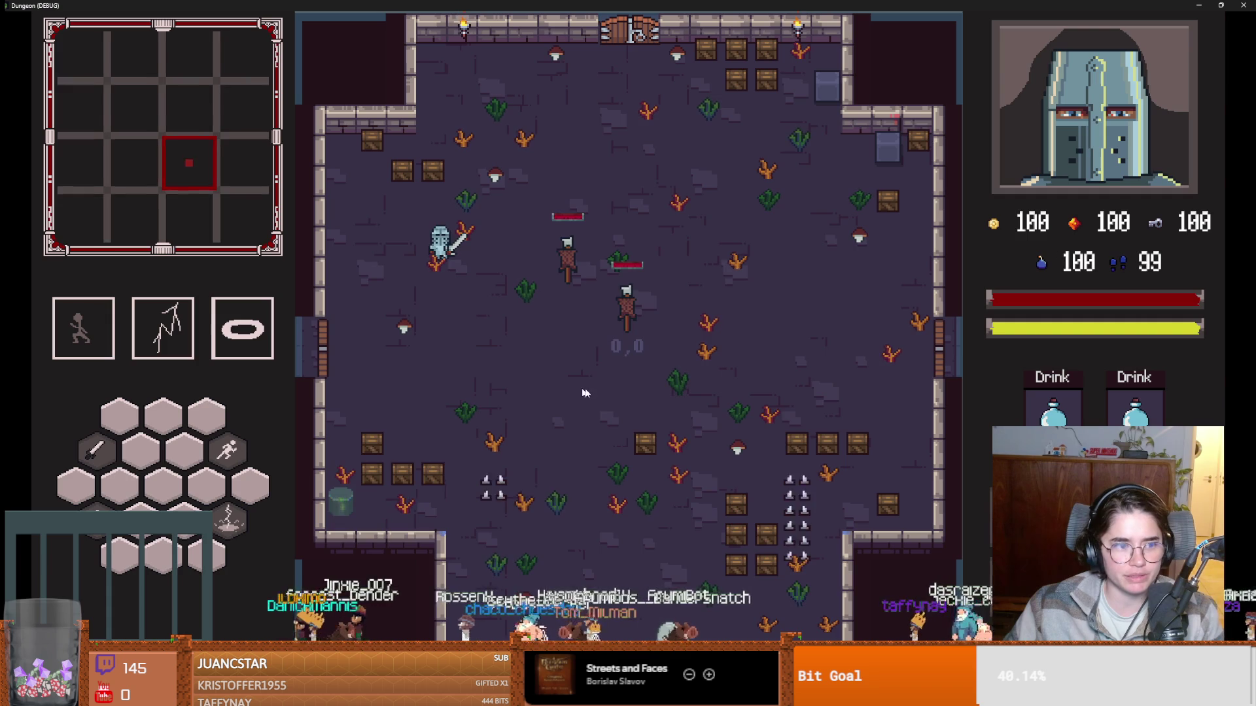
key("Escape")
left_click(588, 476)
left_click(591, 342)
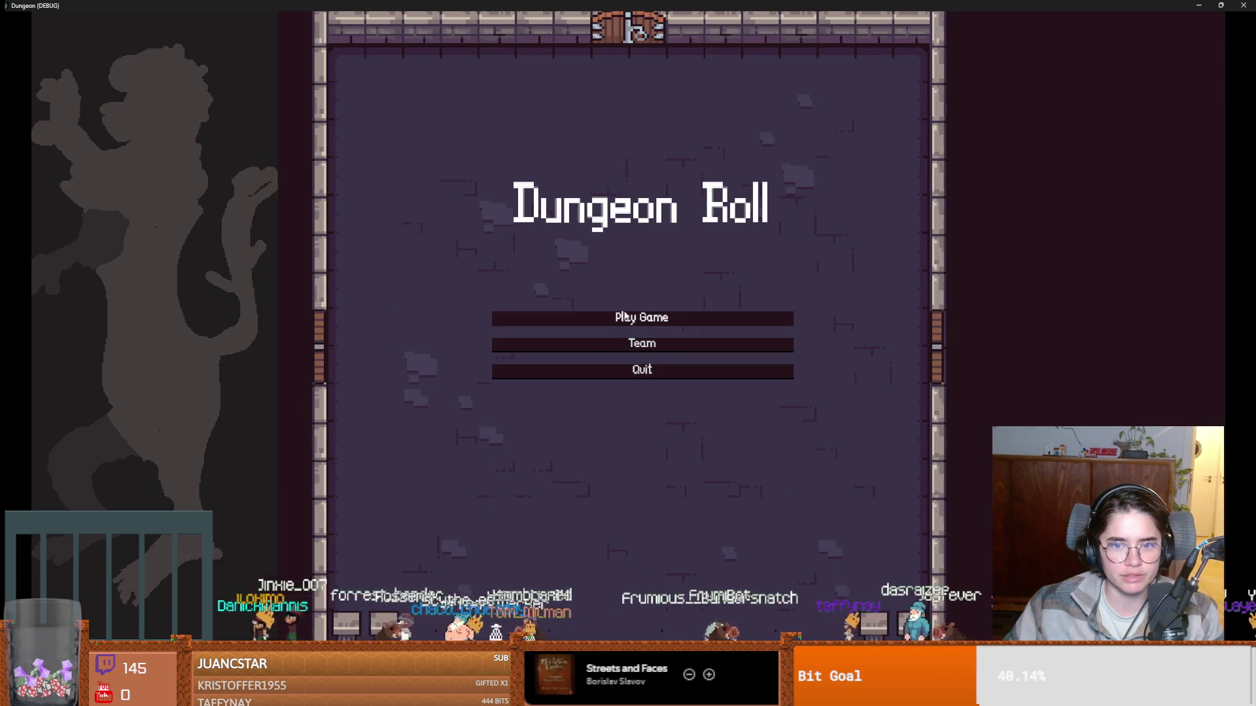
left_click(809, 243)
key("Return")
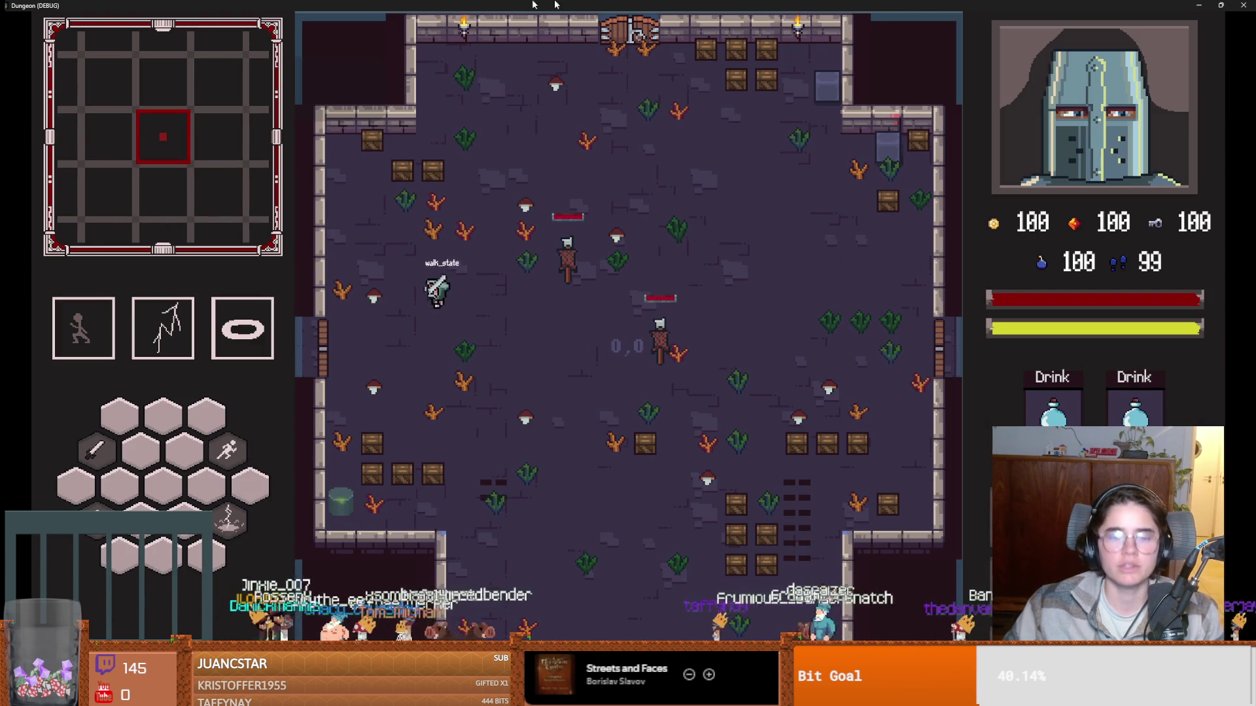
key("super+Down")
left_click(771, 293)
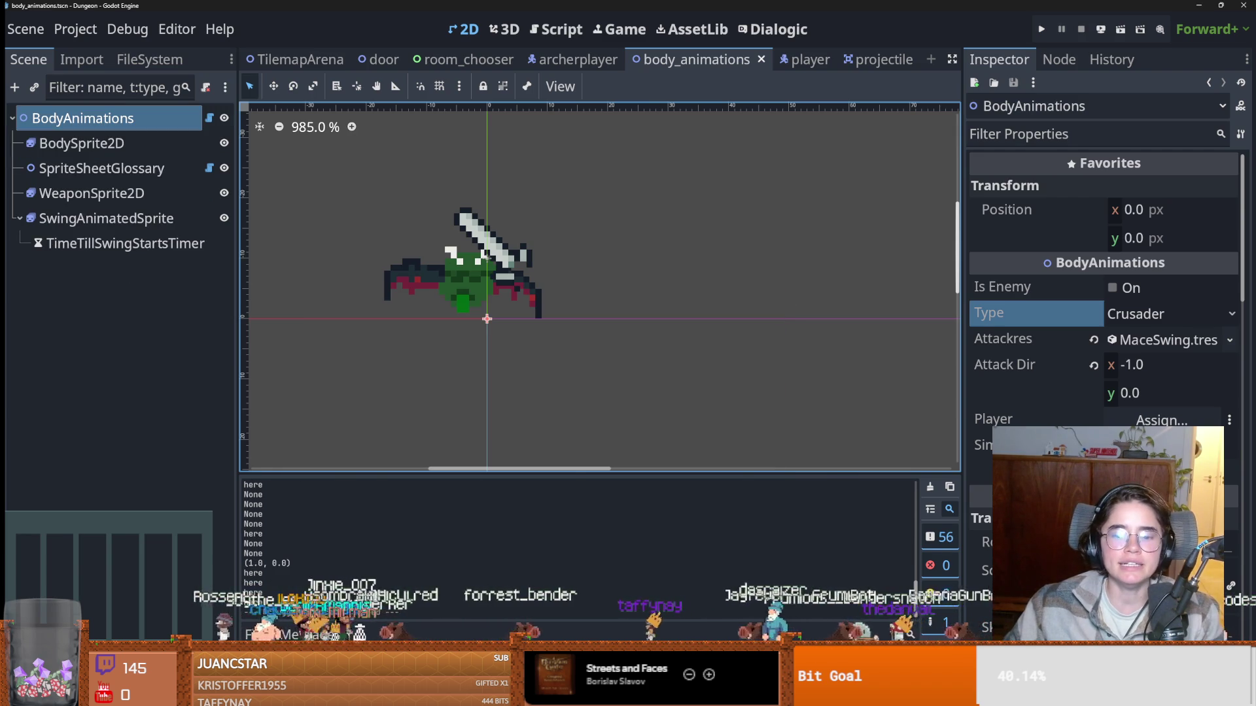
Review the arena.gd and bow_hit_sideways errors, jumping to the body_animations.gd source.
left_click(359, 486)
left_click(516, 547)
left_click(535, 568)
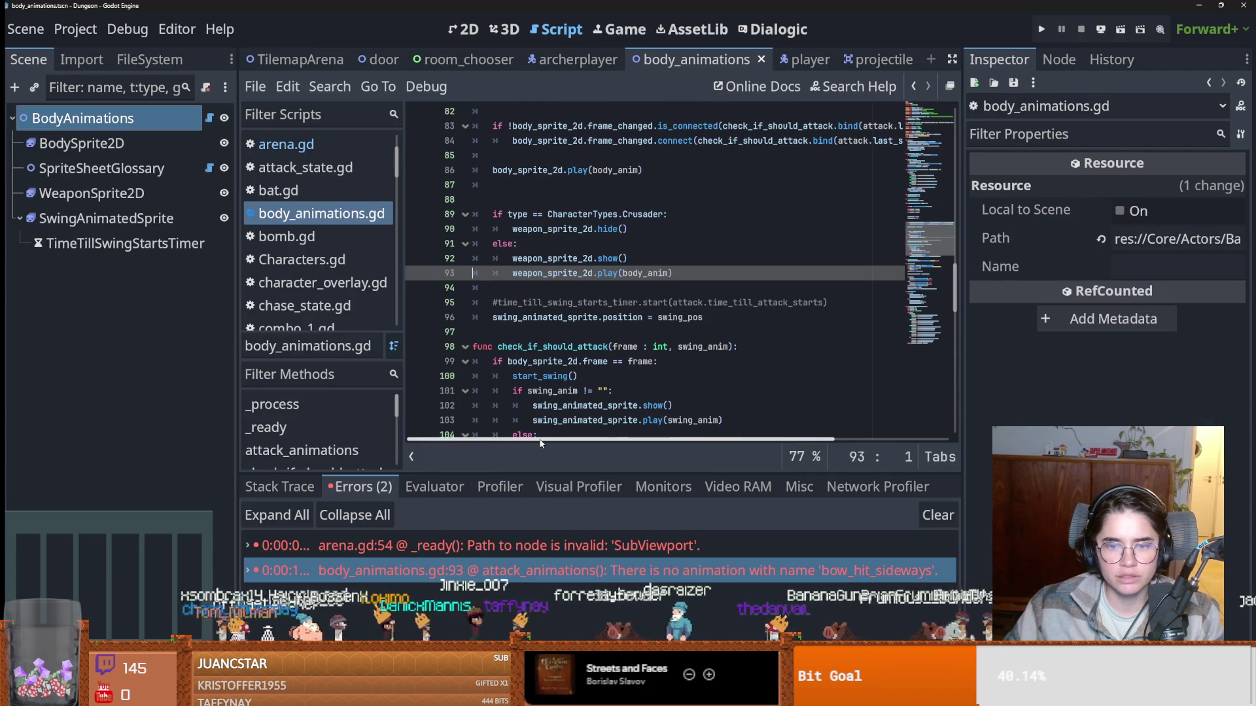
left_click(576, 376)
Save the script, switch to the archerplayer scene, and run the game again.
key("ctrl+s")
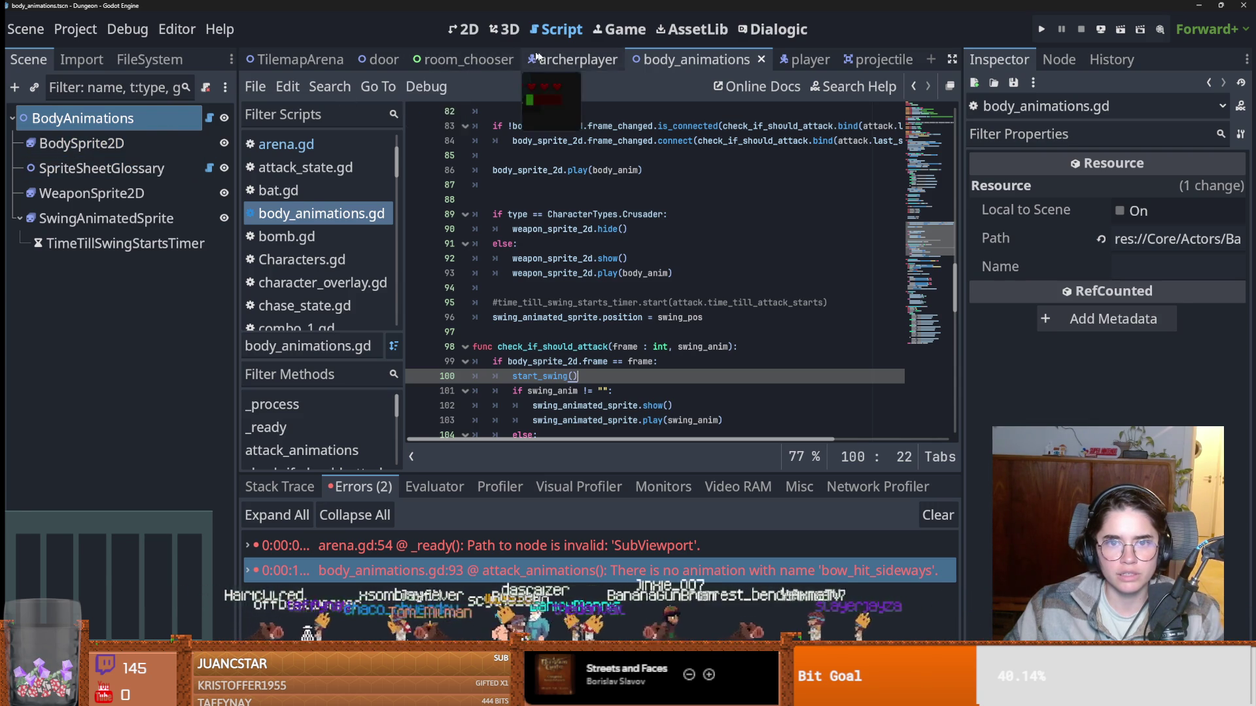
left_click(572, 60)
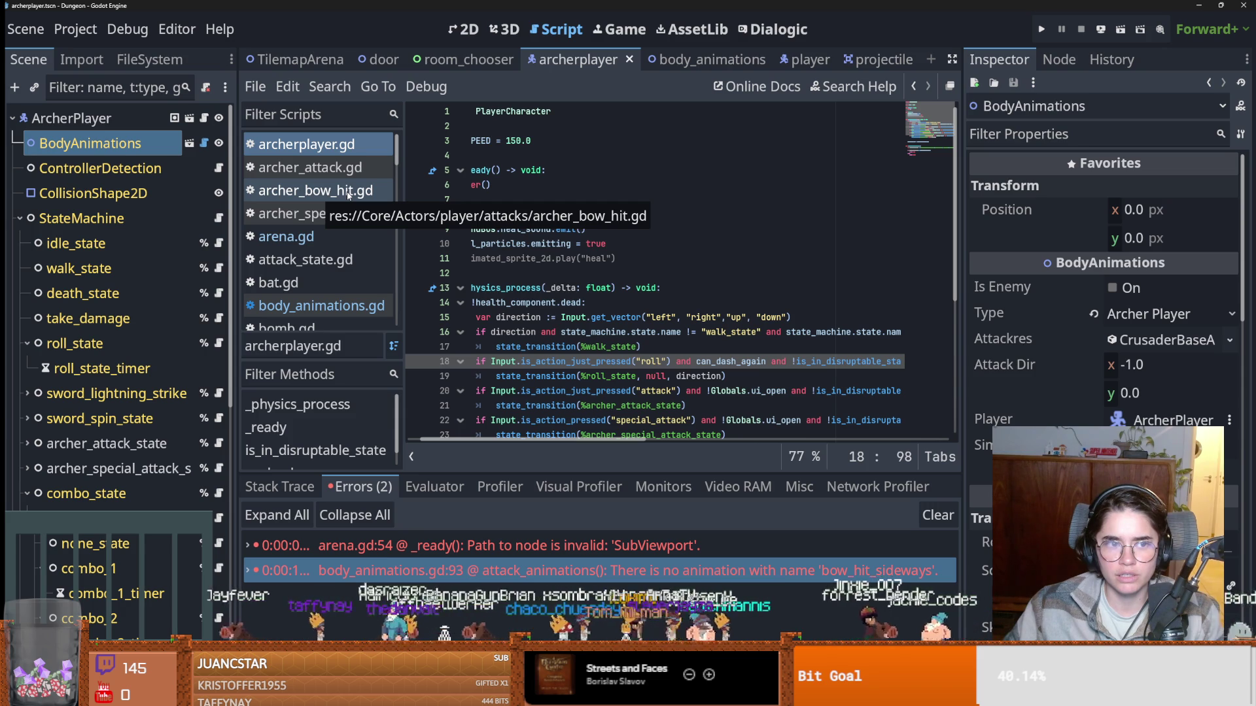
left_click(1042, 29)
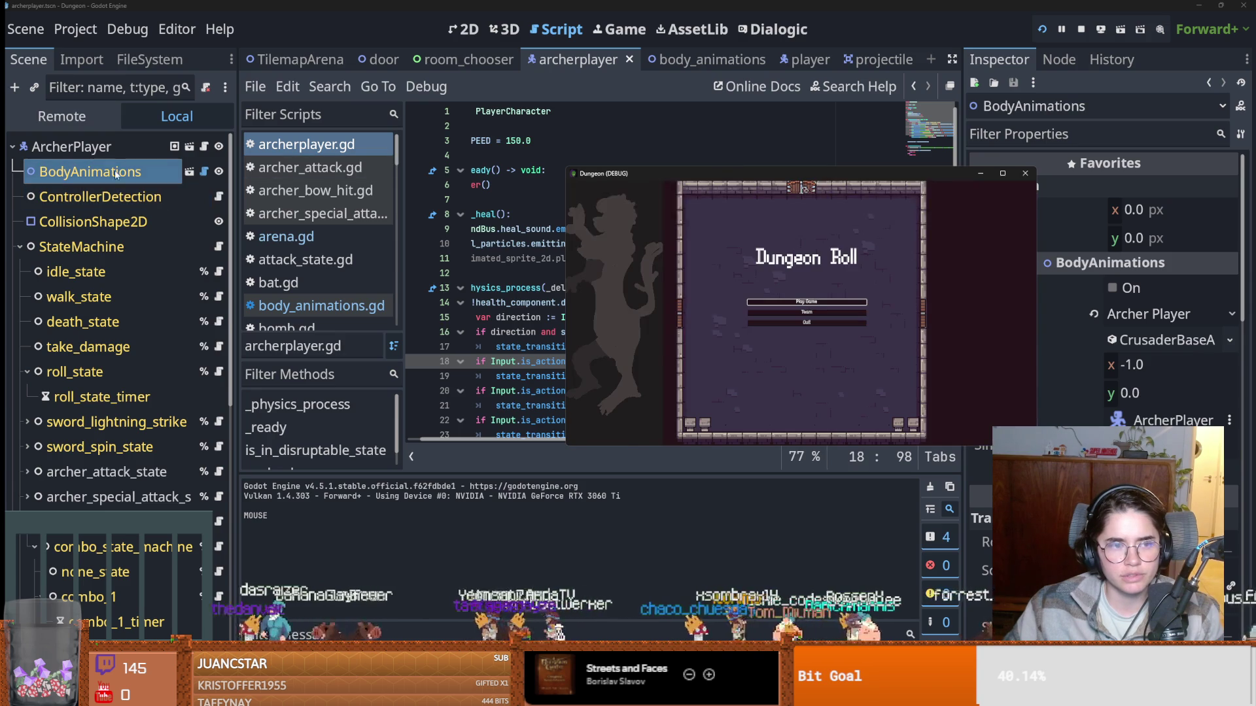
Show the Remote scene tree and start a new game with a character.
left_click(62, 115)
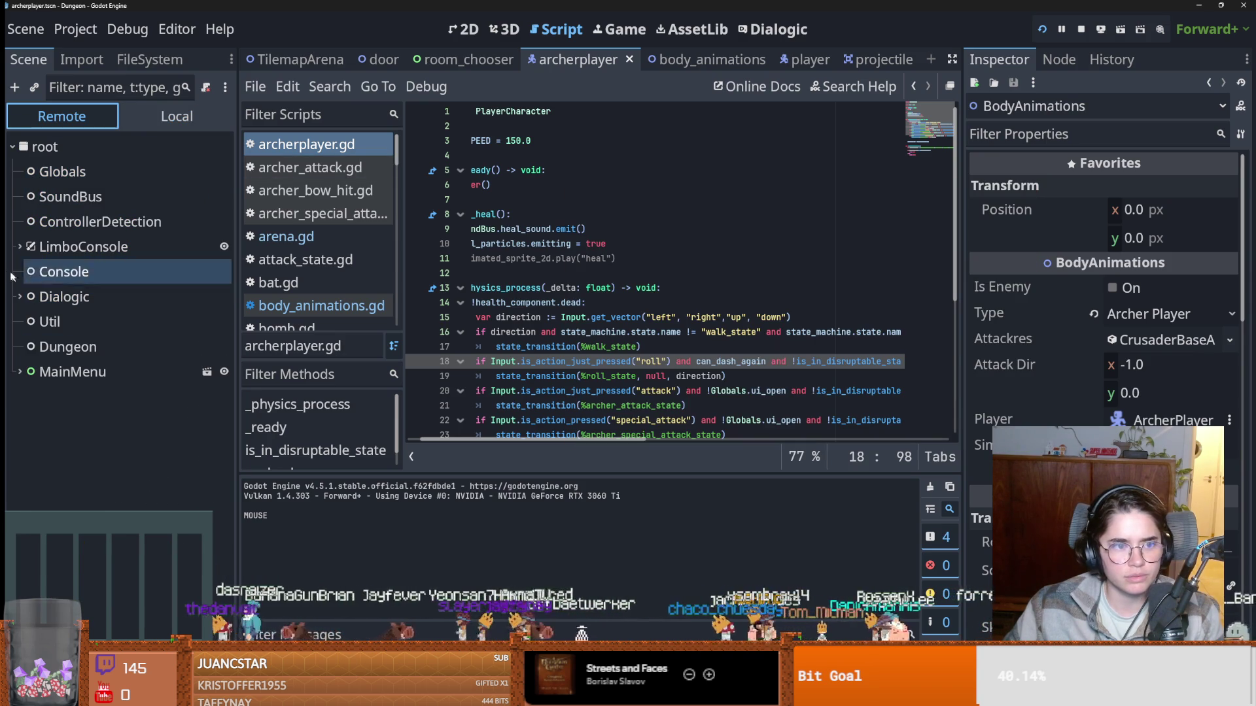
key("alt+Tab")
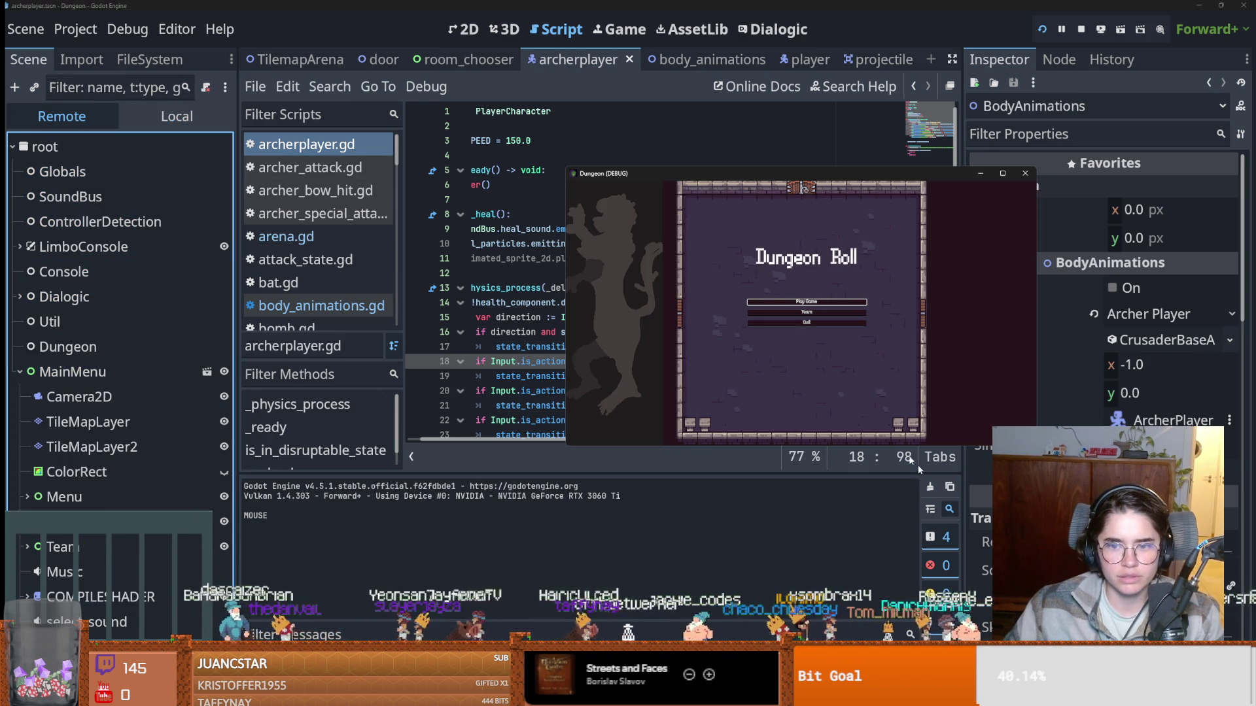
left_click(801, 301)
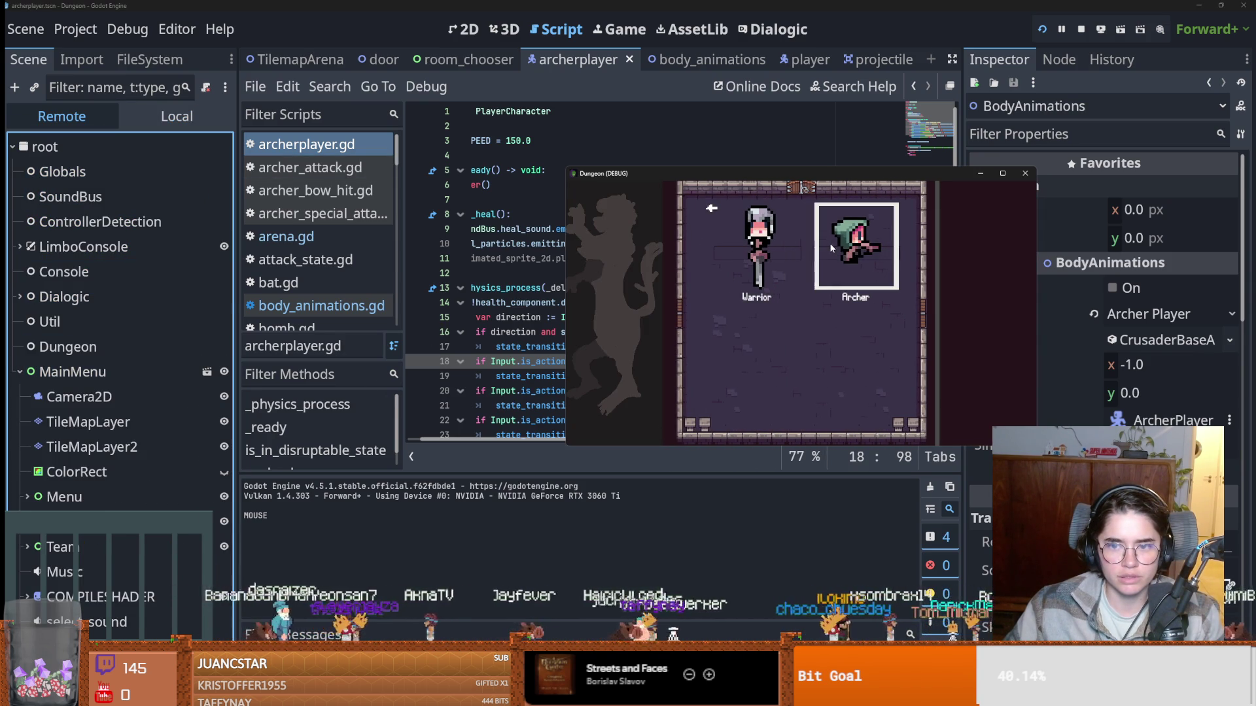
left_click(822, 242)
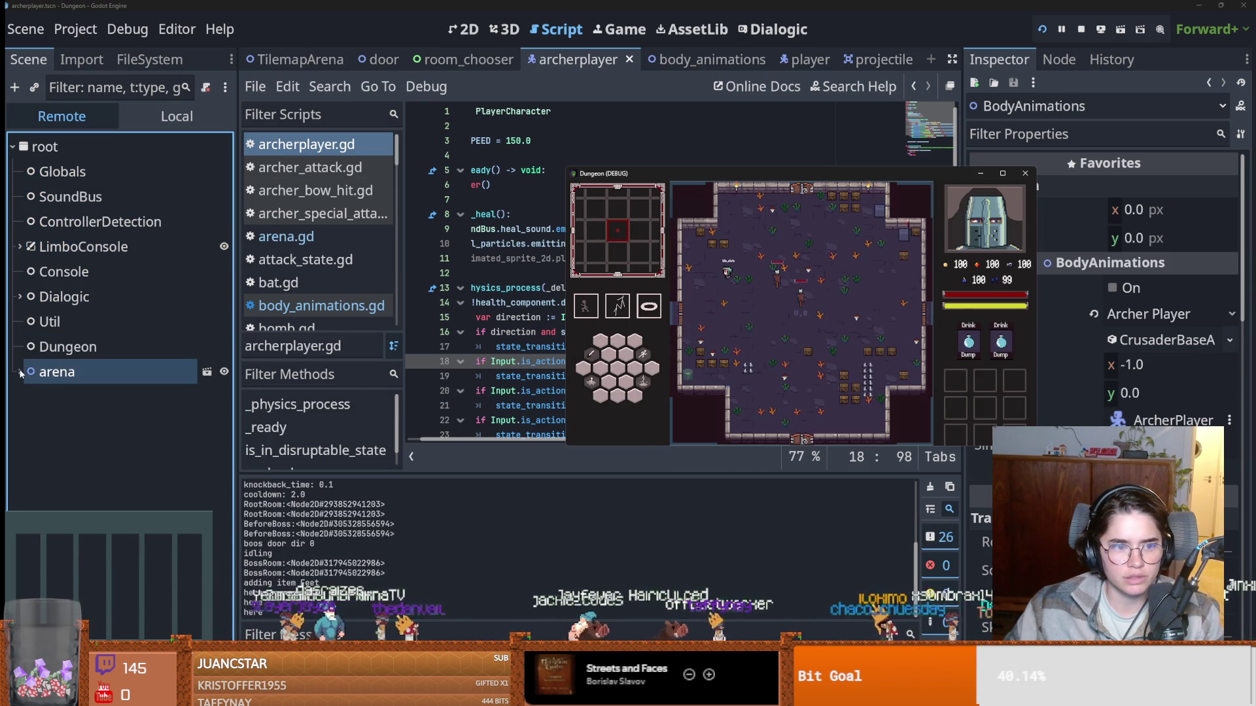
Inspect the live BodyAnimations and BodySprite2D nodes, then close the game to stop debugging.
left_click(127, 397)
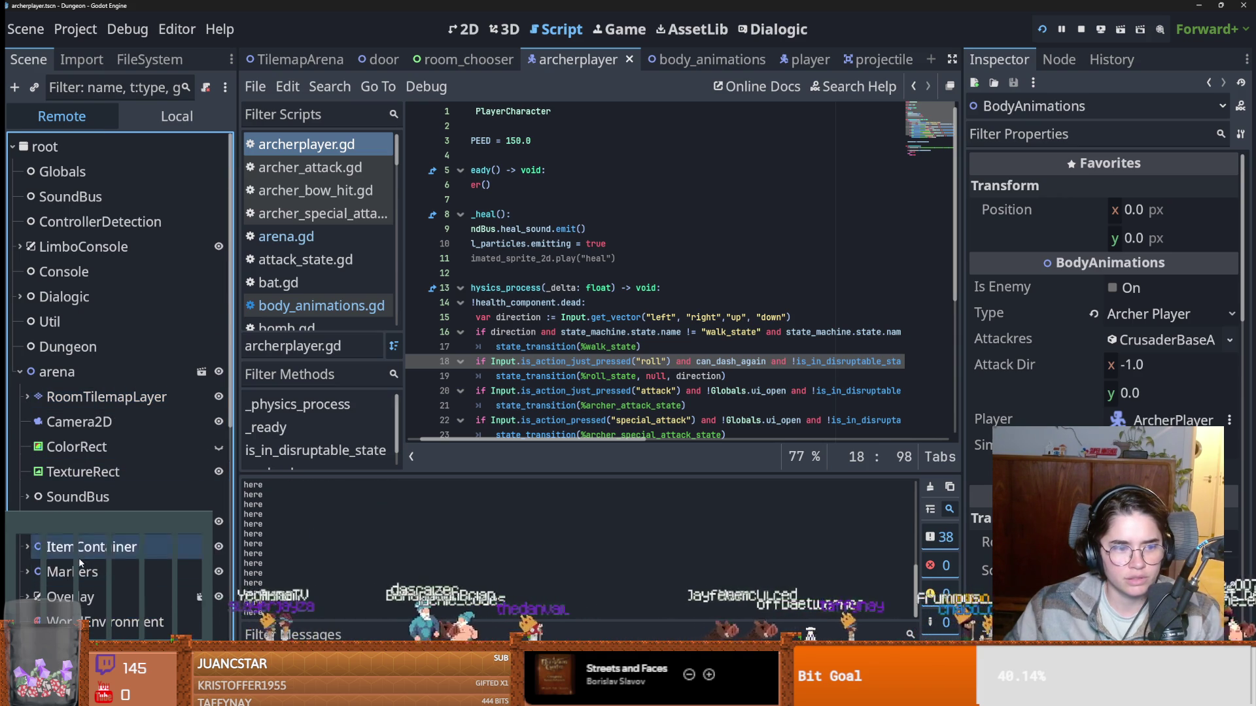
scroll(65, 457, "down", 5)
left_click(35, 268)
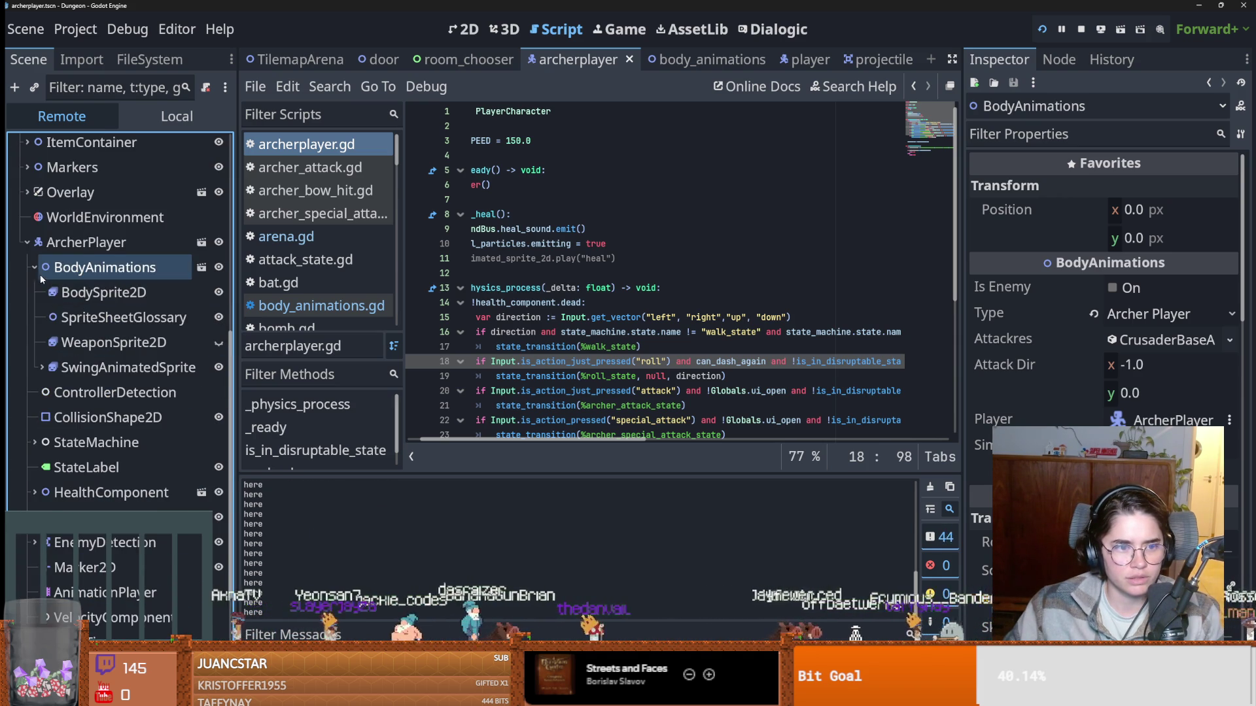
left_click(103, 272)
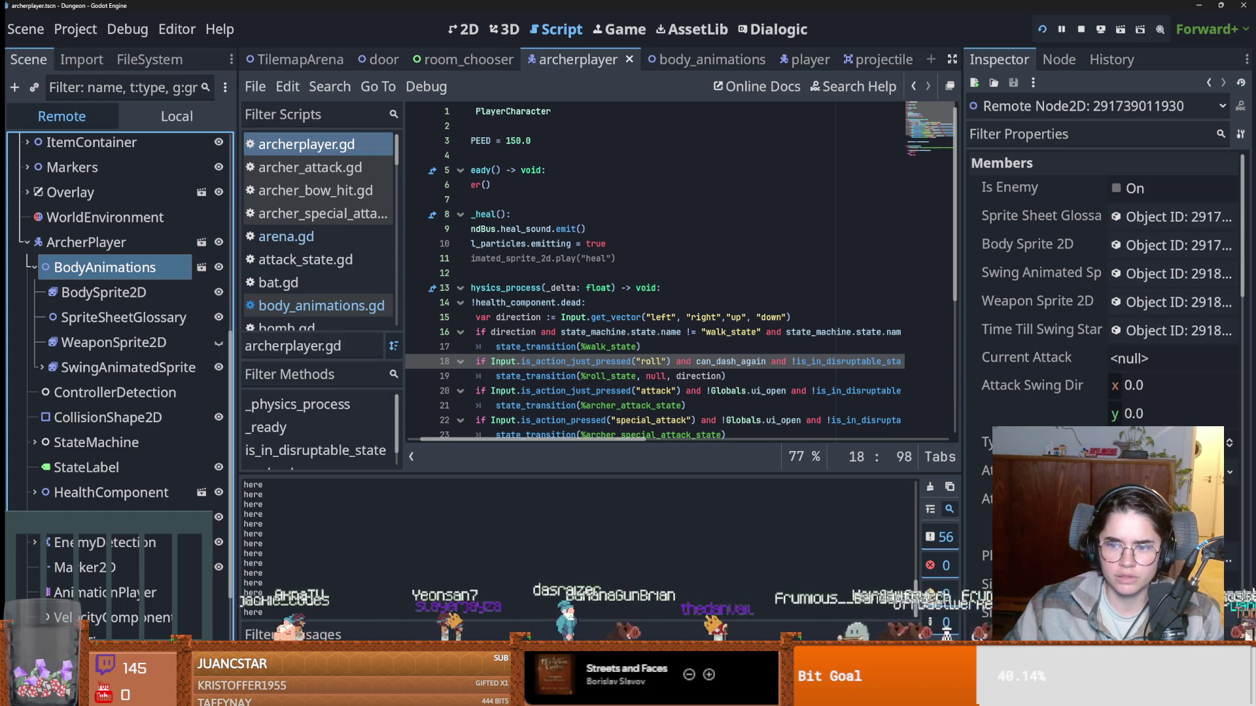
left_click(140, 297)
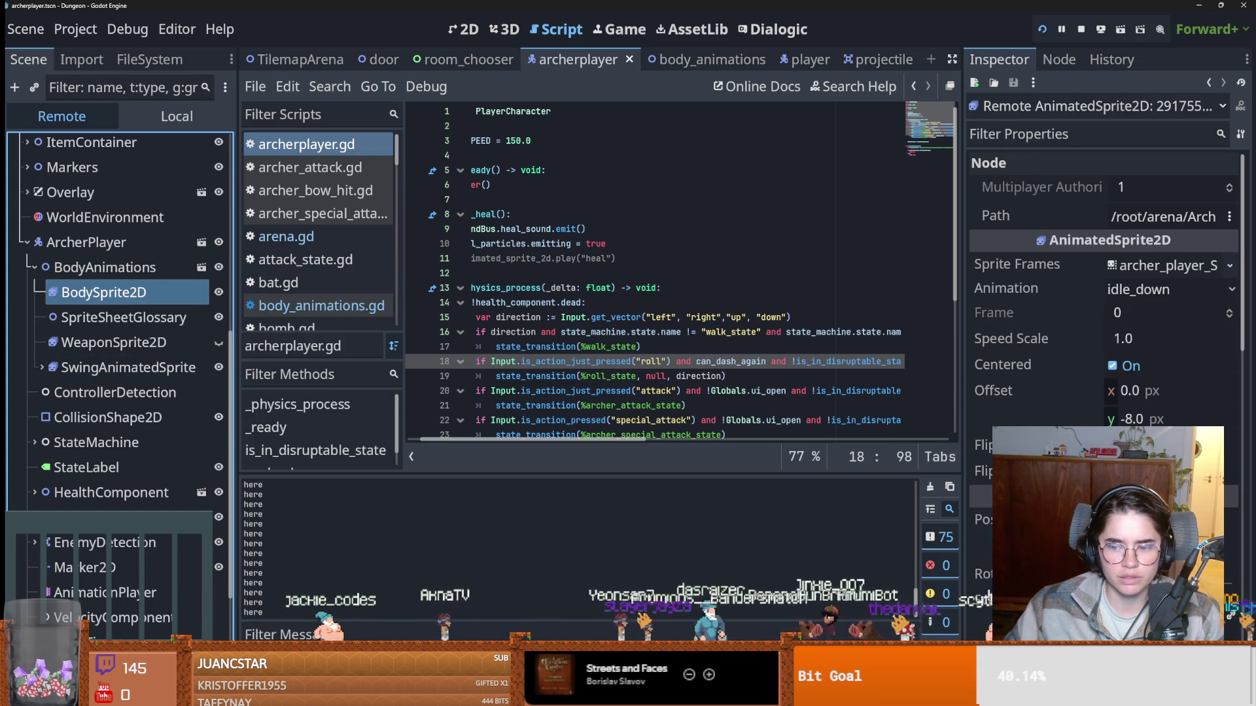
key("alt+Tab")
left_click(1002, 174)
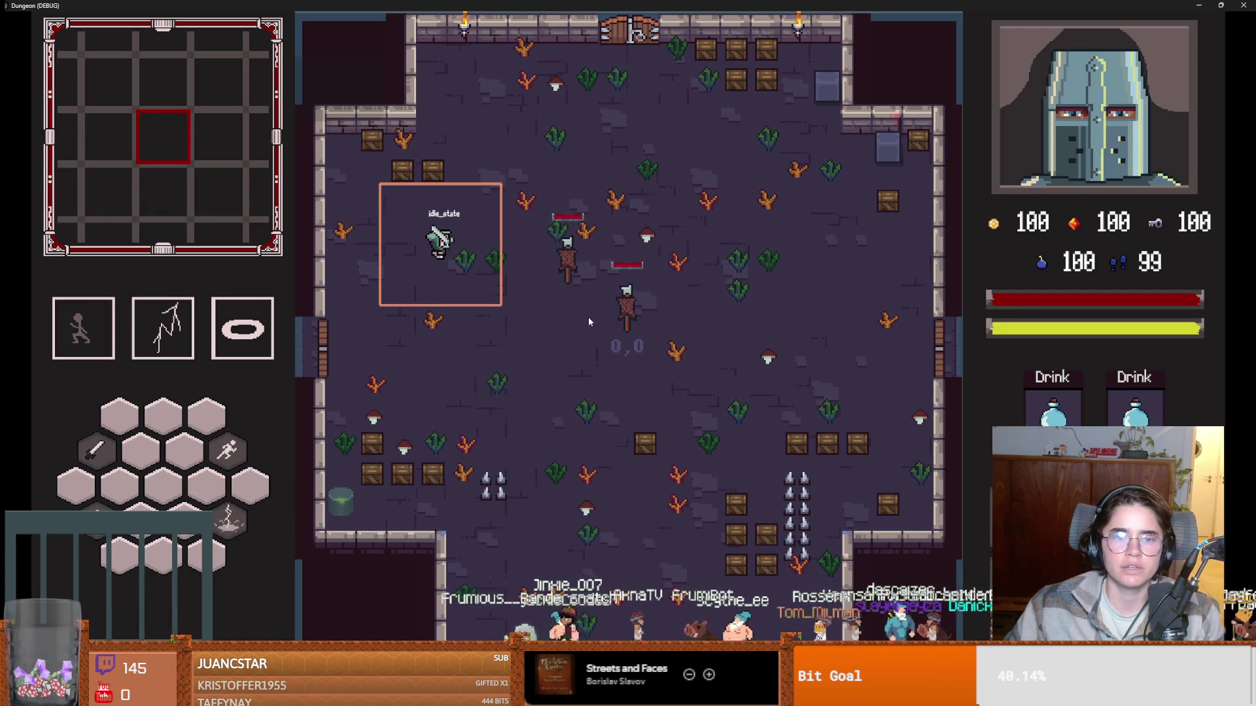
key("F8")
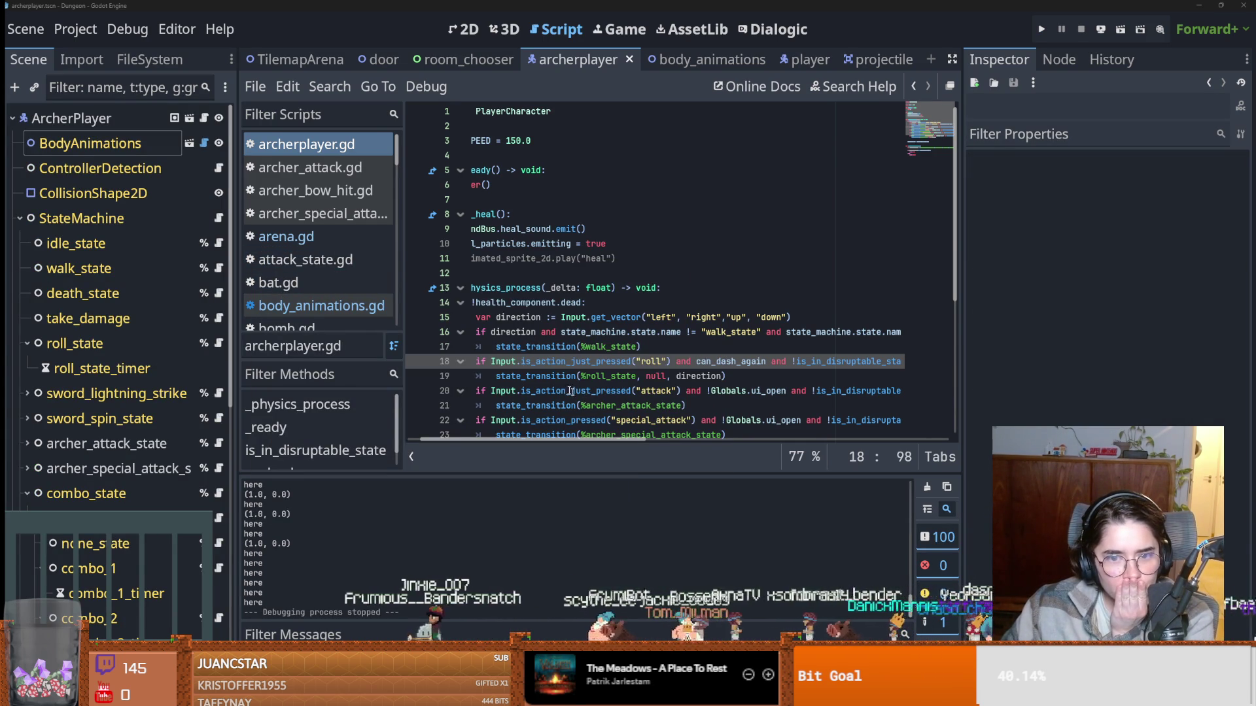
Open body_animations, check WeaponSprite2D and the line 89 Crusader check, then run the game.
left_click(191, 143)
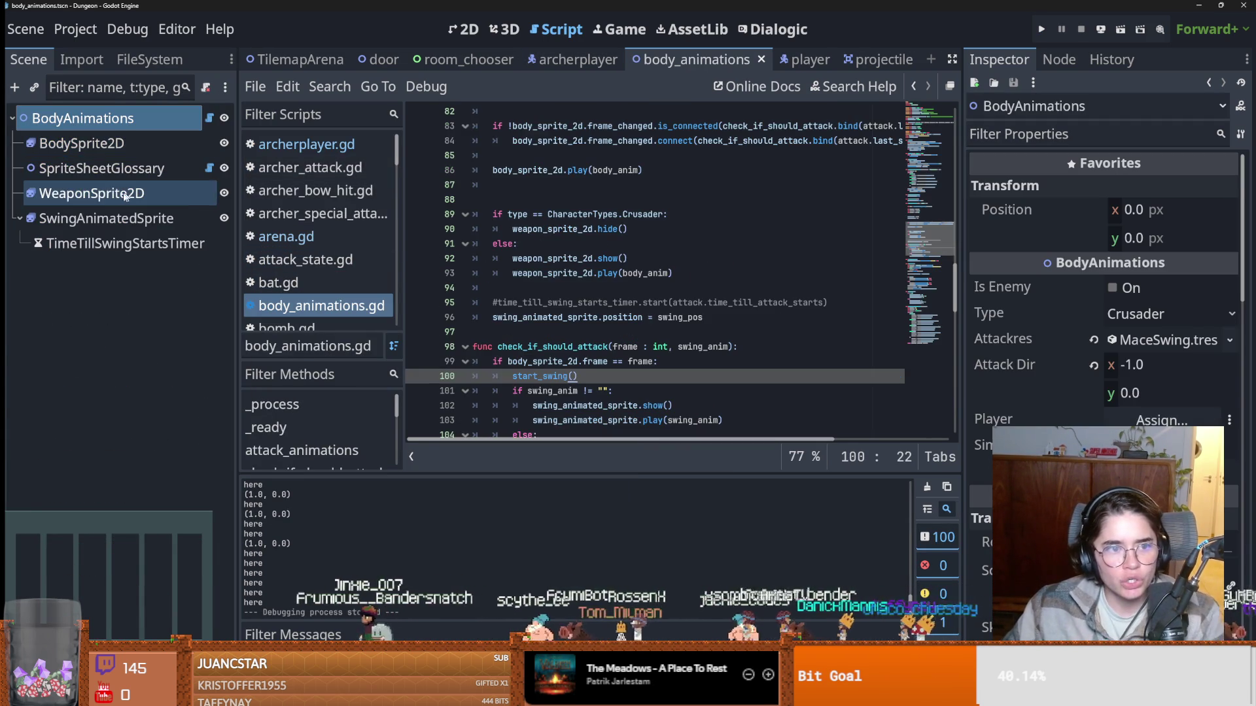
left_click(91, 193)
left_click(556, 28)
scroll(595, 279, "down", 1)
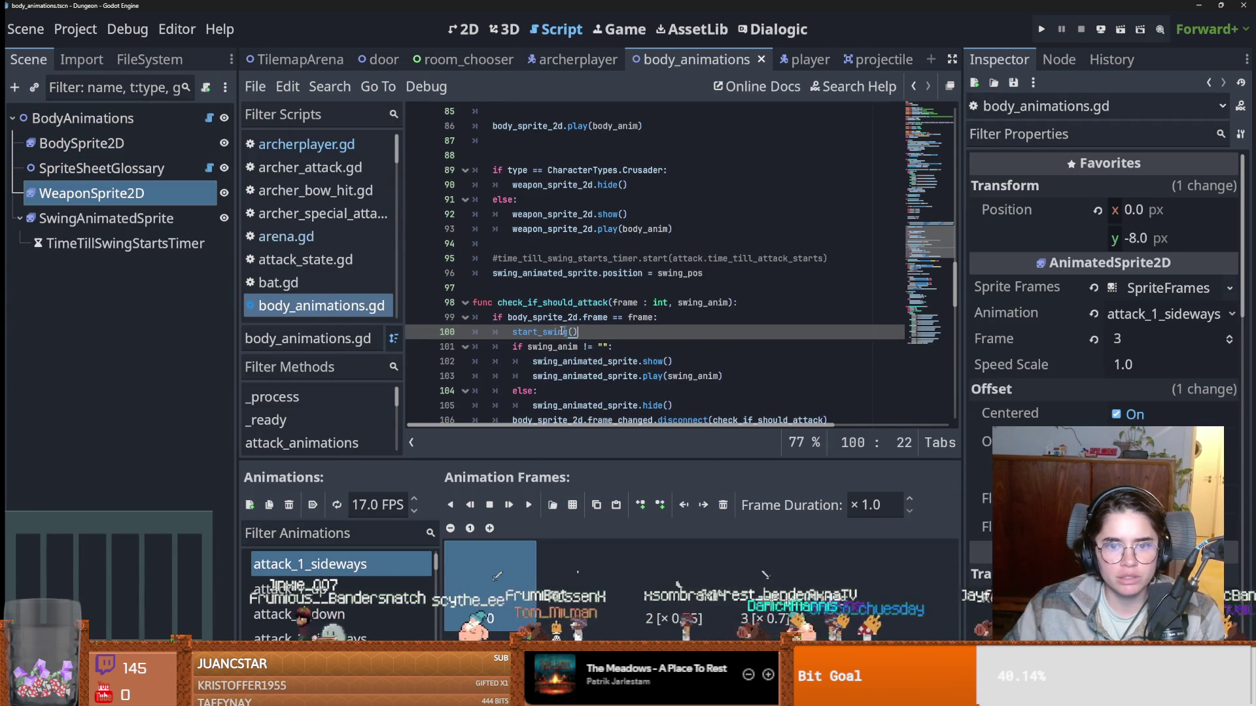
double_click(557, 216)
left_click(532, 169)
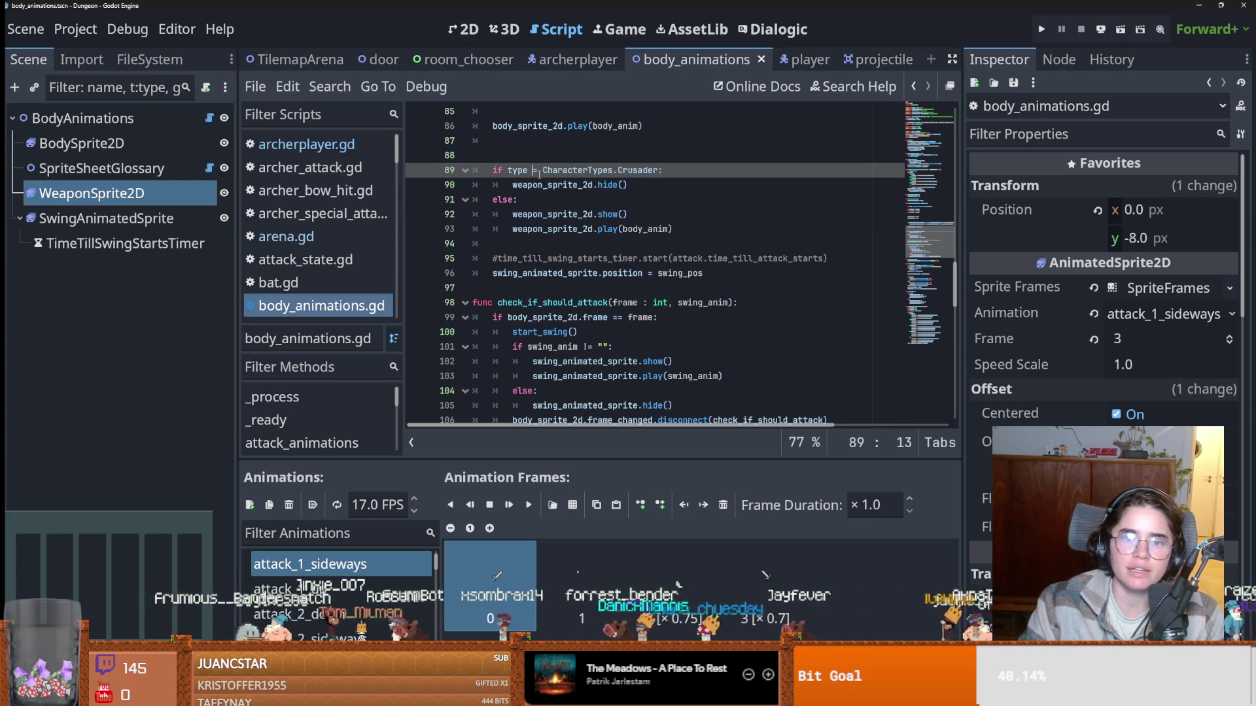
type("!")
left_click(1043, 32)
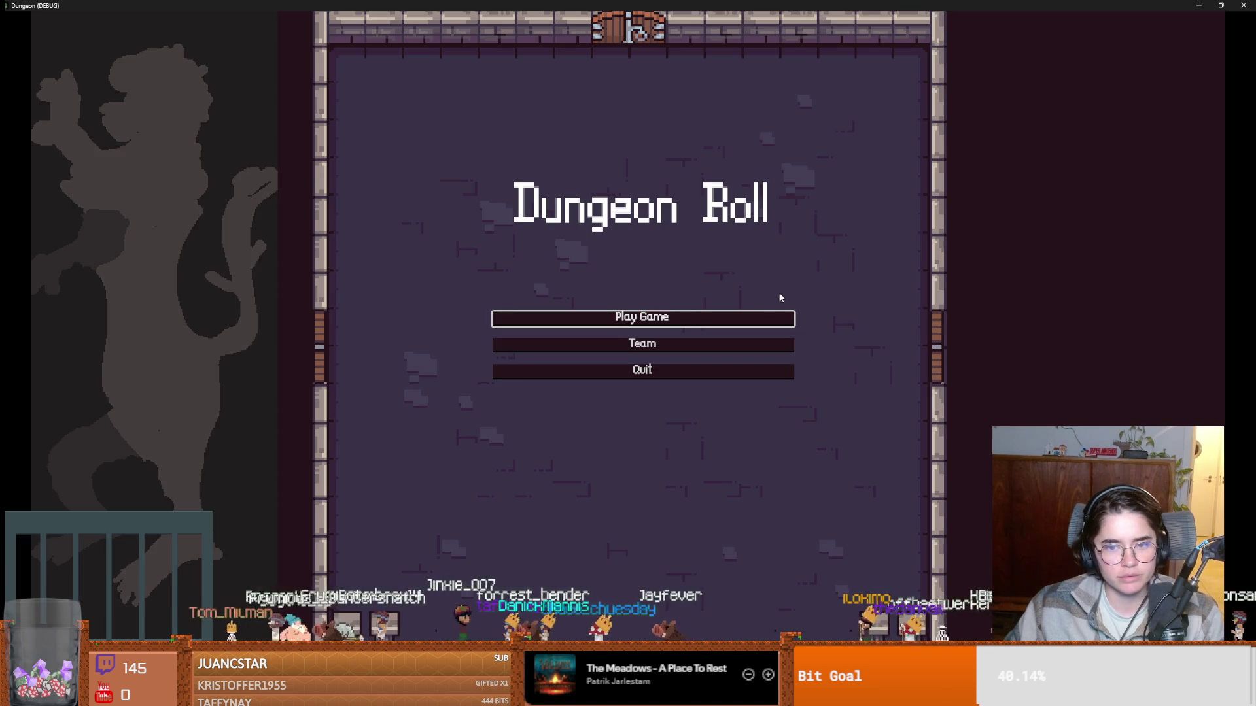
Start a game as the Archer and fire bow attacks down, up and left.
left_click(731, 316)
left_click(716, 259)
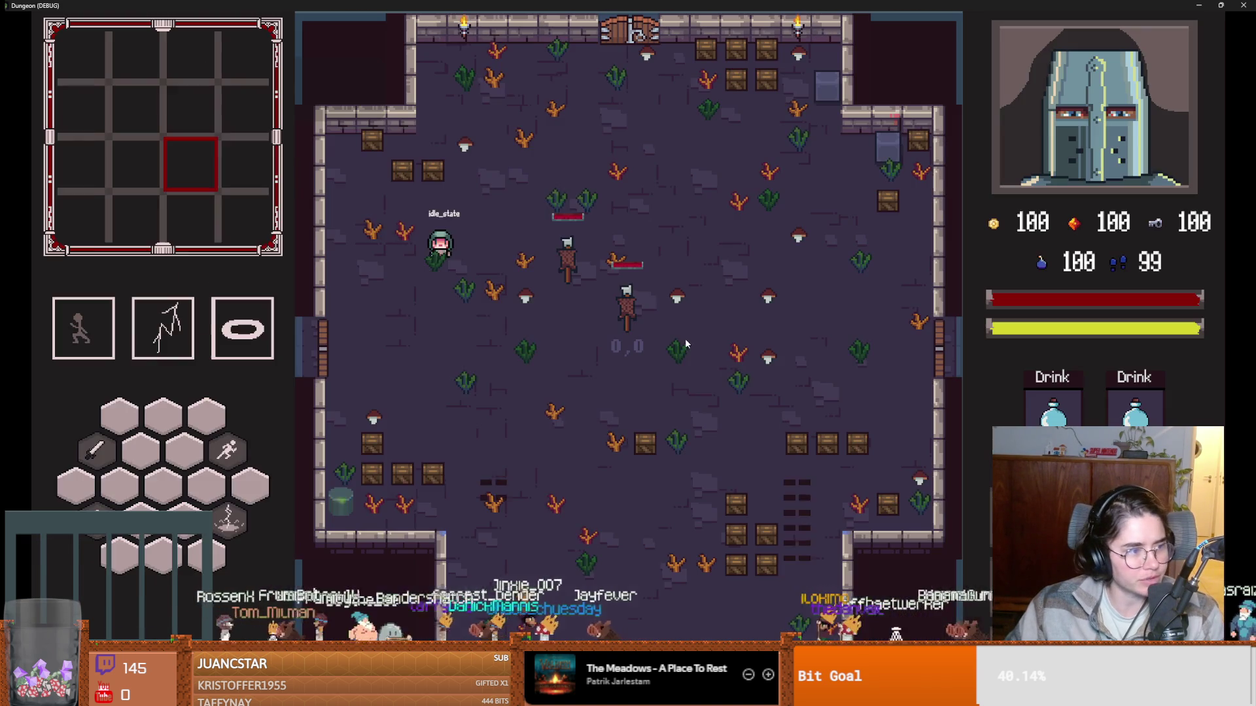
key("s")
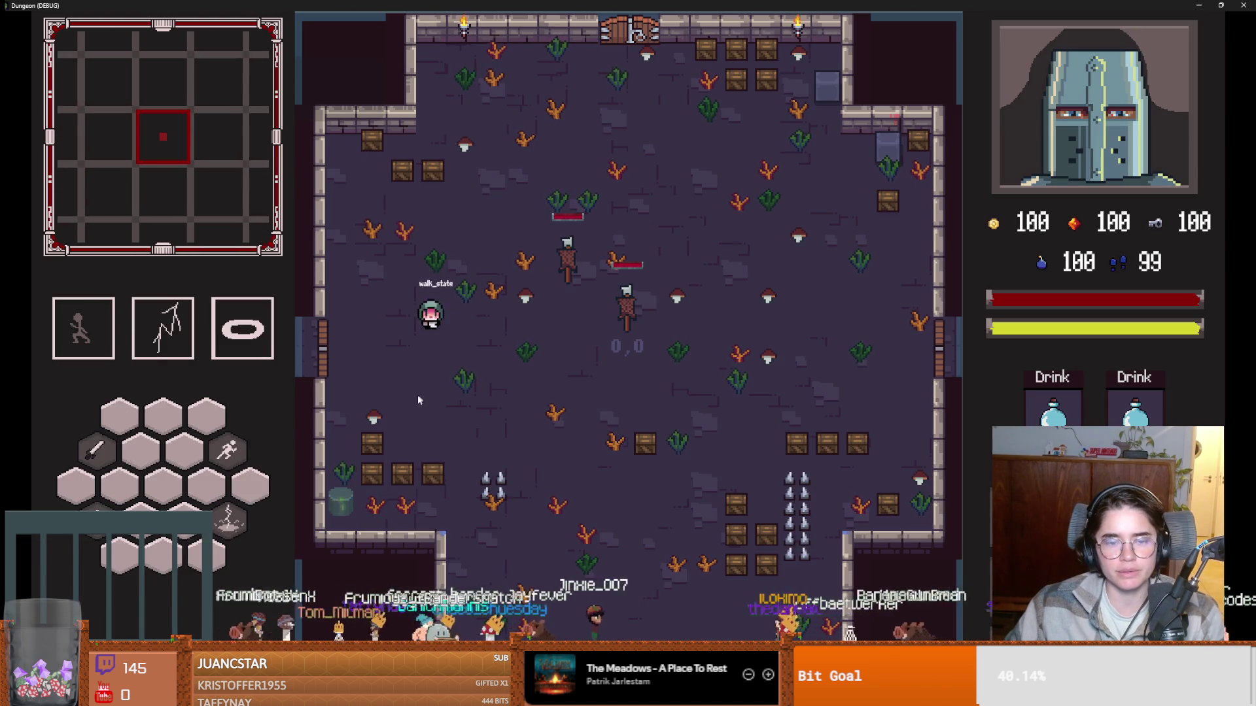
left_click(418, 415)
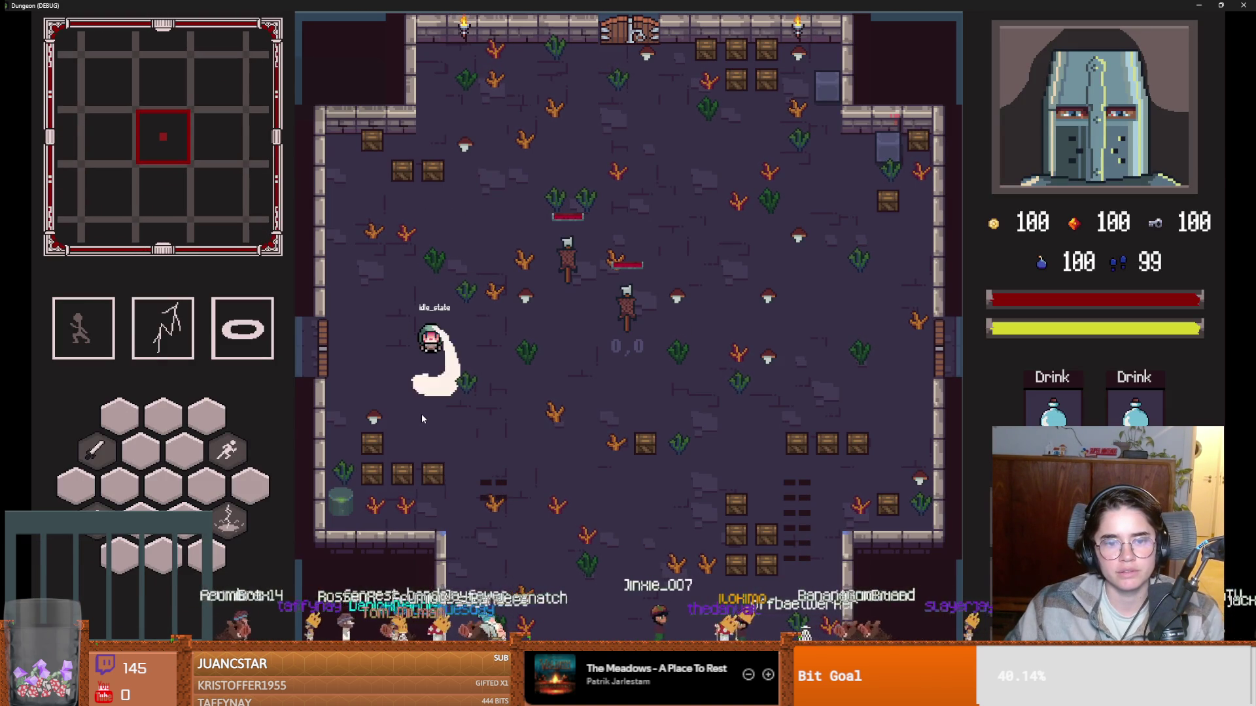
left_click(437, 225)
left_click(342, 353)
left_click(343, 353)
Take the west door to Saint Petersberg and enter the next room.
key("a")
key("e")
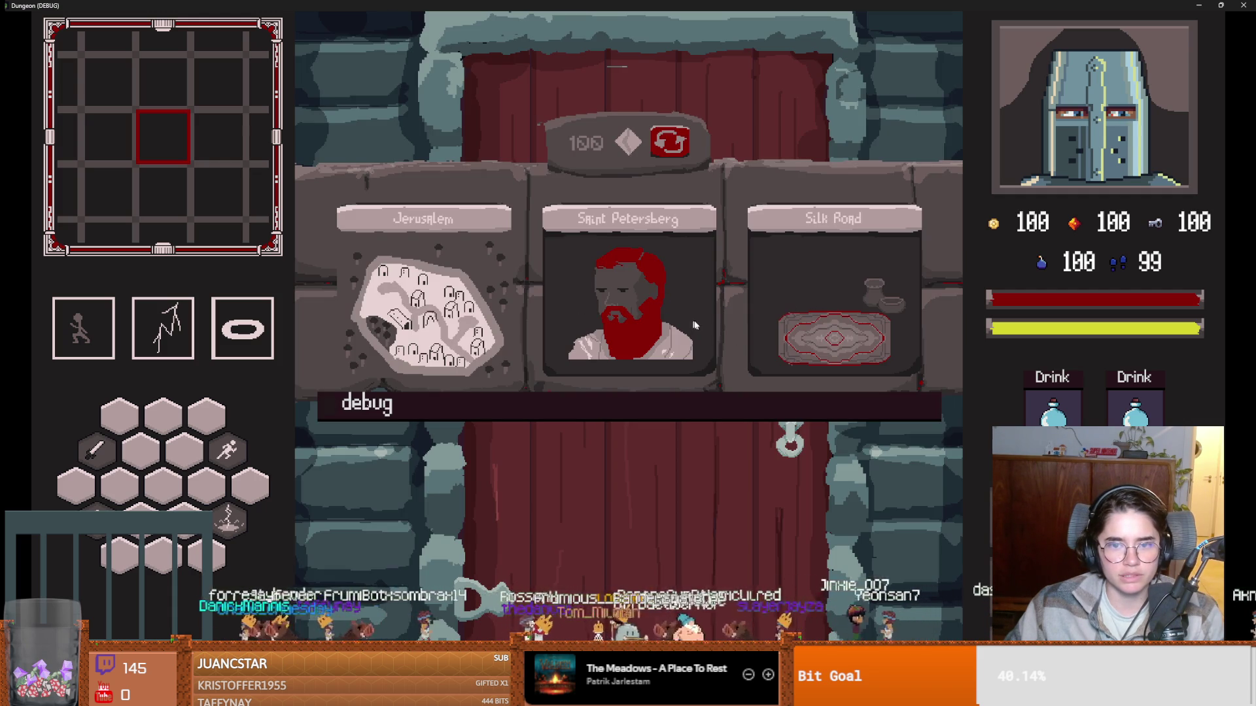
left_click(578, 327)
key("a")
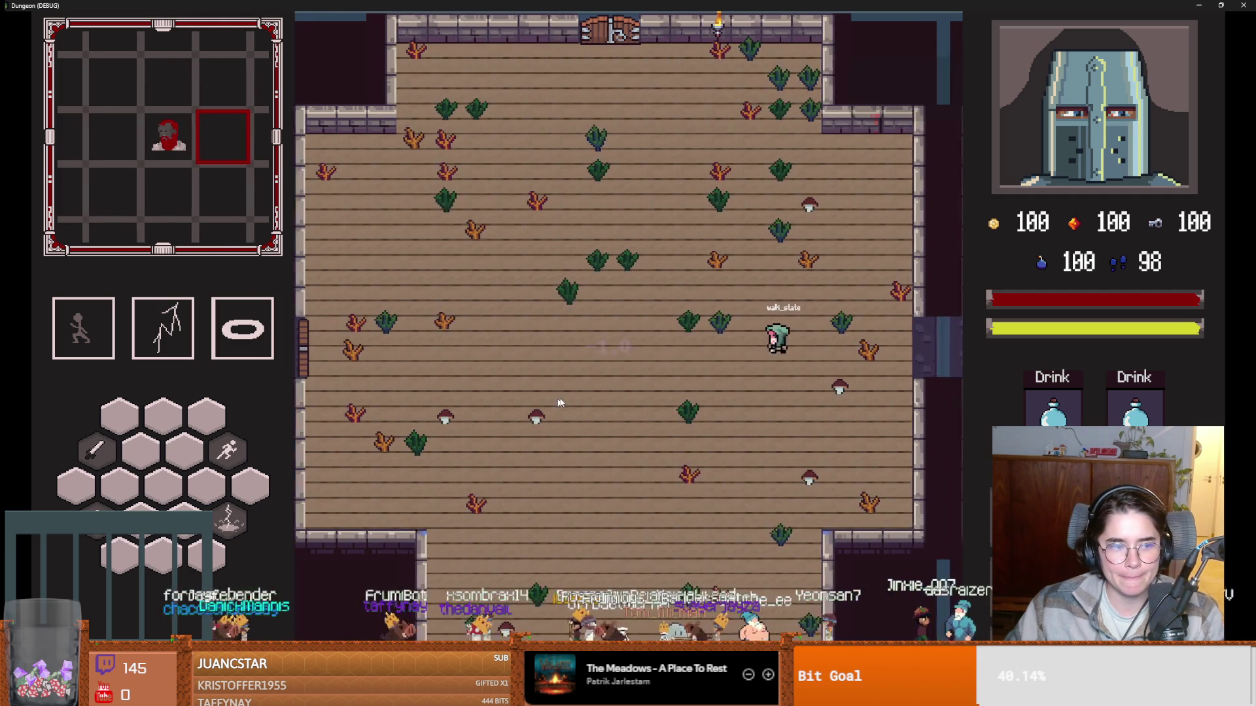
Attack the bats while moving right across the floor and dashing up-left.
left_click(370, 355)
key("s")
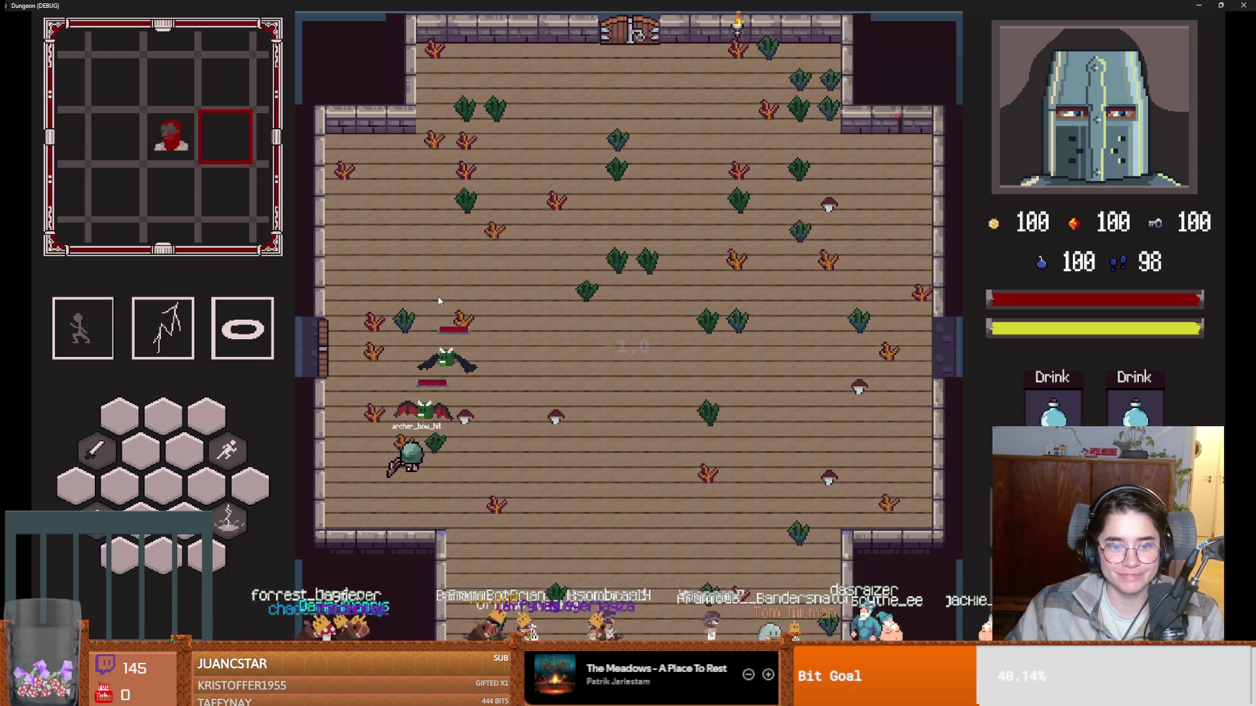
key("d")
left_click(386, 466)
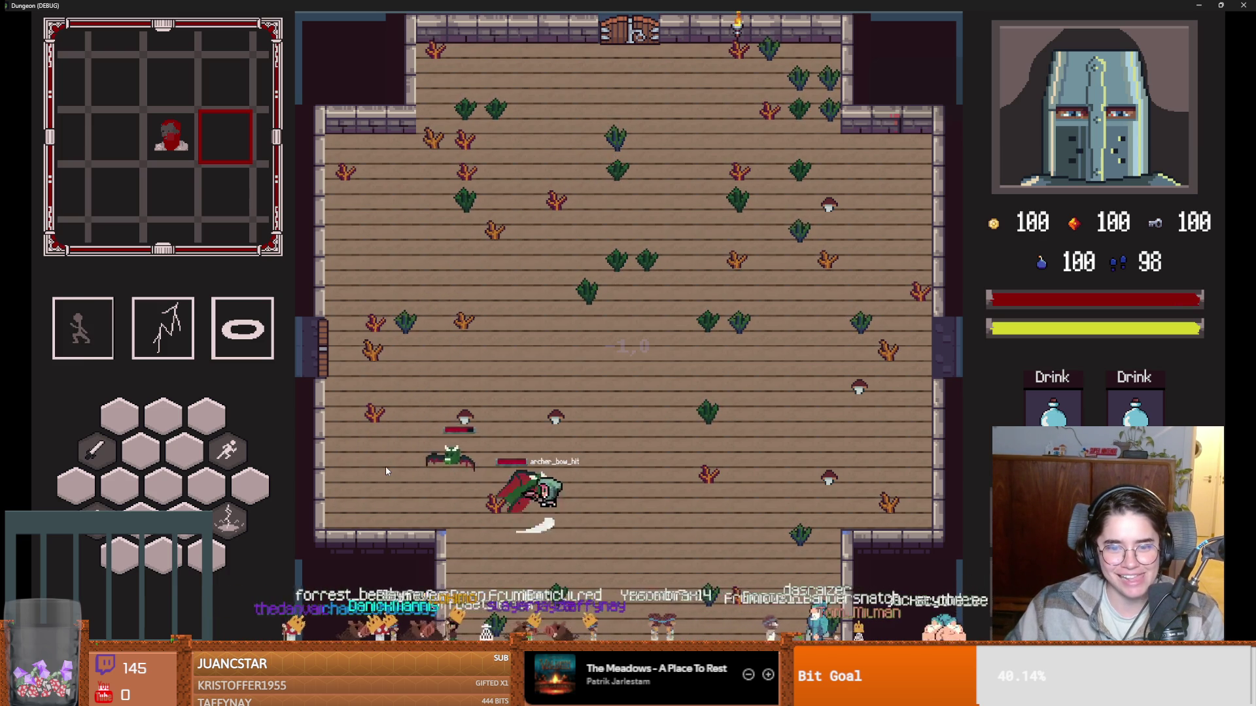
key("d")
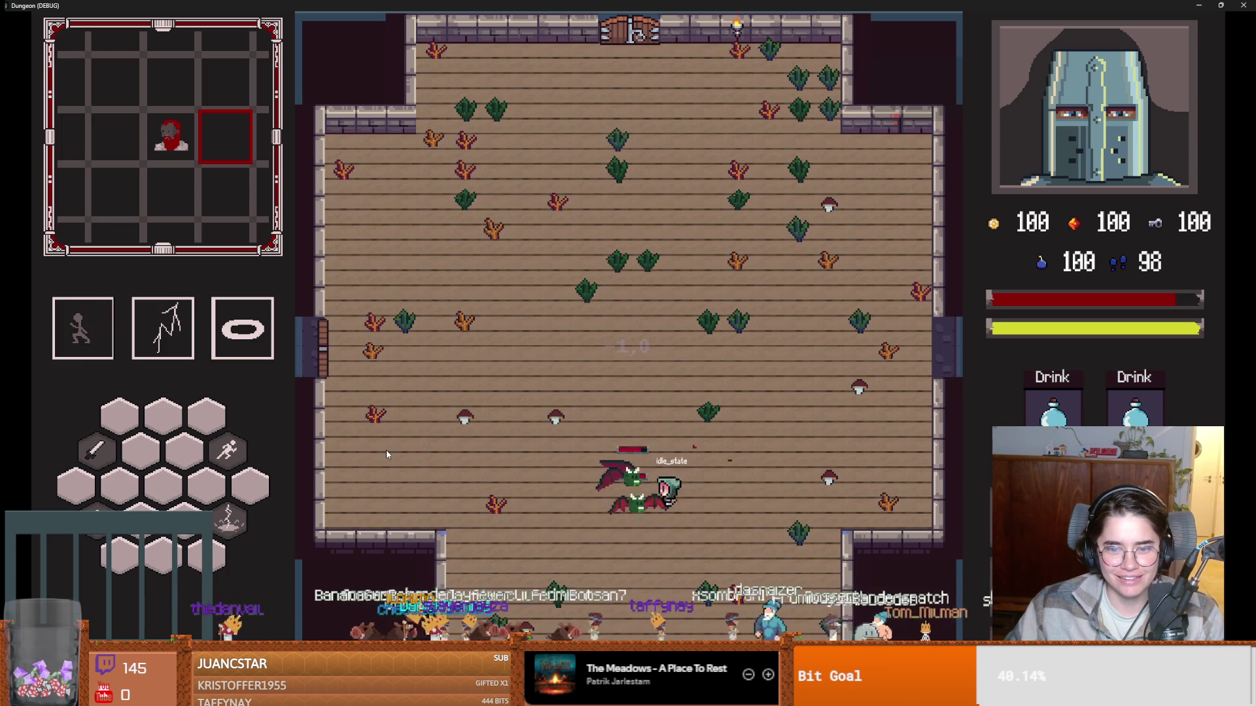
key("d")
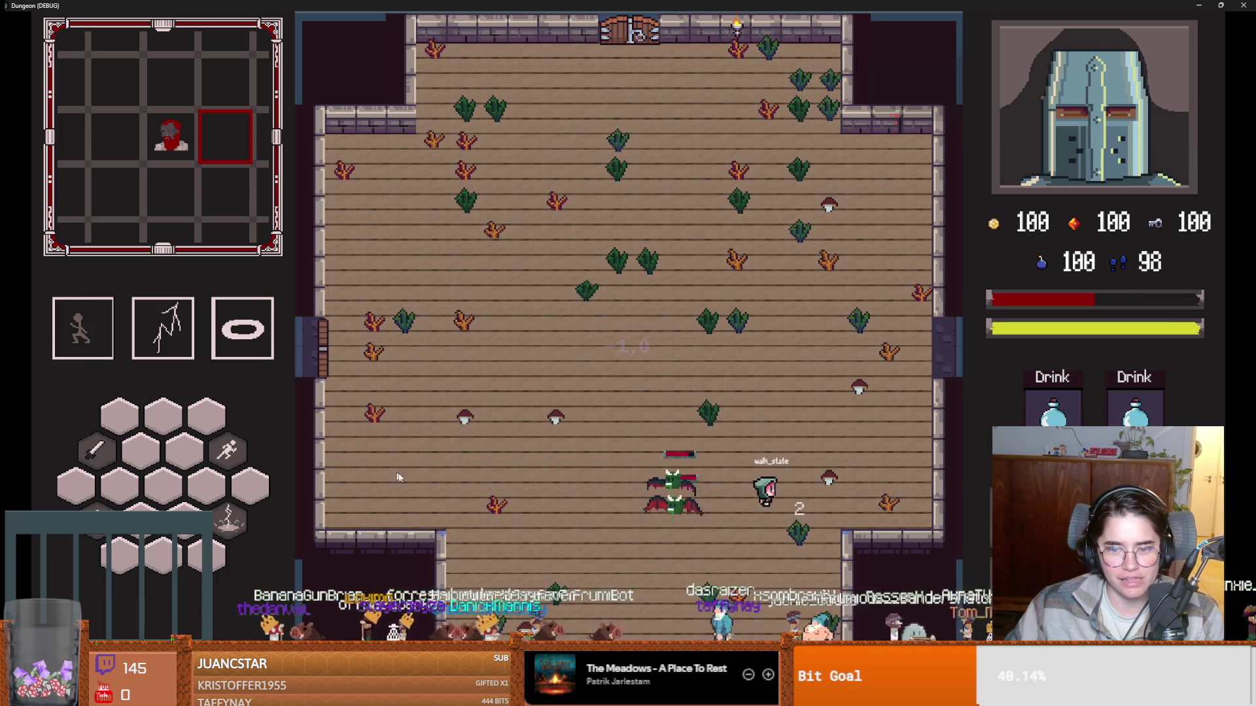
key("w")
key("space")
key("a")
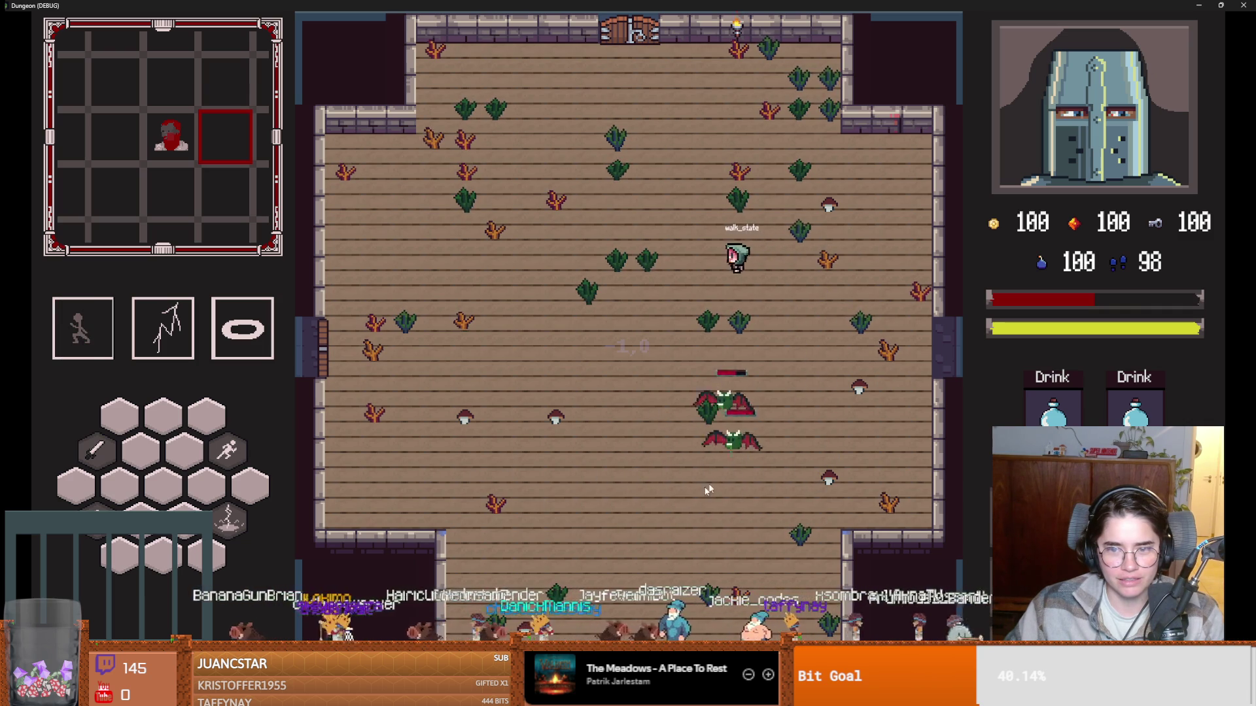
key("w")
key("space")
Keep dodging the chasing bats around the lower-left, right side and centre of the room.
key("a")
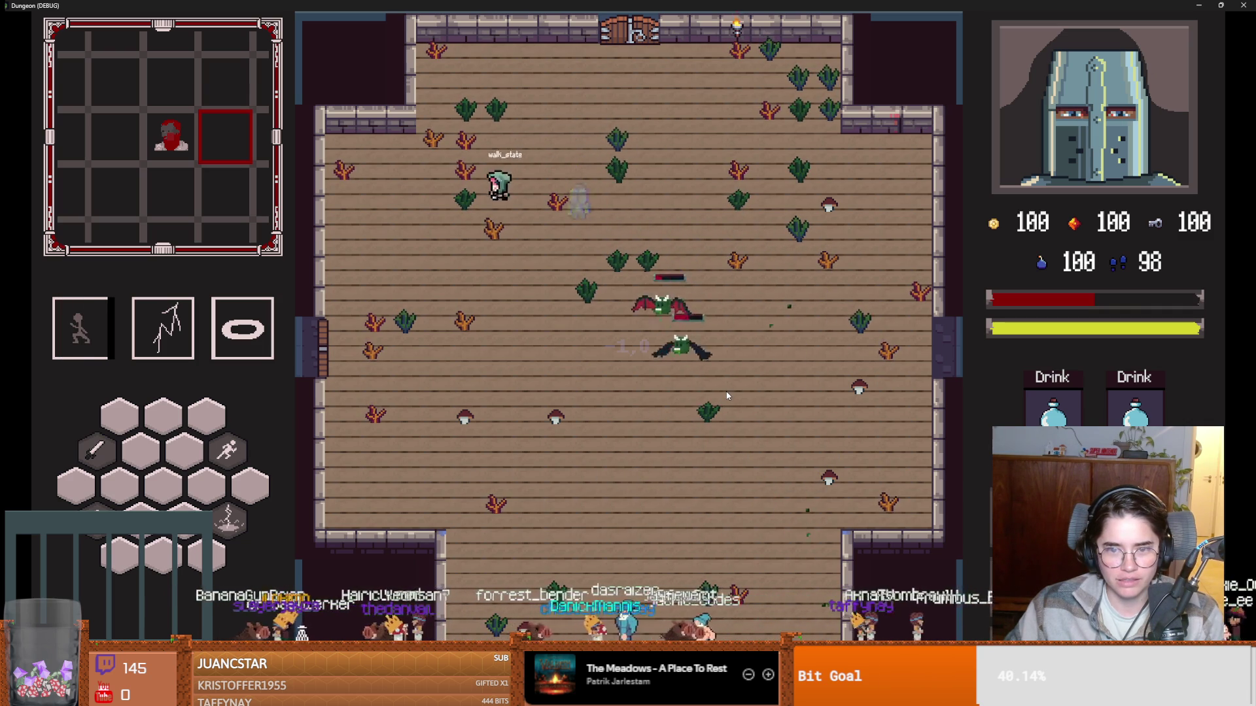
key("s")
key("a")
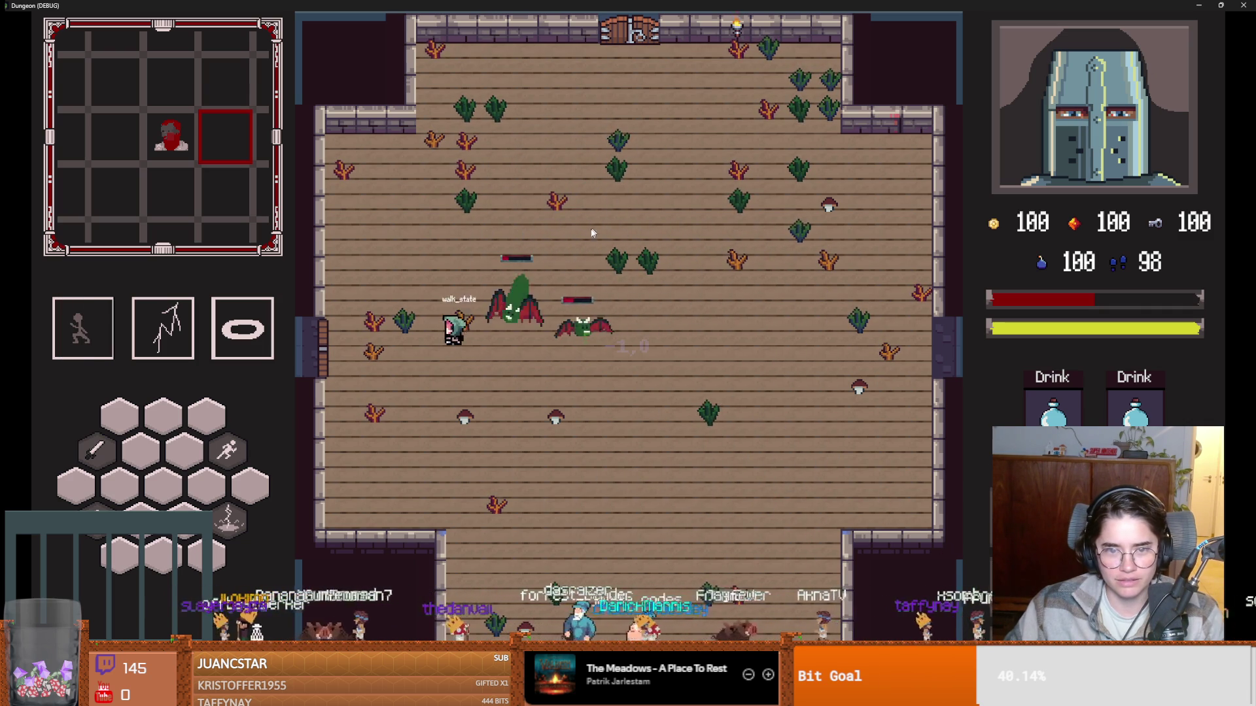
key("d")
key("s")
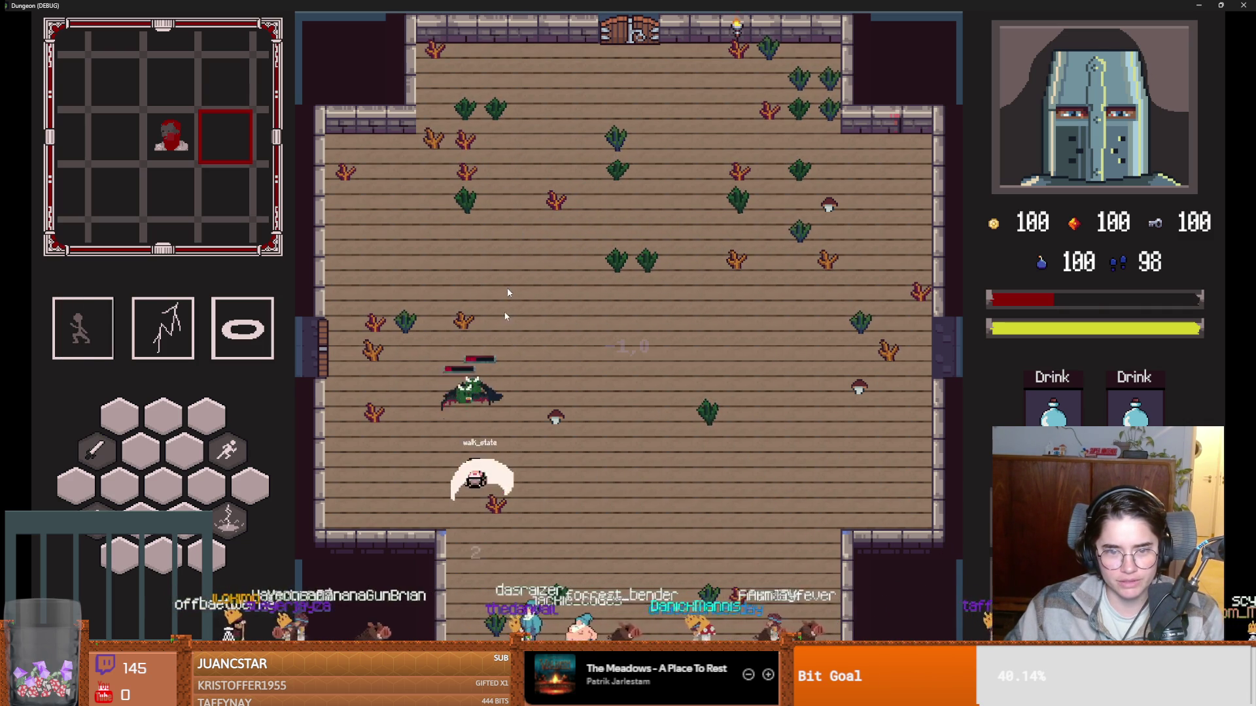
key("w")
key("d")
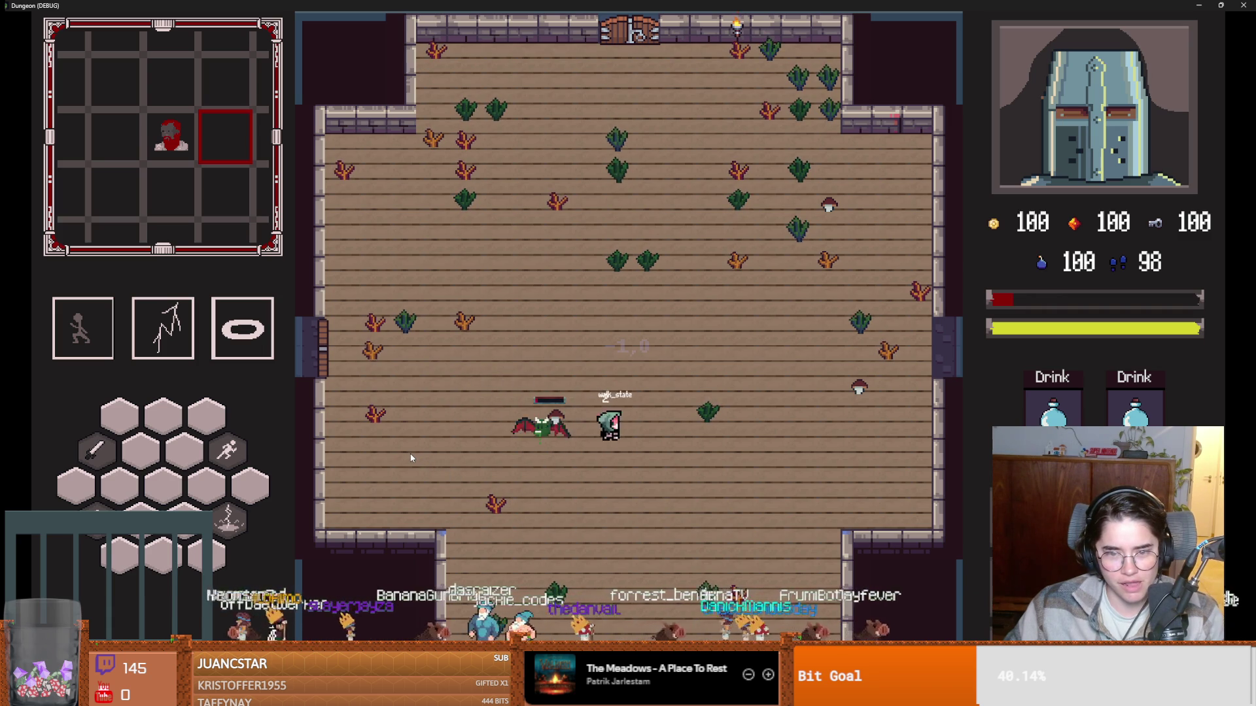
key("d")
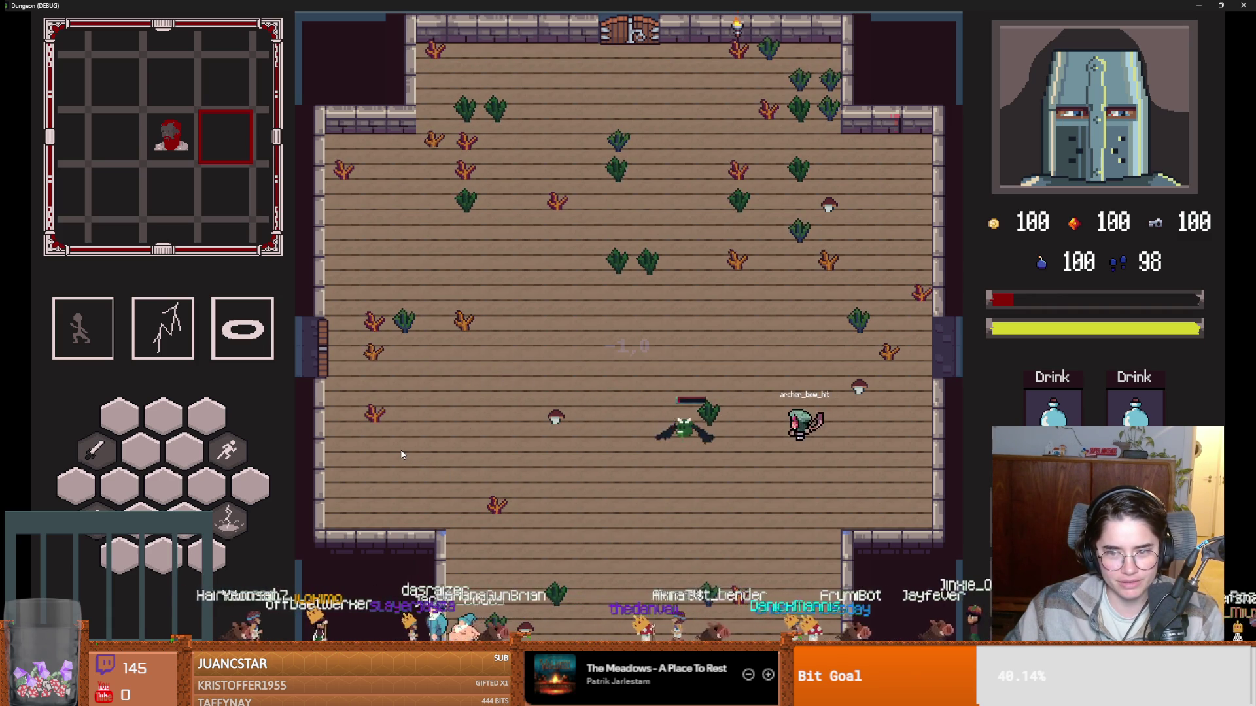
key("w")
key("a")
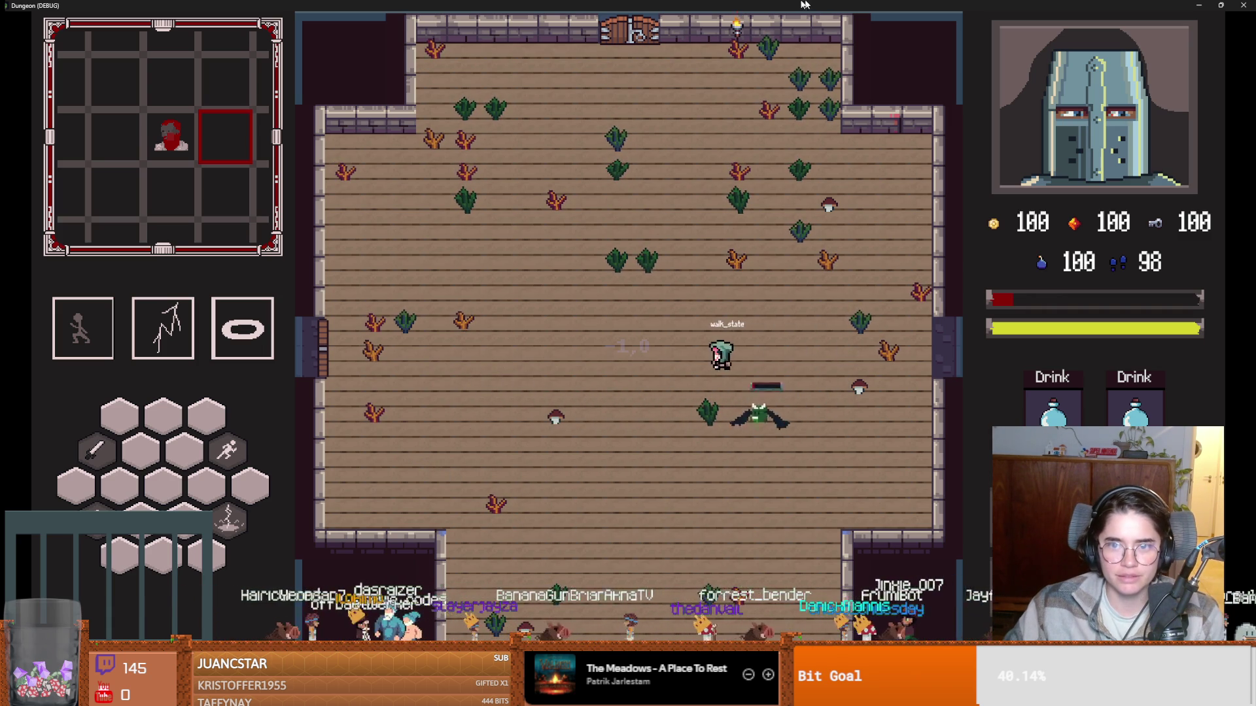
key("a")
Stop the game and look at the Debug menu options.
key("F8")
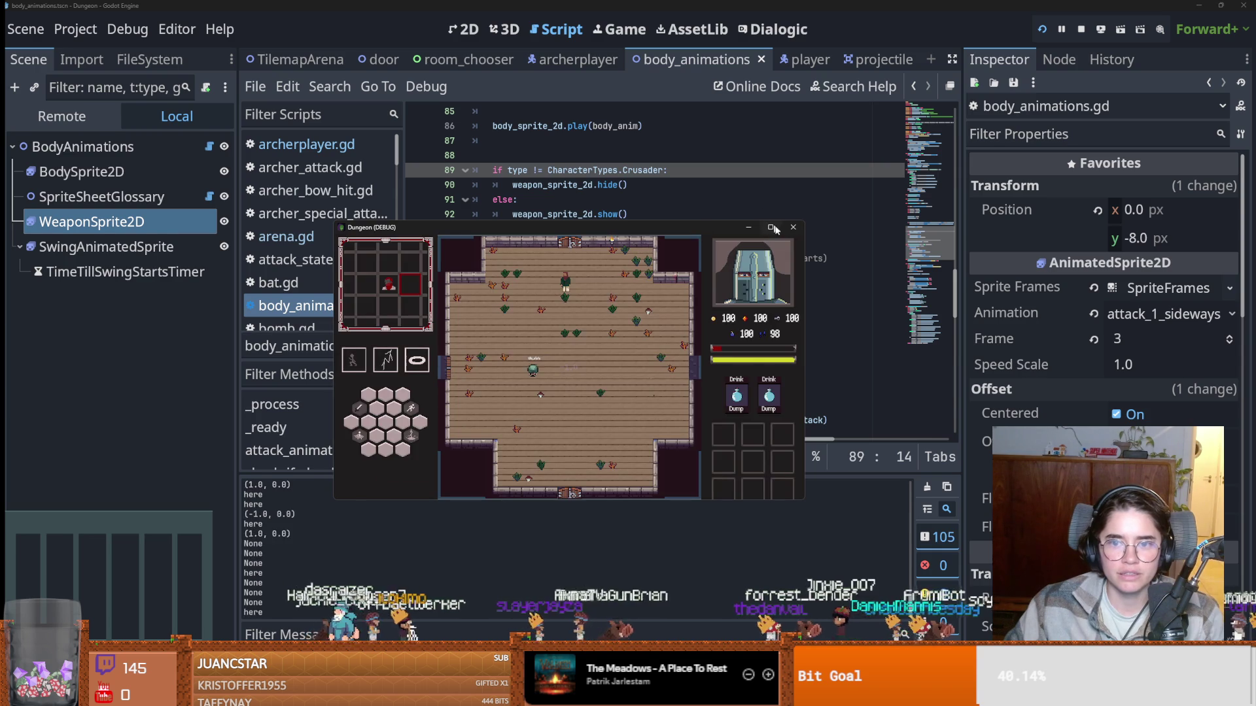
left_click(127, 28)
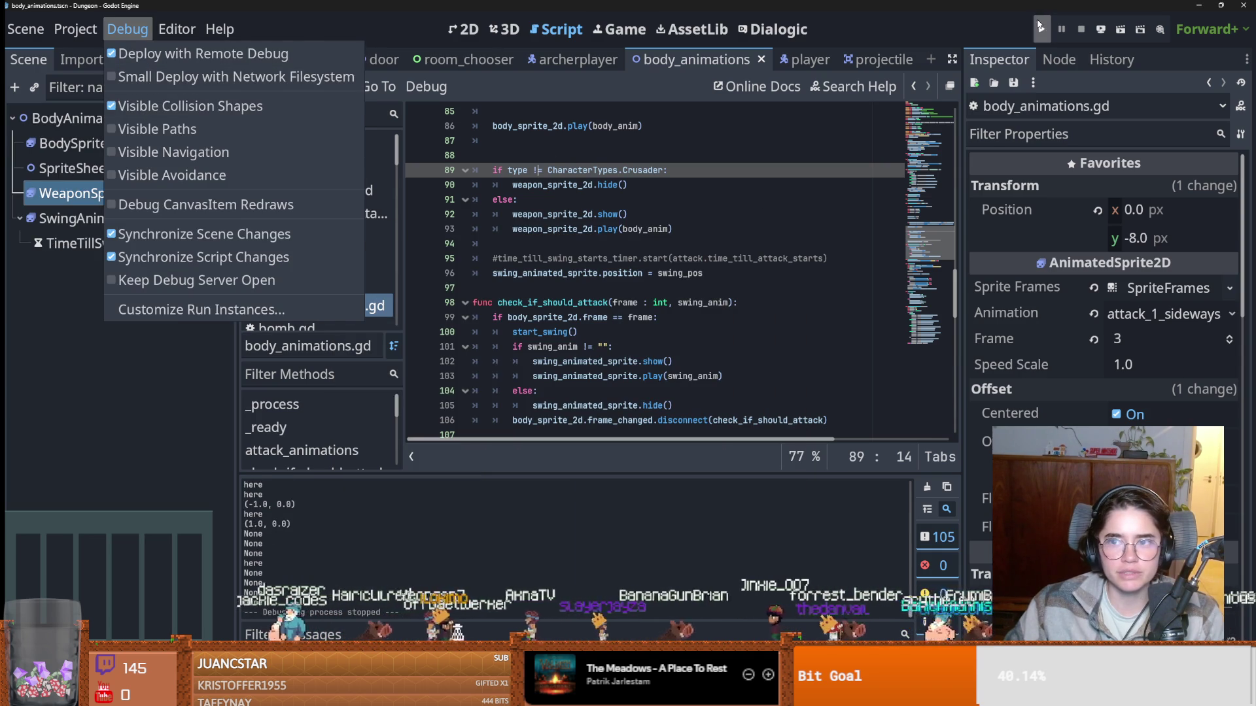
key("Escape")
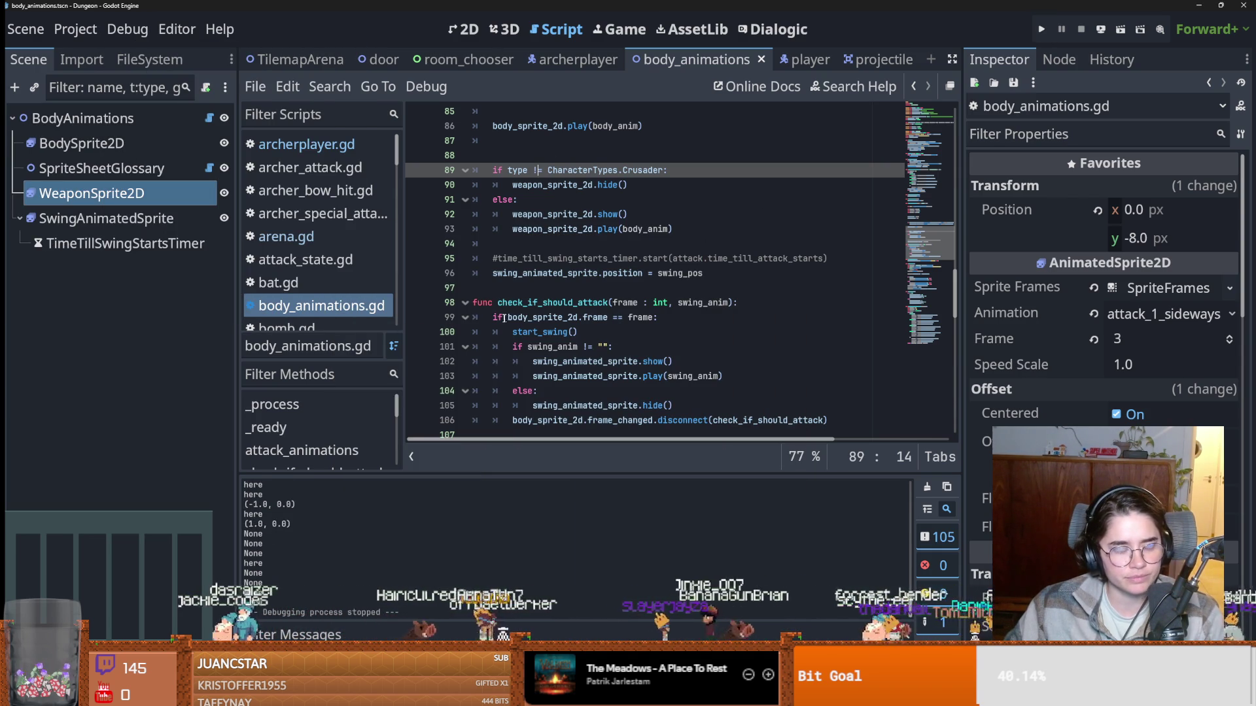
Rerun Dungeon Roll, start a new game as the Archer and walk it around the room.
left_click(1044, 29)
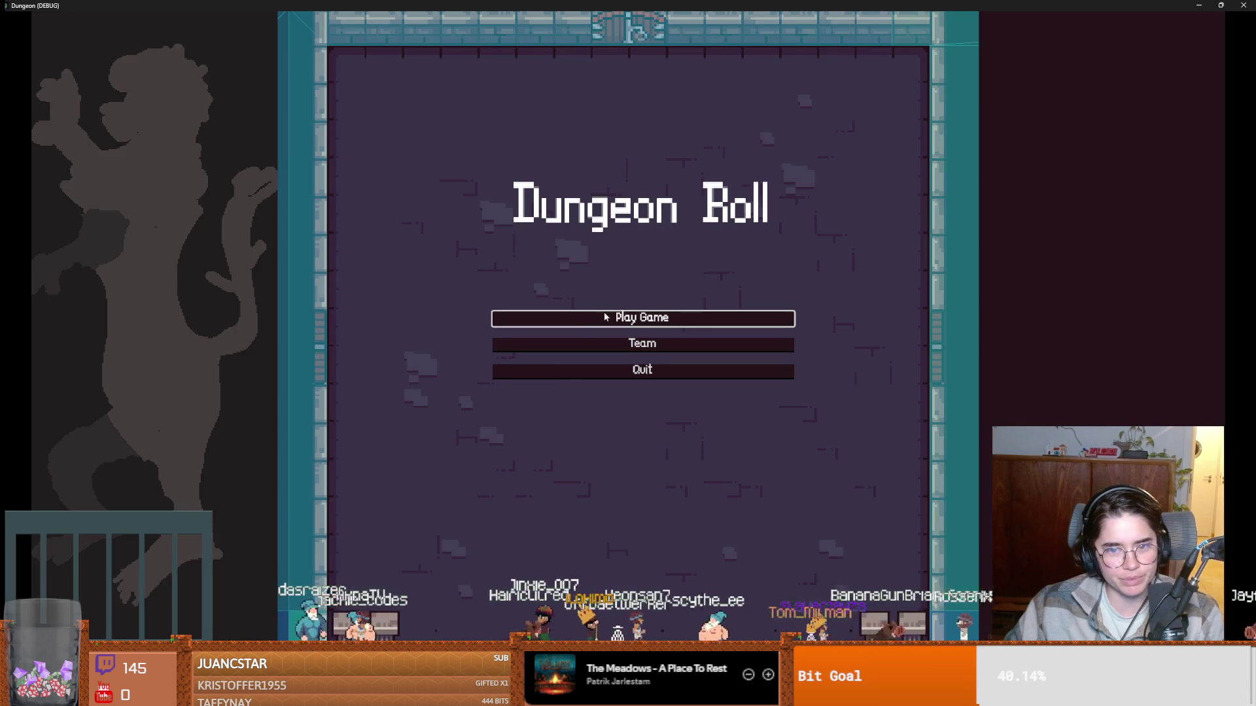
left_click(604, 317)
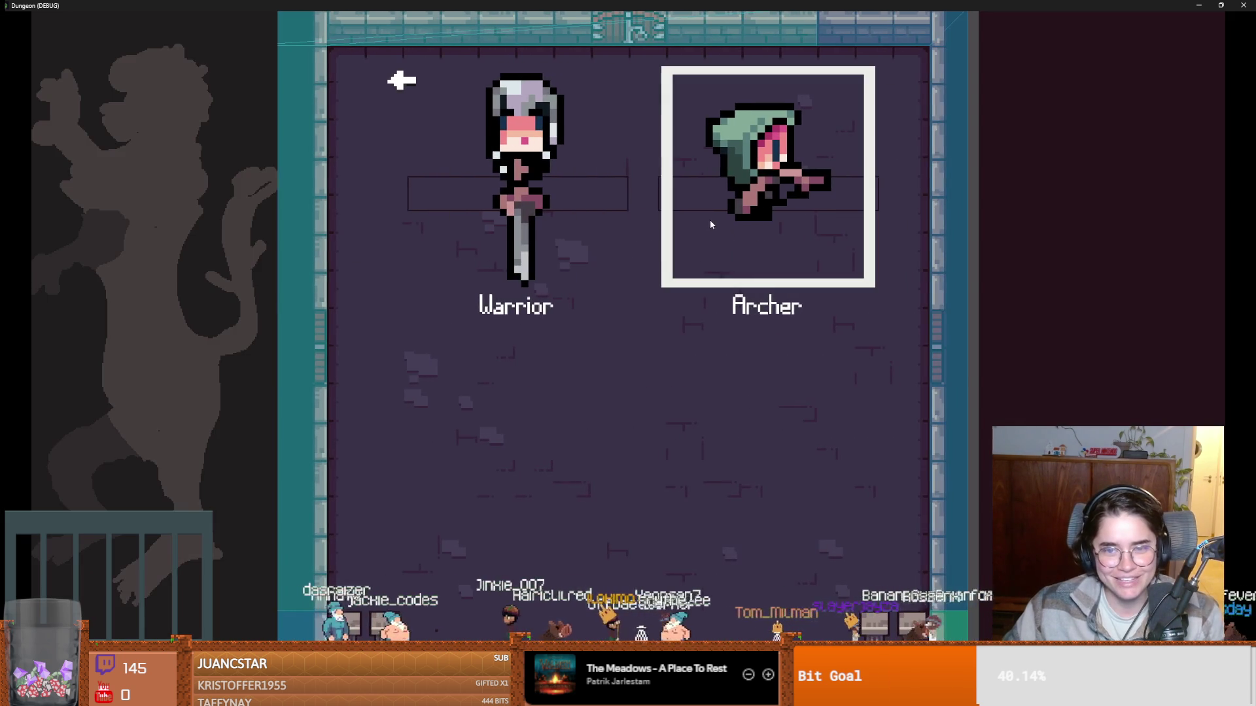
left_click(709, 220)
key("a")
key("s")
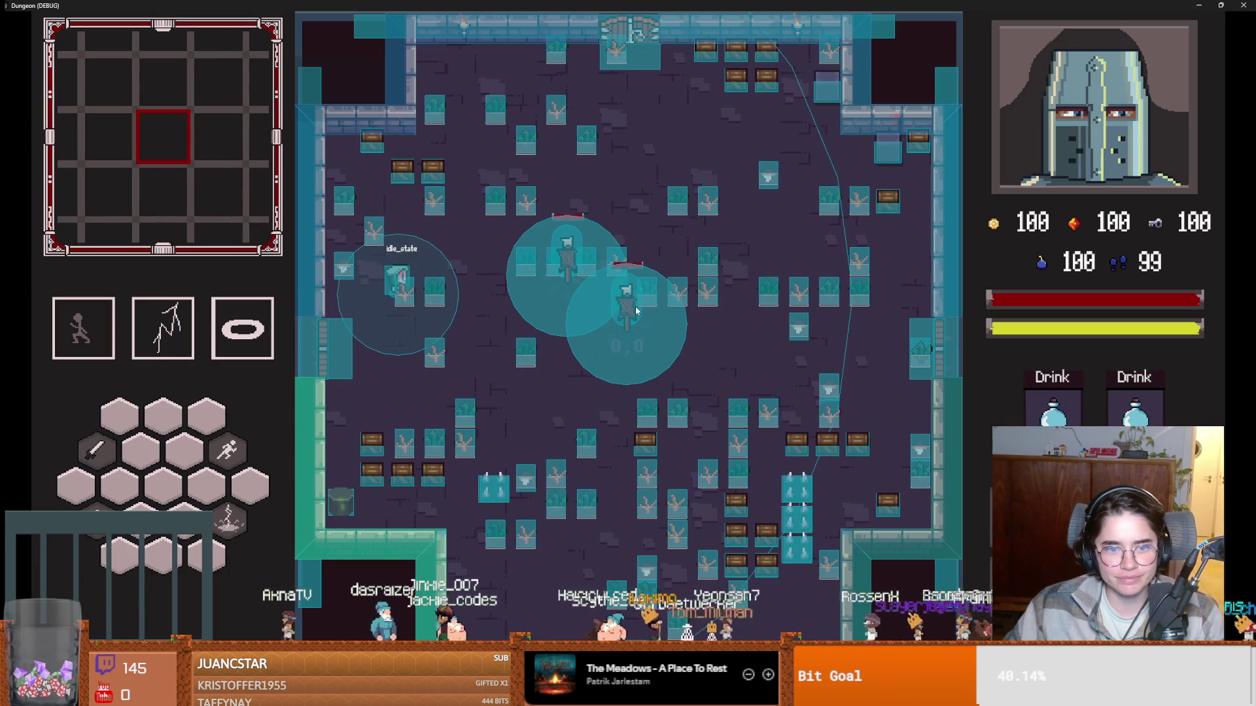
key("d")
Fire the bow left, upward twice and right, then close the game window.
left_click(294, 276)
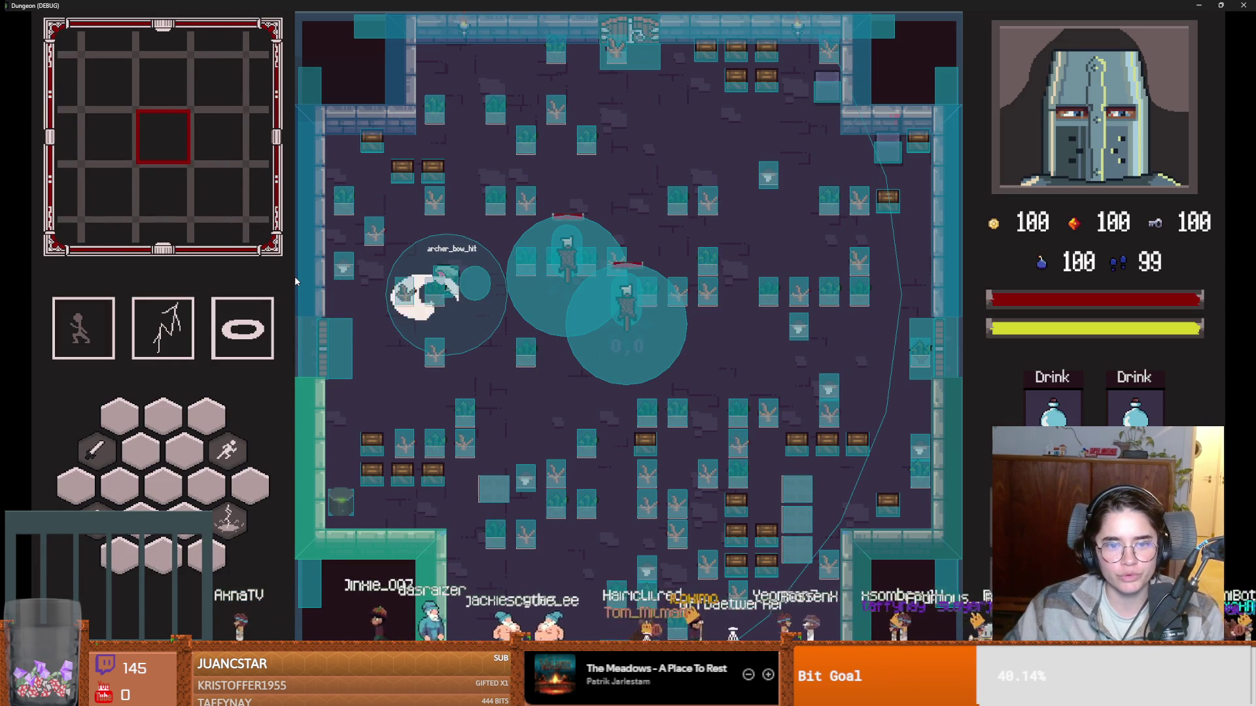
key("s")
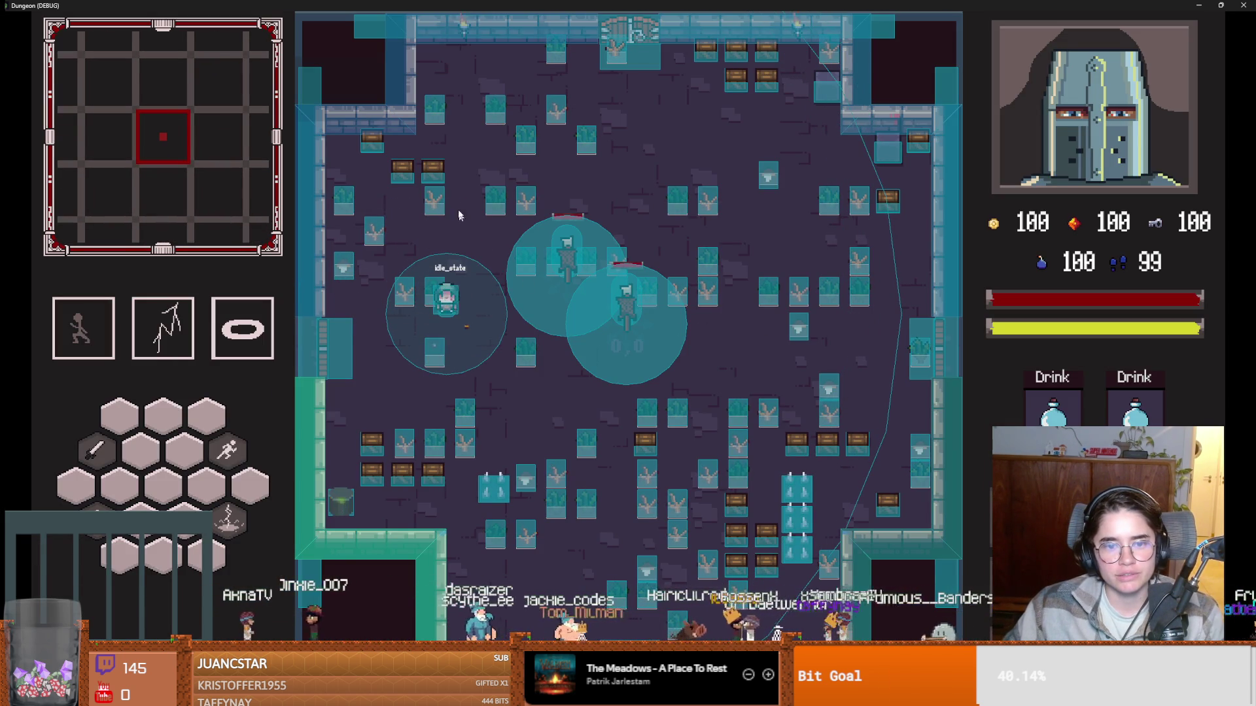
left_click(452, 183)
left_click(453, 183)
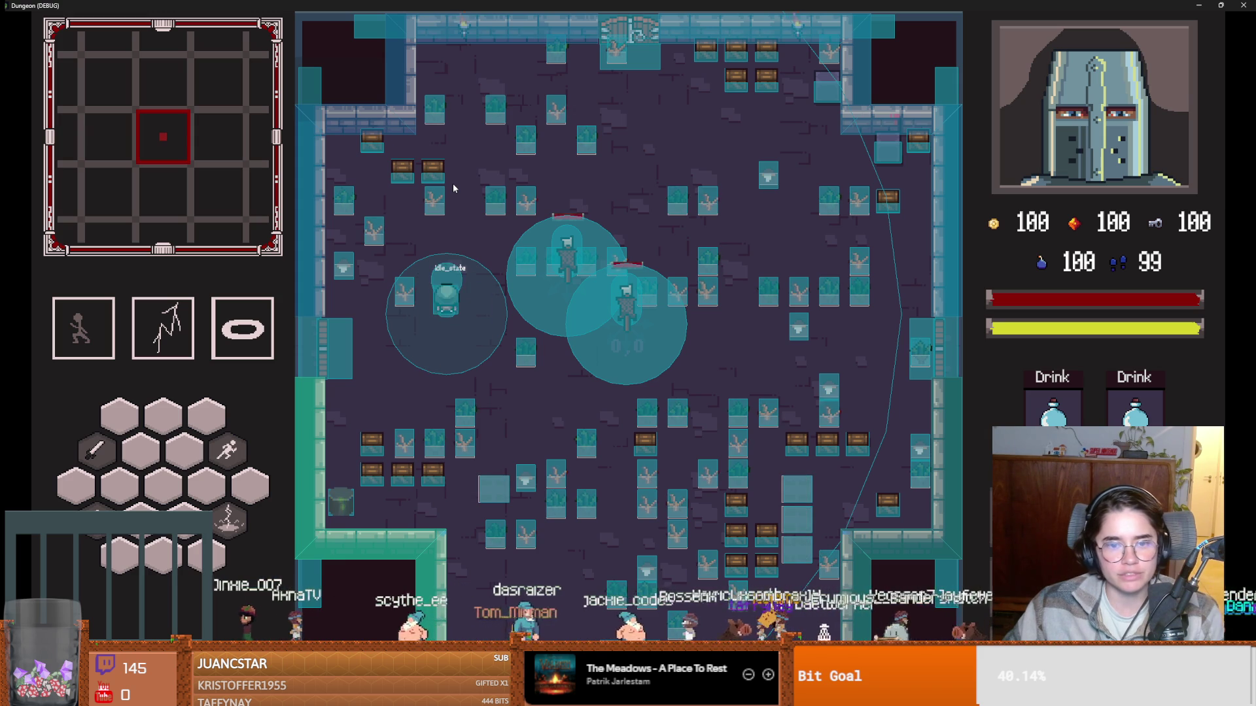
left_click(547, 314)
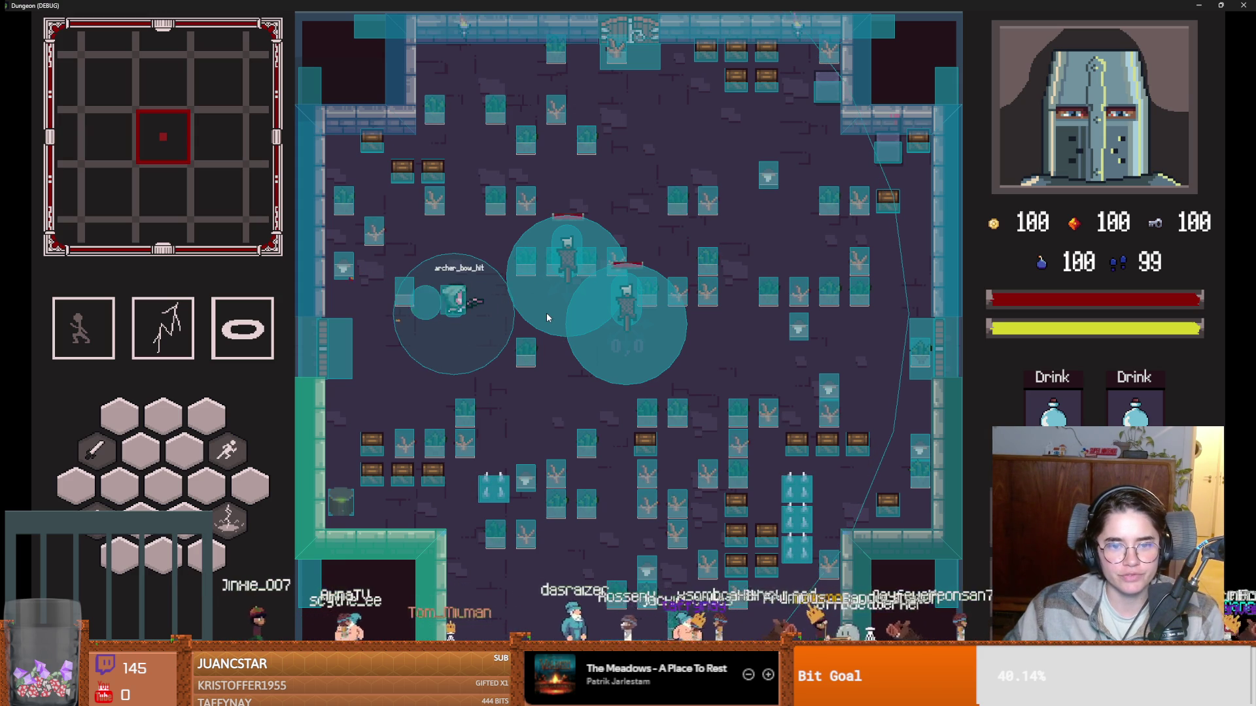
key("super+Down")
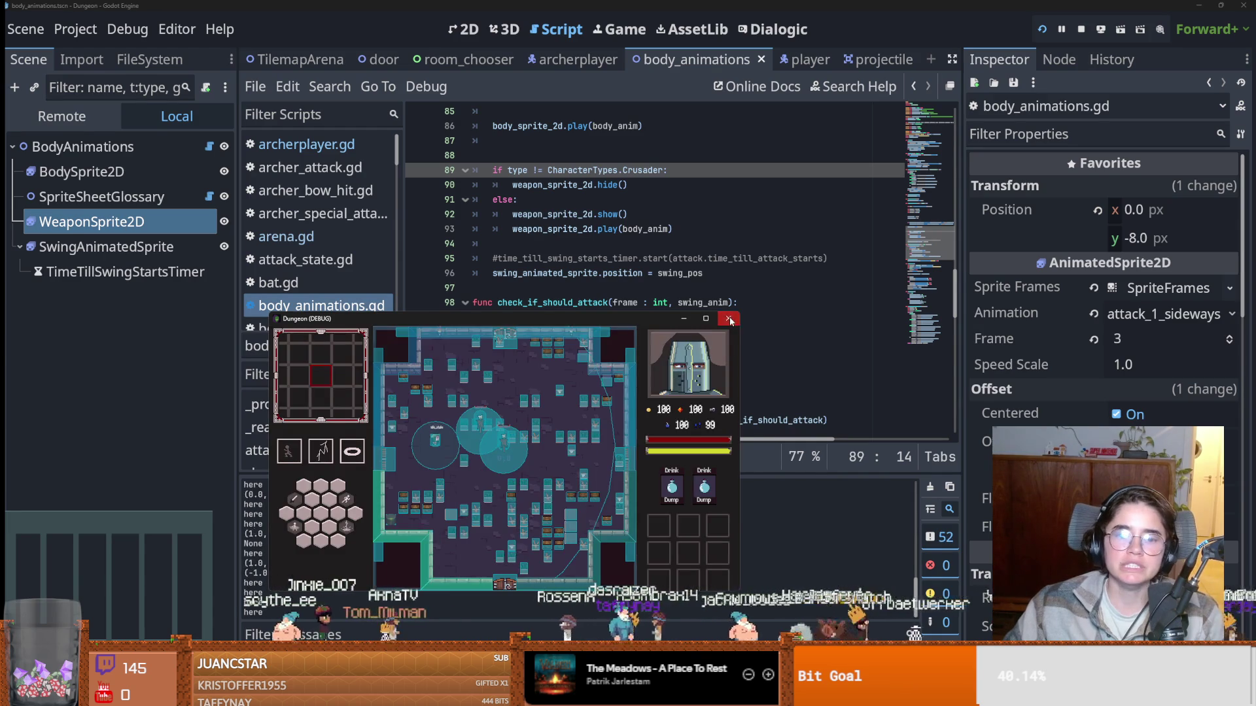
left_click(729, 319)
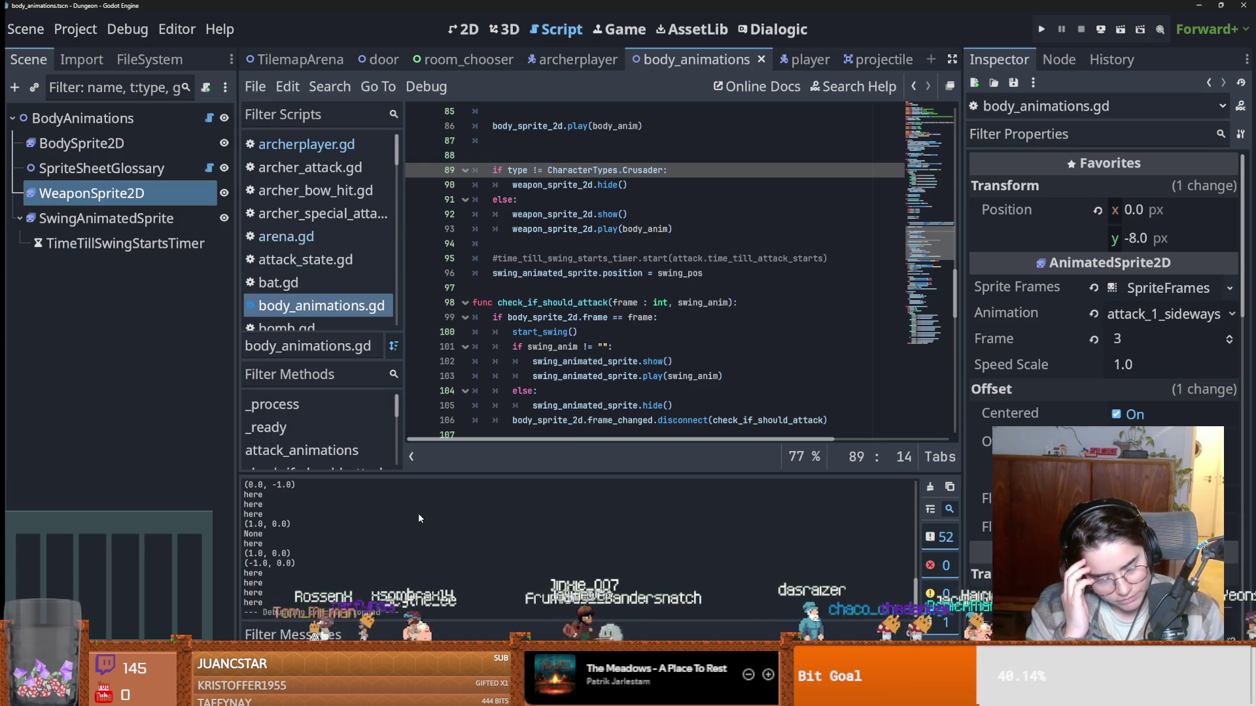
Browse from the BowShoot folder up to HumanM_Archer_a and into Slash1, then hide Explorer.
mouse_move(393, 694)
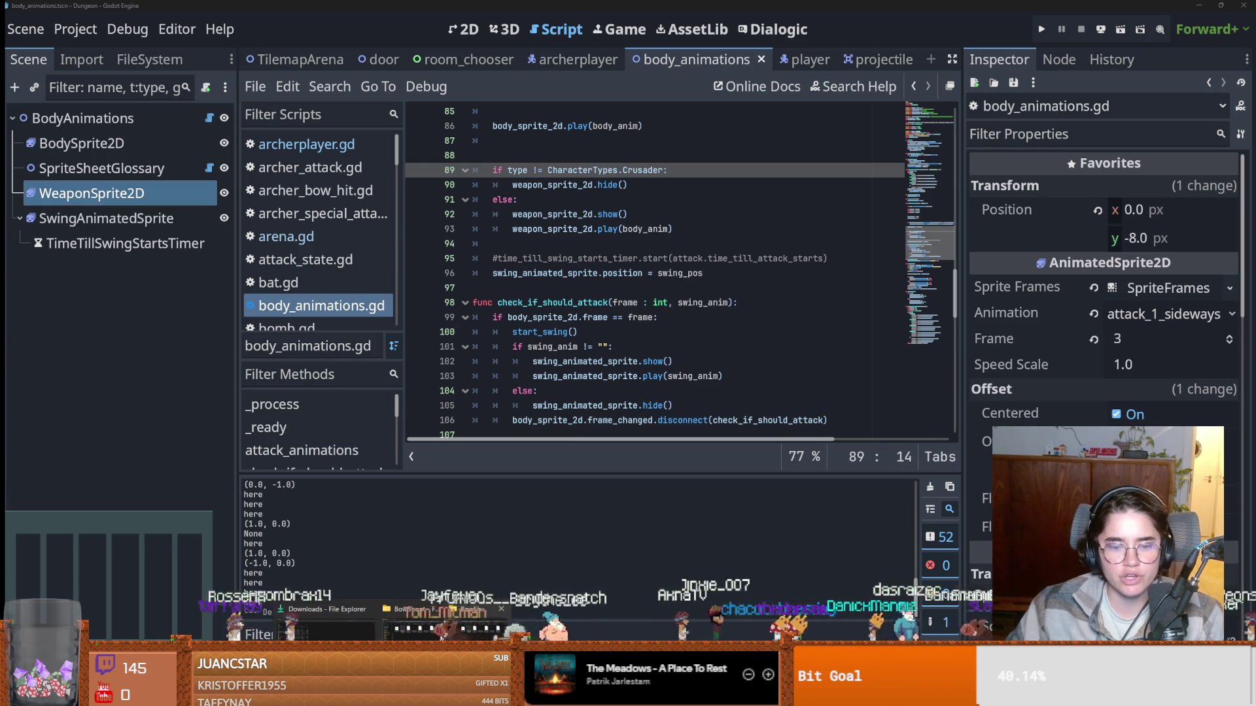
left_click(442, 631)
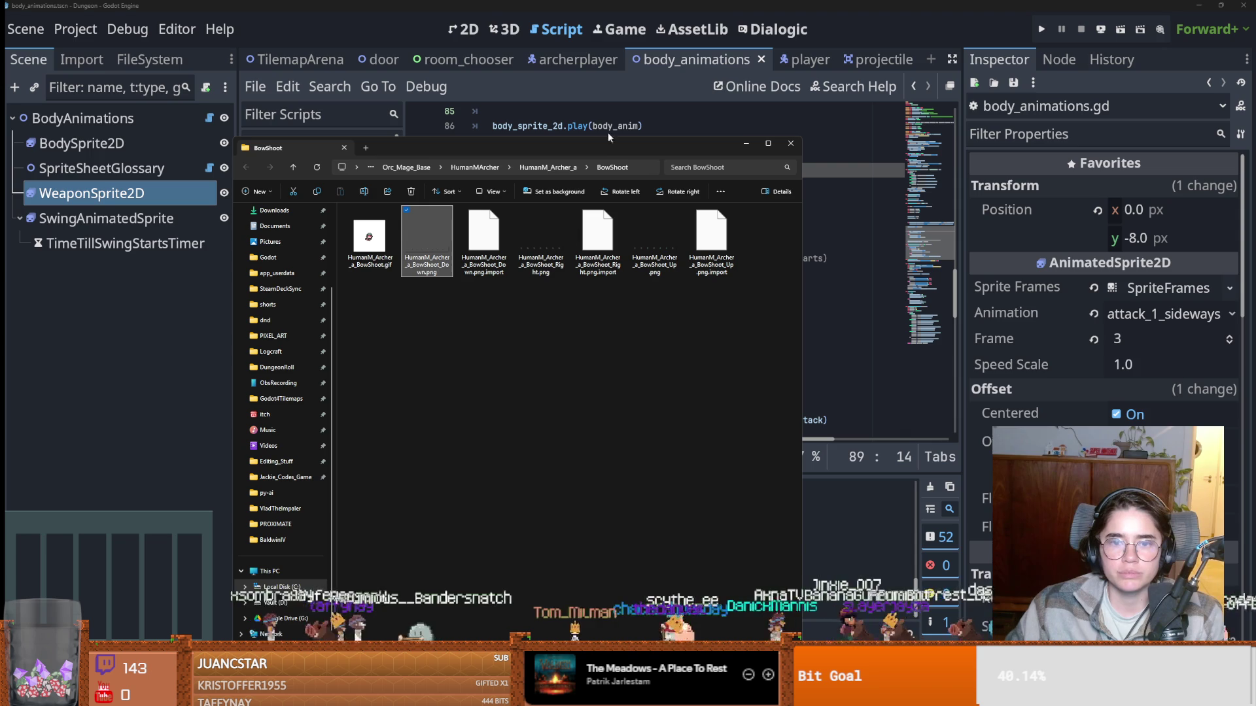
left_click(552, 166)
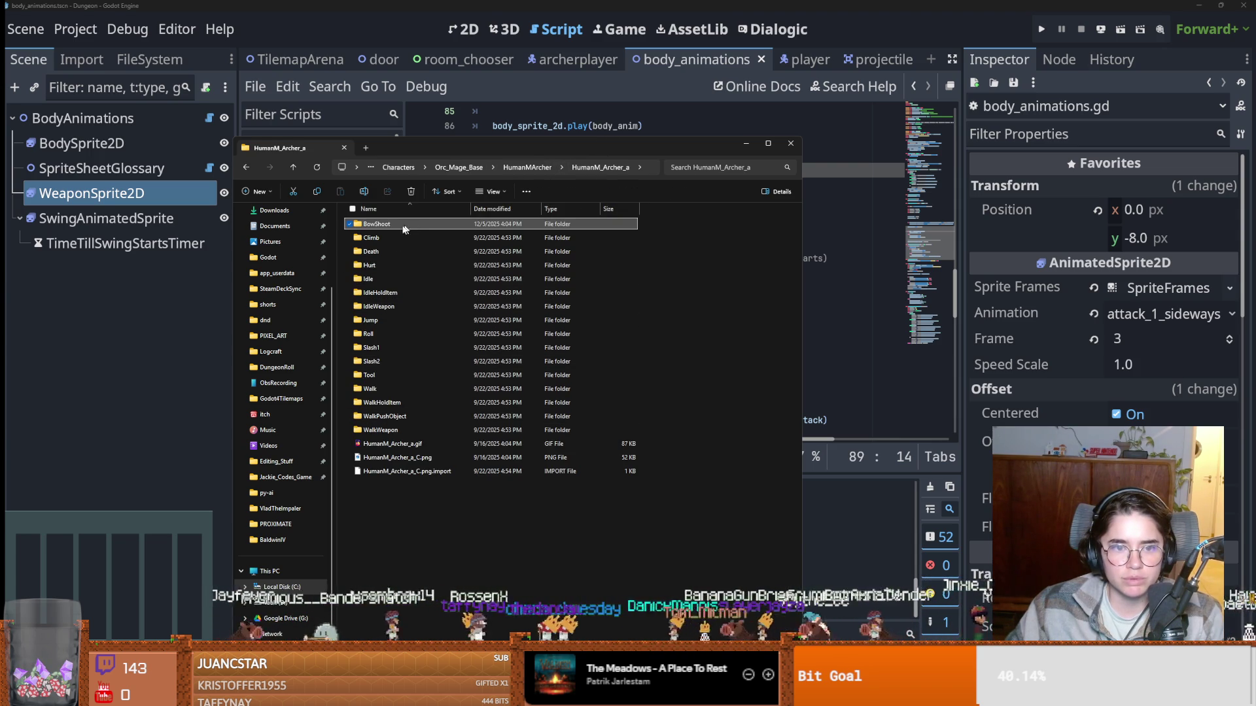
double_click(386, 347)
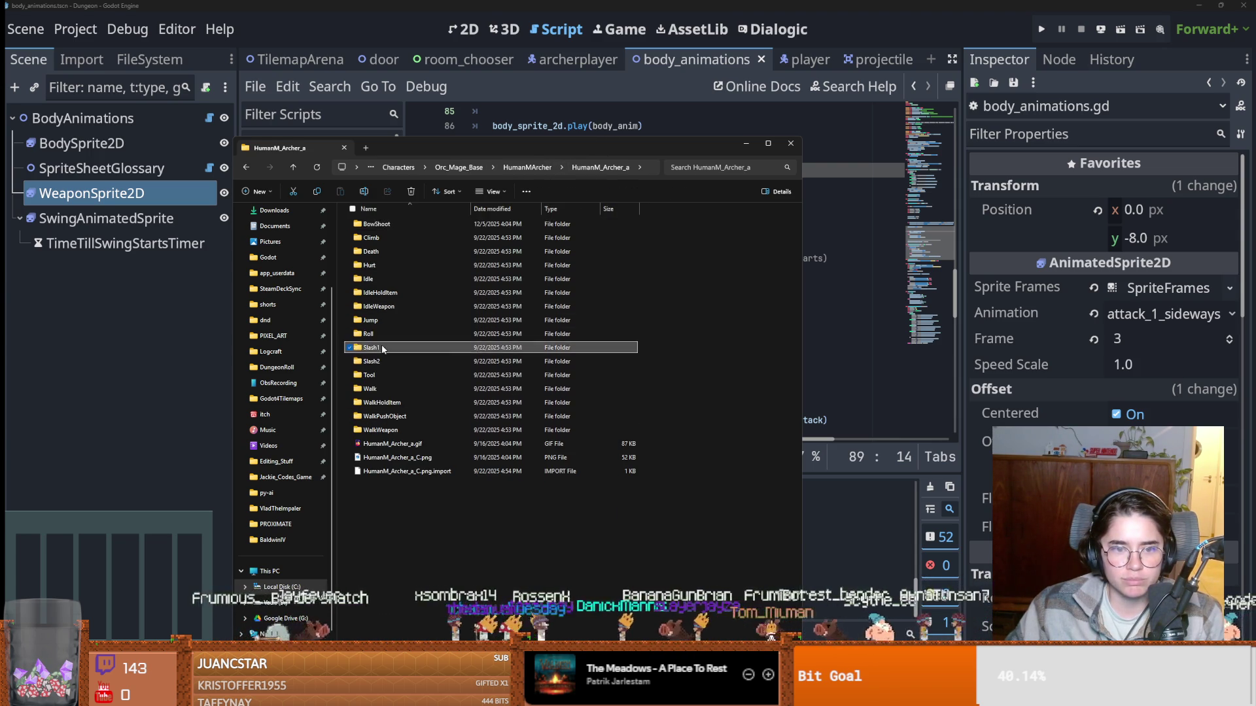
left_click(790, 143)
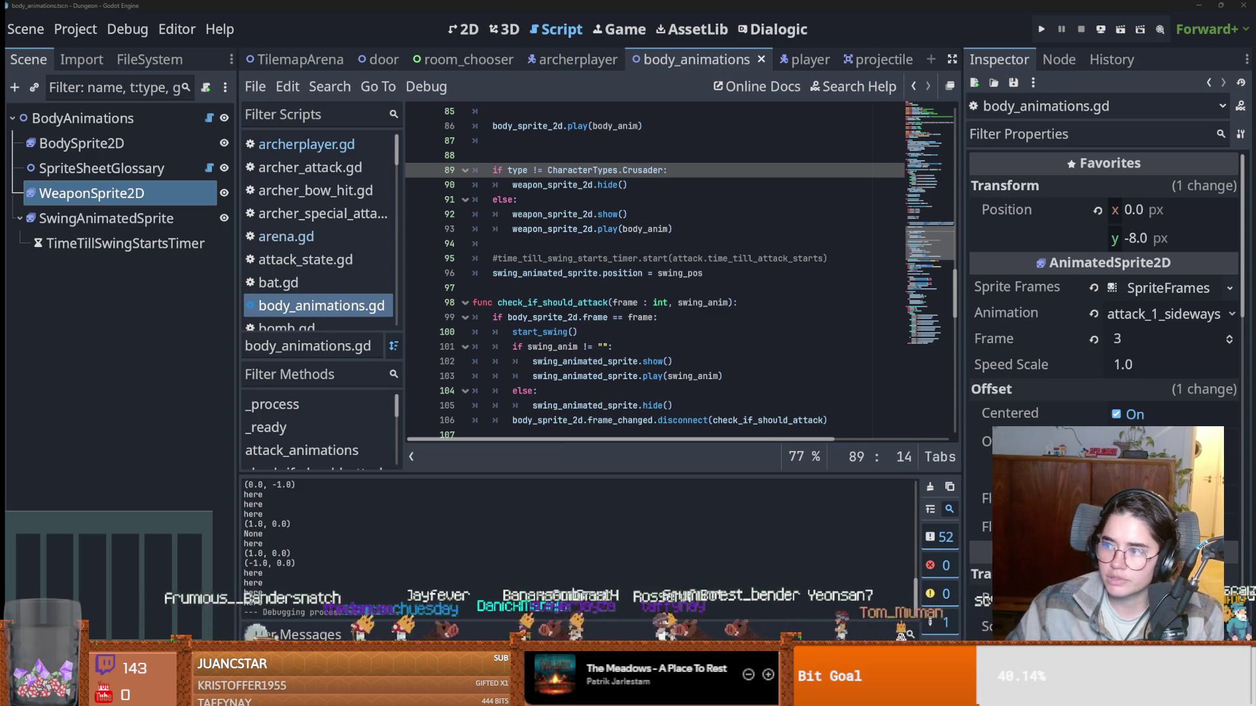
key("alt+Tab")
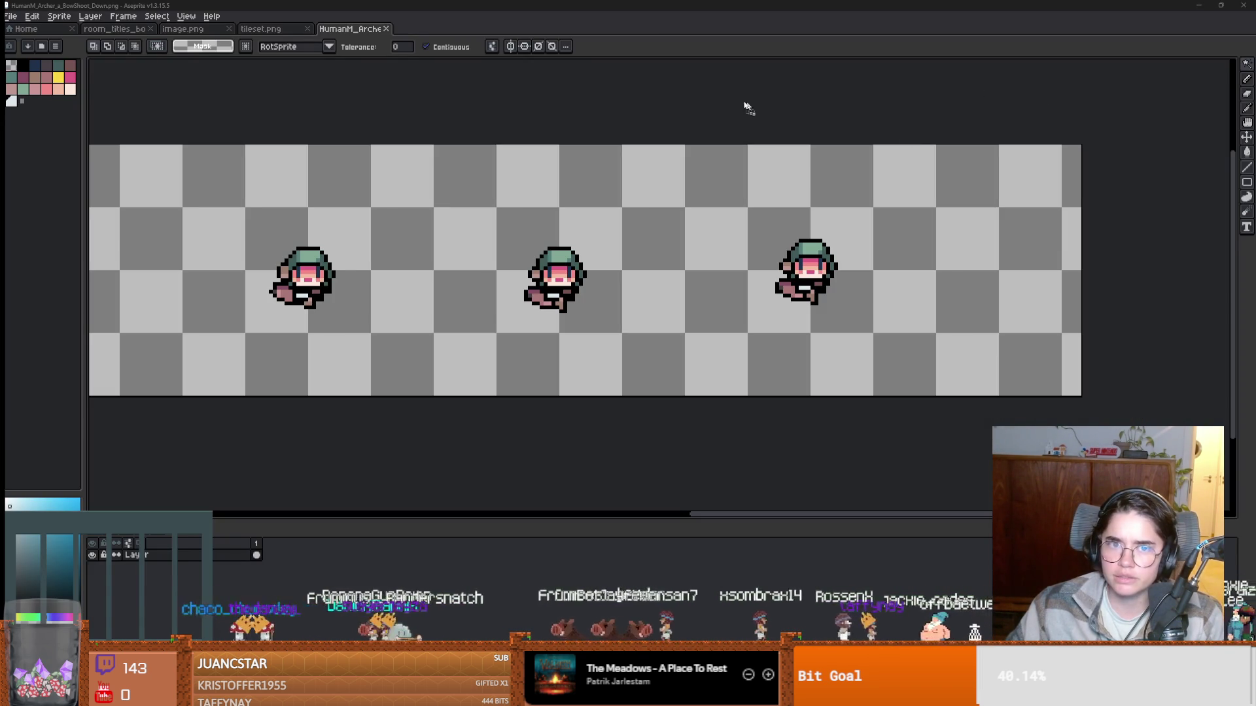
Show the canvas grid in Aseprite and set its size to 64×64.
scroll(582, 275, "up", 1)
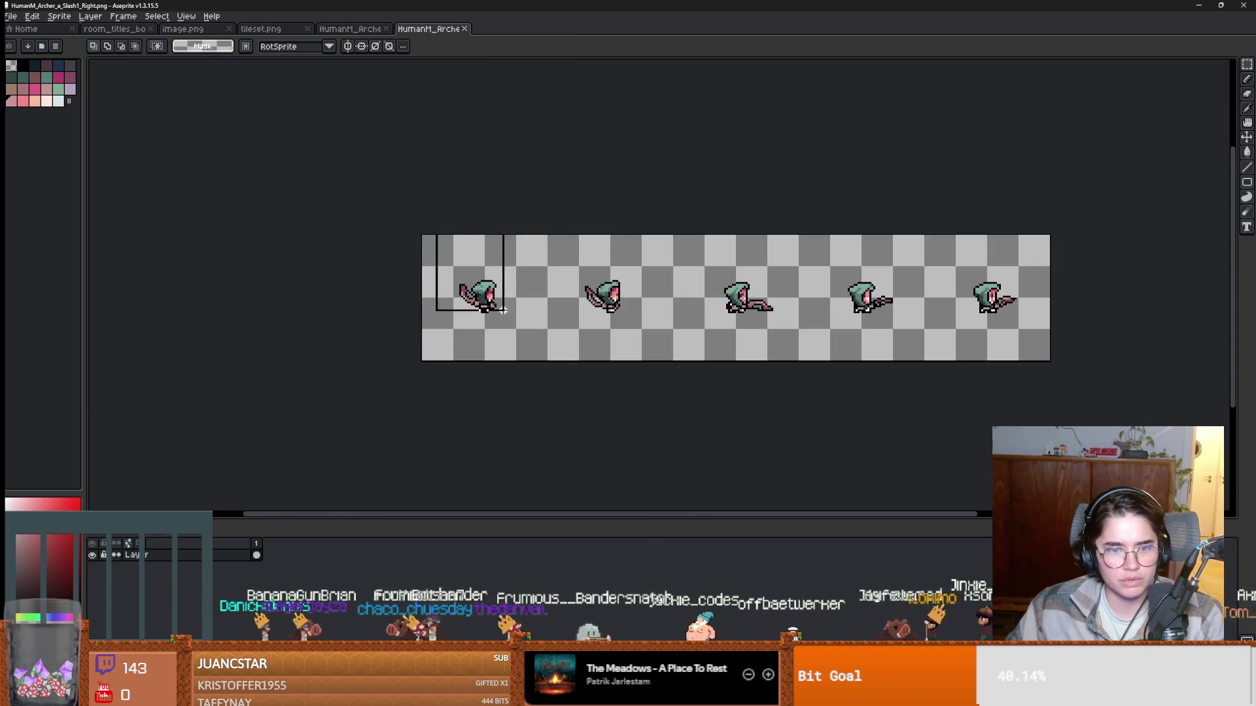
scroll(537, 363, "up", 1)
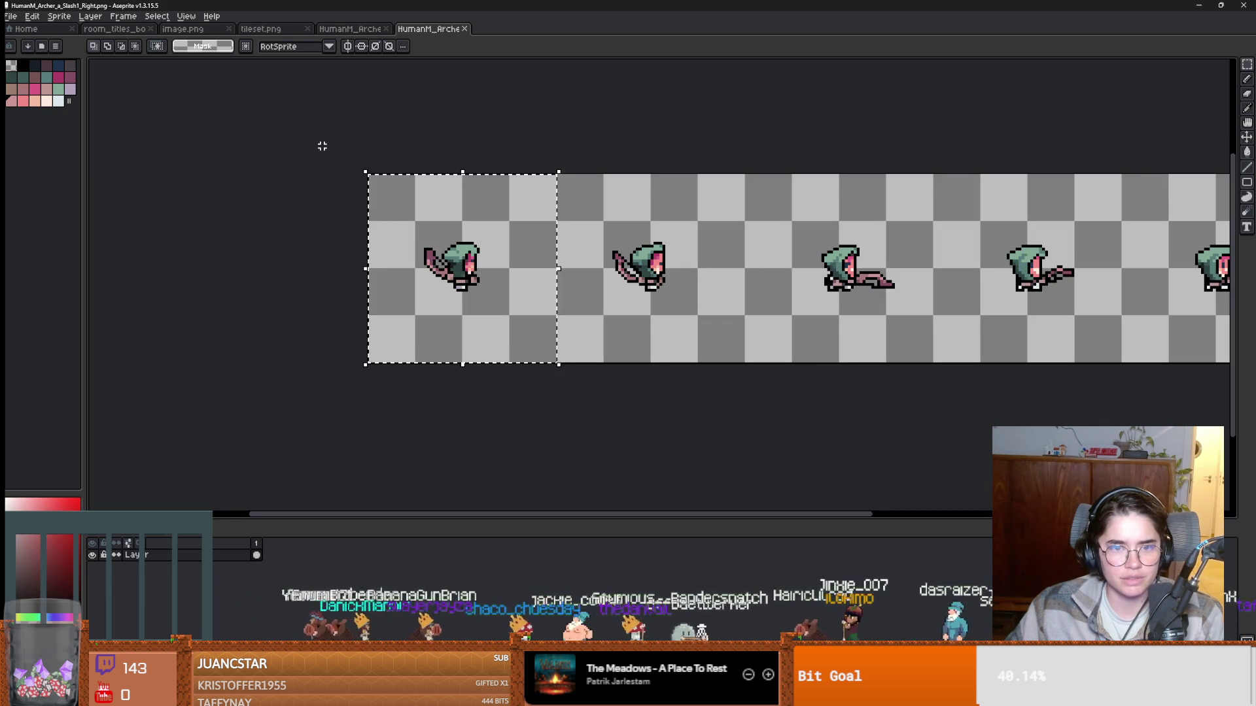
left_click(187, 17)
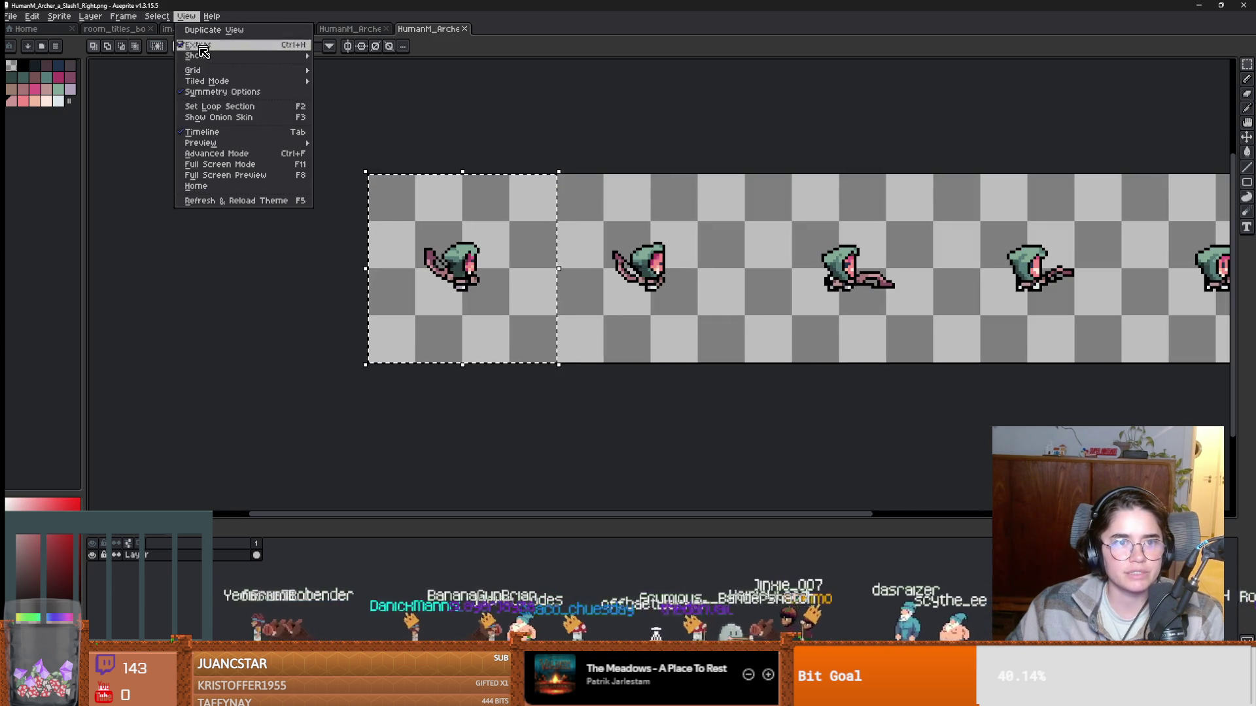
mouse_move(208, 60)
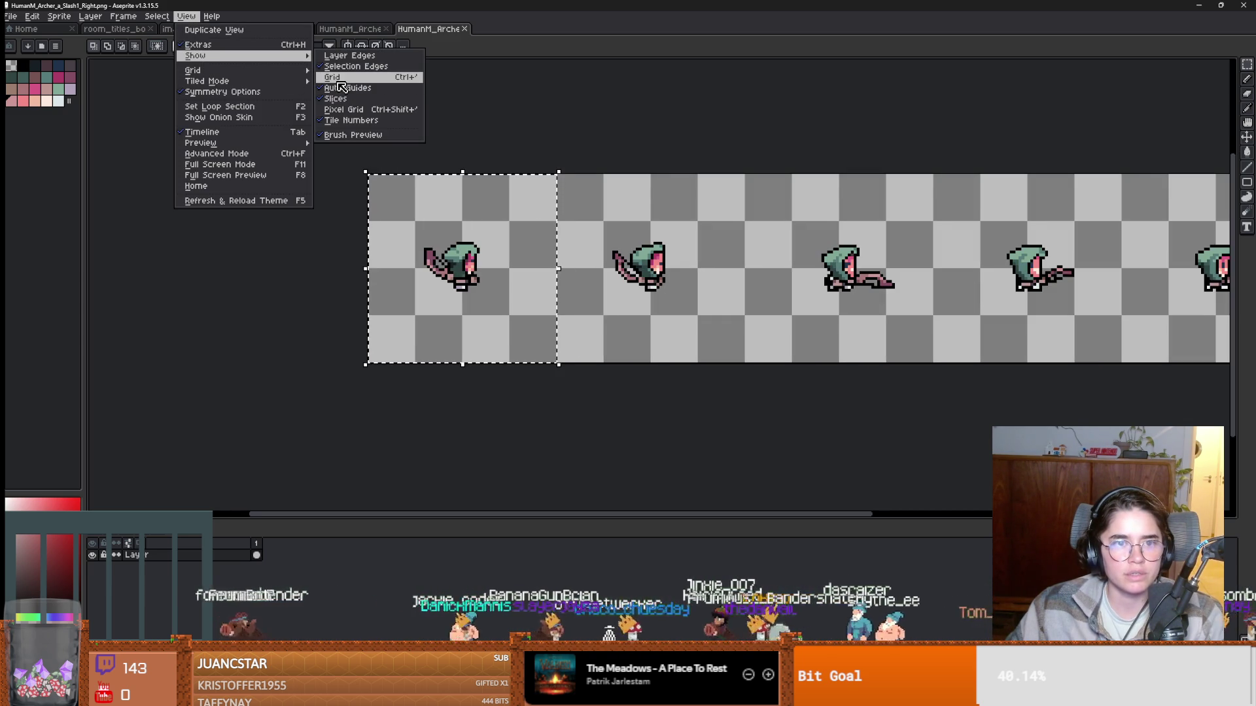
left_click(336, 77)
left_click(167, 18)
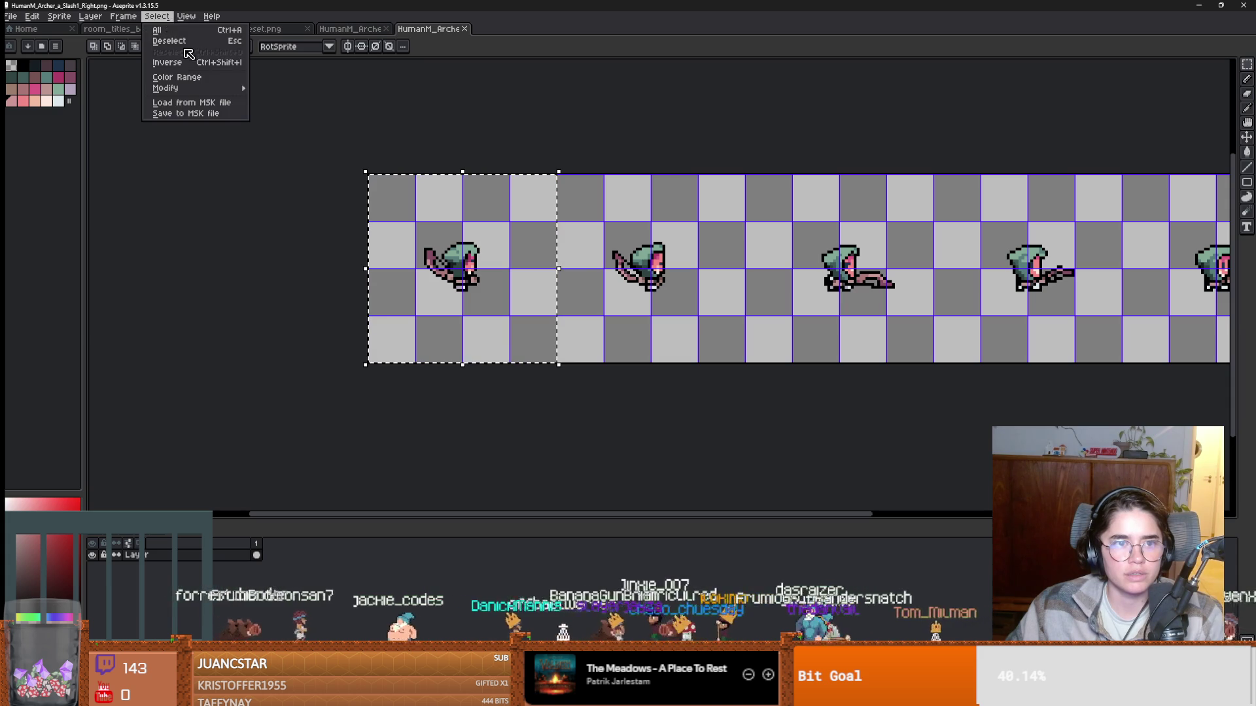
mouse_move(222, 76)
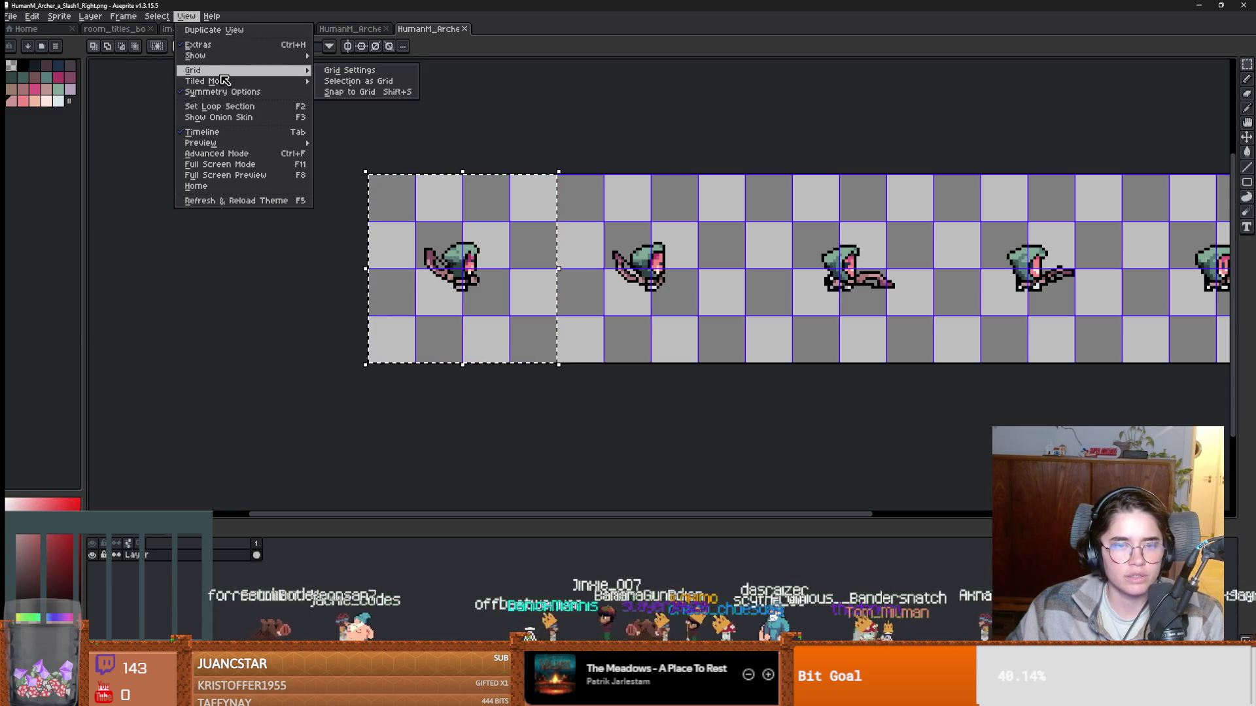
left_click(350, 70)
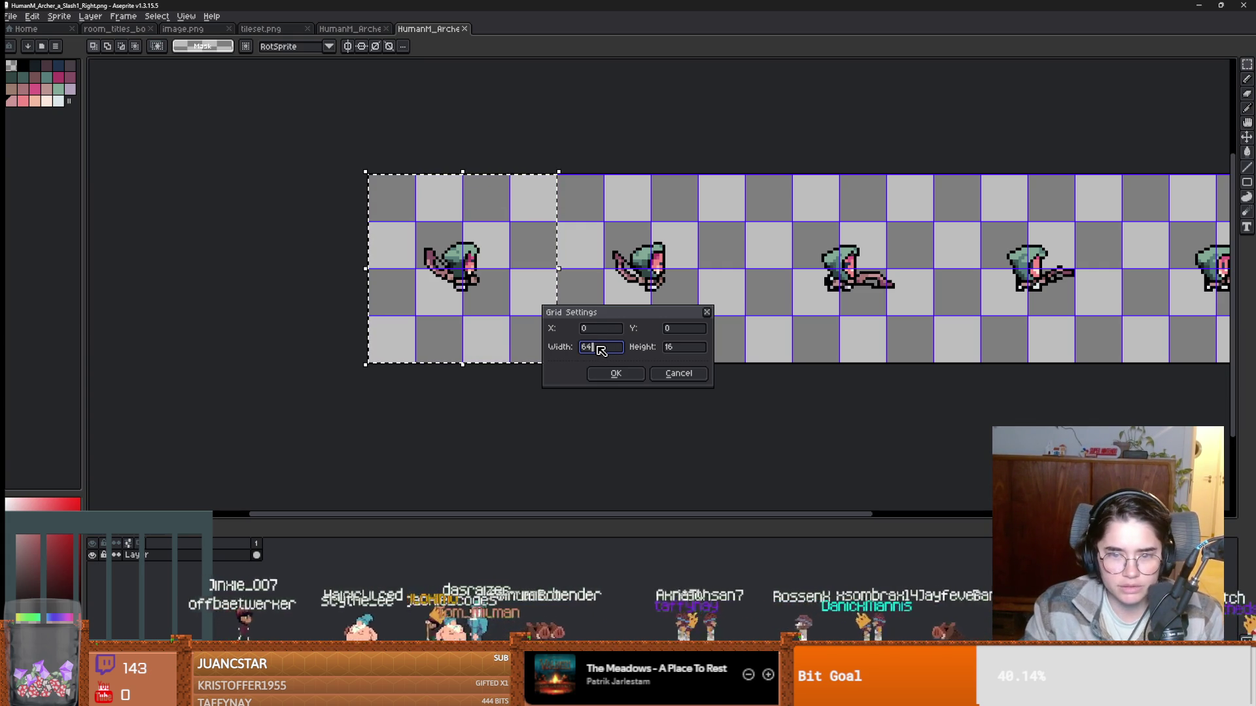
type("4")
key("Return")
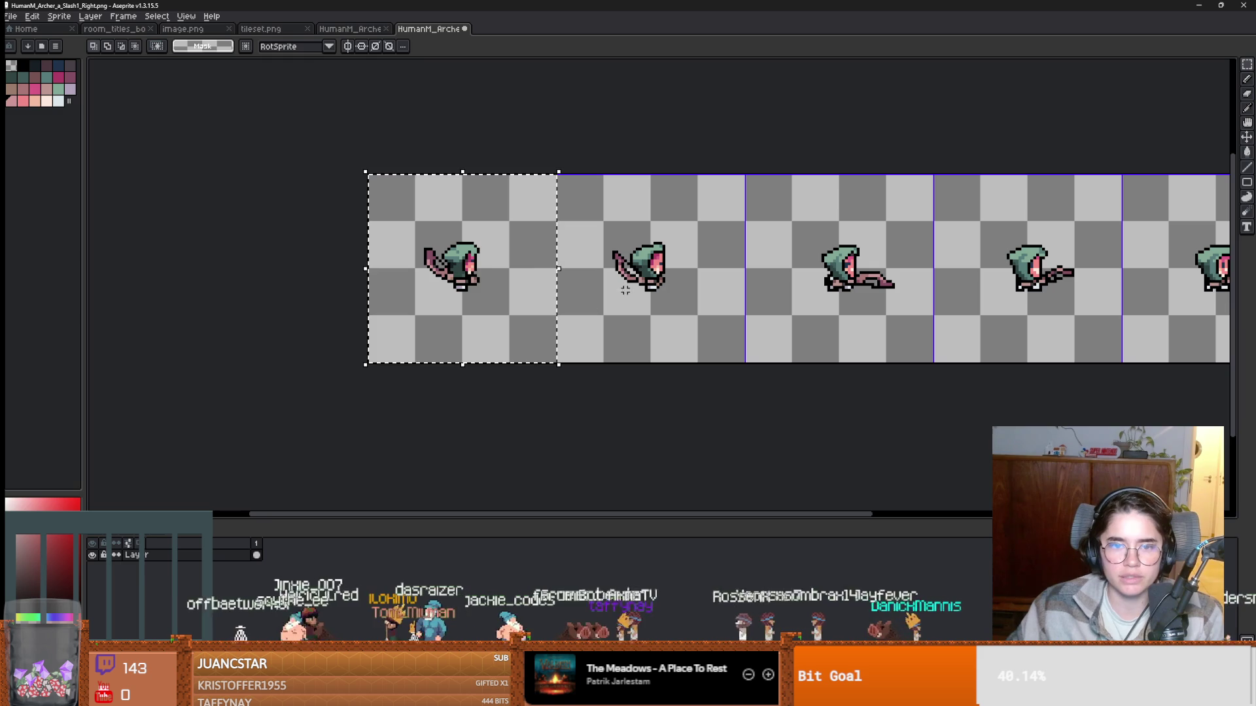
Flip the sprite in frames 1–4 horizontally and save the Slash1 sheet.
key("shift+h")
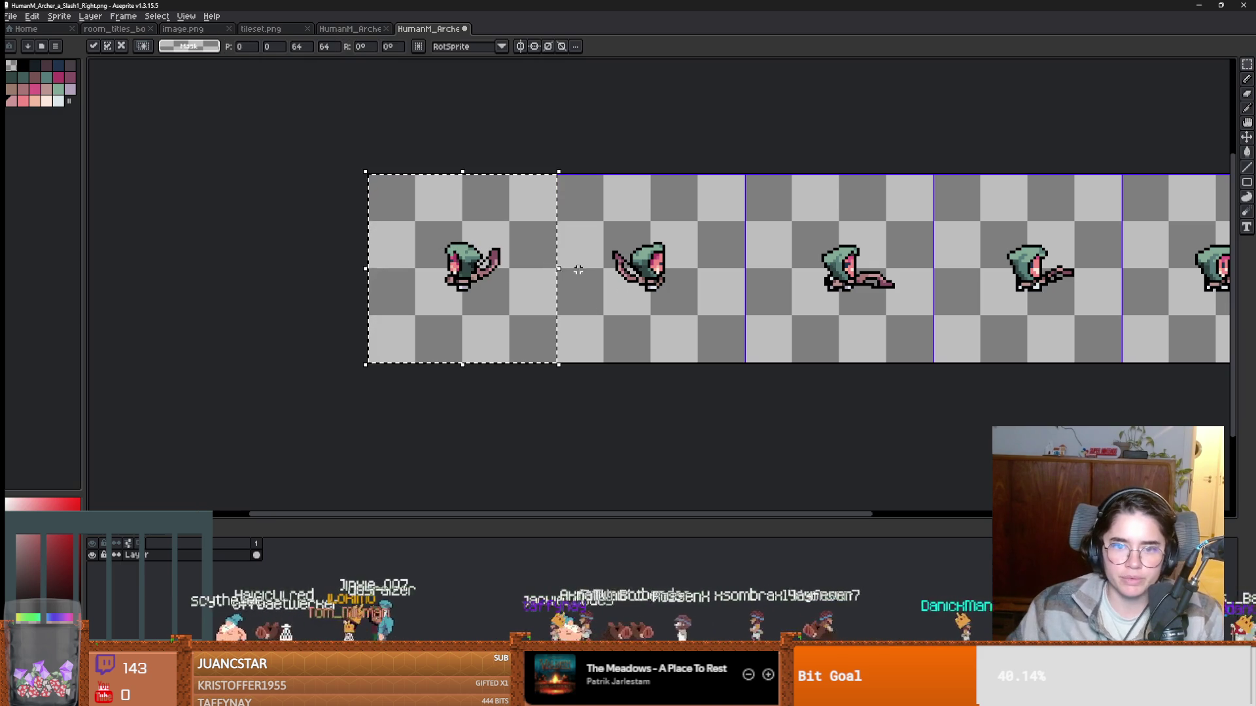
key("ctrl+d")
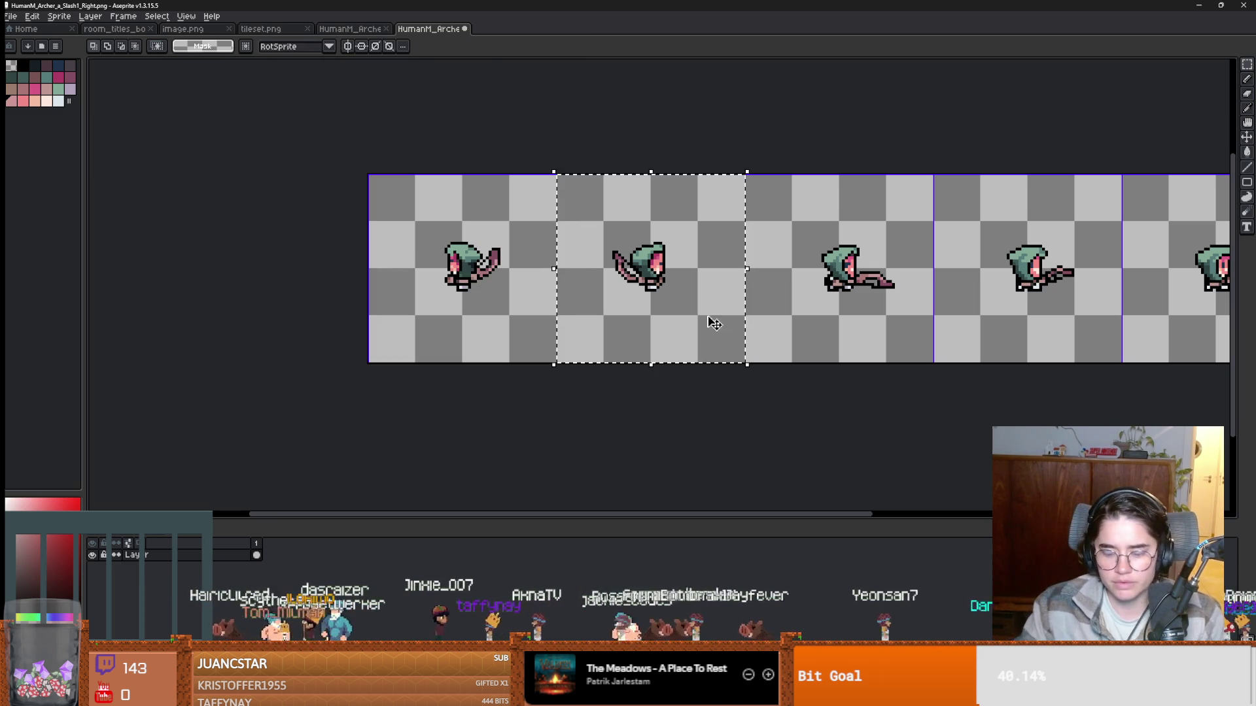
key("shift+h")
left_click_drag(804, 325, 819, 336)
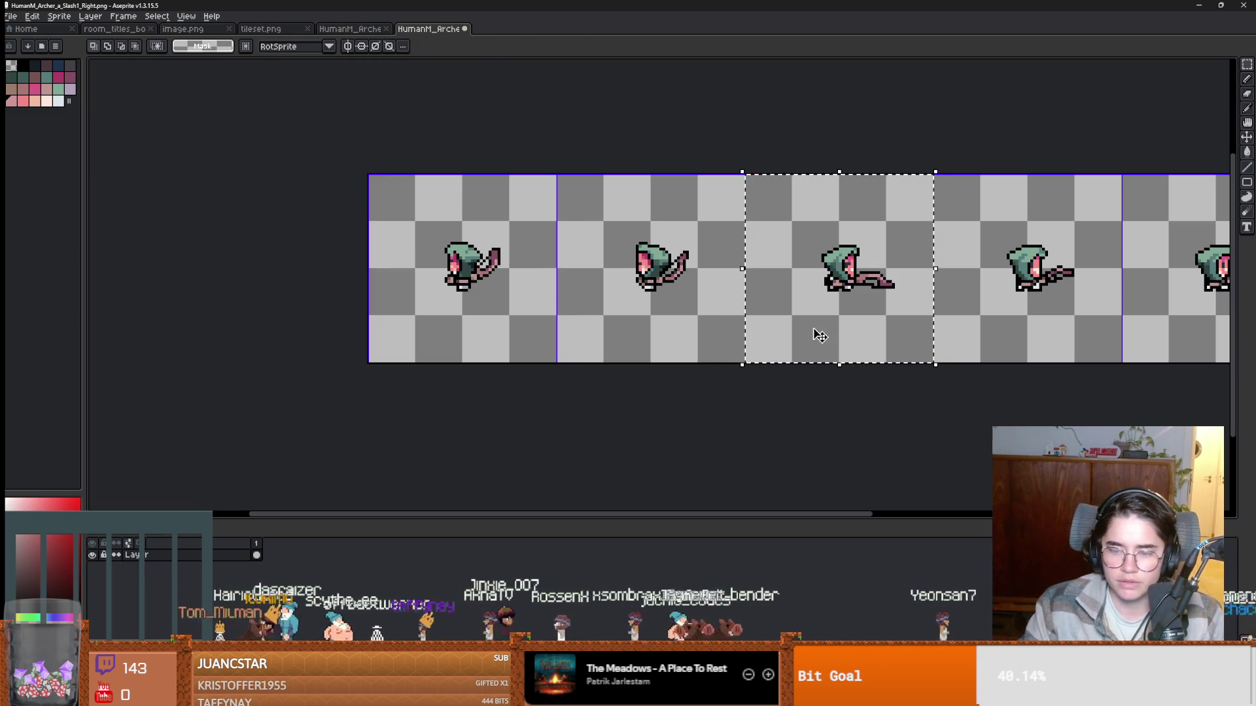
key("shift+h")
left_click_drag(976, 331, 984, 335)
key("shift+h")
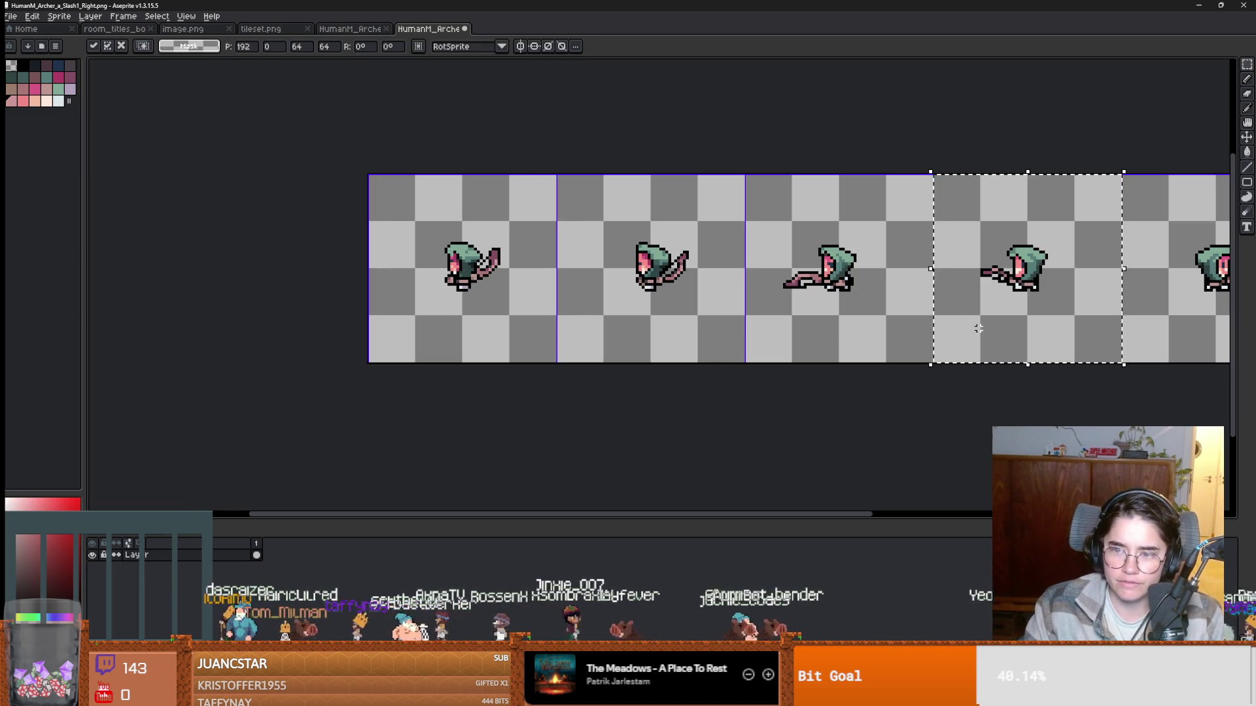
scroll(984, 330, "right", 5)
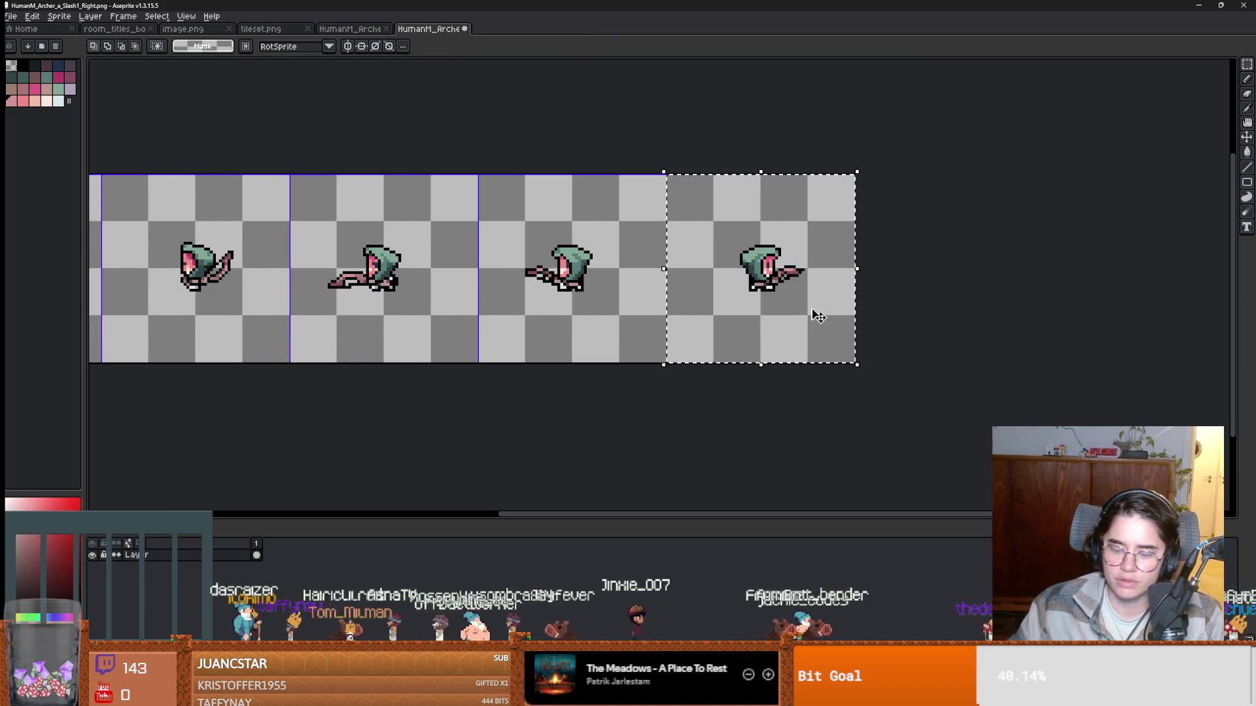
key("shift+h")
key("ctrl+s")
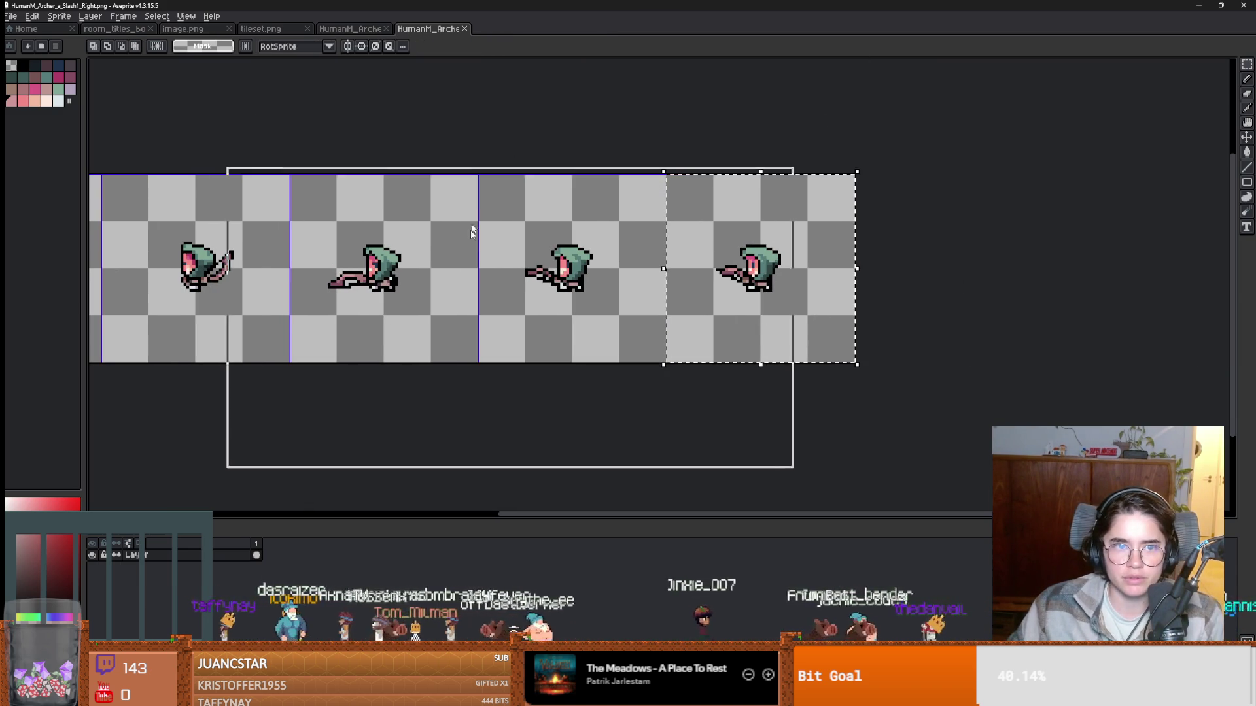
key("alt+Tab")
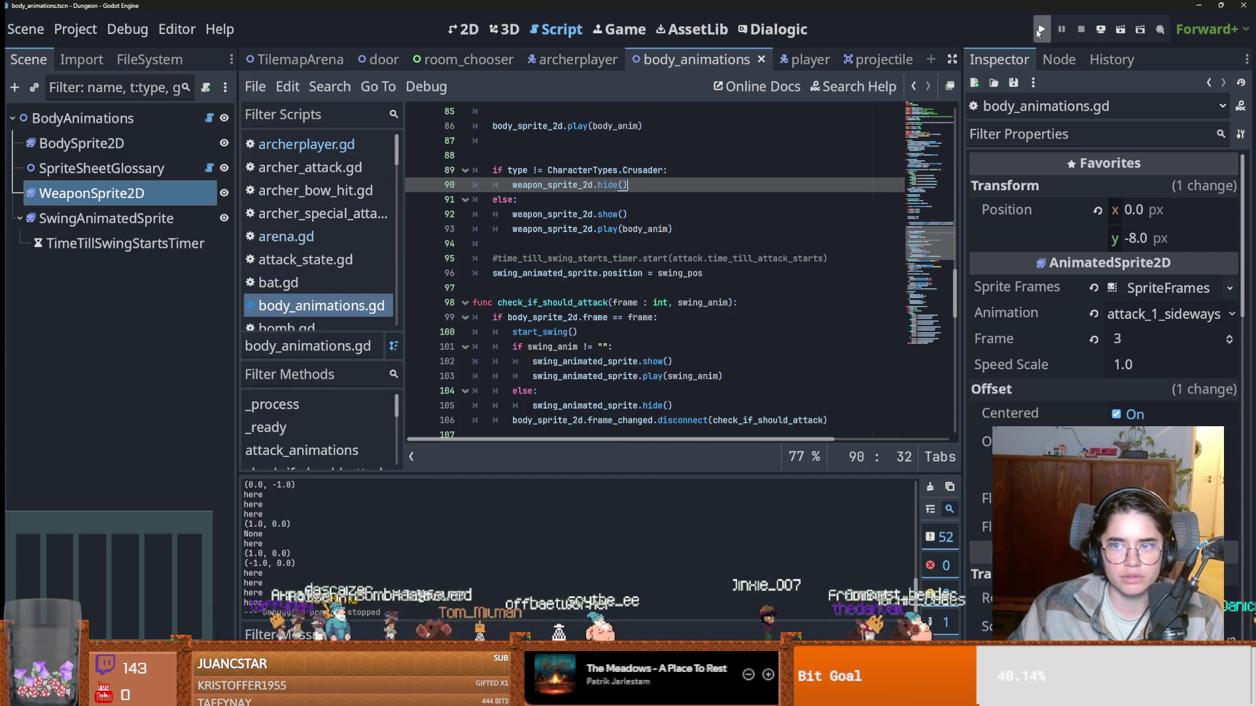
Run Dungeon Roll as the Warrior, return to the main menu, restart as the Archer, then close it.
left_click(1041, 29)
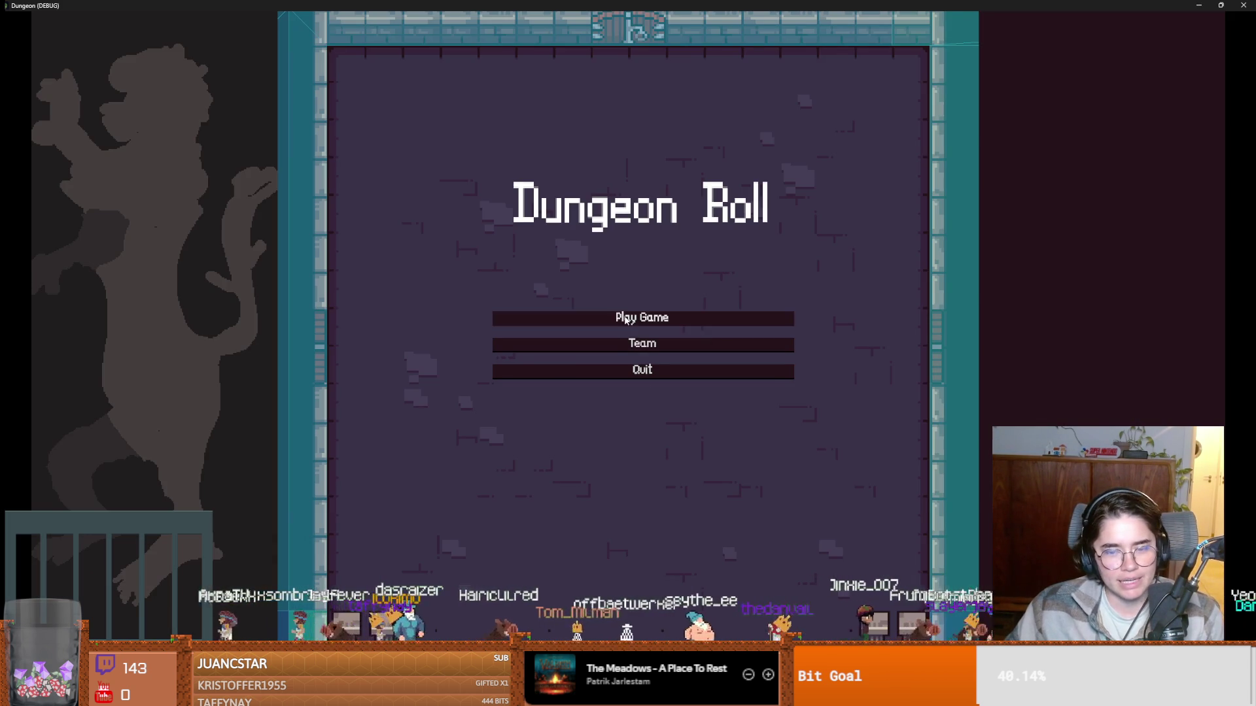
left_click(592, 317)
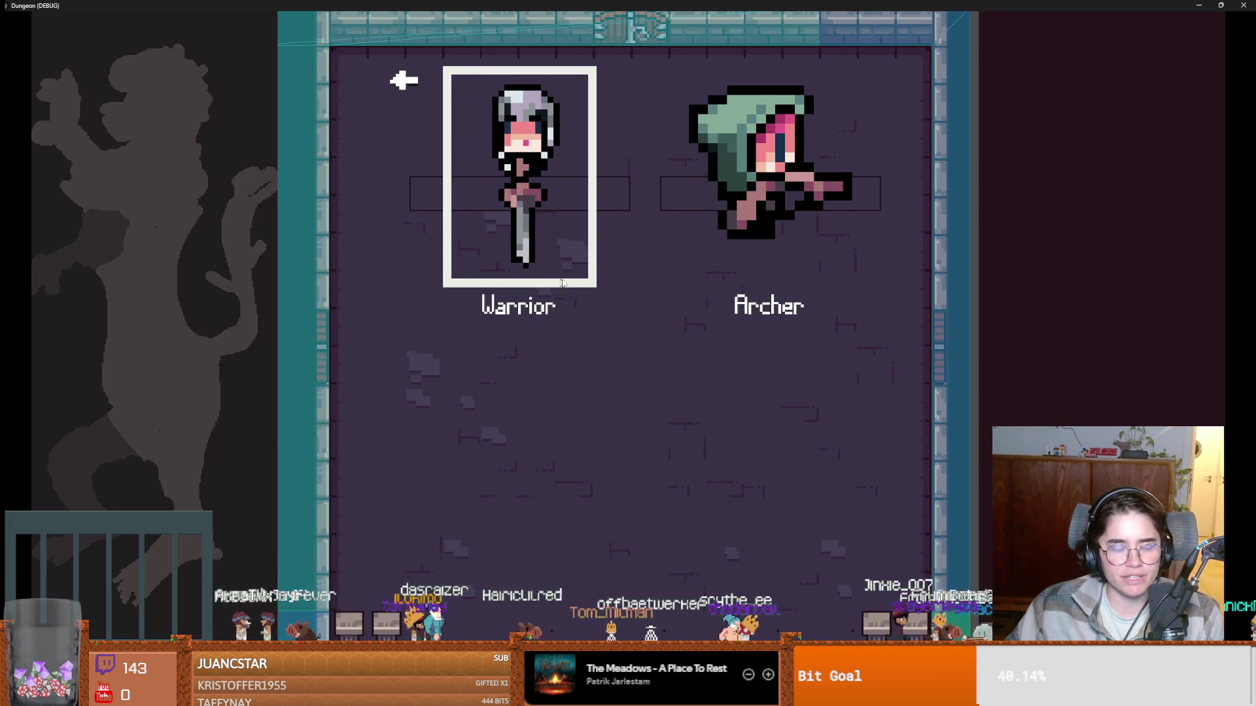
left_click(586, 258)
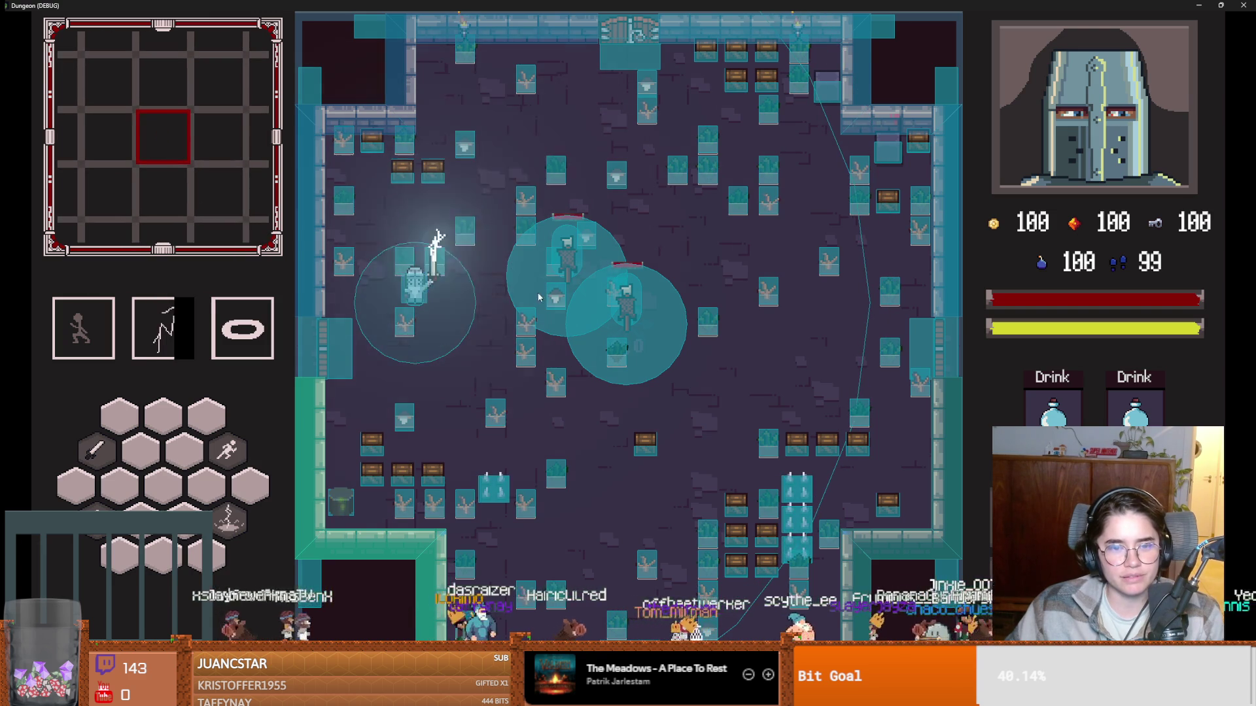
key("Escape")
left_click(606, 465)
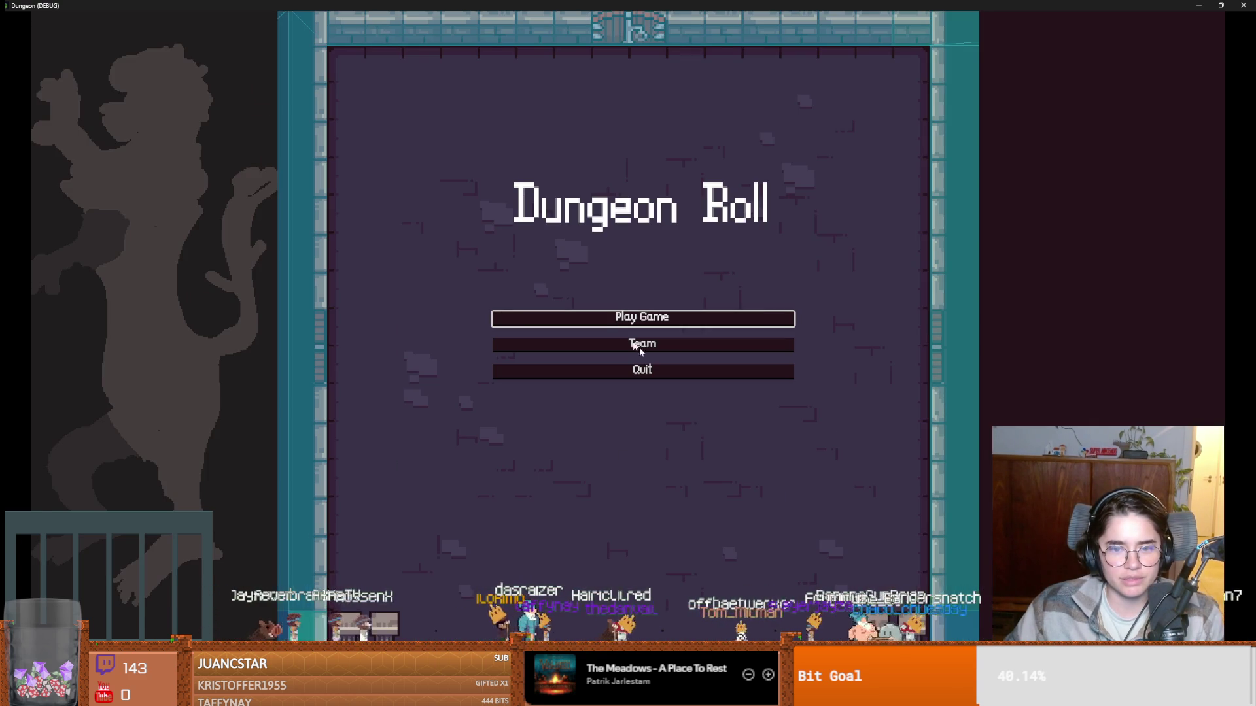
left_click(634, 324)
left_click(725, 239)
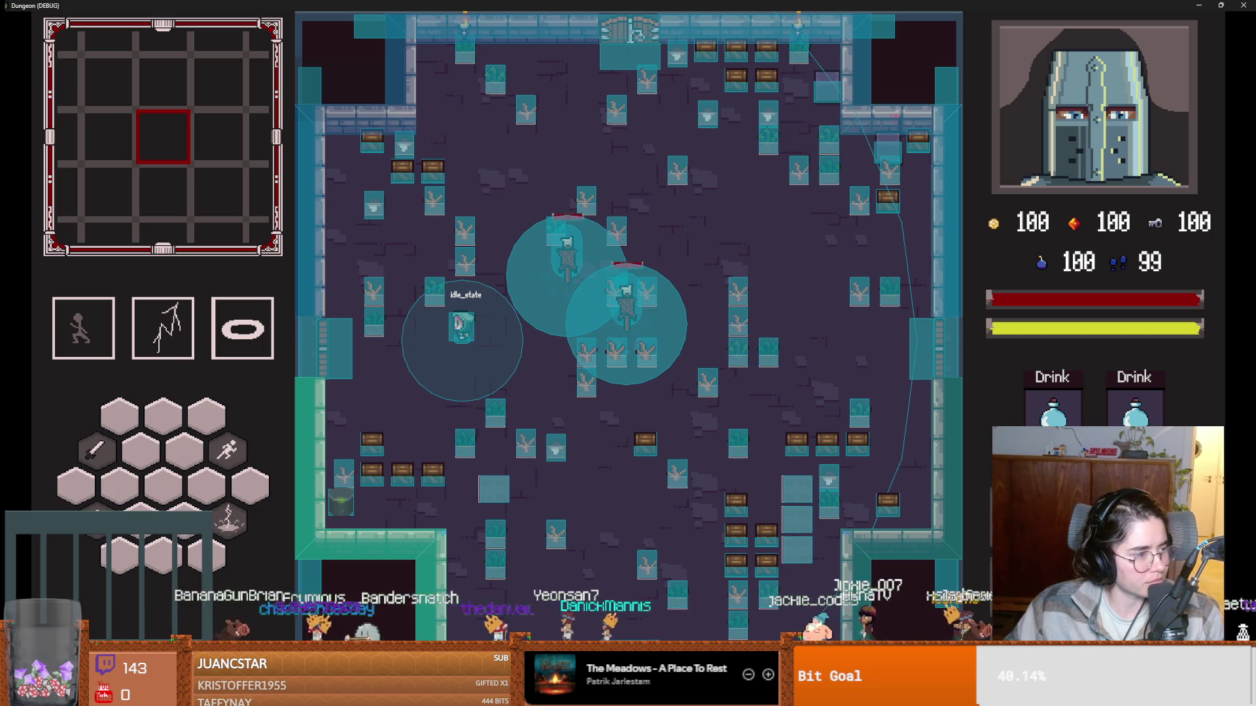
key("F8")
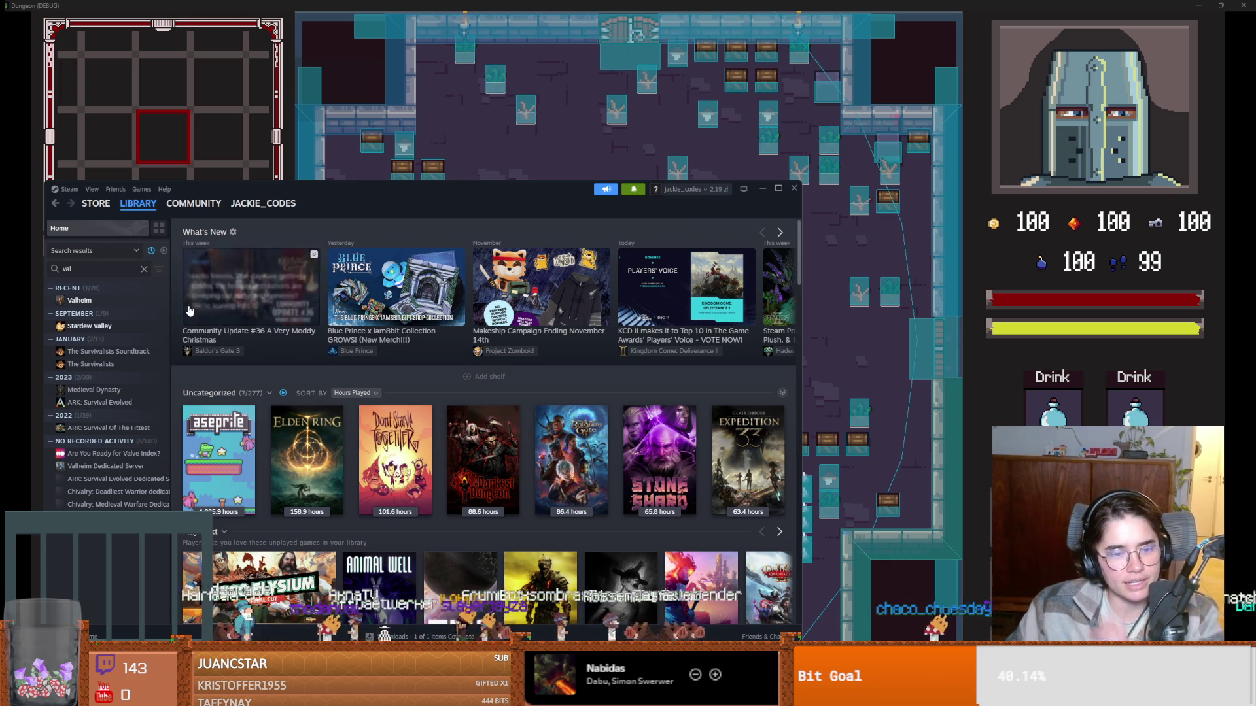
Open Valheim's library page, check and dismiss notifications, and close the weekend deal popup.
left_click(113, 304)
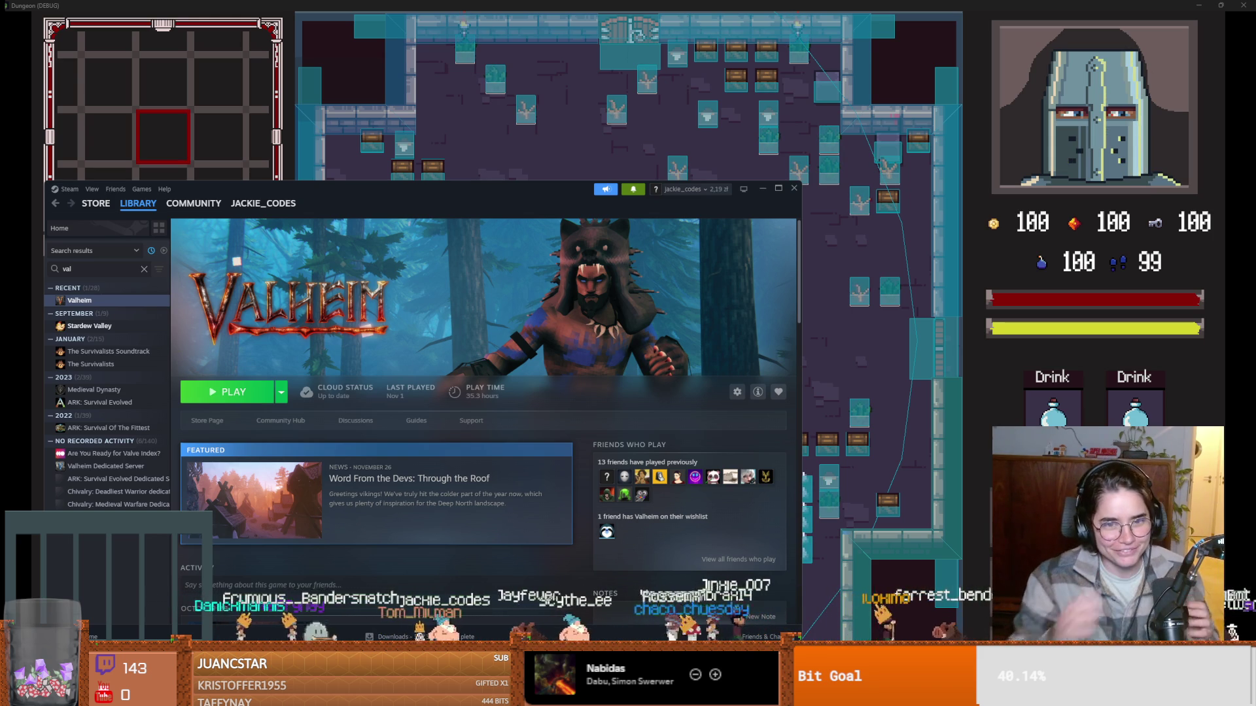
left_click(633, 189)
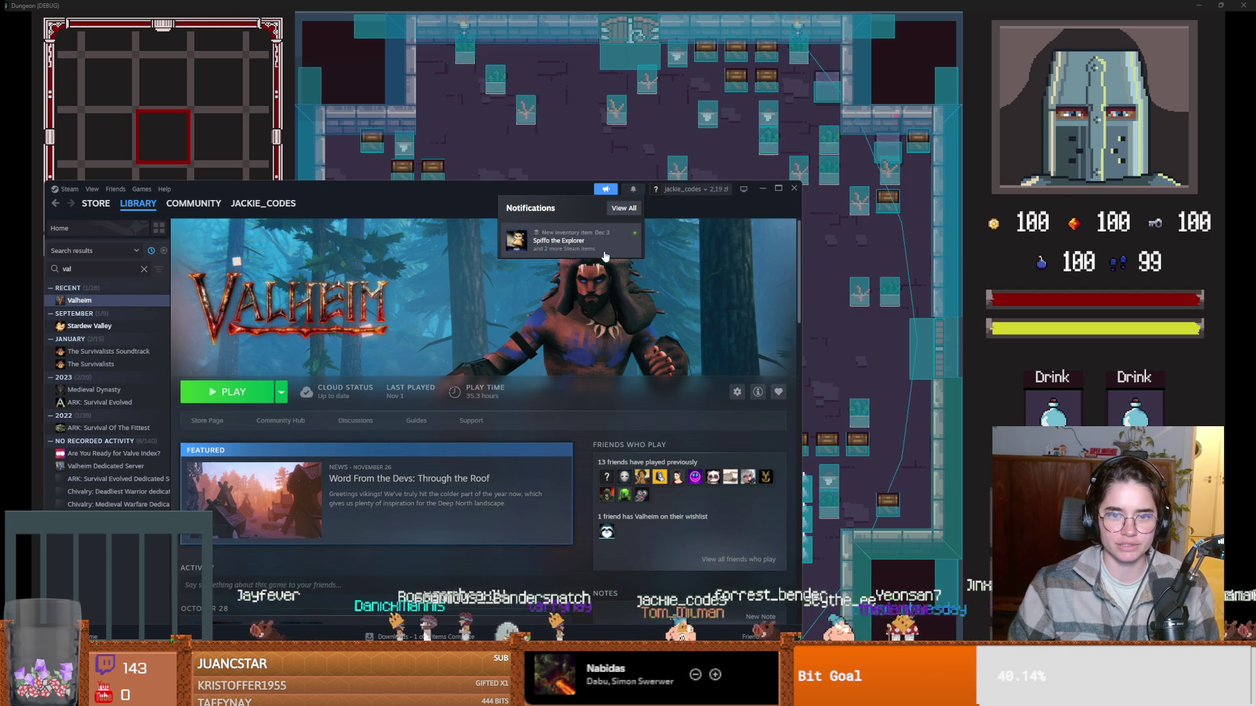
left_click(799, 209)
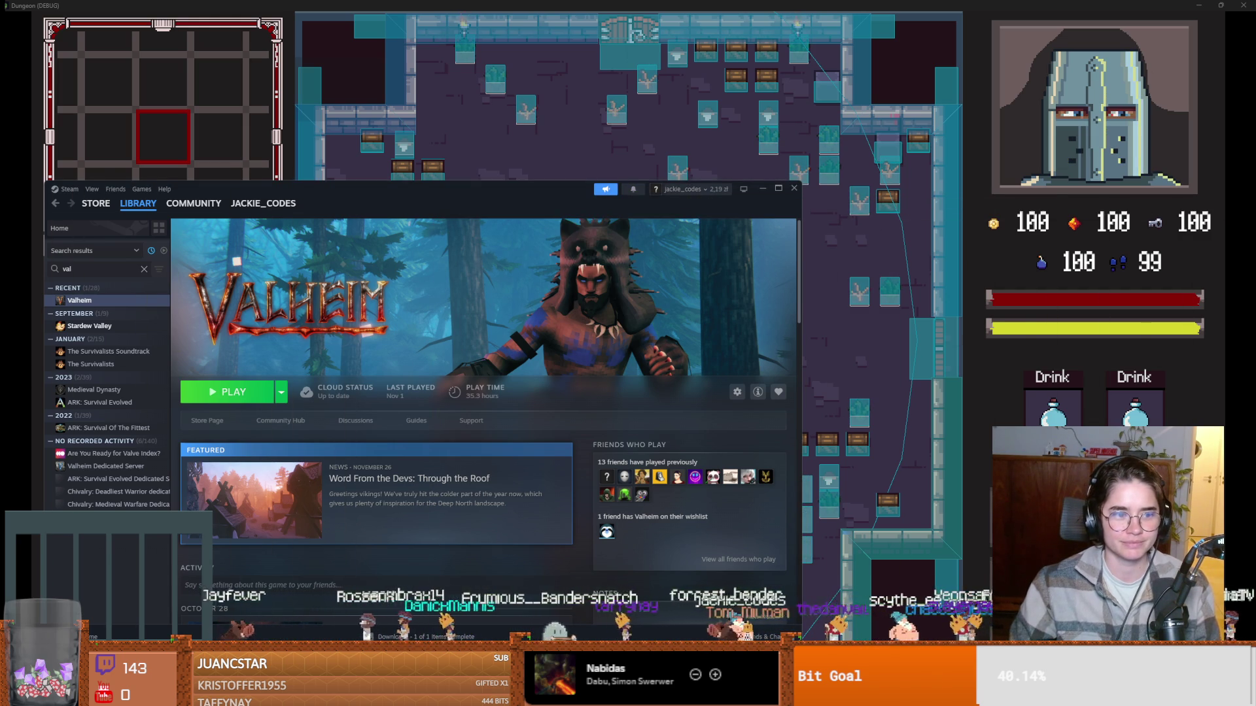
key("alt+Tab")
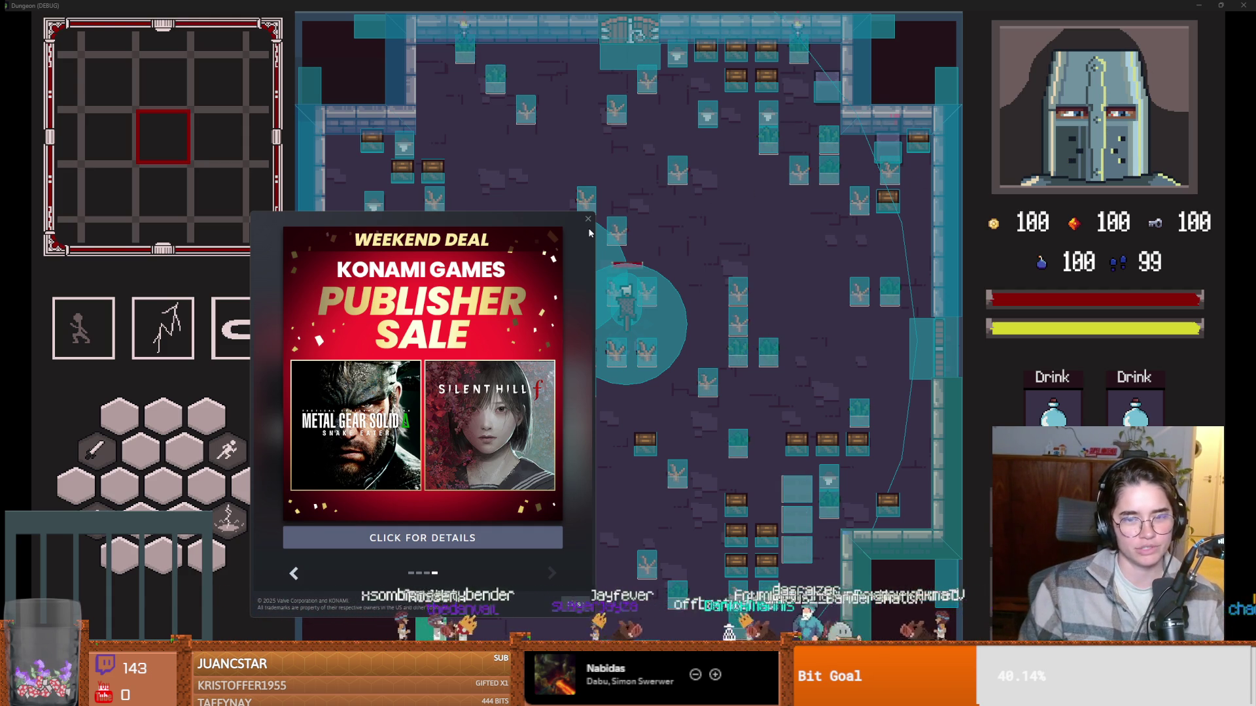
left_click(587, 219)
Snap the Dungeon window to the left half, maximize Steam, and clear the 'val' library search.
key("super+shift+s")
left_click_drag(633, 20, 633, 14)
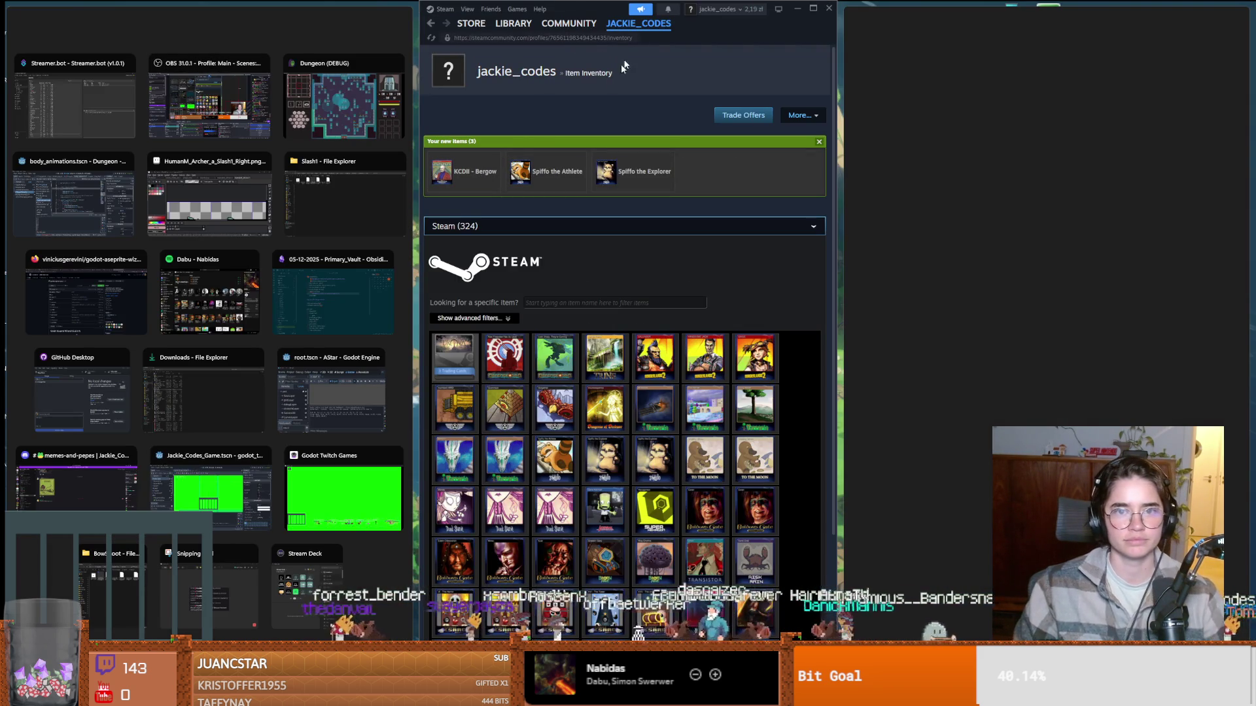
left_click(359, 134)
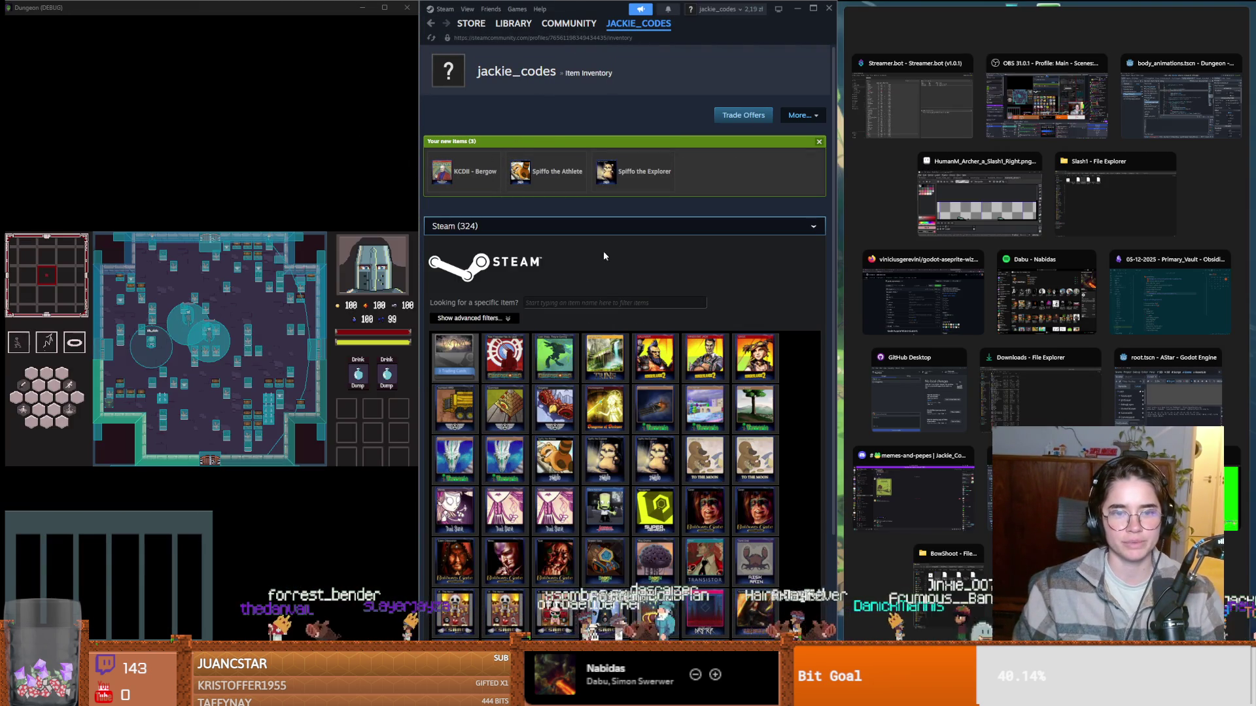
left_click(813, 9)
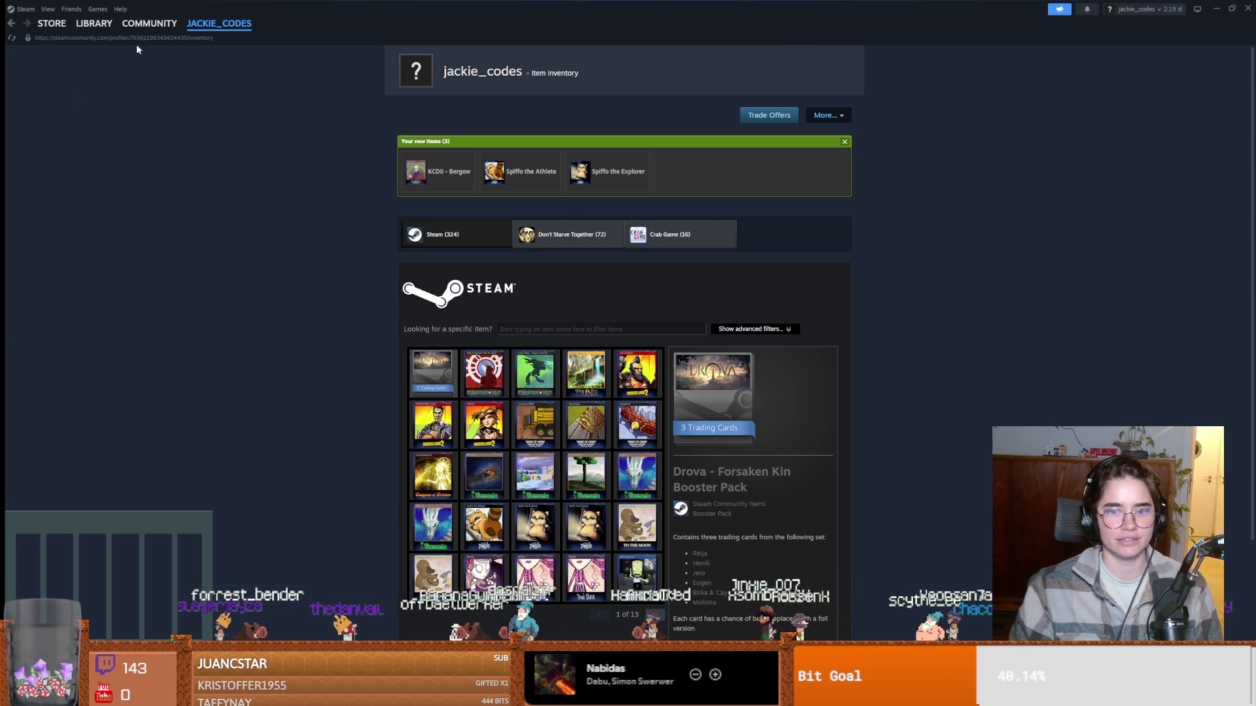
left_click(93, 23)
left_click(125, 89)
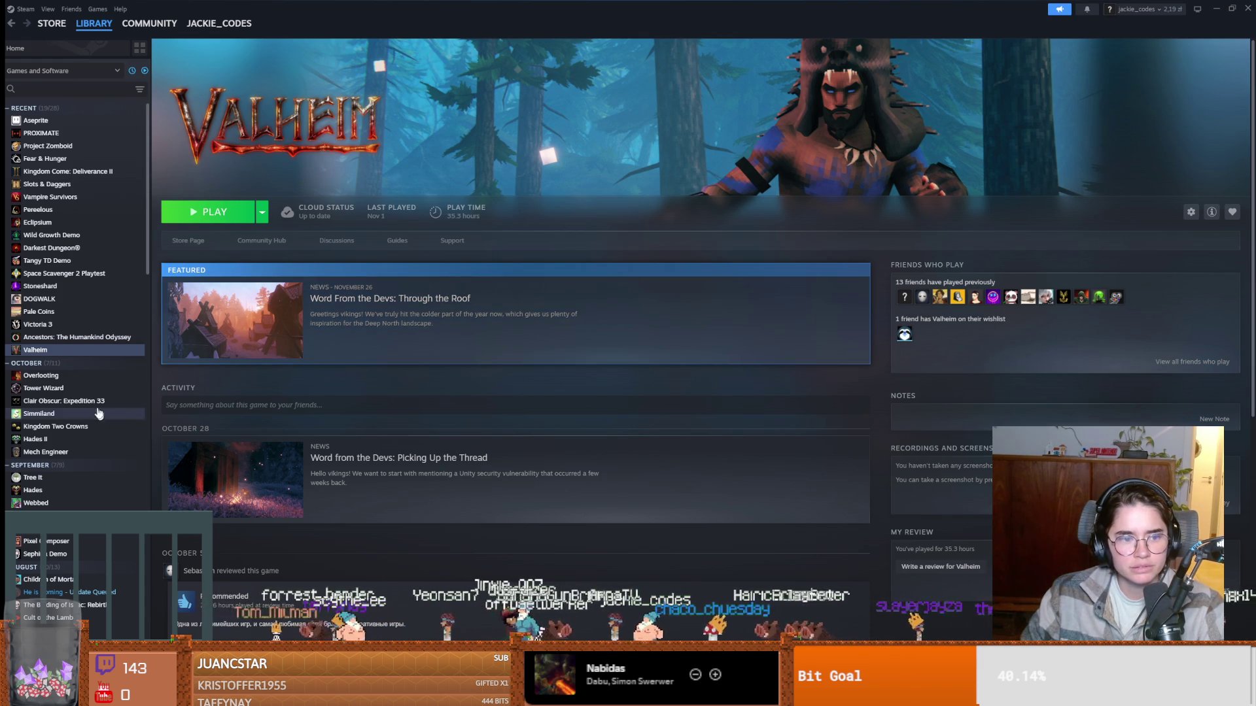
scroll(97, 406, "down", 1)
scroll(97, 408, "up", 1)
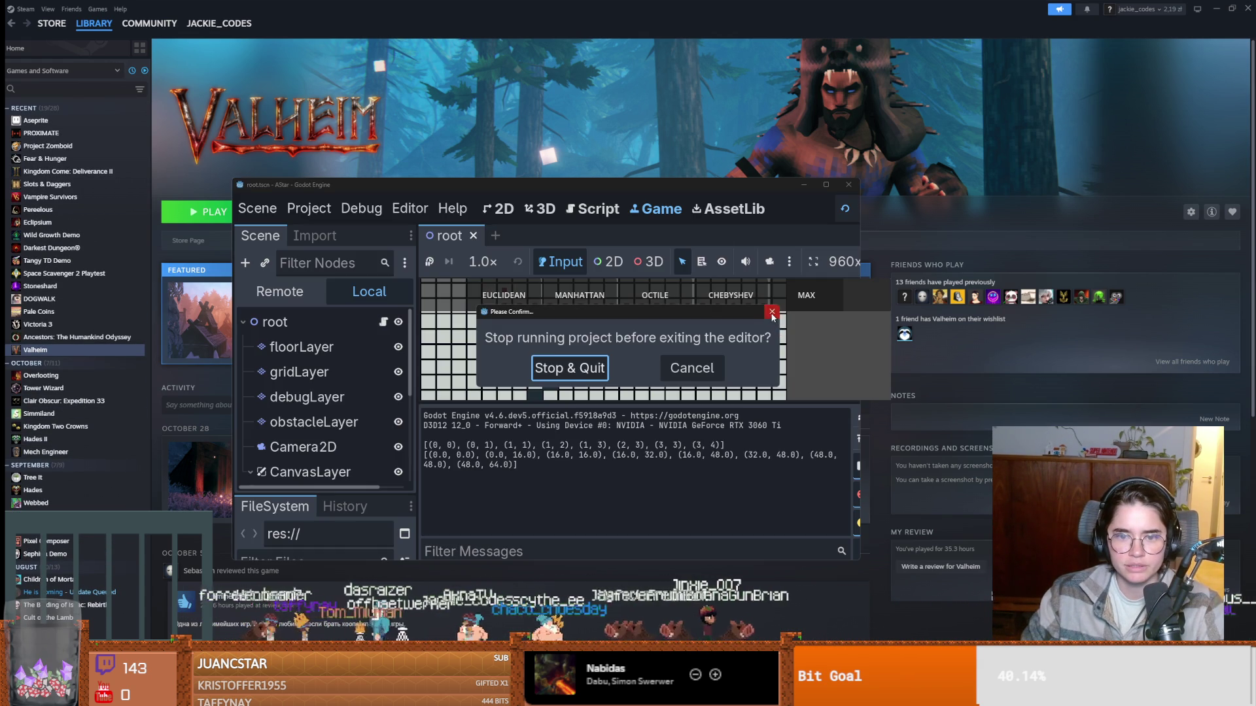
Close the Dungeon debug game, put the caret on script line 98, and restore Godot's window size.
left_click(689, 366)
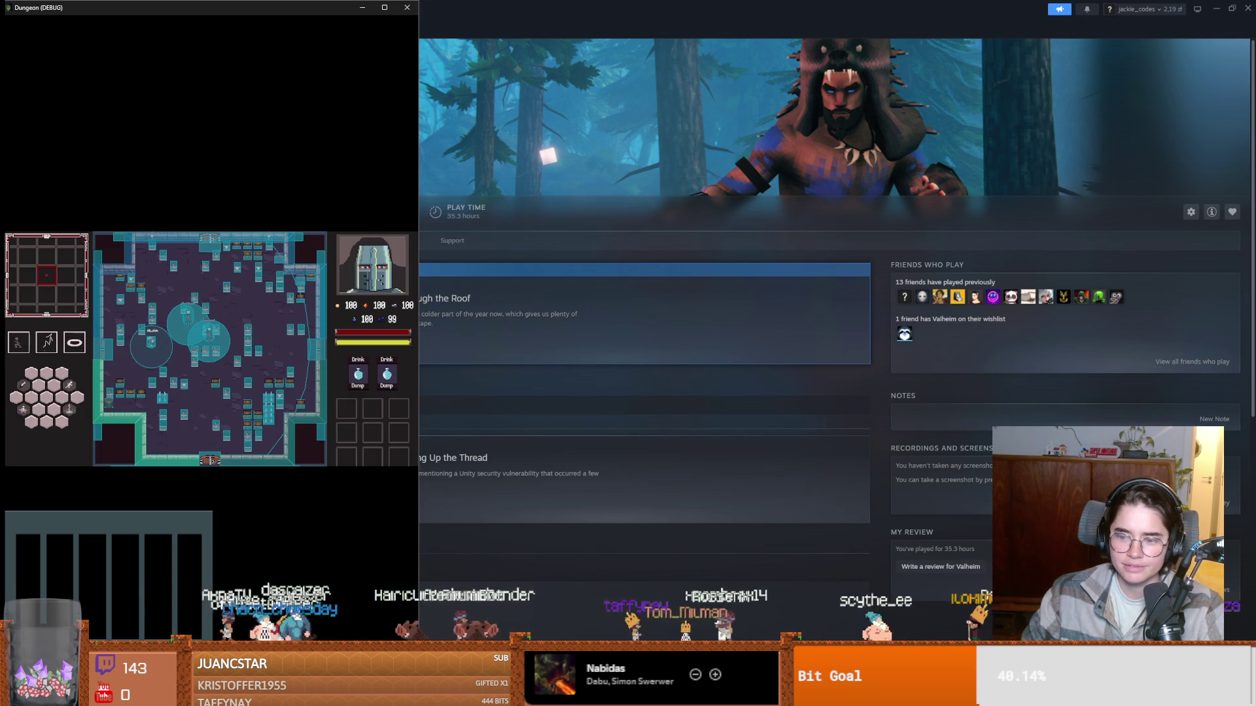
left_click(385, 7)
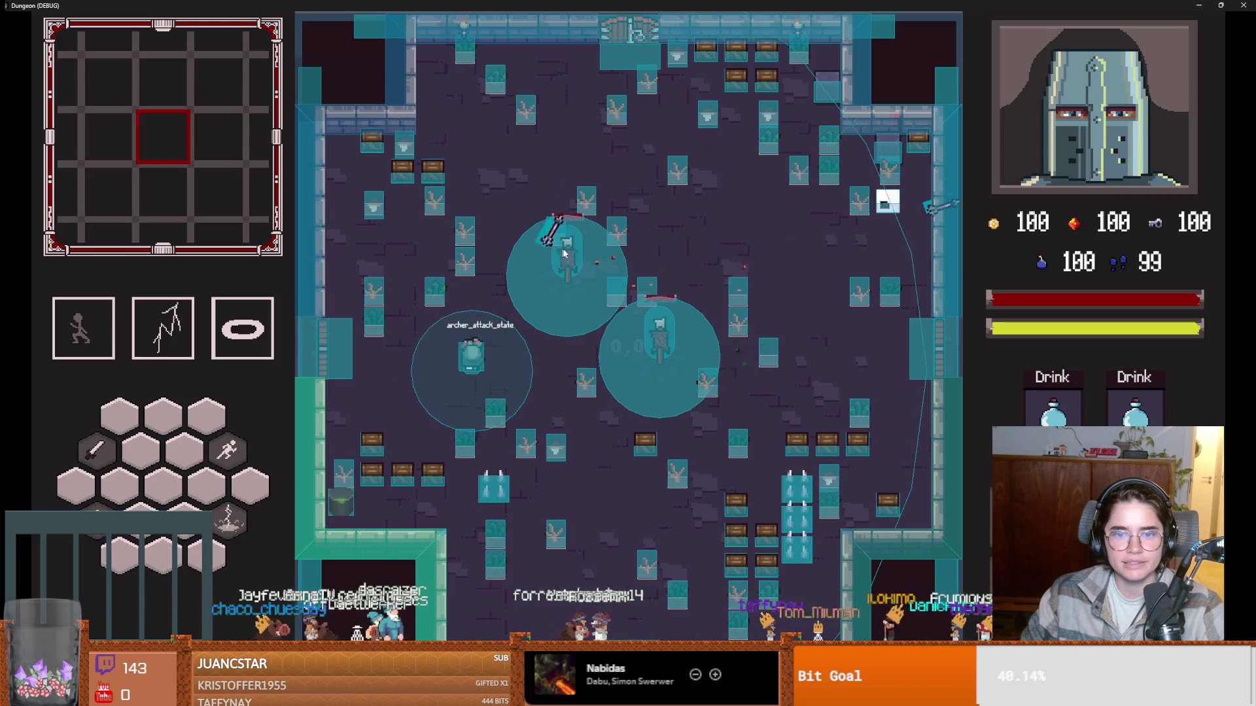
left_click_drag(1177, 5, 712, 325)
left_click(712, 325)
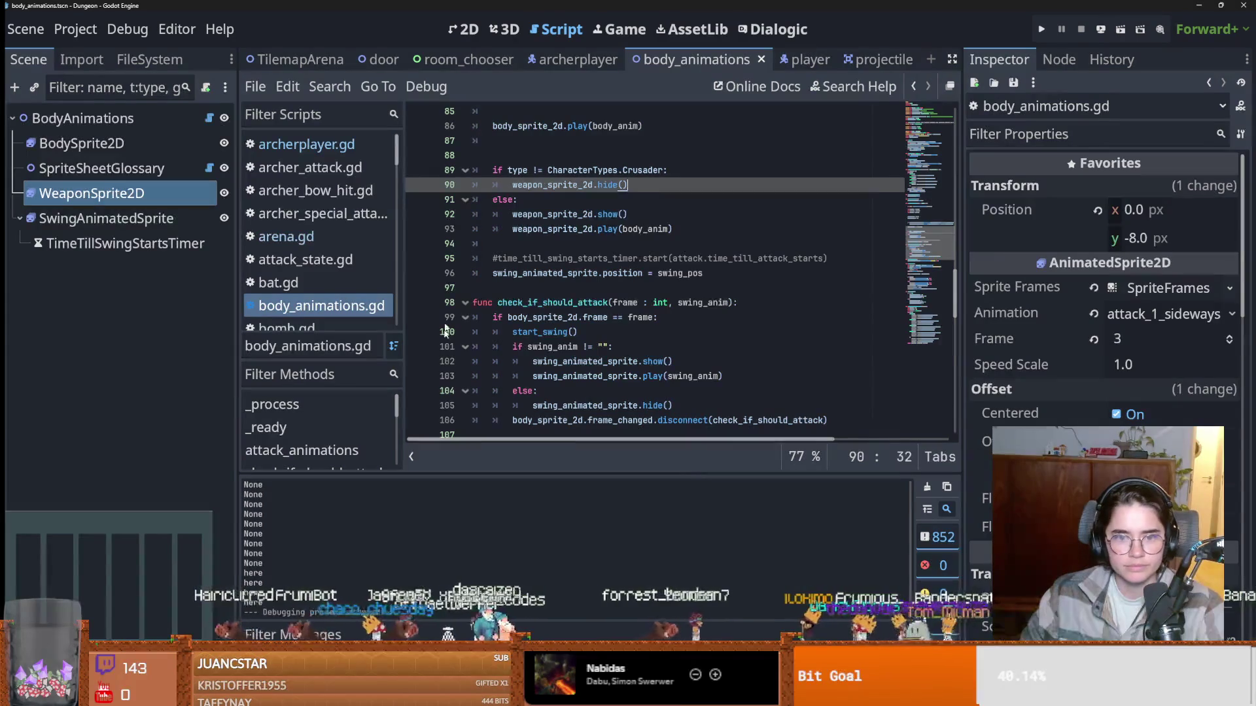
left_click(536, 302)
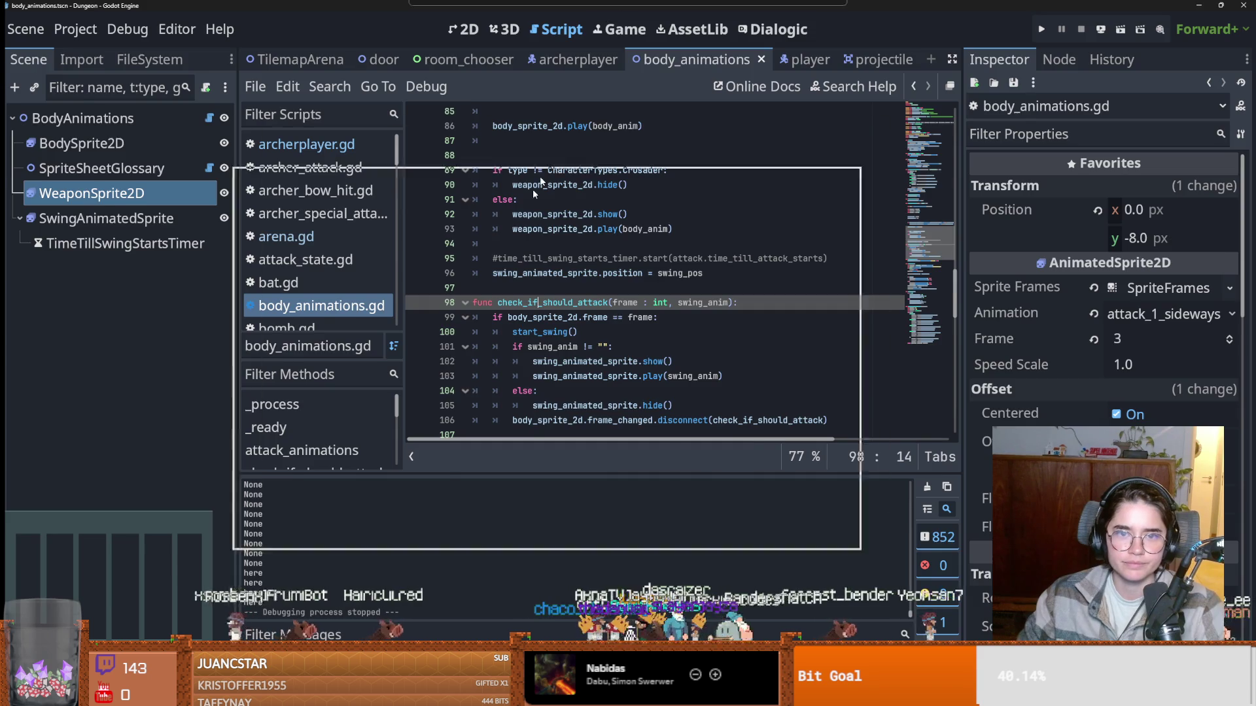
double_click(831, 6)
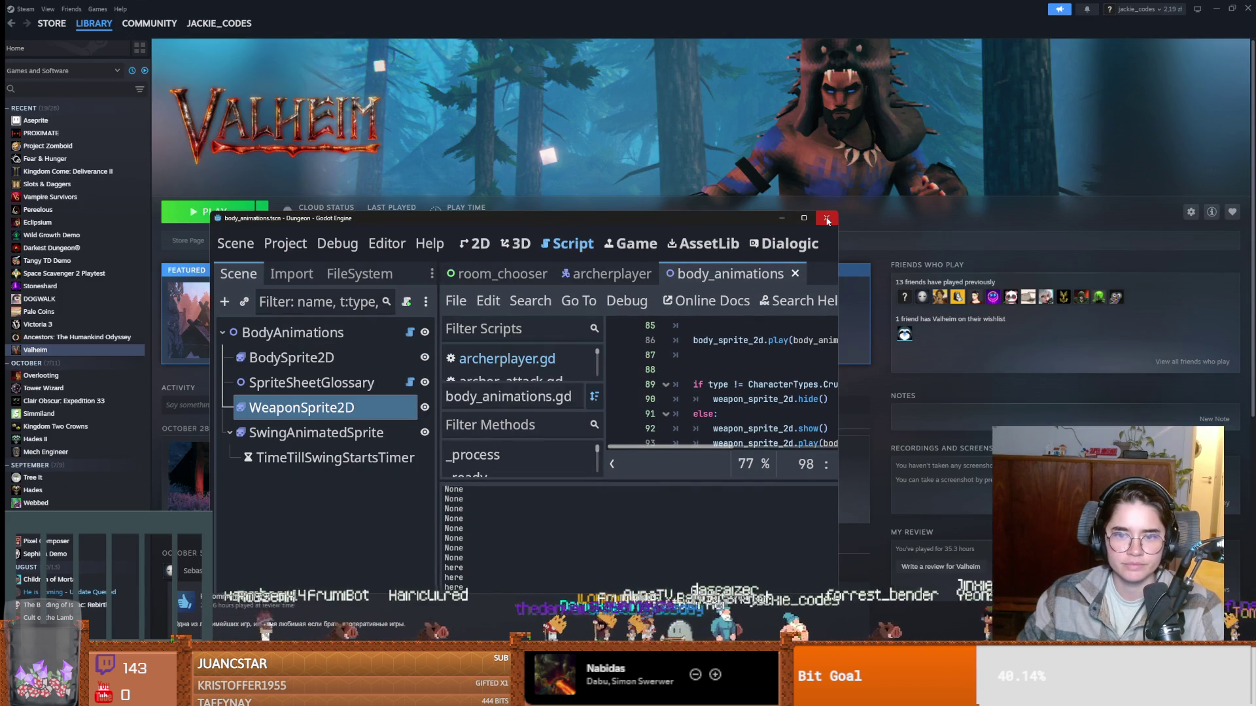
Commit the 11 archer changes to main with summary 'spec', push to origin, then hide GitHub Desktop.
key("alt+Tab")
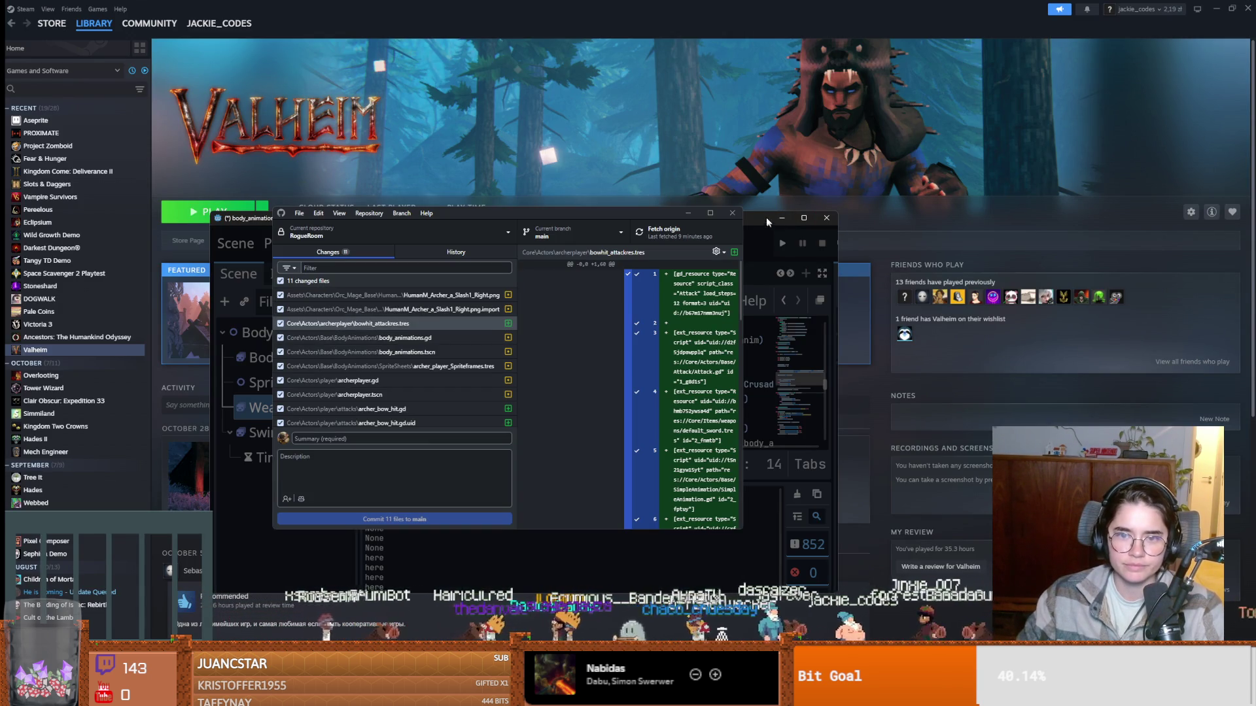
left_click(782, 218)
key("super+Up")
type("archer bow hit")
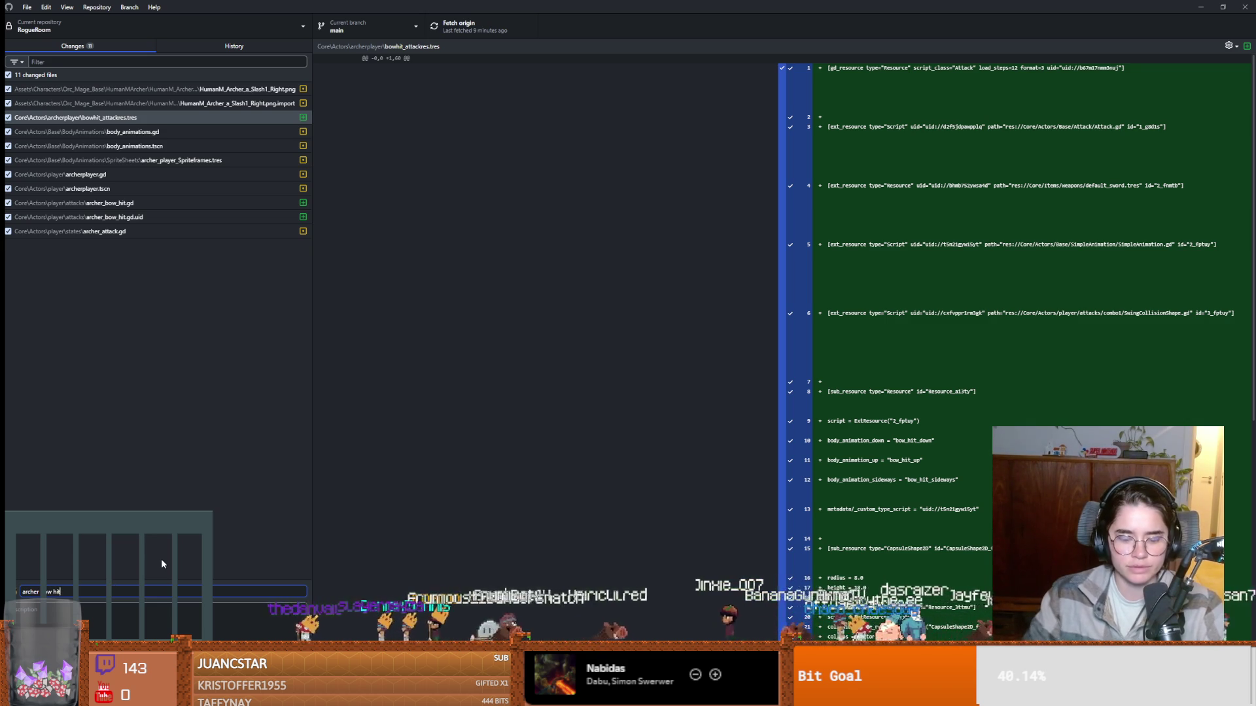
type("spec")
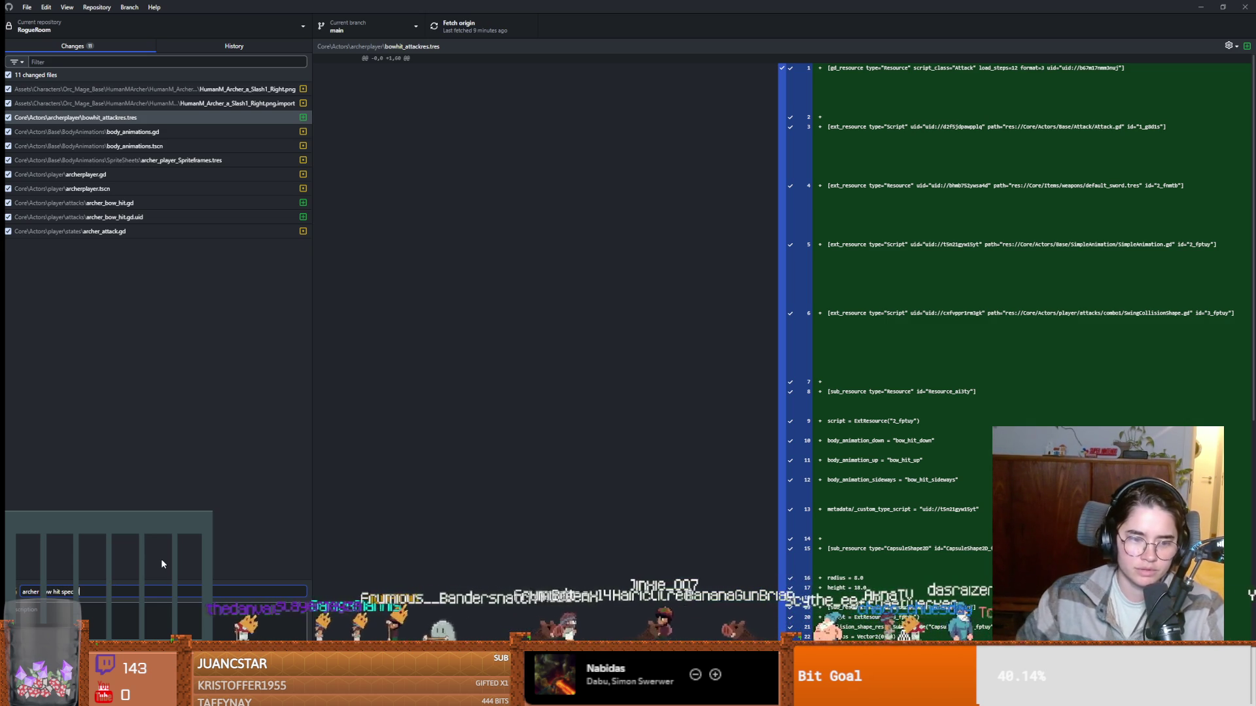
key("ctrl+Return")
left_click(458, 26)
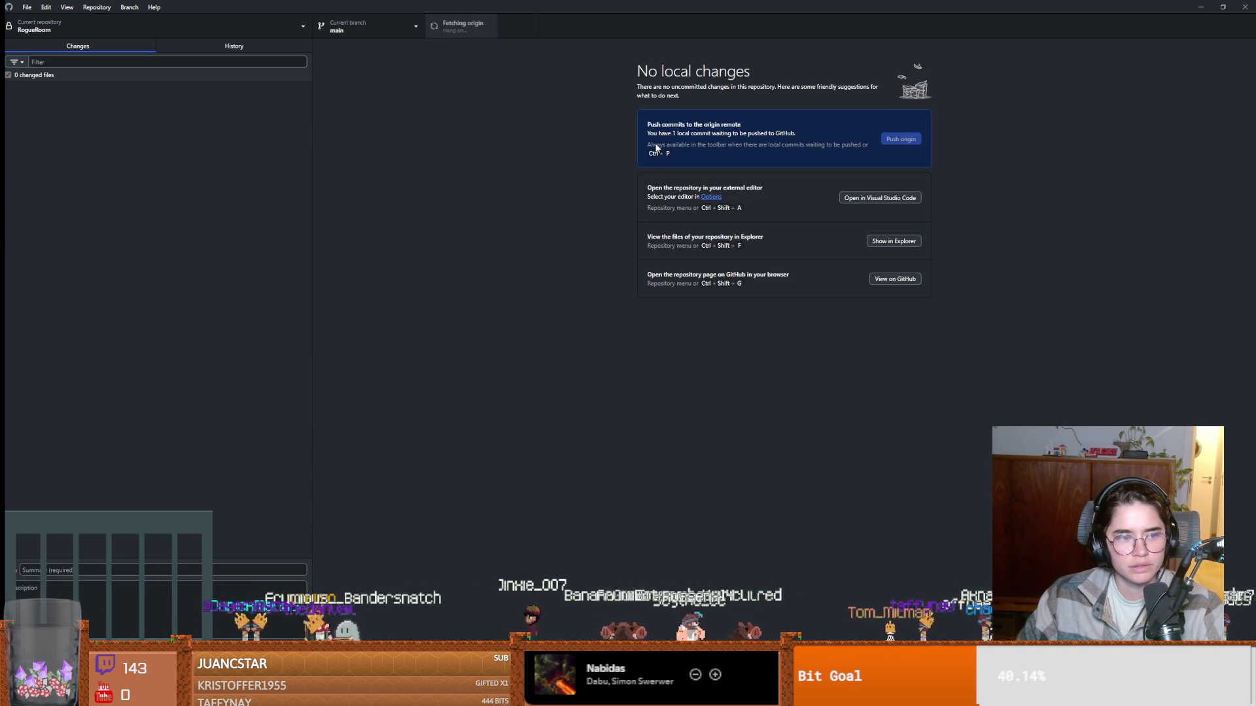
double_click(520, 6)
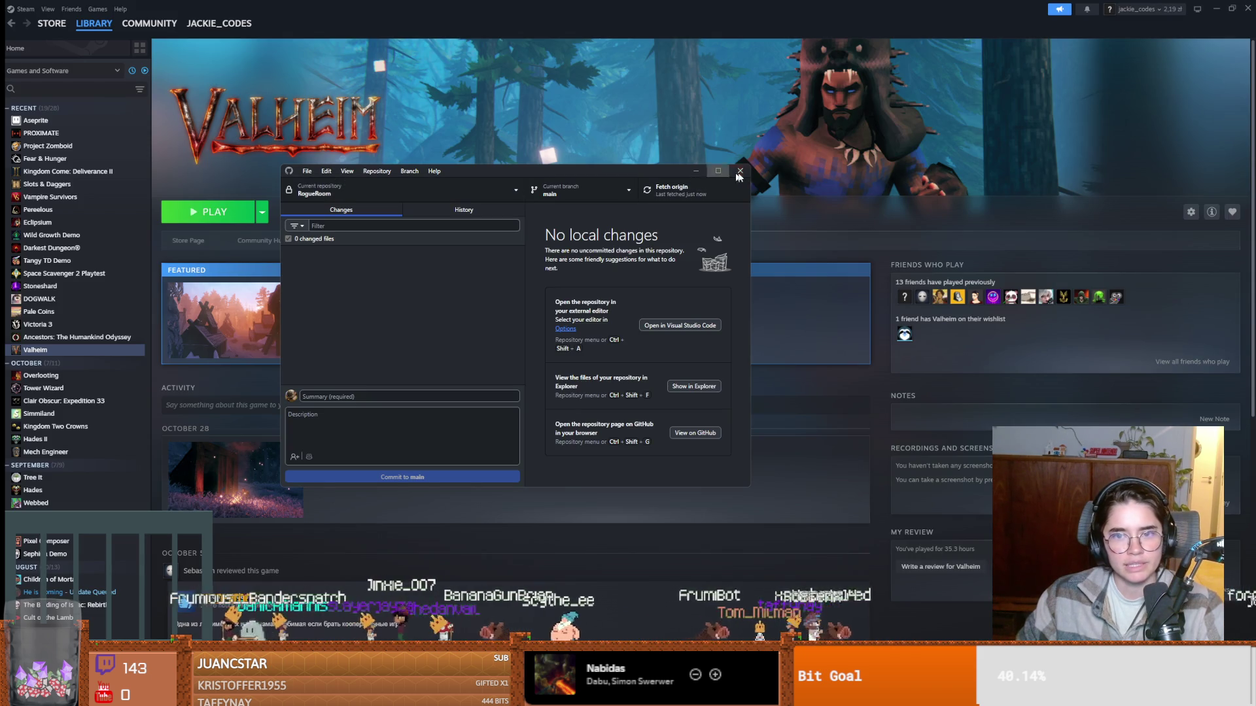
left_click(744, 171)
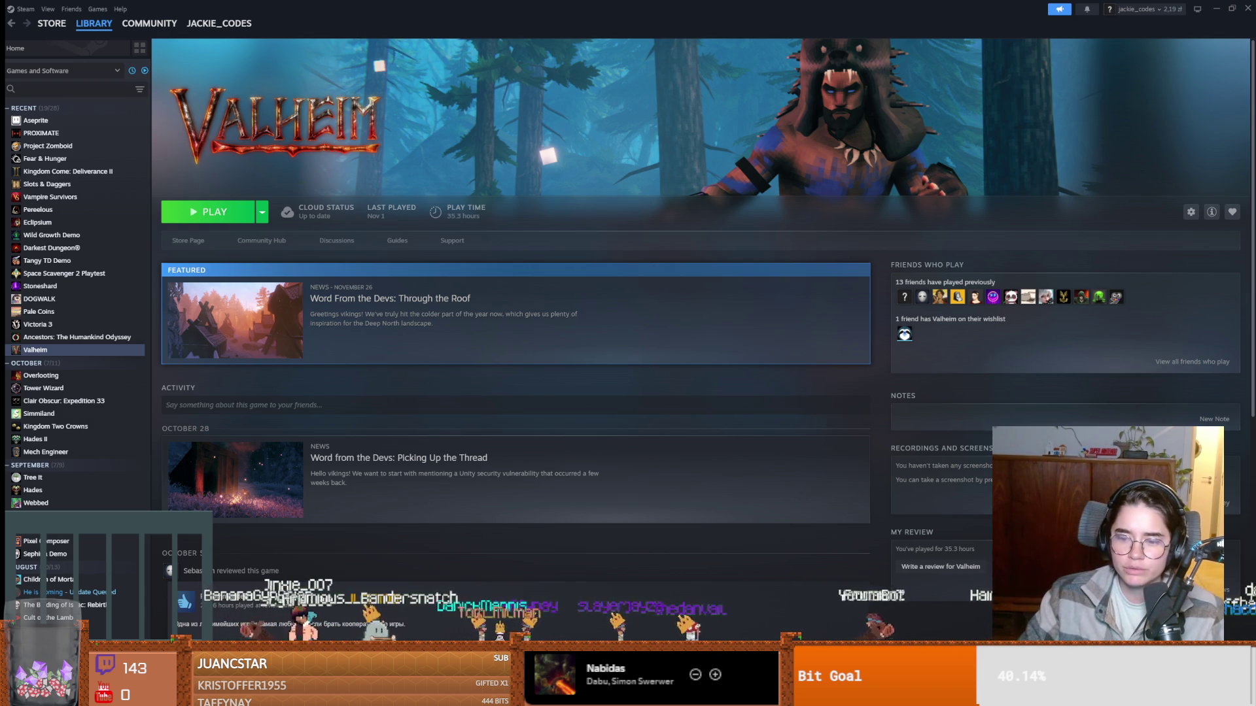
Shrink the Godot editor to a smaller window and send it behind Steam.
key("alt+Tab")
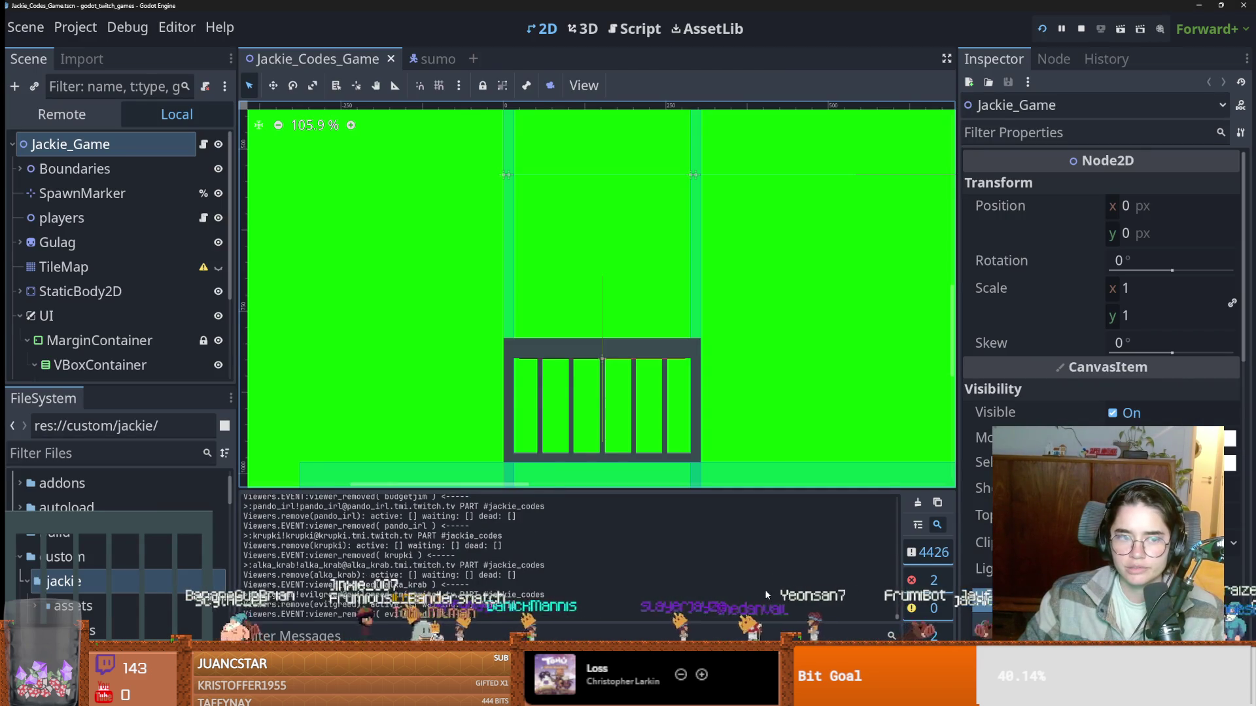
left_click_drag(1001, 5, 695, 320)
left_click(714, 222)
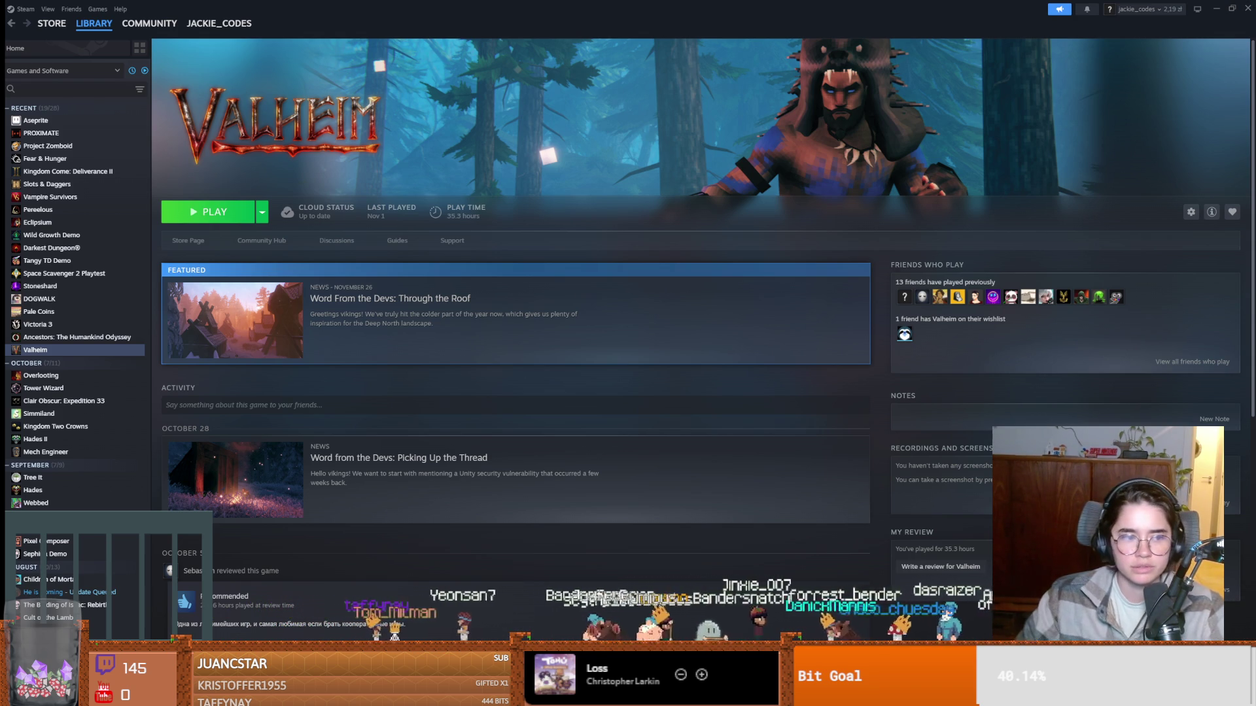
View and close the Through the Roof news post, then open Kingdom Come: Deliverance II's page.
left_click(752, 321)
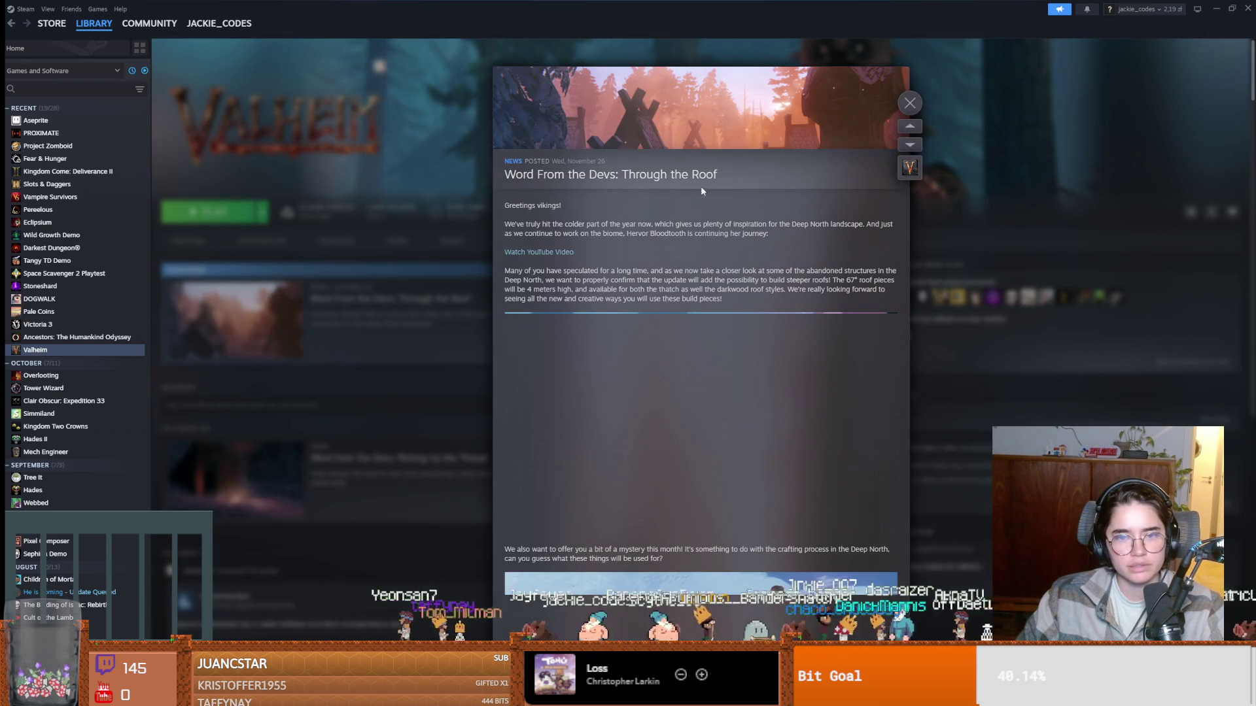
left_click(908, 103)
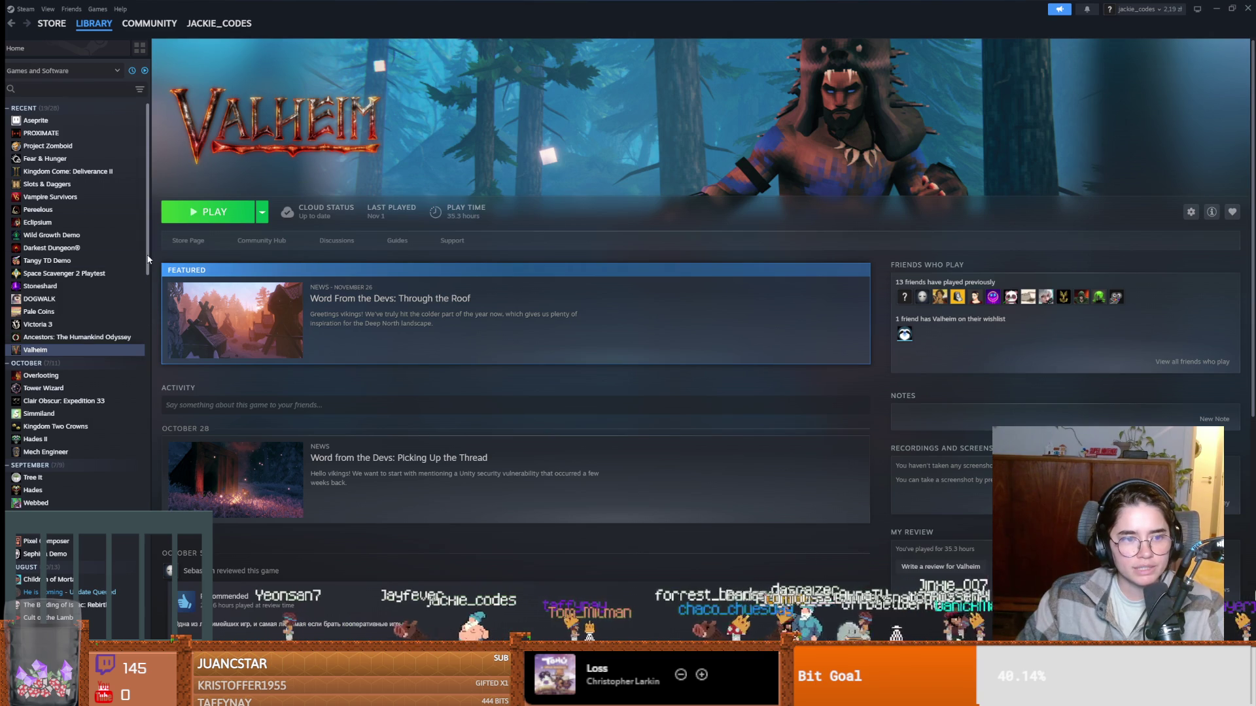
scroll(146, 254, "down", 2)
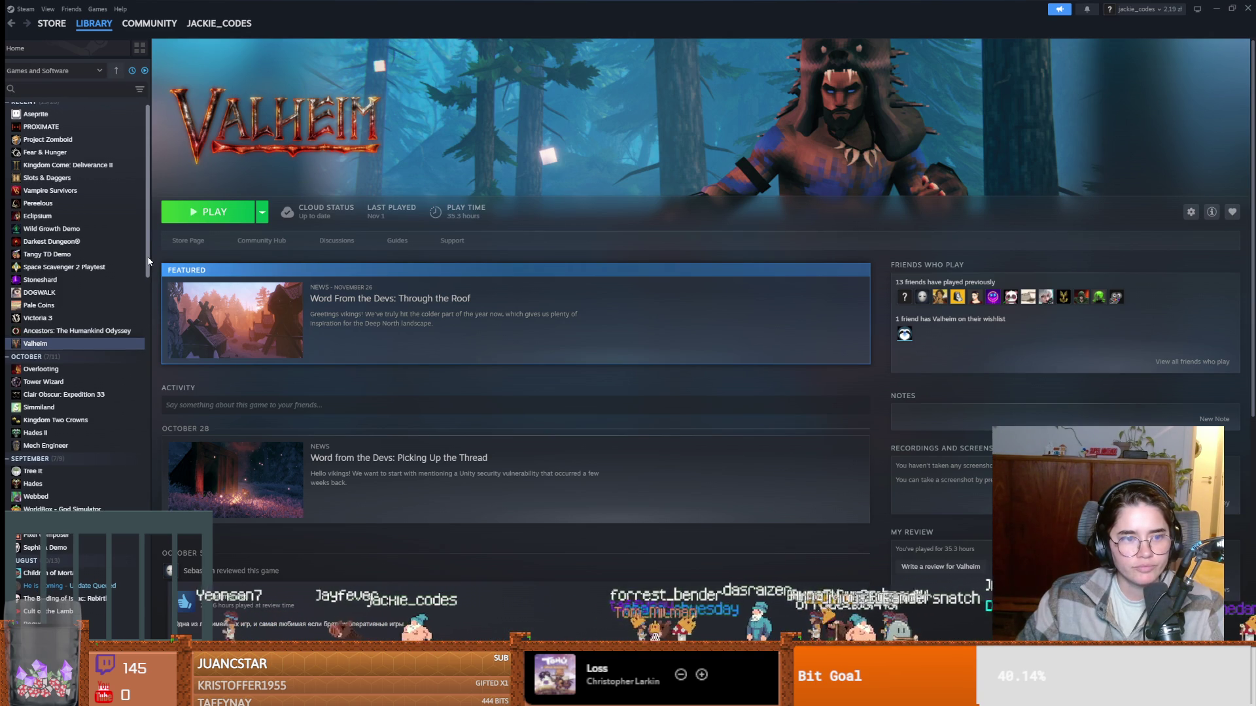
scroll(149, 269, "down", 1)
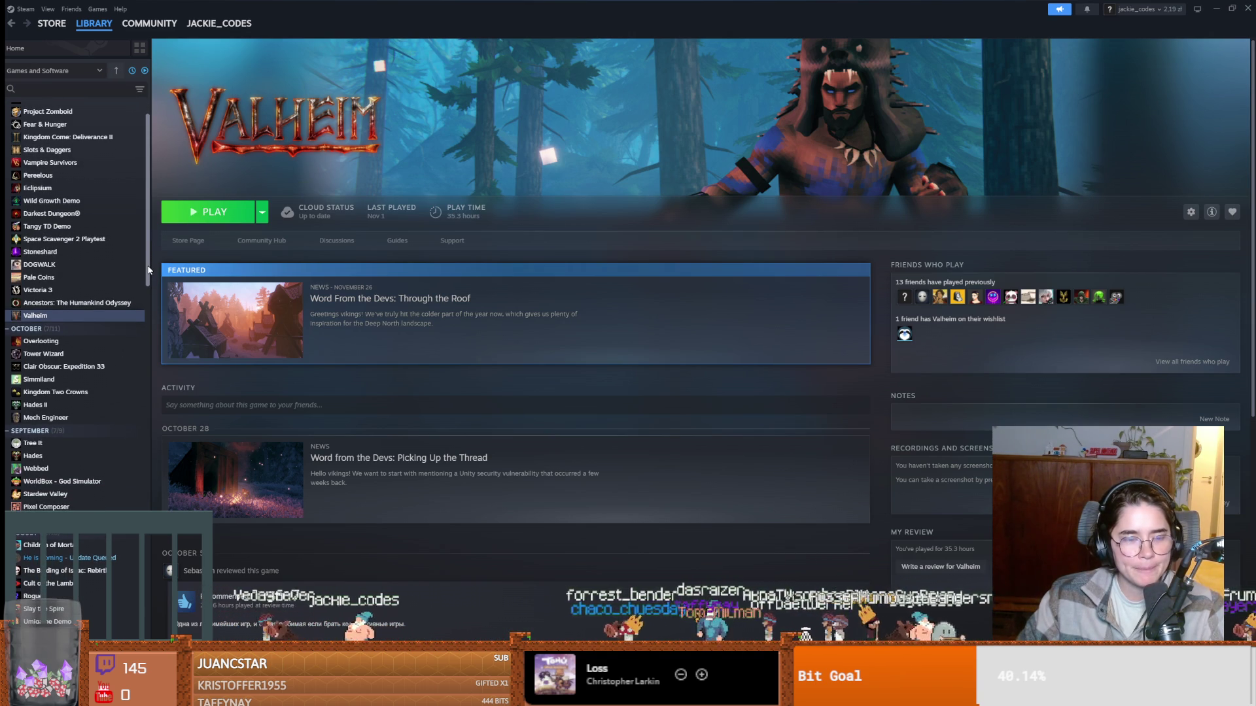
scroll(98, 216, "up", 3)
left_click(81, 173)
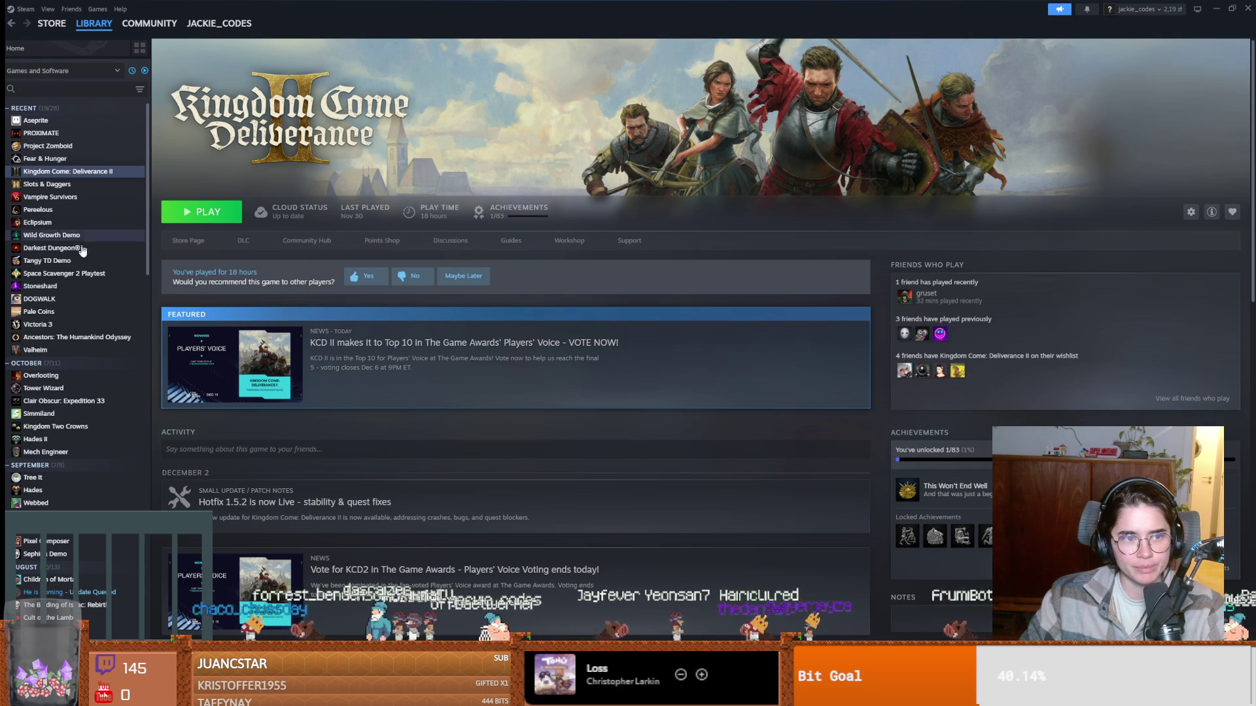
Open The Binding of Isaac: Rebirth page and scroll down to the Scanner Sombre gift offer.
scroll(71, 320, "down", 5)
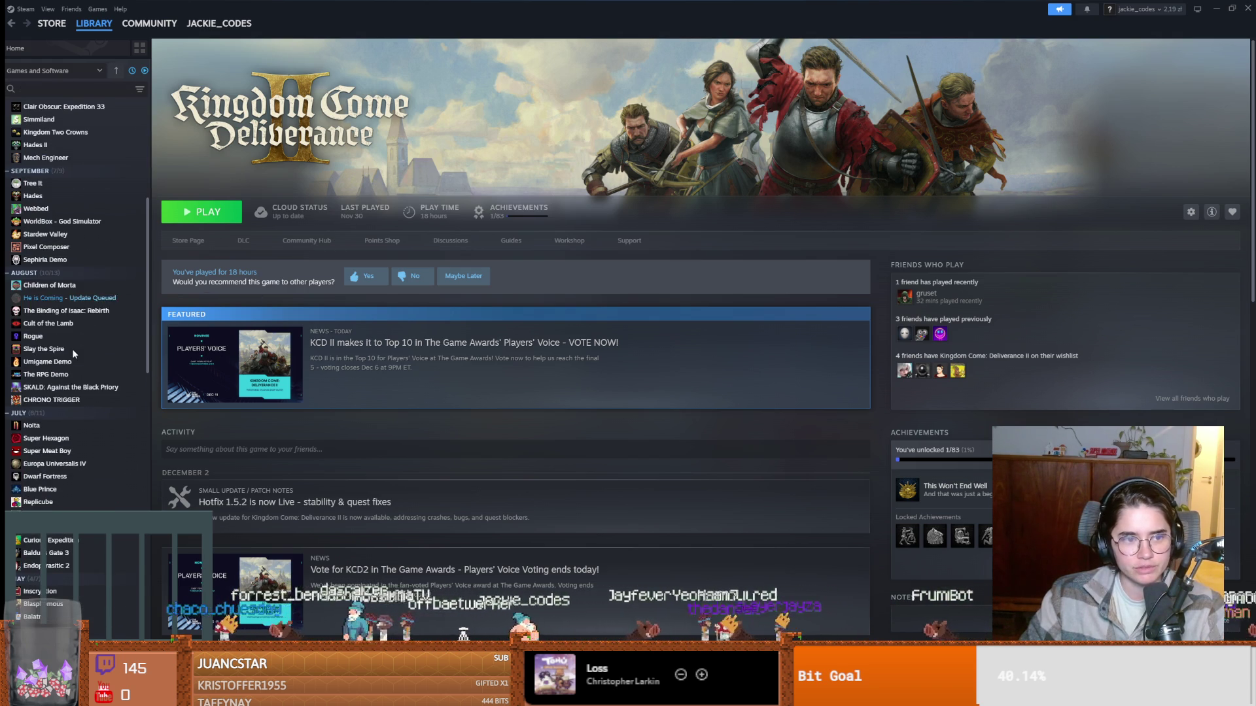
left_click(79, 311)
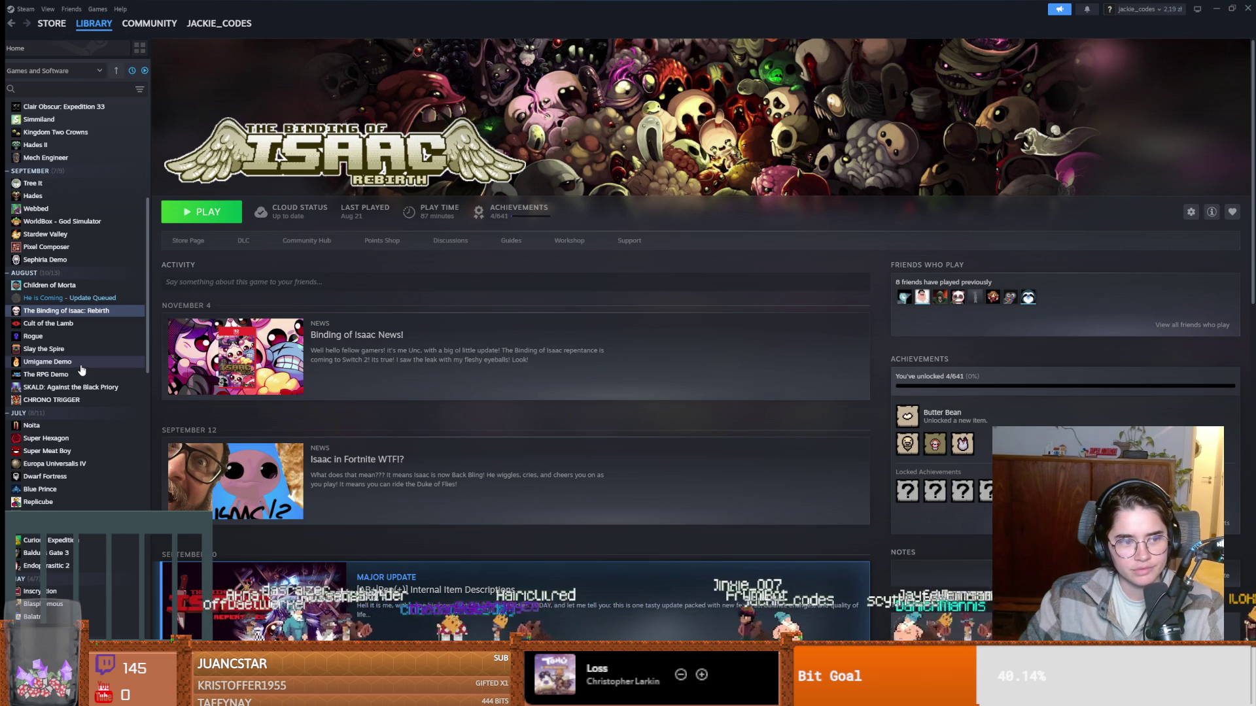
scroll(81, 370, "up", 5)
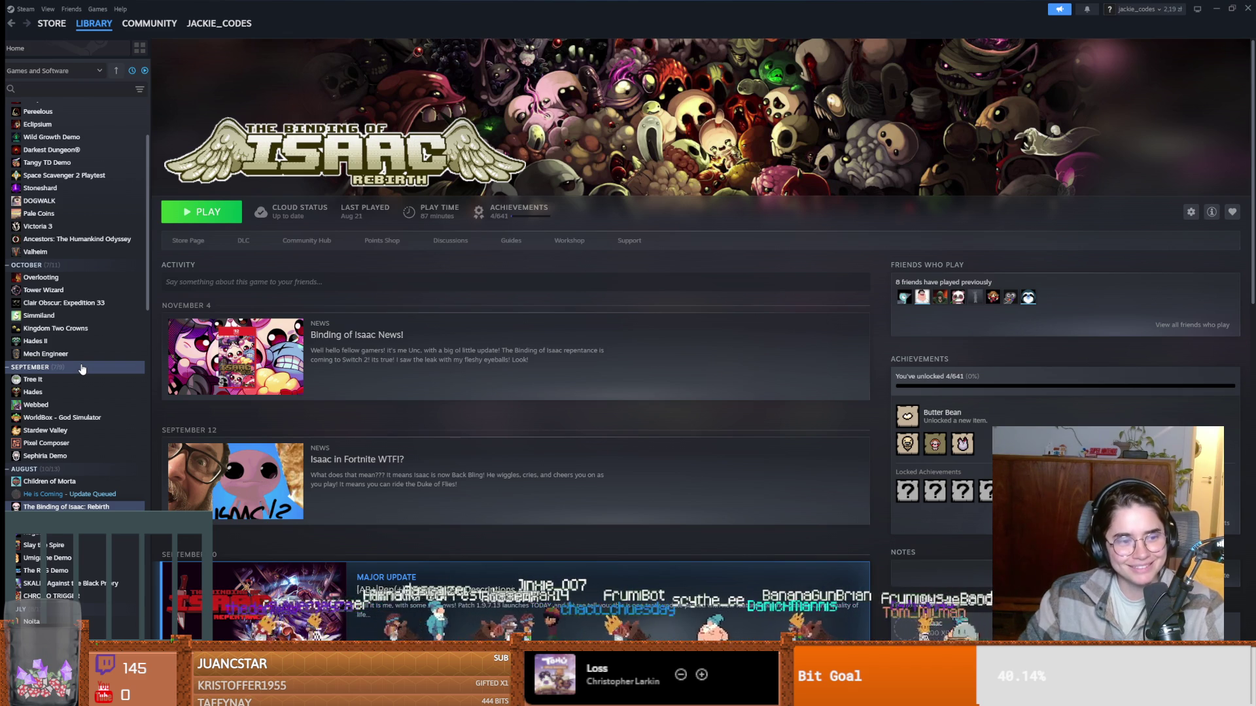
scroll(72, 364, "down", 3)
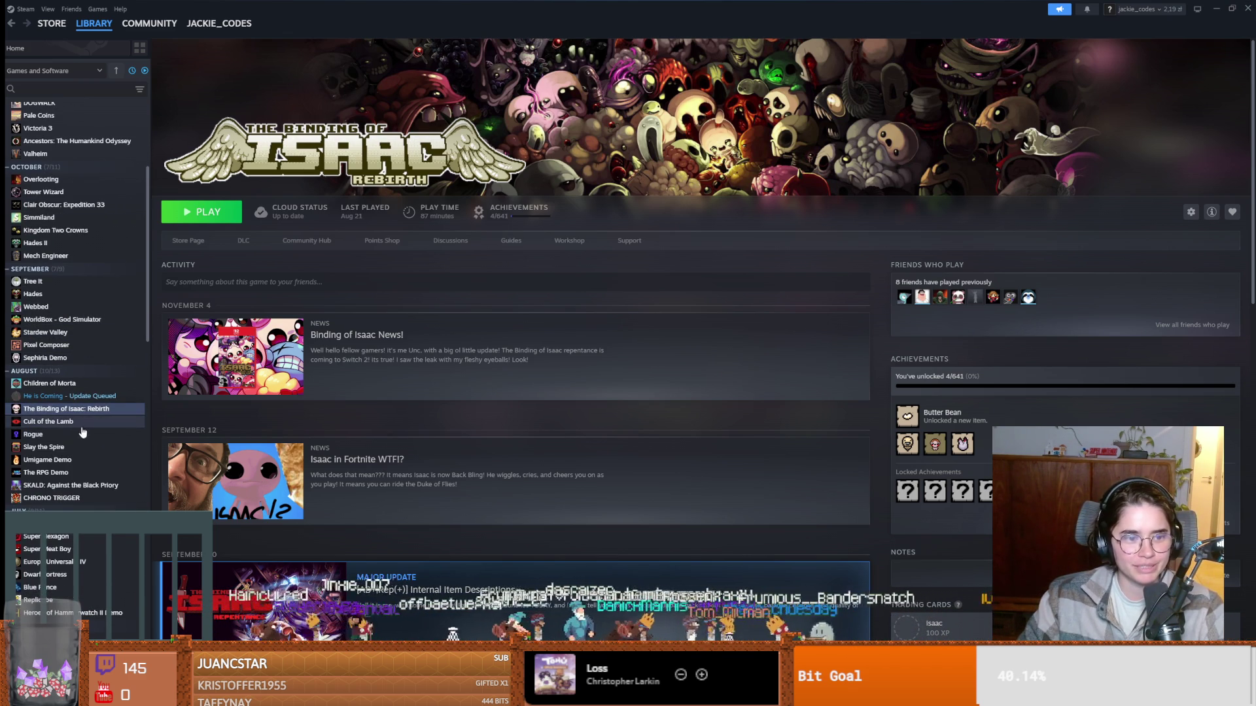
scroll(92, 478, "down", 3)
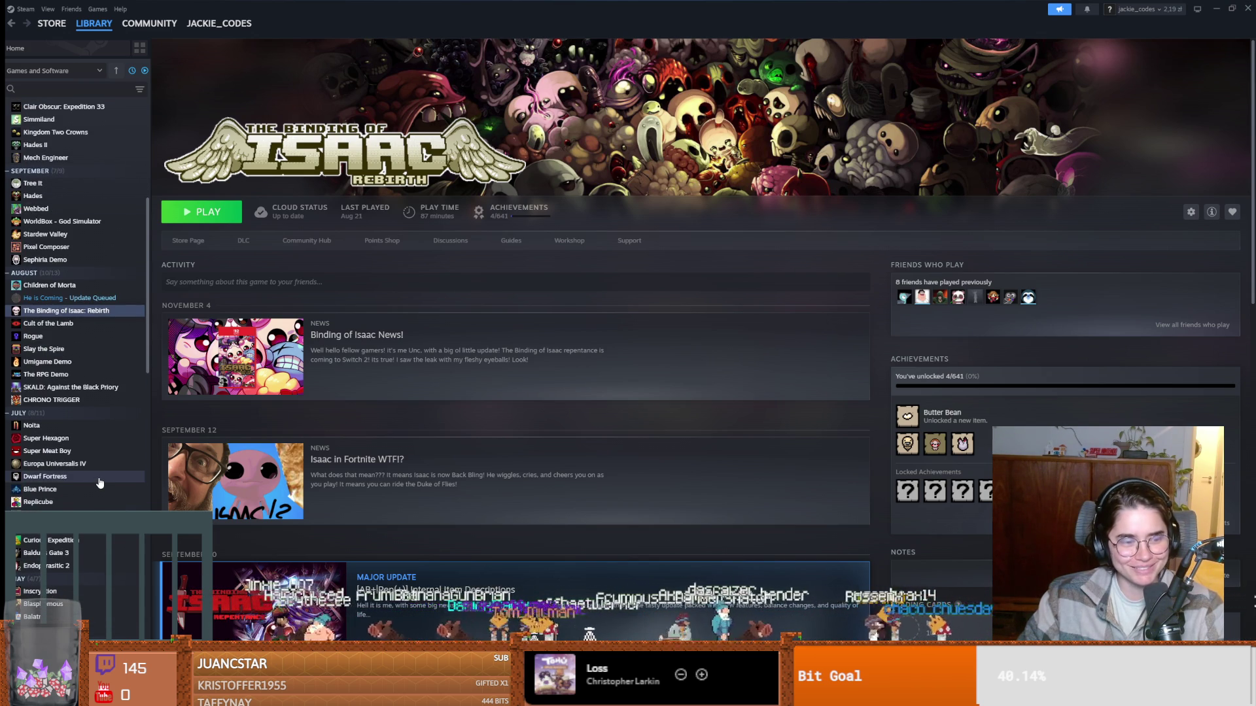
scroll(99, 476, "down", 2)
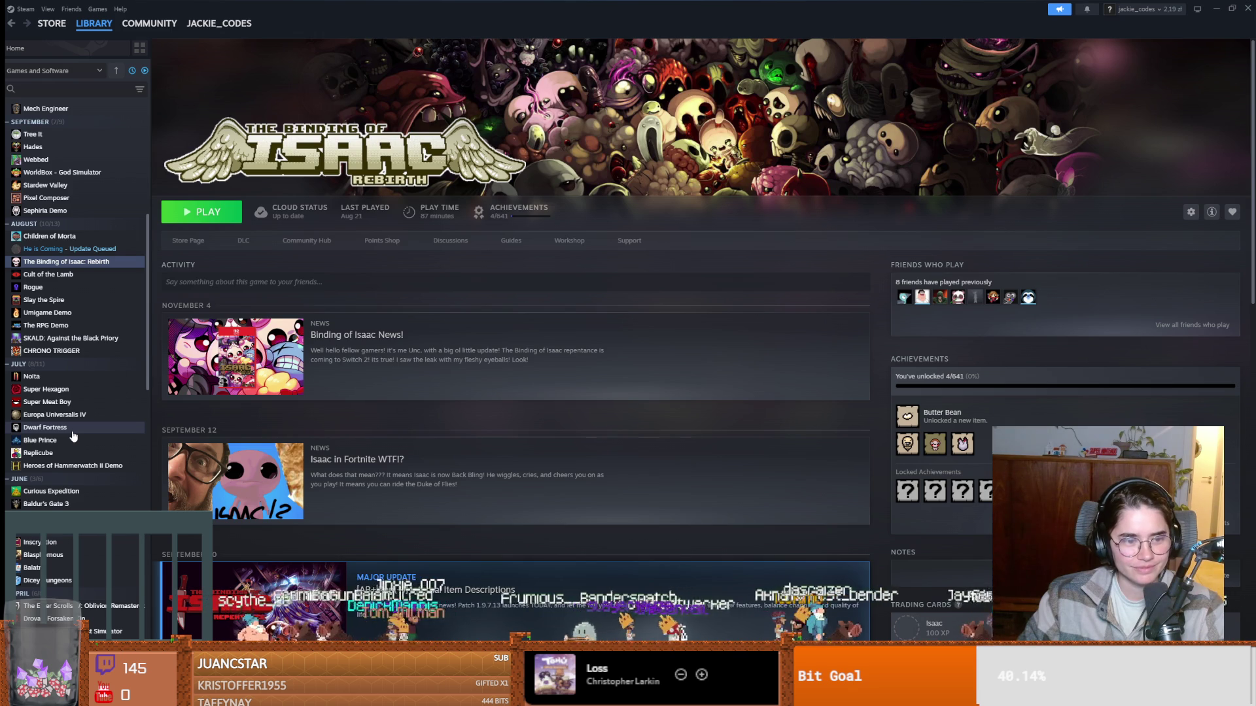
scroll(73, 436, "down", 2)
scroll(73, 436, "down", 3)
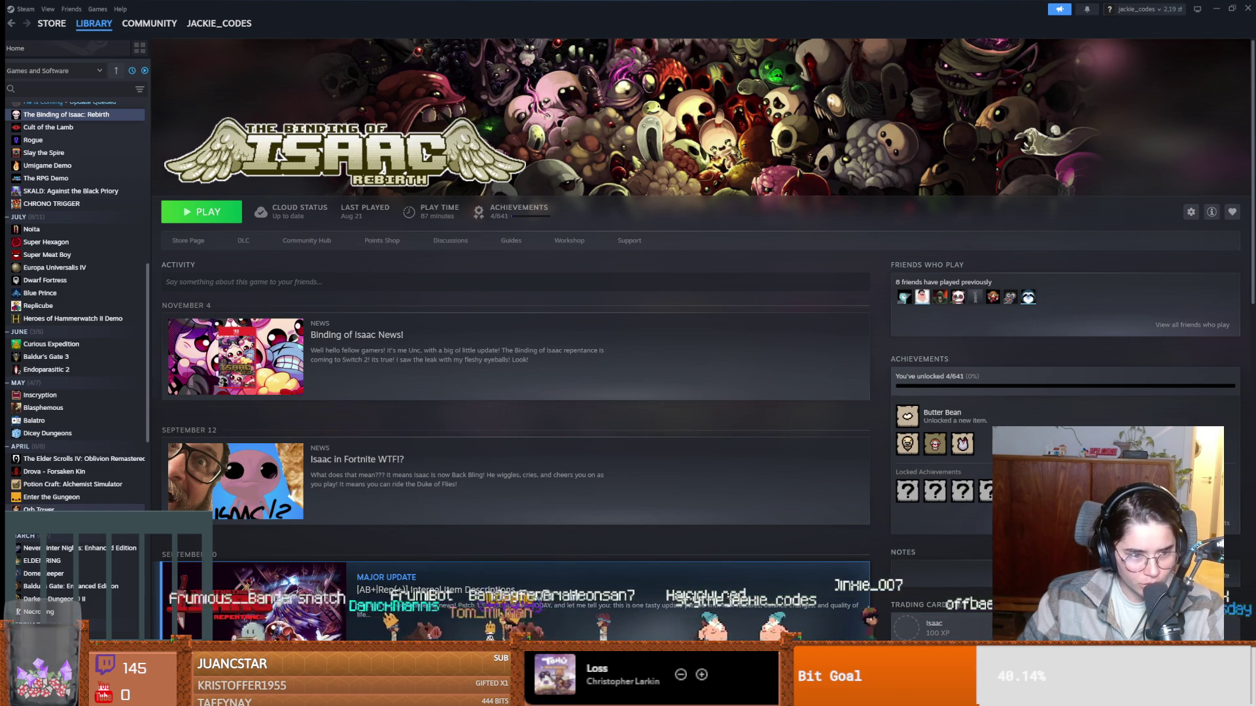
scroll(75, 392, "down", 3)
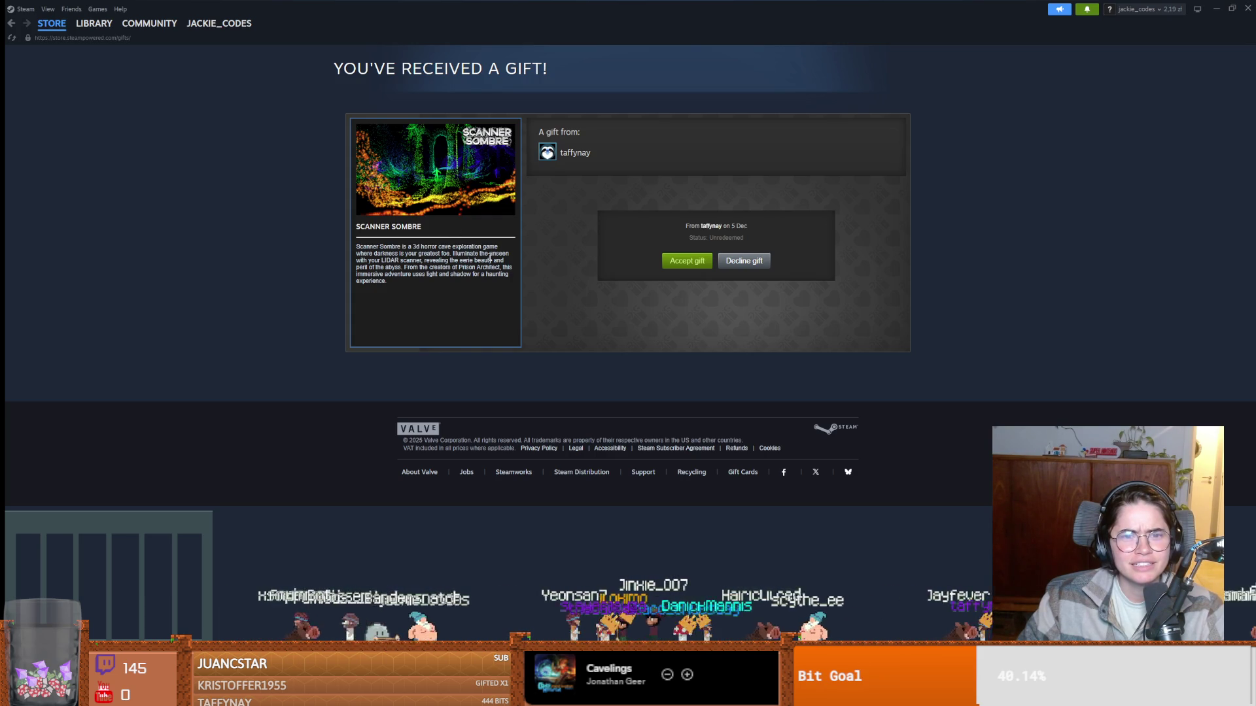
Accept the Scanner Sombre gift, list uninstalled games sorted by Recent, and open Scanner Sombre's page.
left_click(678, 263)
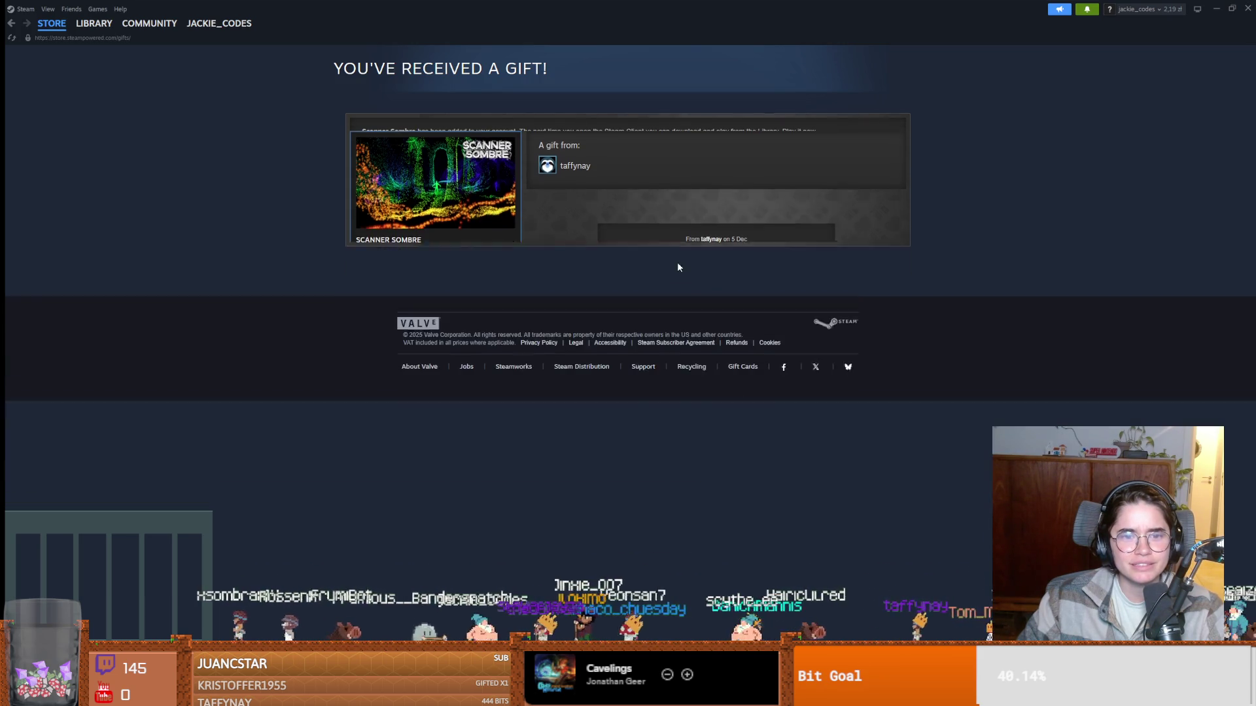
left_click(94, 23)
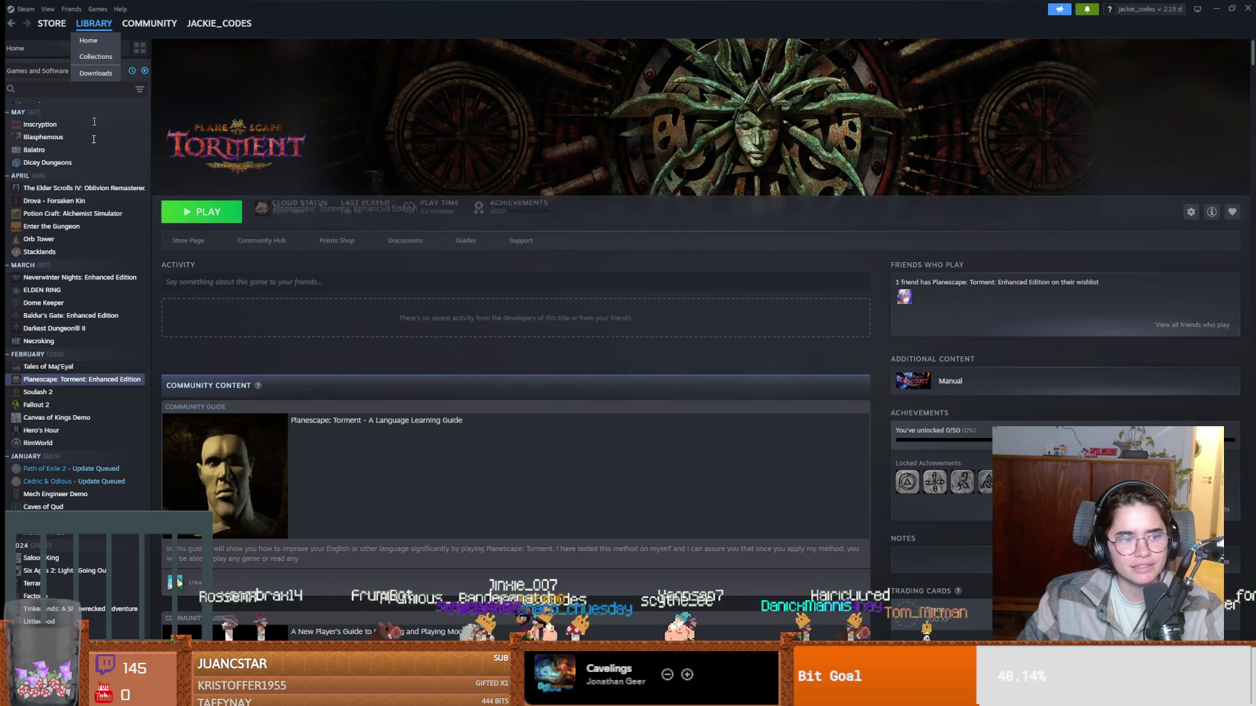
left_click(131, 71)
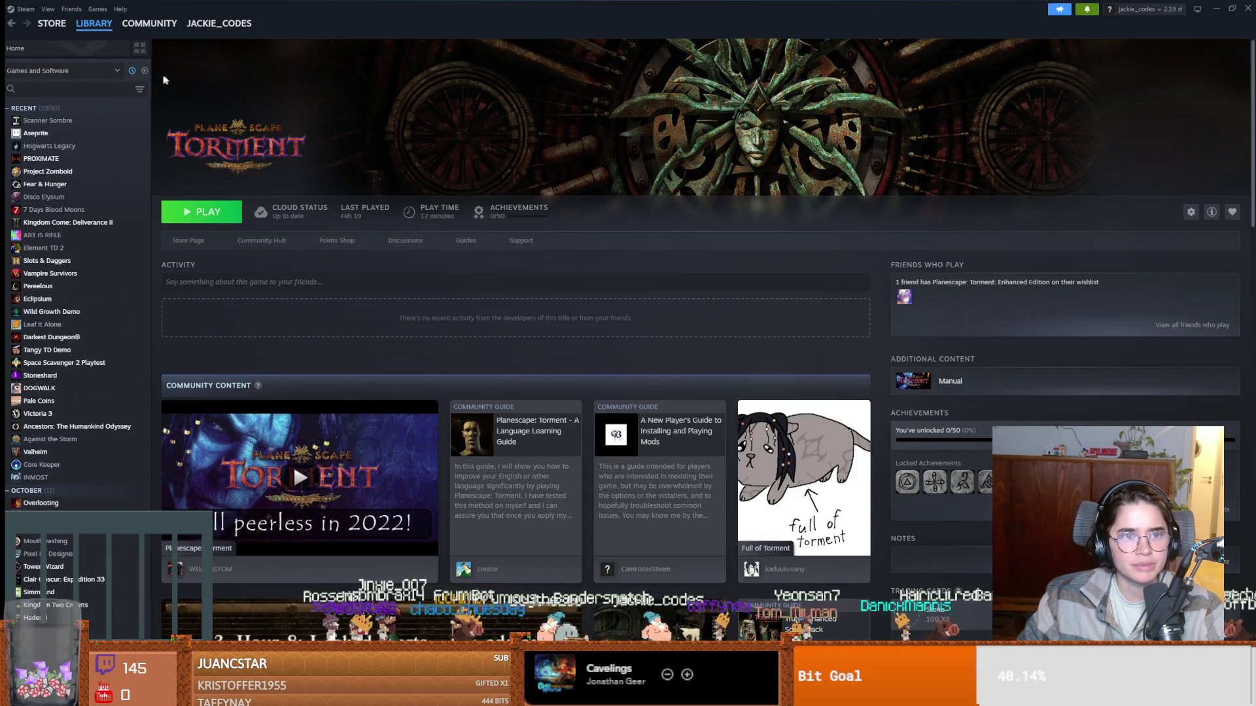
left_click(134, 76)
scroll(112, 181, "up", 10)
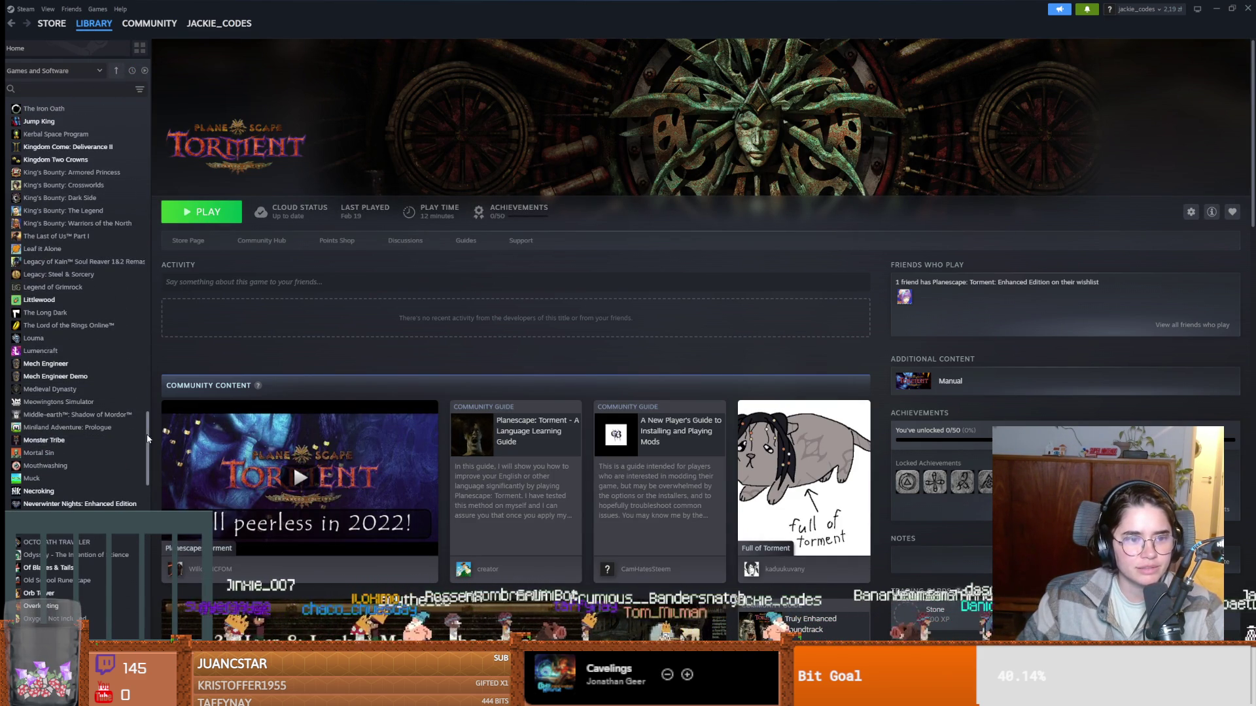
left_click(116, 71)
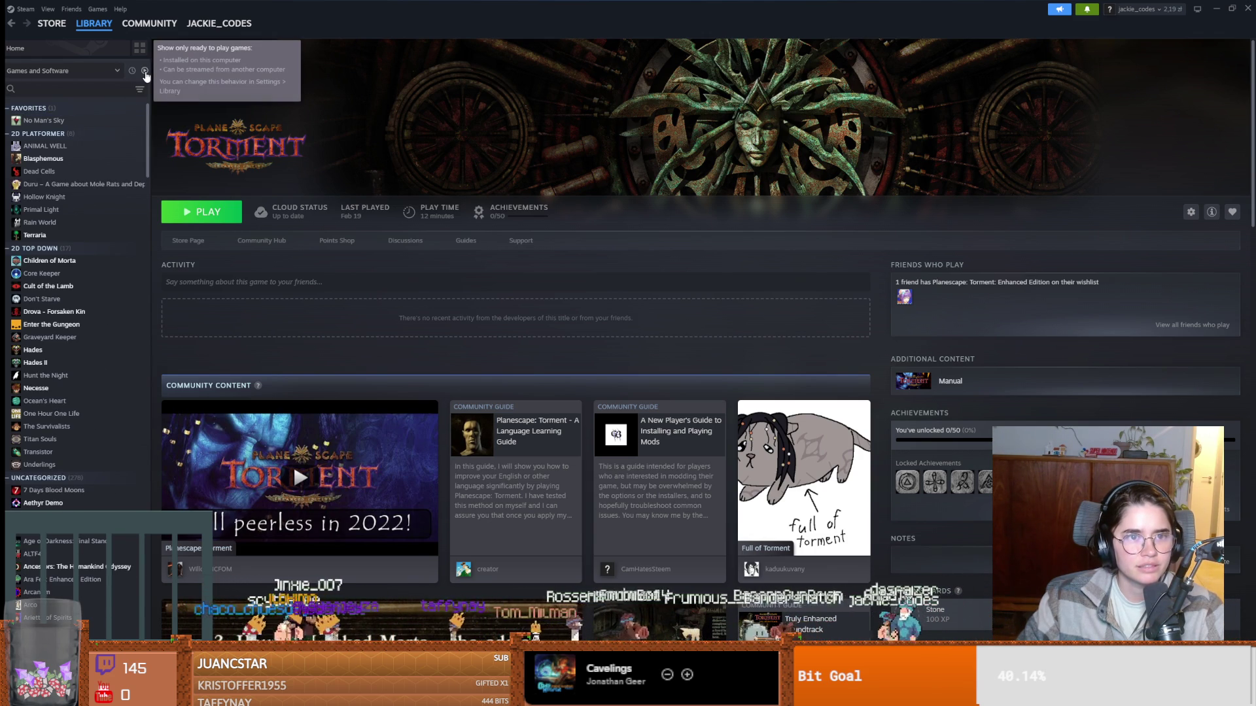
left_click(131, 72)
left_click(68, 121)
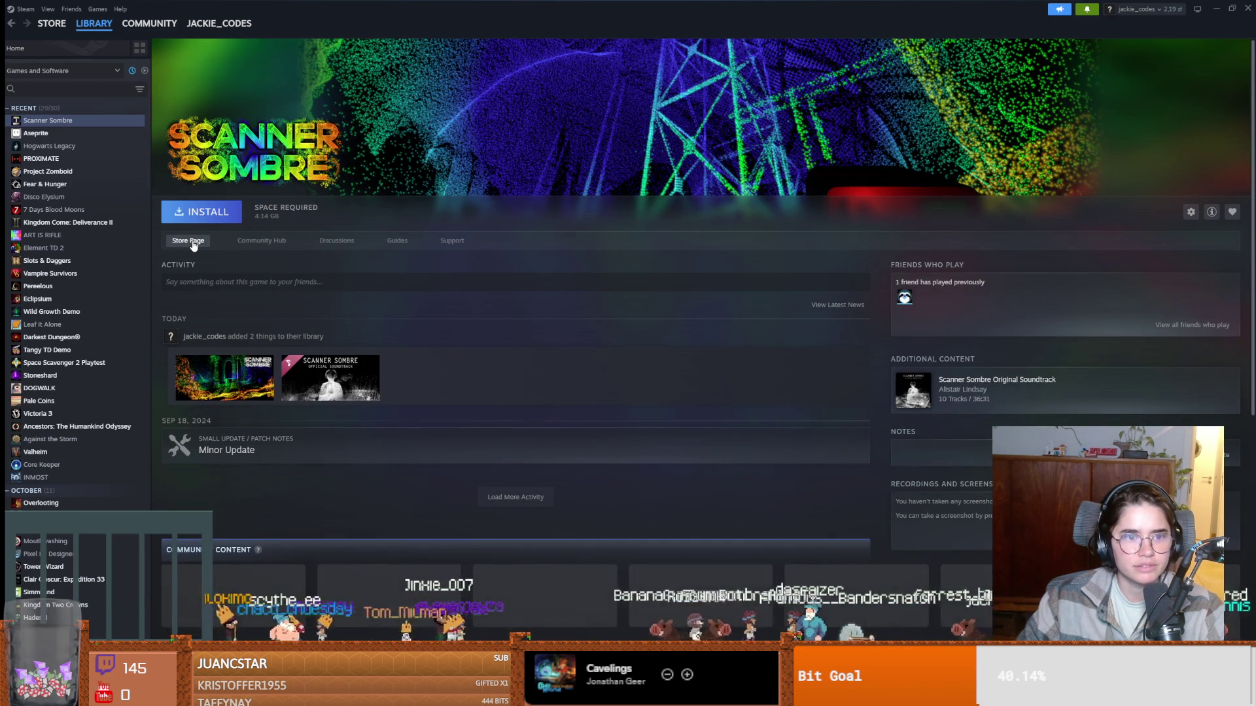
Open Scanner Sombre's store page and watch its trailer in fullscreen.
left_click(196, 241)
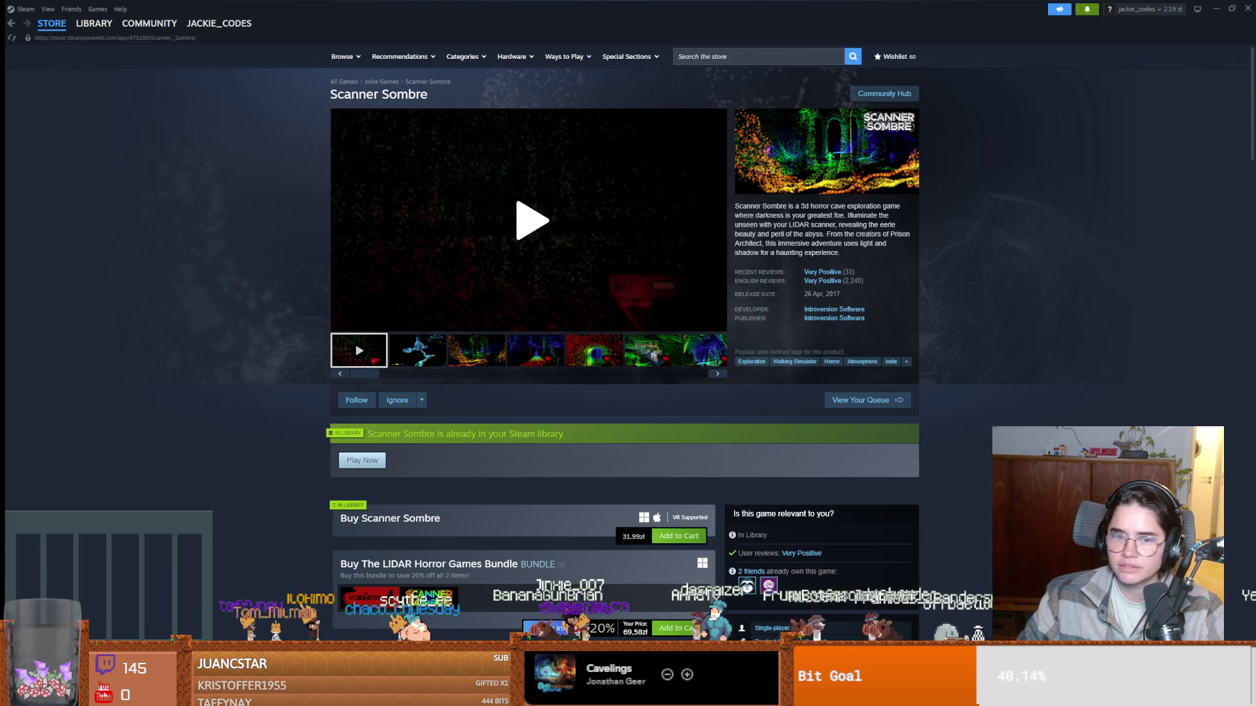
left_click(498, 264)
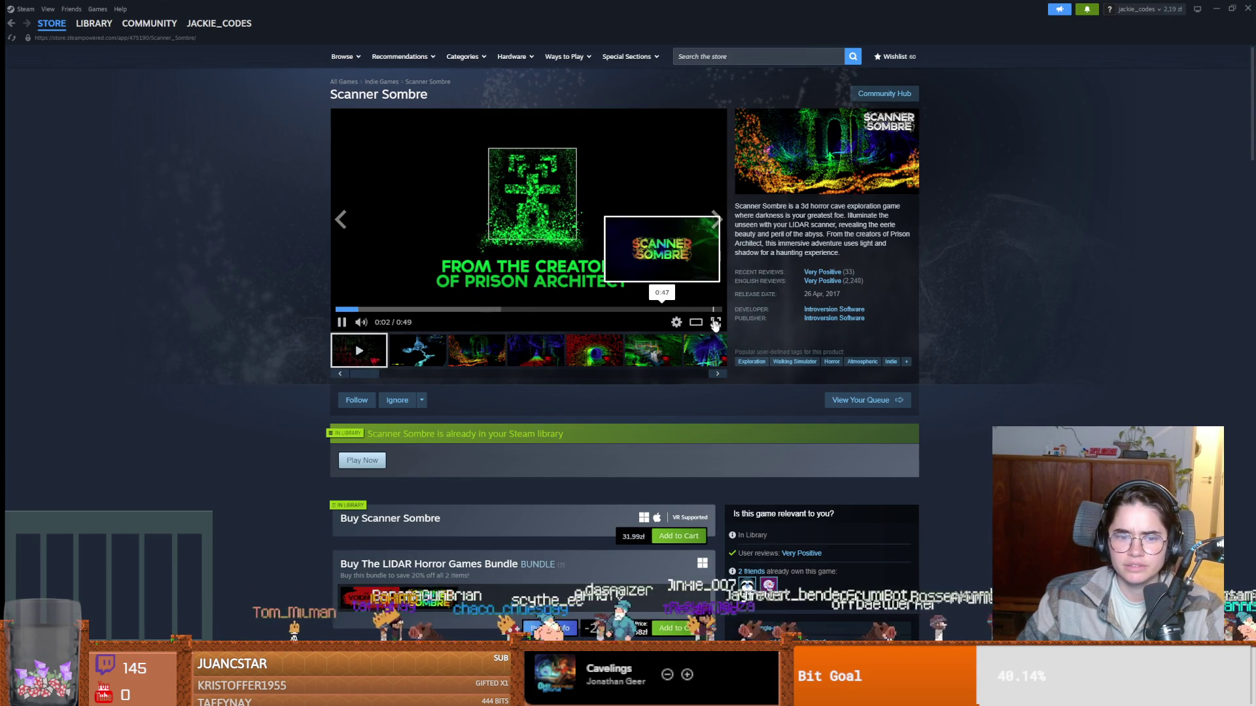
left_click(715, 322)
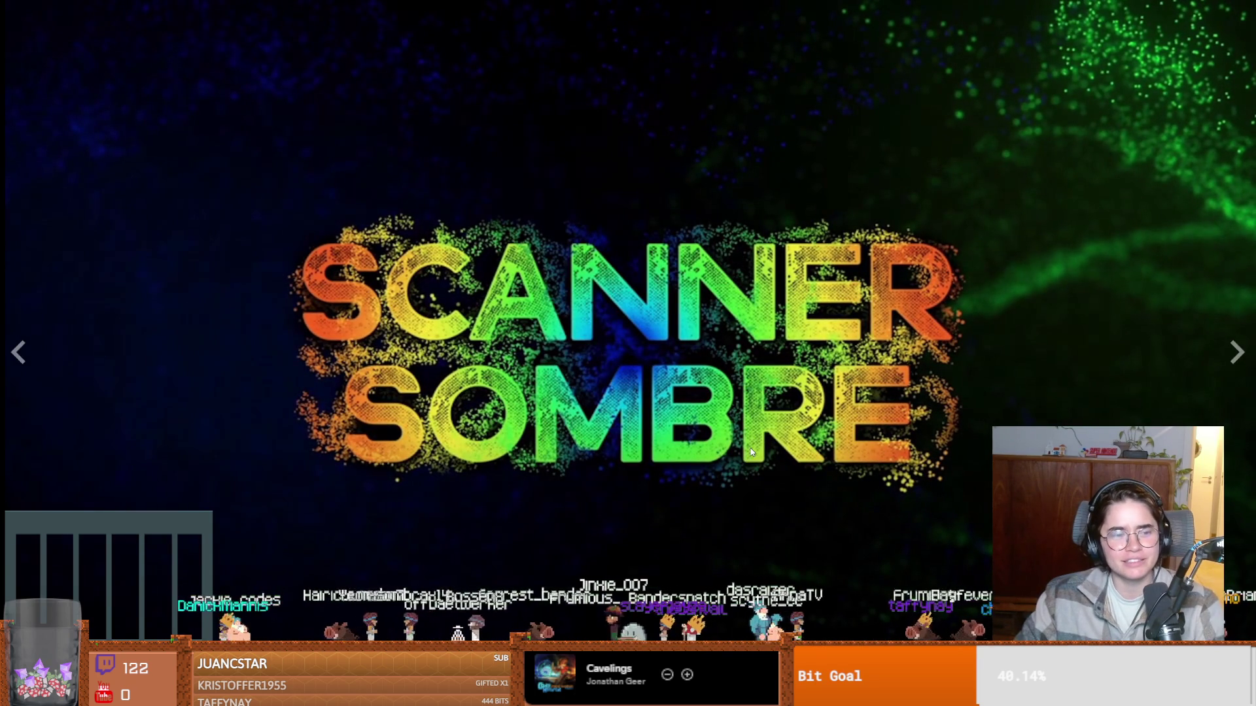
key("Escape")
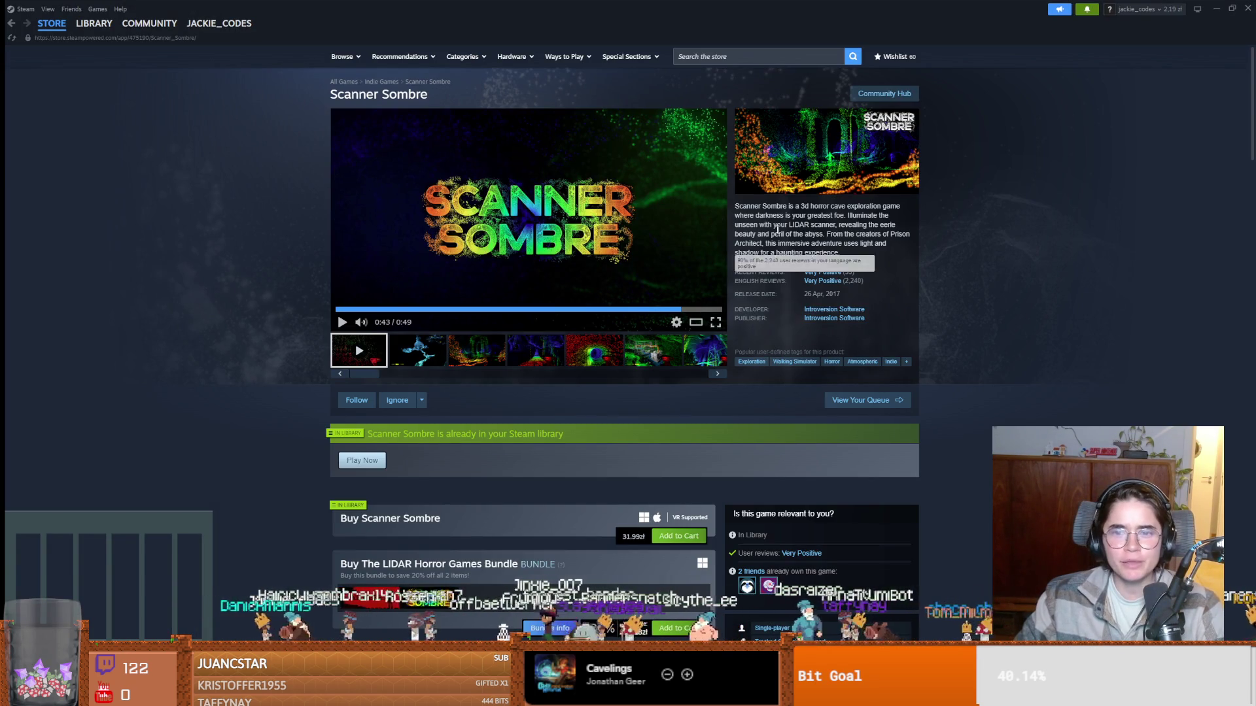
Skim the game description, then scroll down and read the customer reviews.
left_click_drag(754, 205, 864, 225)
left_click(864, 224)
mouse_move(736, 215)
left_mouse_down()
mouse_move(890, 224)
mouse_move(777, 243)
mouse_move(855, 243)
left_mouse_up()
left_click(775, 224)
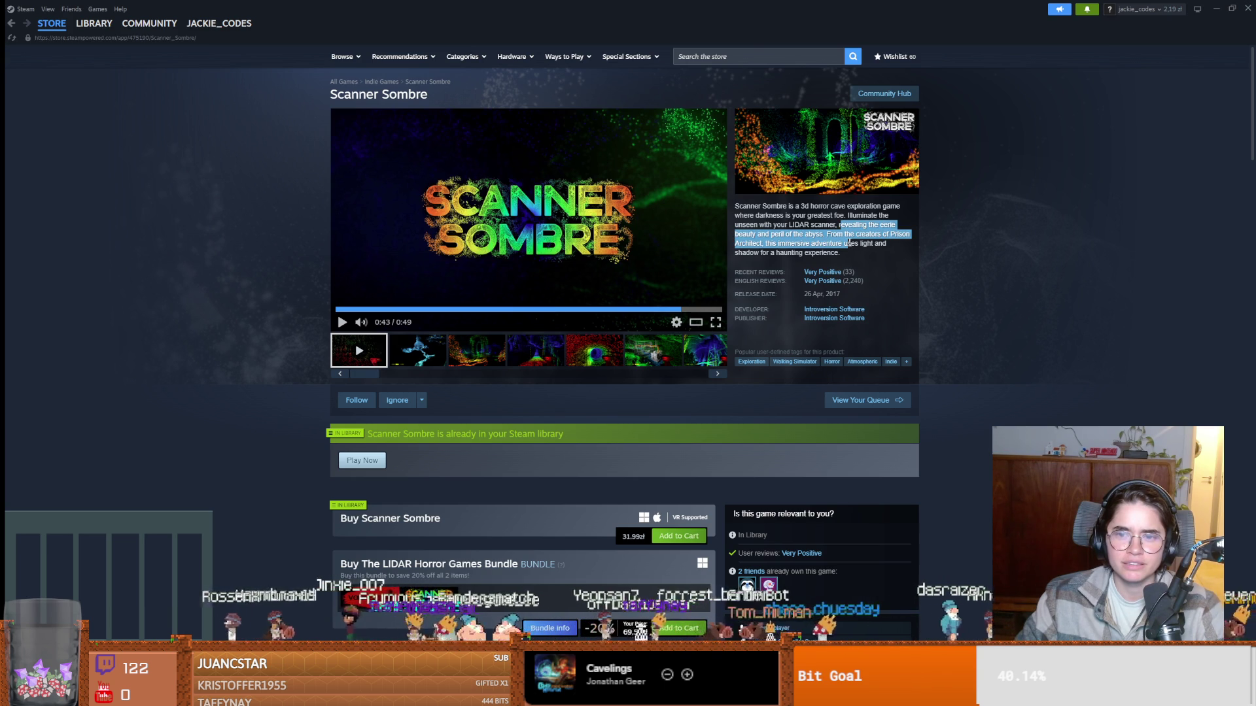
scroll(691, 508, "down", 20)
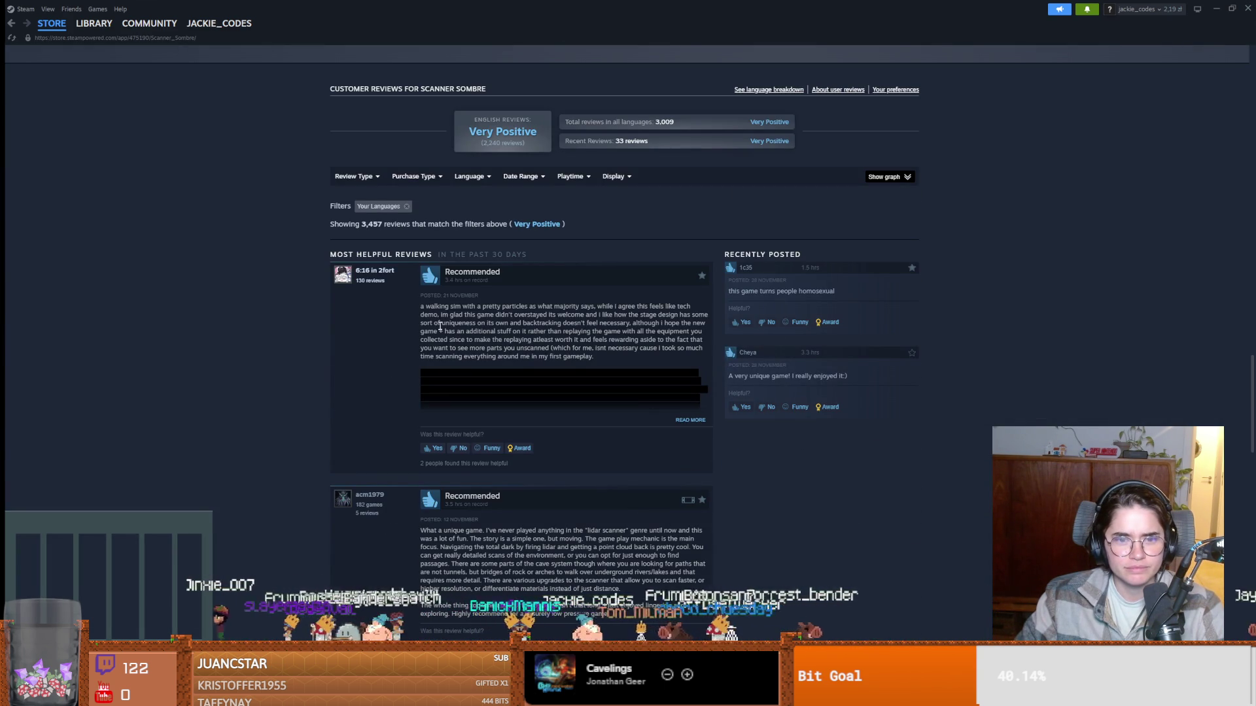
mouse_move(573, 306)
left_mouse_down()
mouse_move(693, 309)
mouse_move(442, 314)
left_mouse_up()
left_click(590, 332)
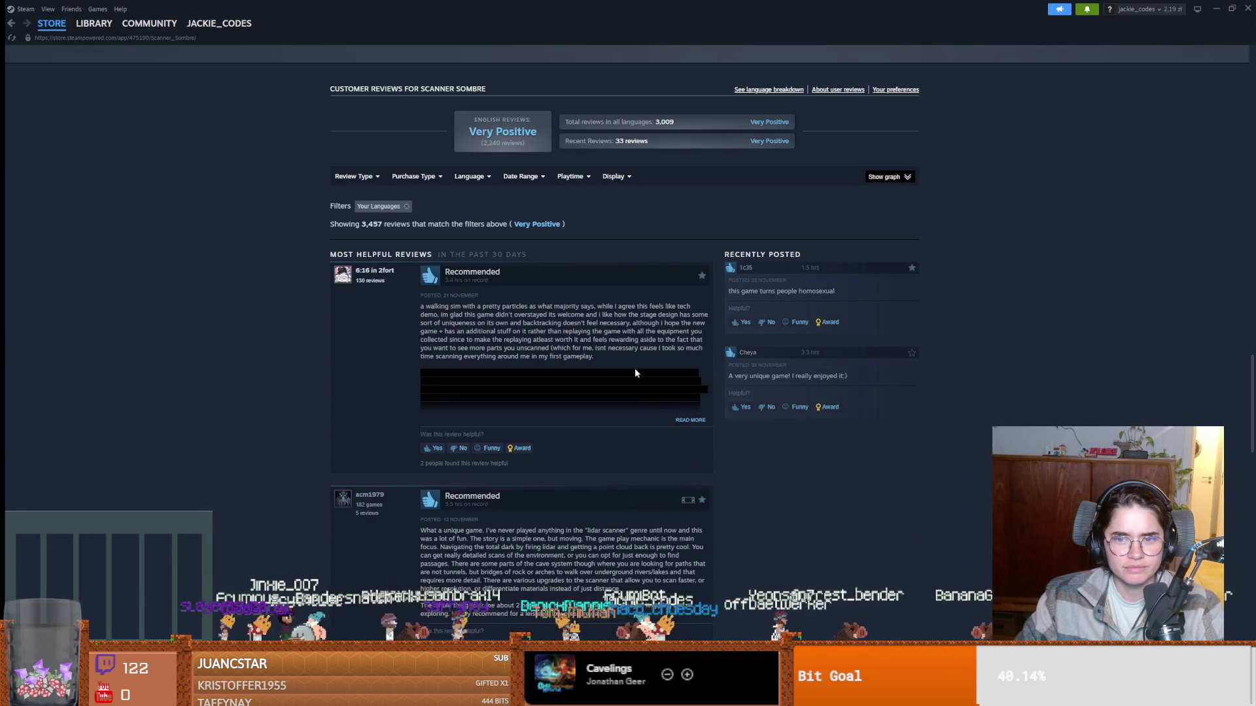
left_click_drag(734, 291, 819, 291)
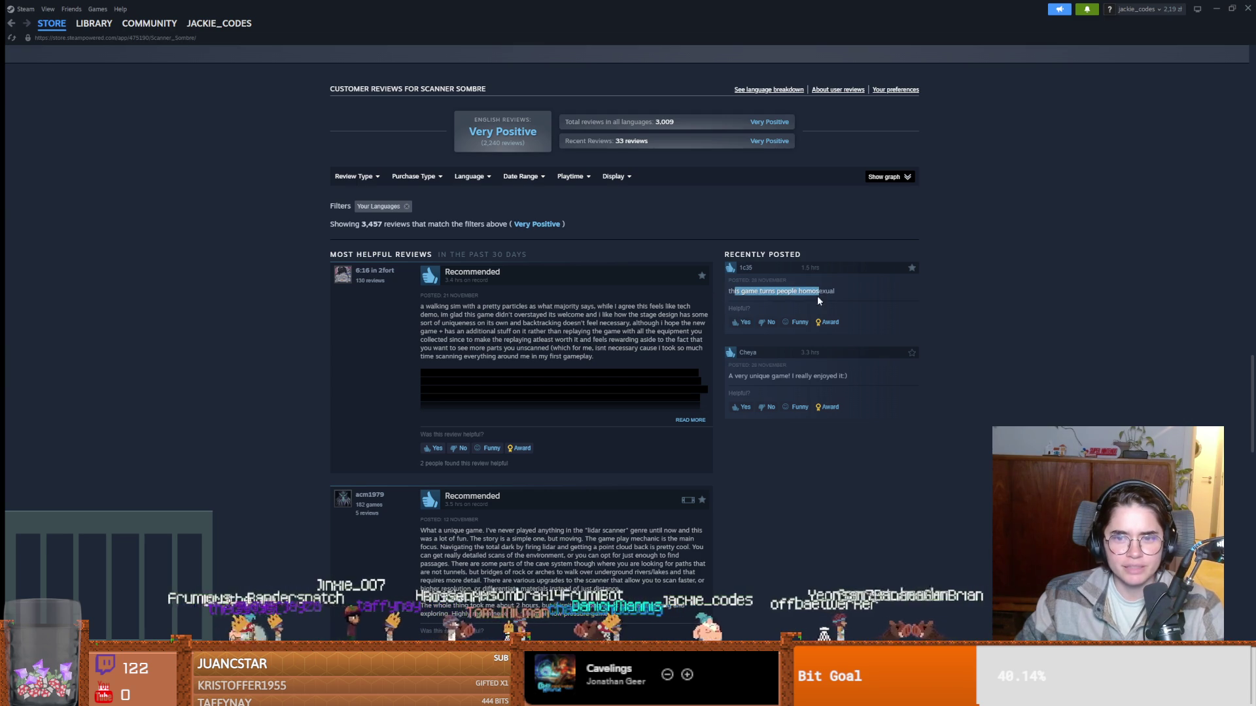
left_click(816, 301)
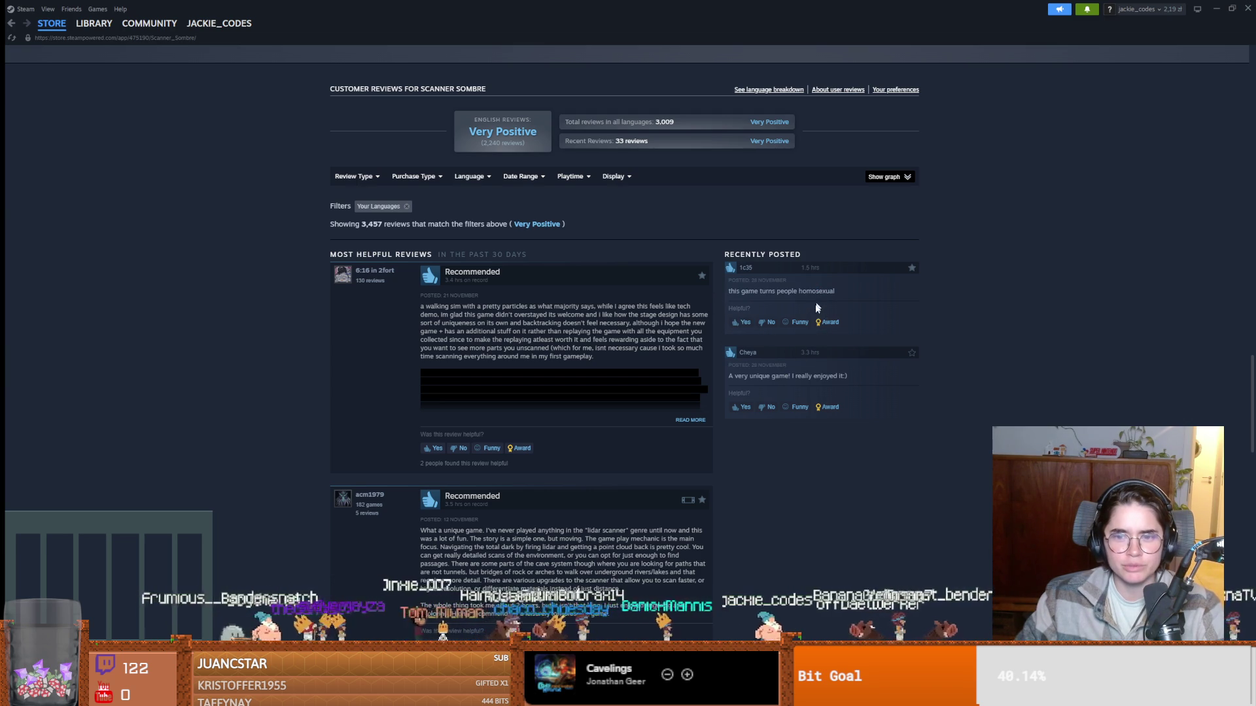
Install Scanner Sombre from the library to Local Drive (C:) and let the download reach 20%.
left_click(94, 23)
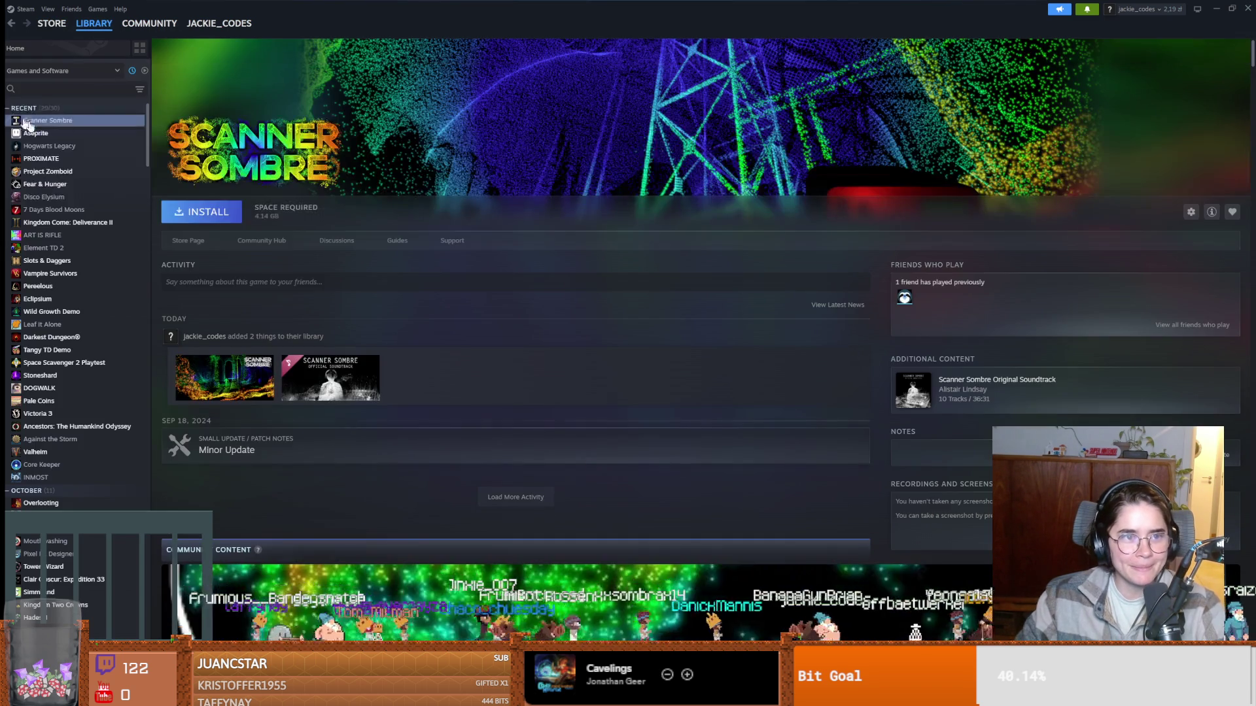
left_click(202, 211)
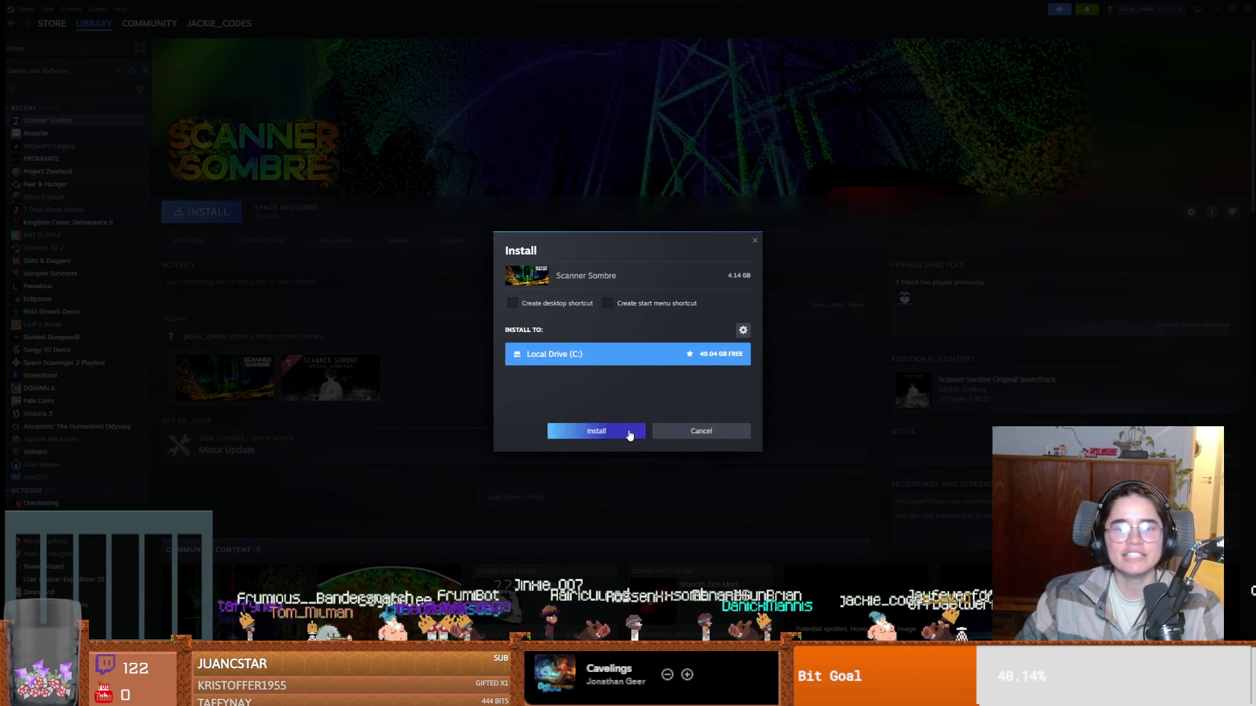
left_click(598, 431)
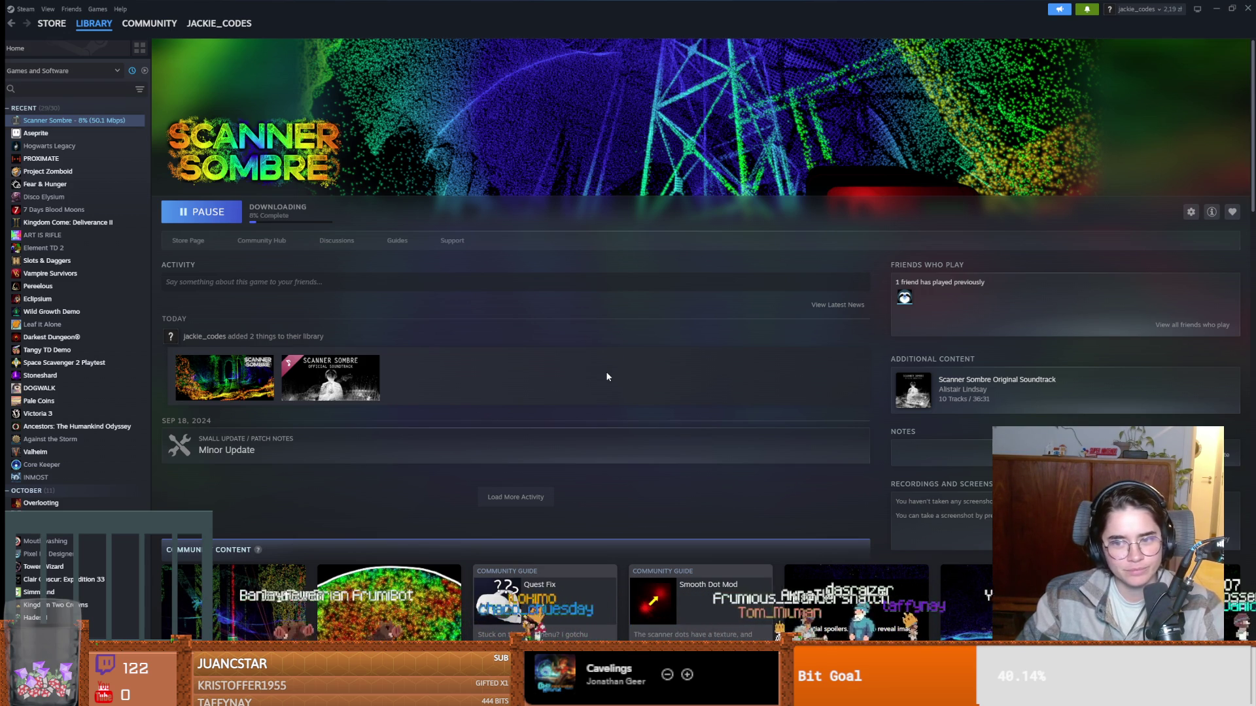
mouse_move(903, 299)
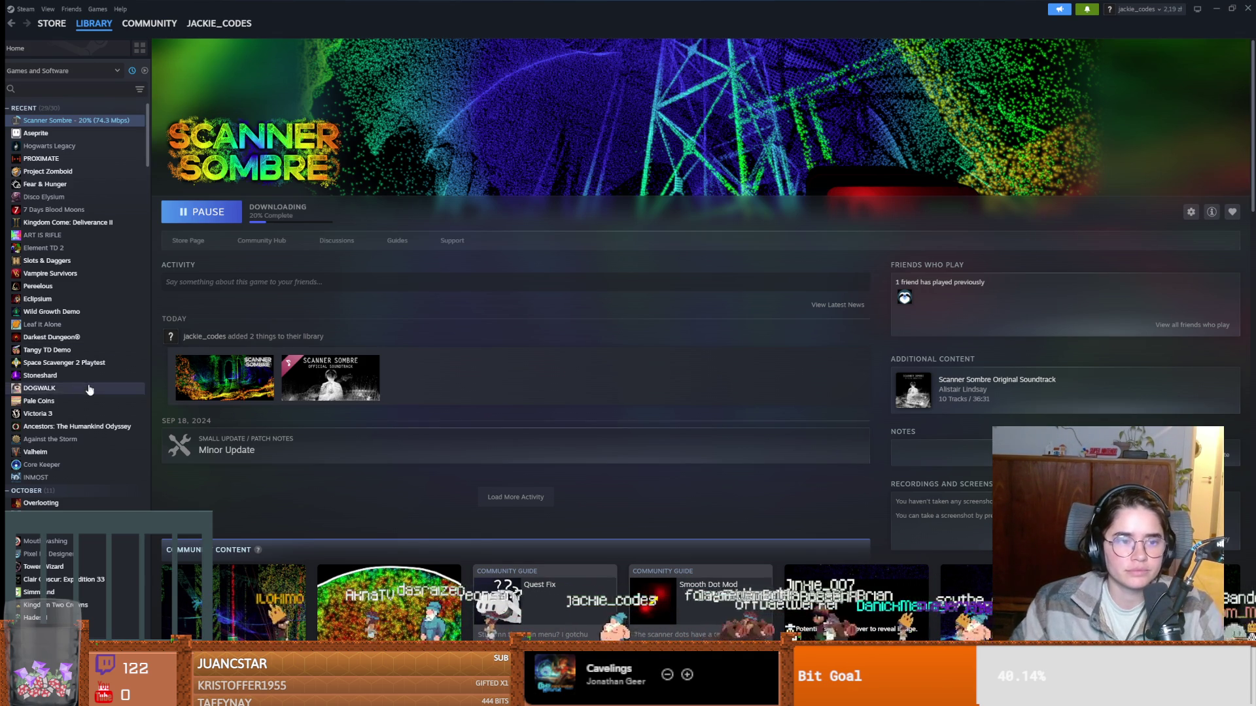
scroll(88, 383, "down", 1)
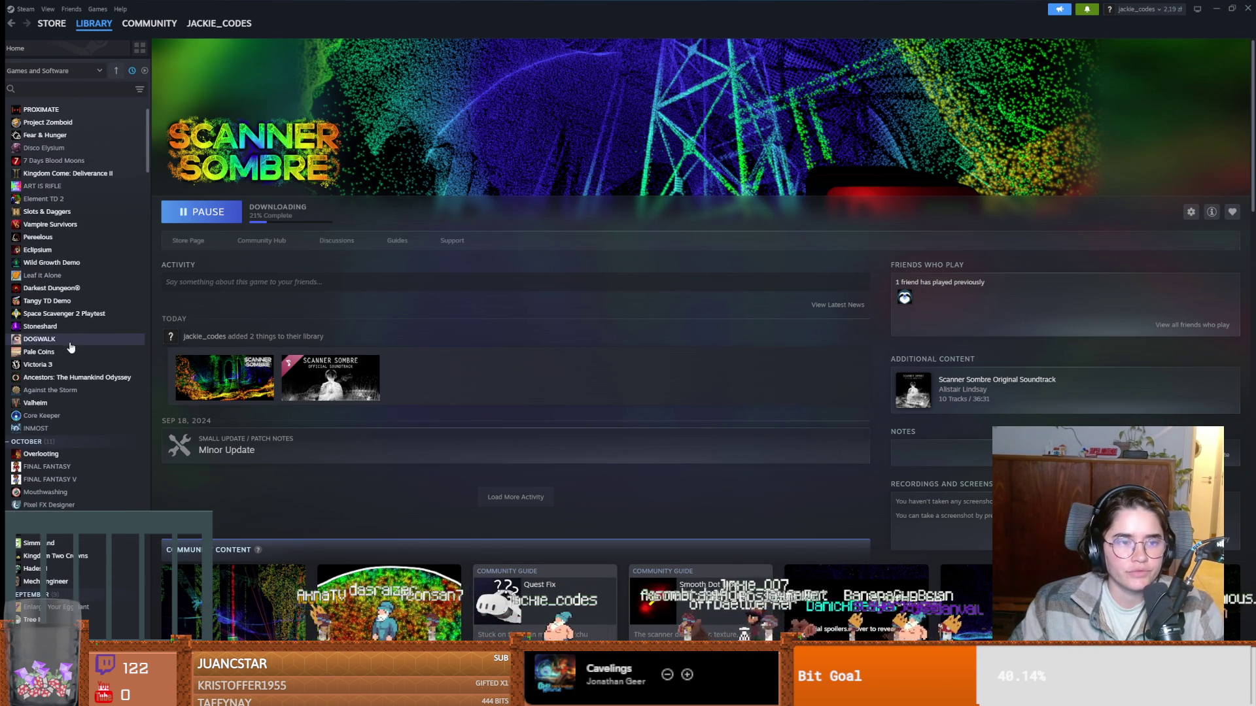
Browse library pages for 7 Days Blood Moons, Element TD 2, Leaf It Alone, Against the Storm and INMOST.
left_click(66, 164)
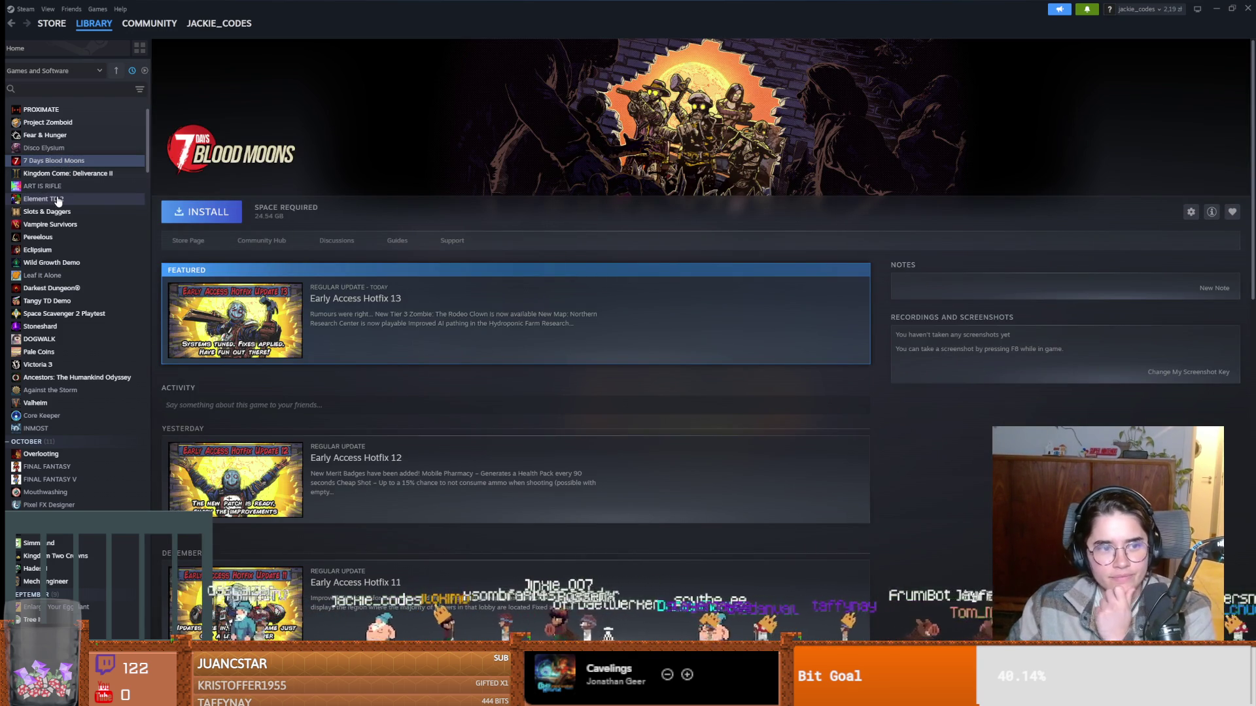
left_click(58, 200)
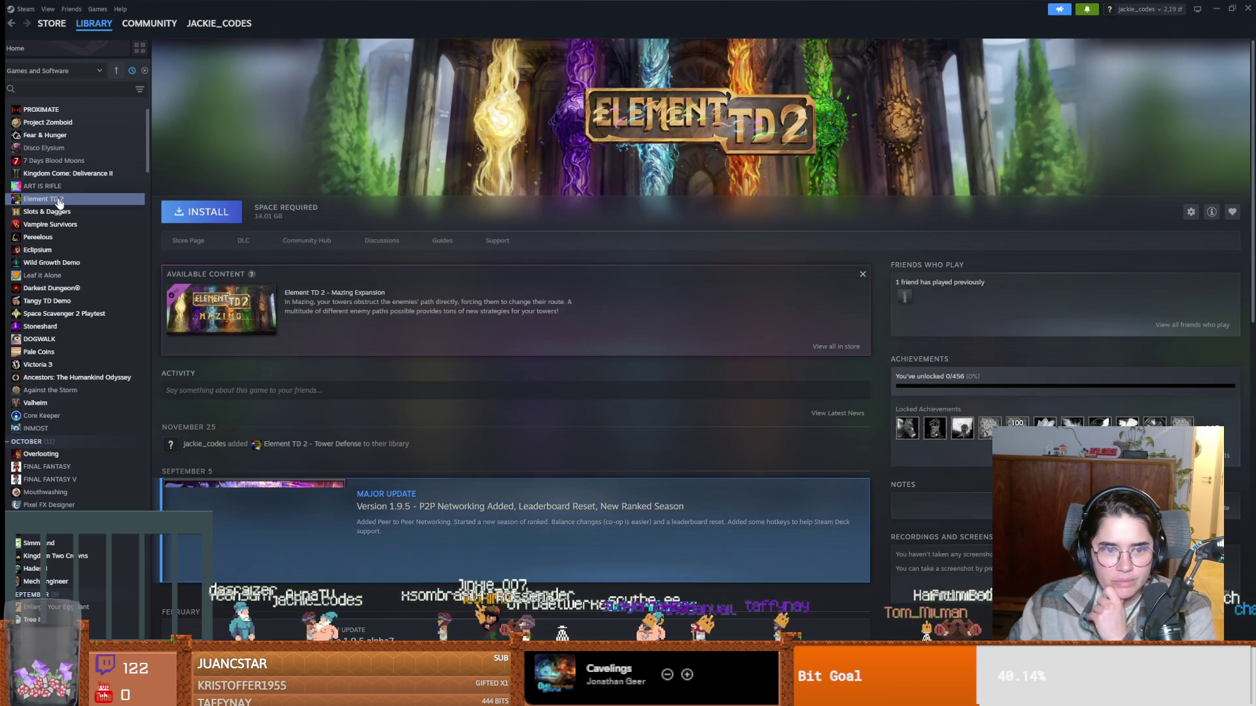
scroll(324, 425, "down", 2)
scroll(323, 424, "up", 1)
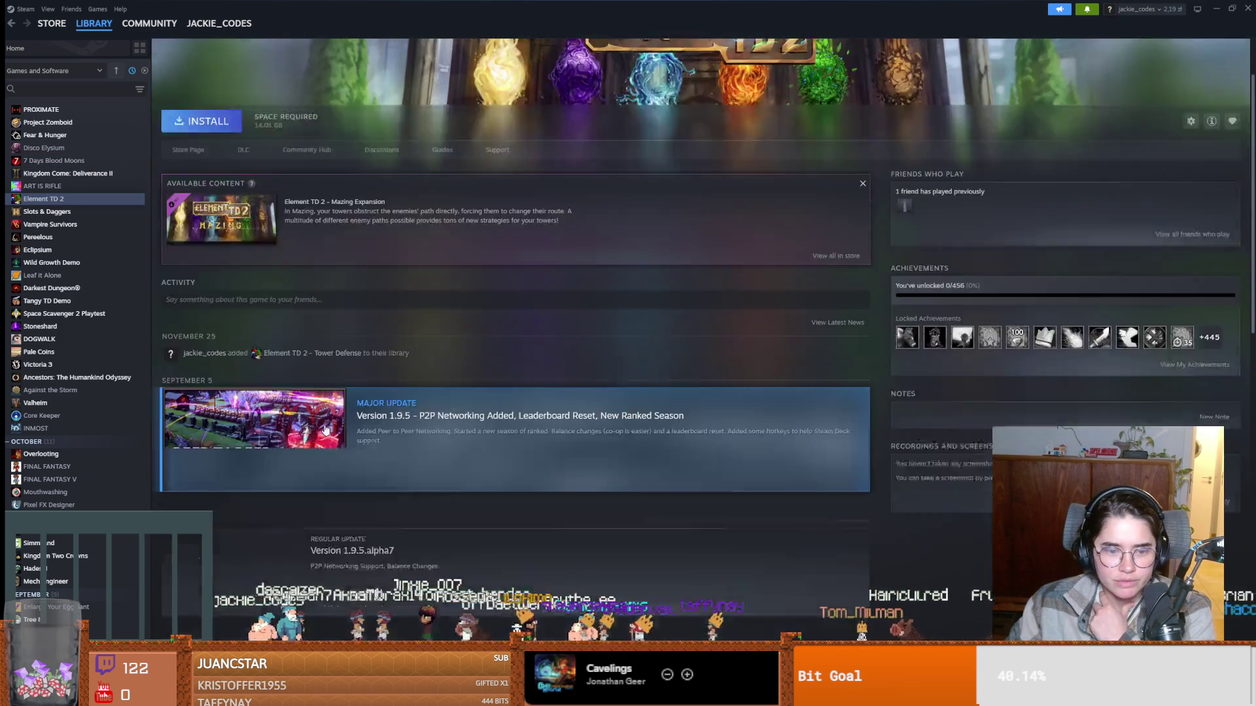
scroll(301, 397, "up", 1)
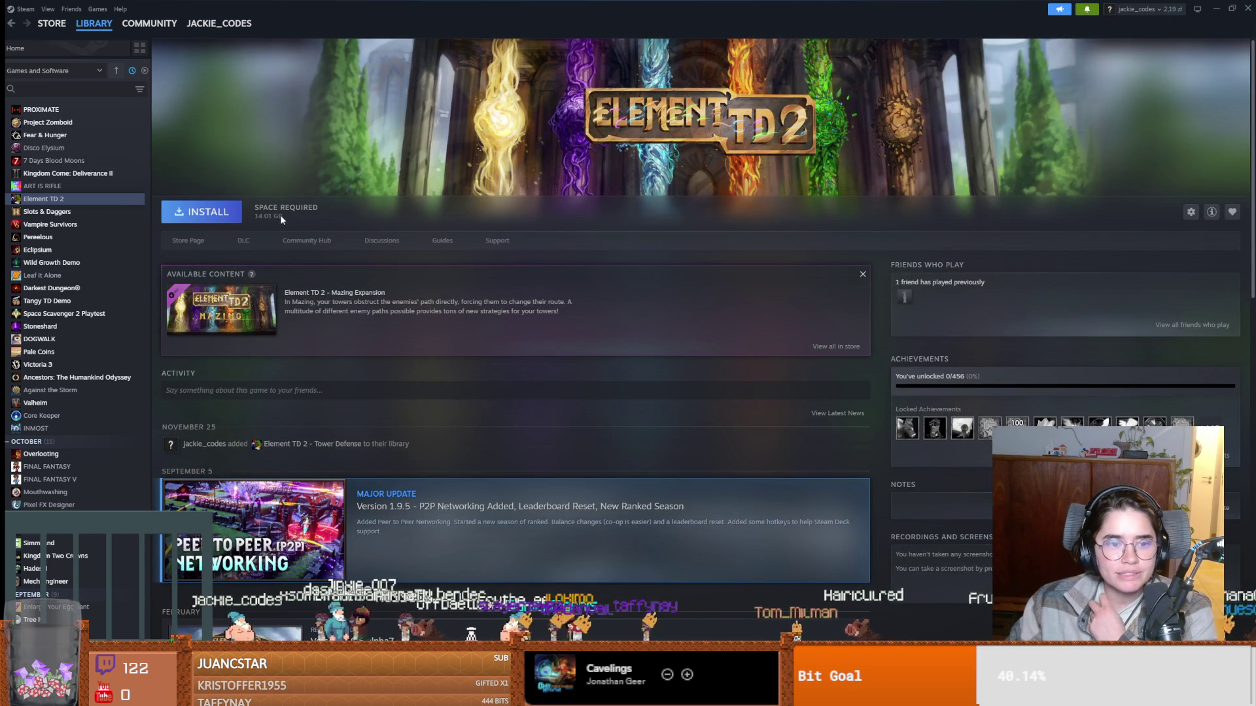
left_click(73, 277)
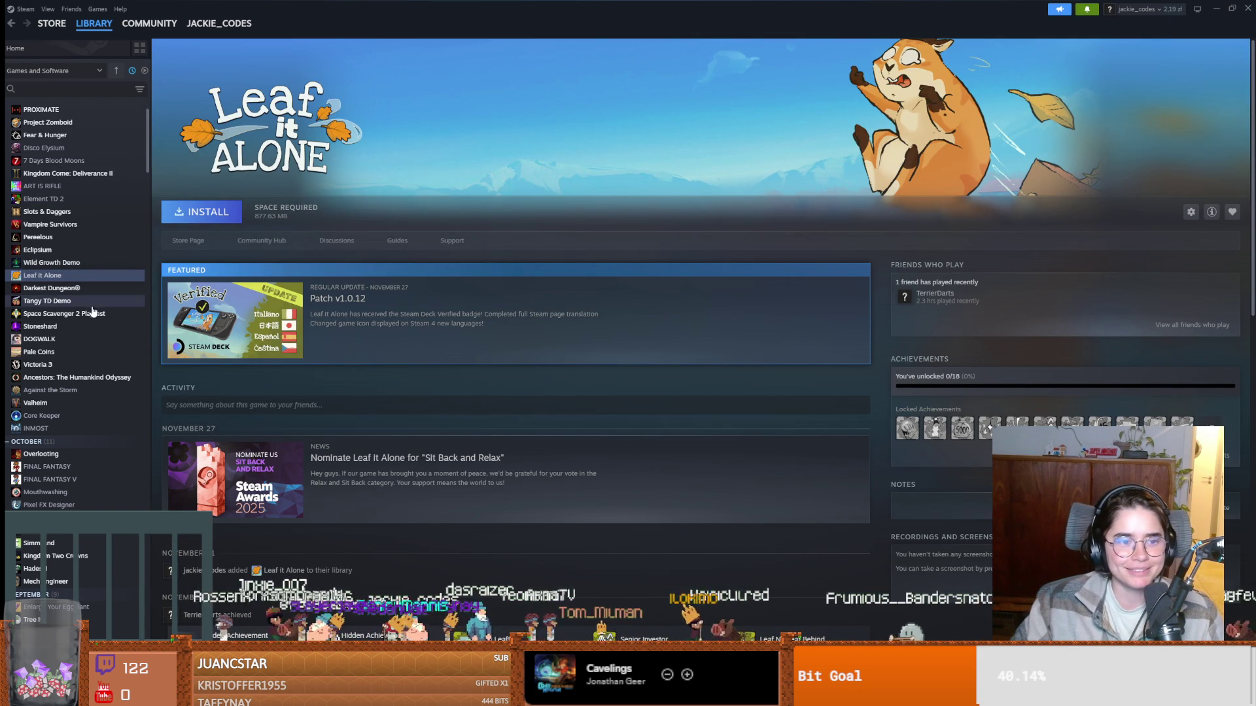
left_click(74, 391)
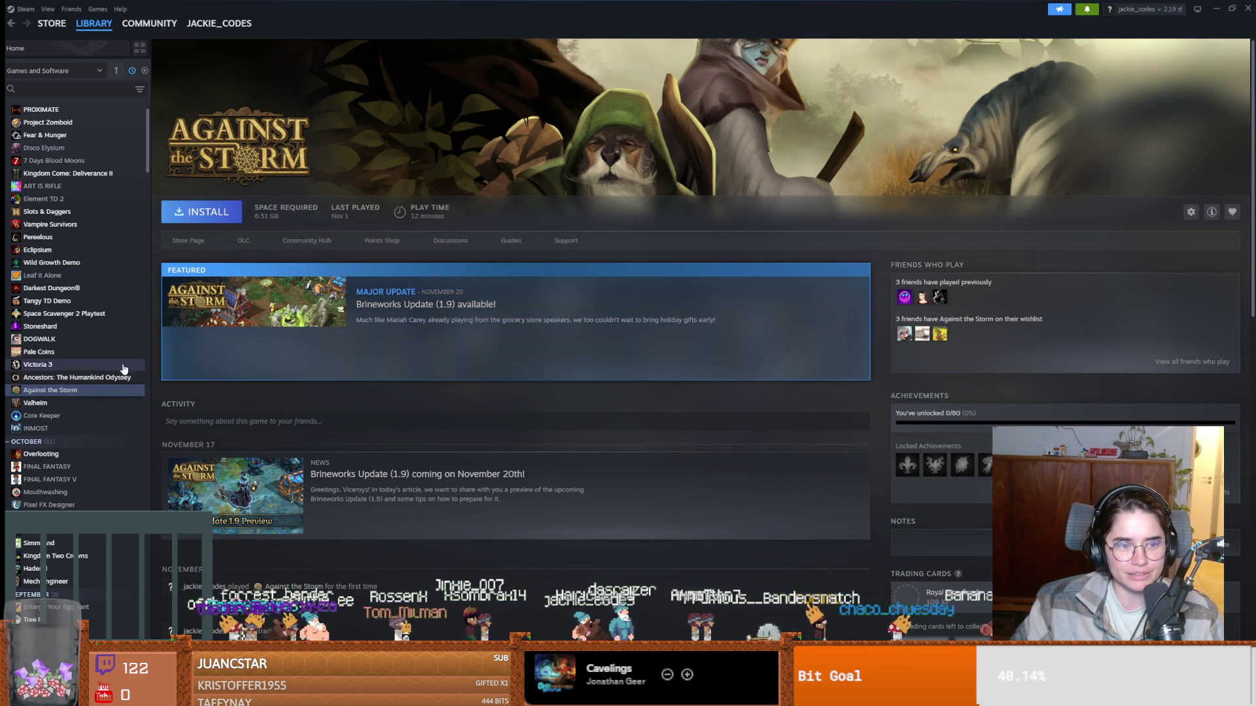
scroll(60, 422, "down", 1)
left_click(62, 379)
scroll(69, 392, "down", 1)
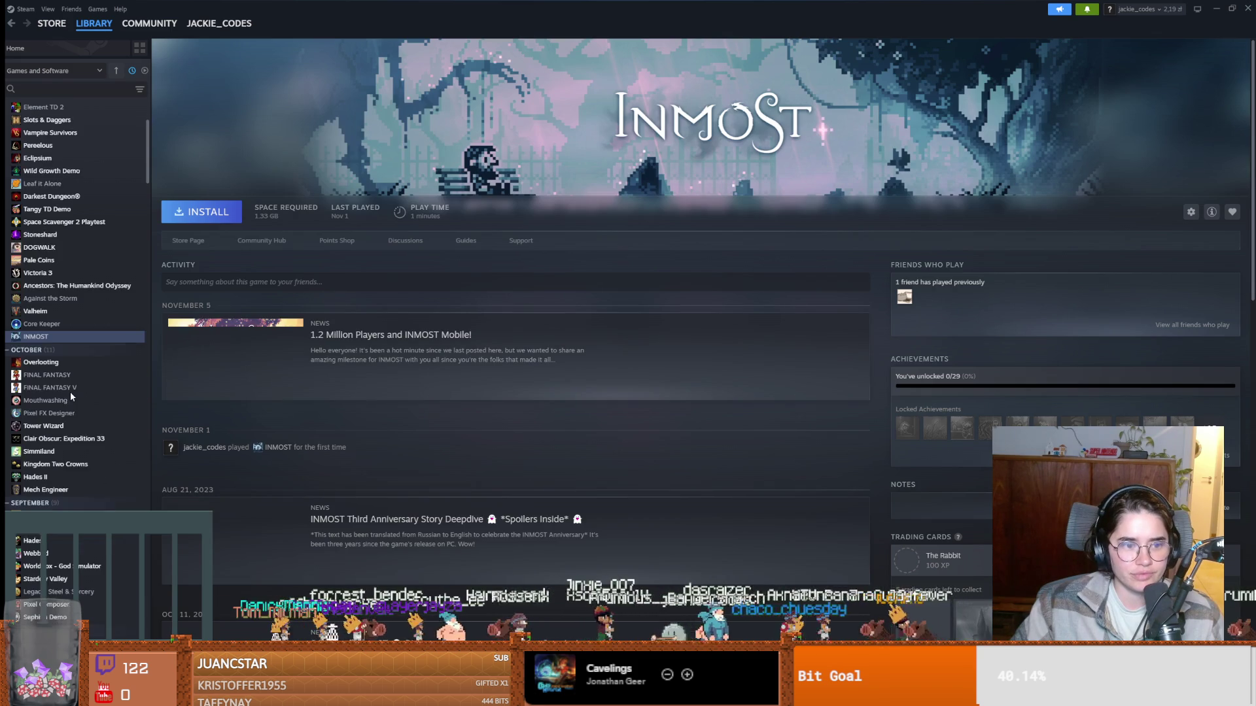
Install Mouthwashing so it downloads ahead of the queued Scanner Sombre.
left_click(76, 395)
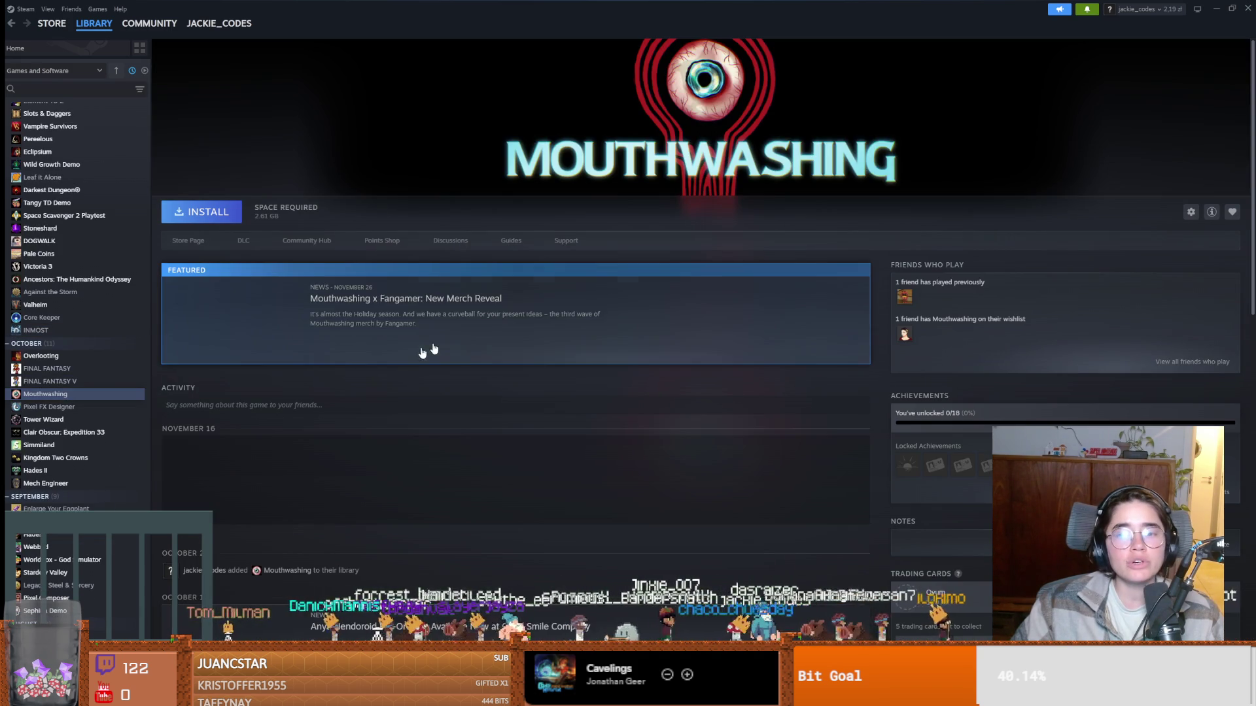
left_click(212, 212)
key("Return")
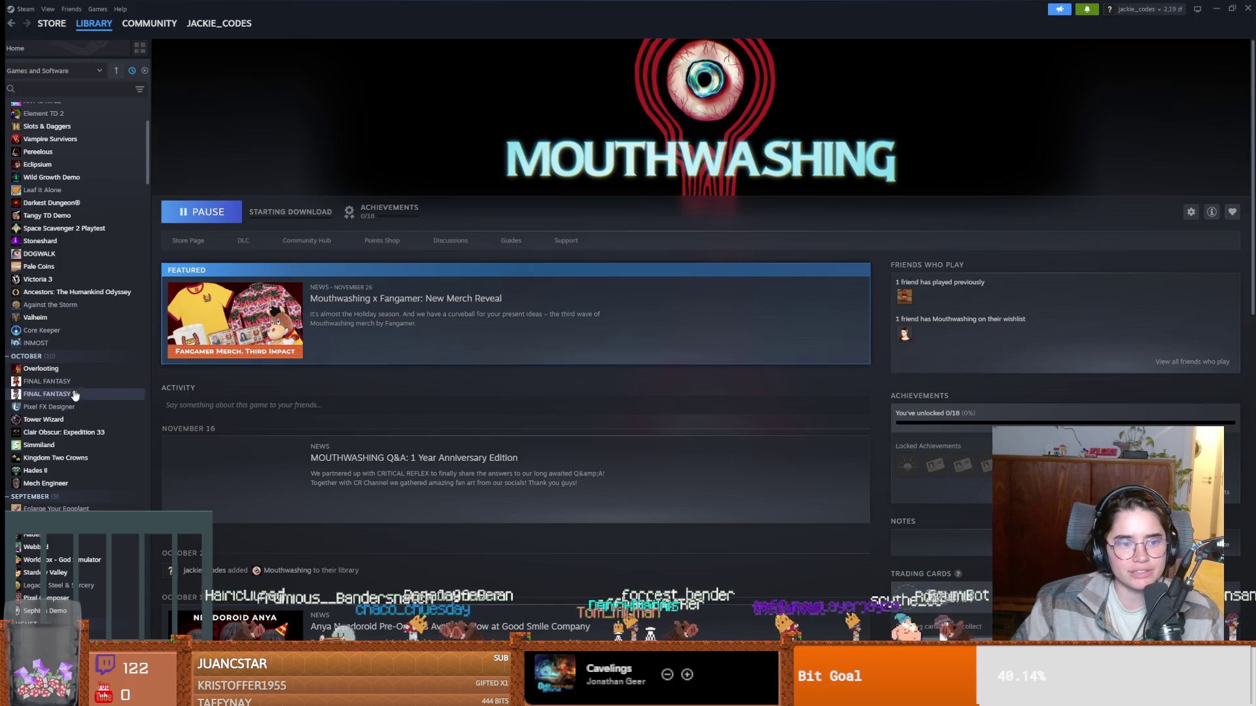
scroll(99, 410, "down", 3)
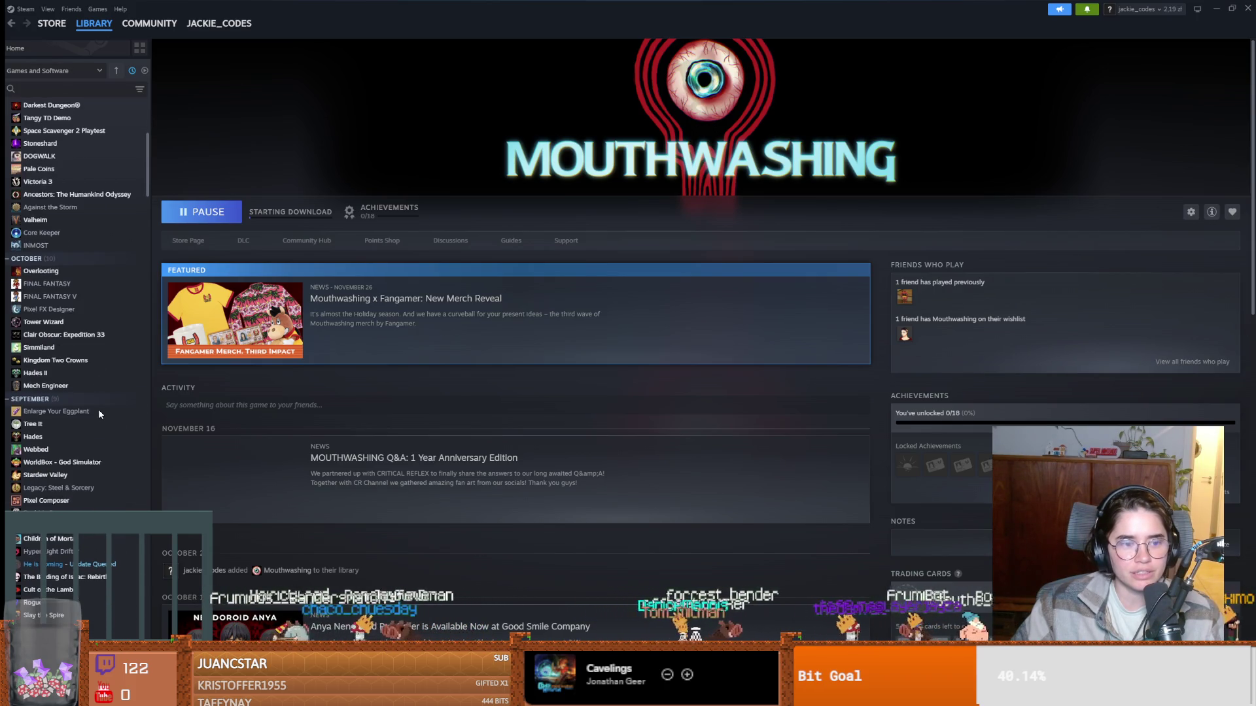
scroll(100, 414, "down", 2)
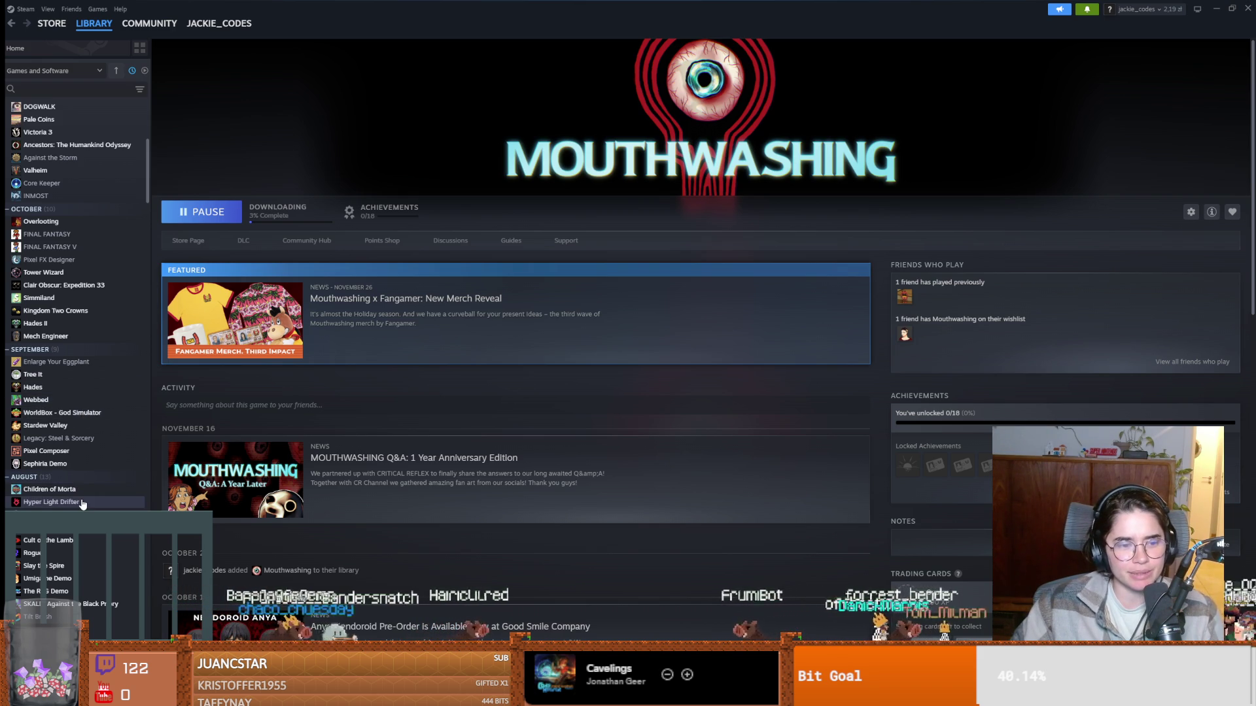
scroll(79, 539, "up", 3)
scroll(80, 540, "up", 5)
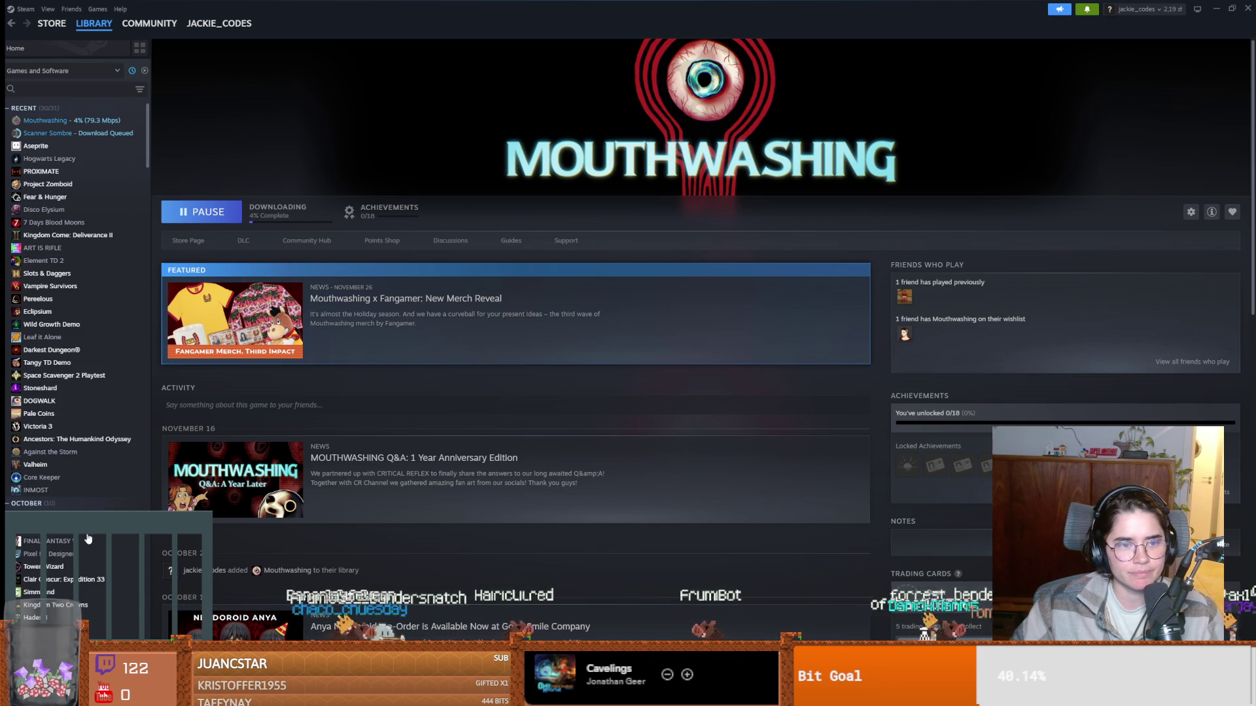
Move Scanner Sombre's download ahead of Mouthwashing and hit PLAY once it finishes.
left_click(70, 134)
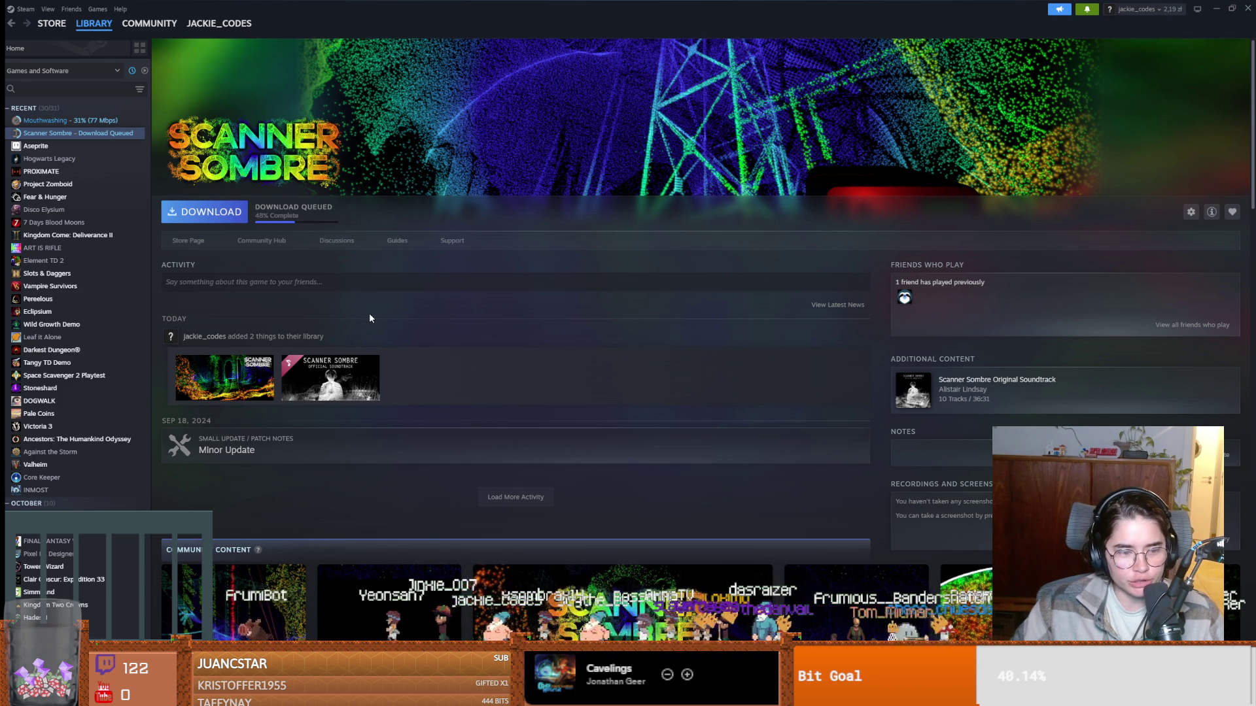
left_click(211, 217)
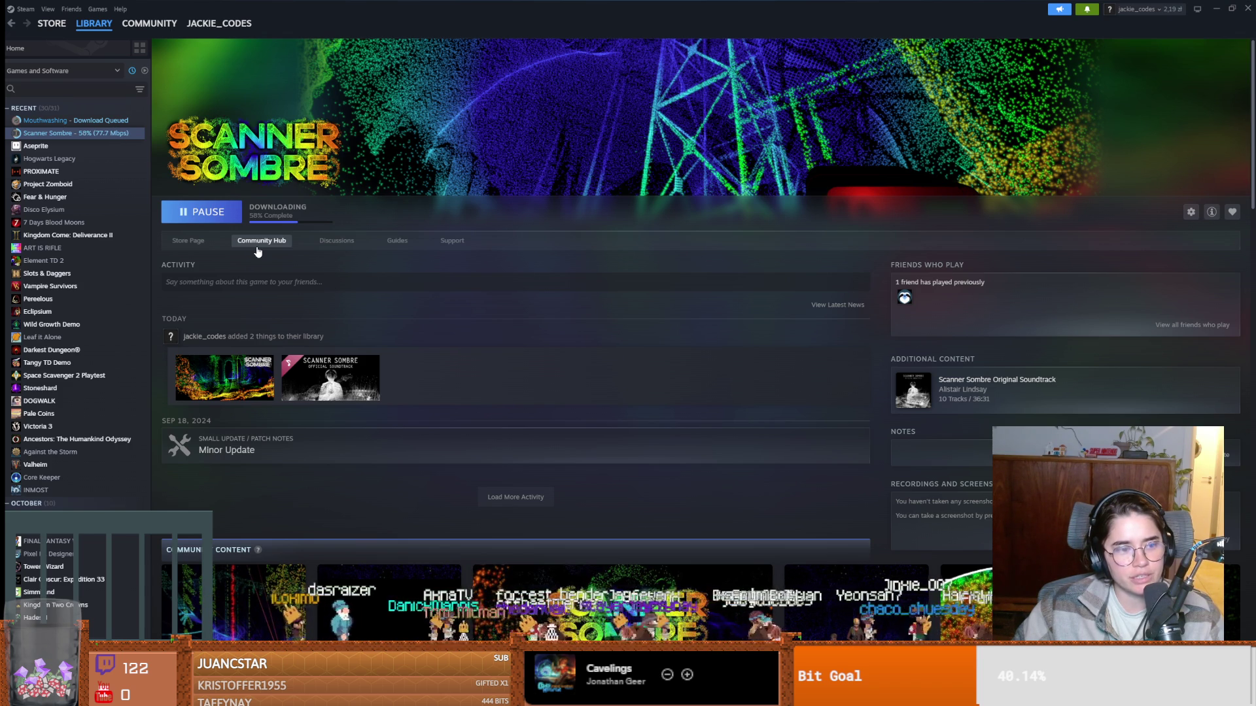
left_click(82, 88)
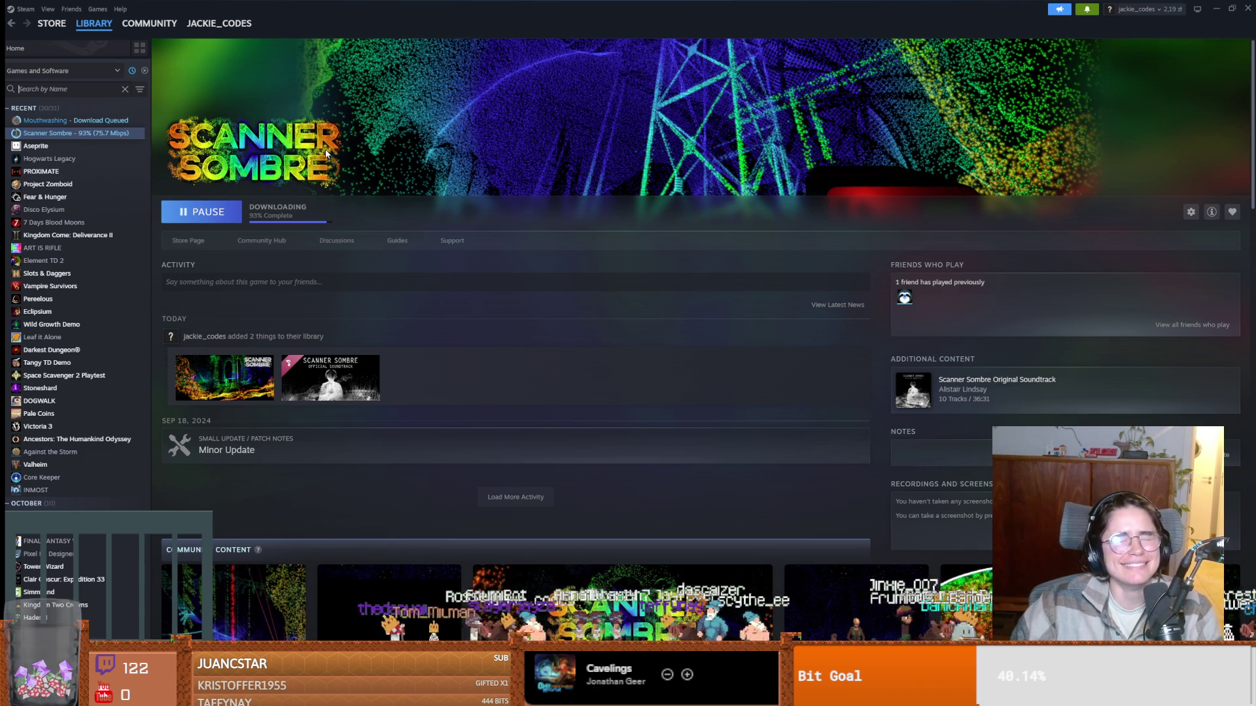
left_click(19, 89)
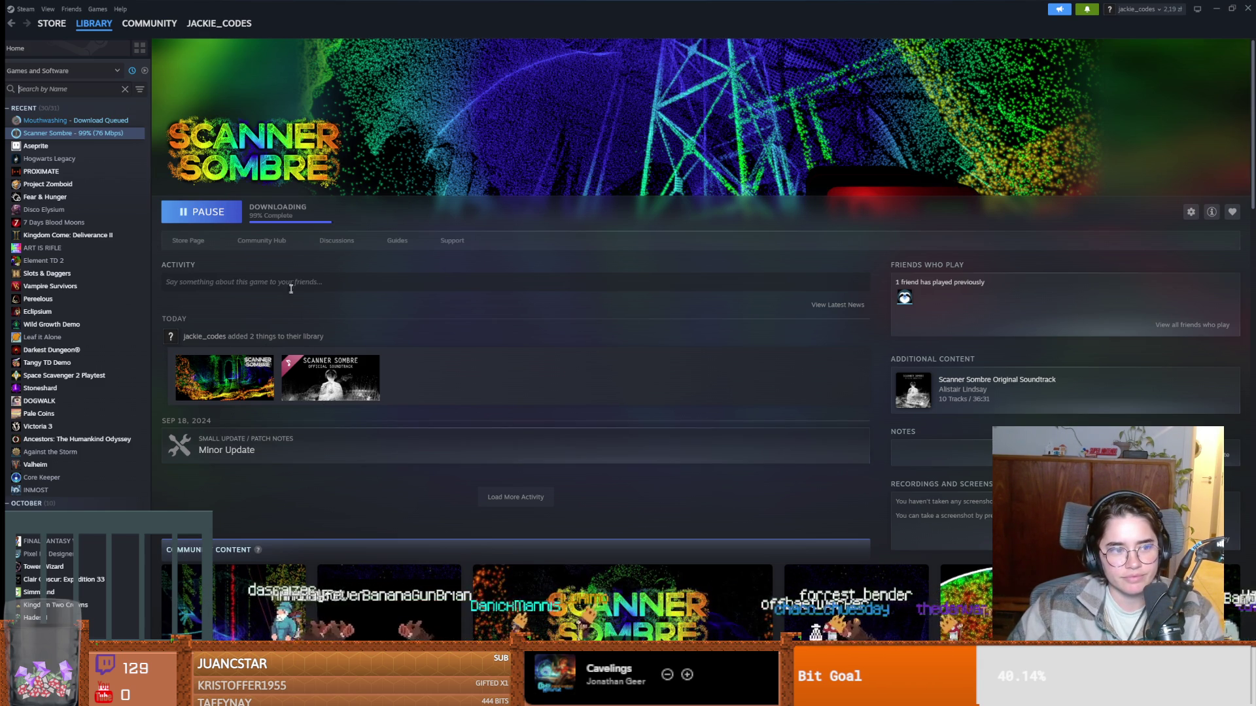
left_click(214, 214)
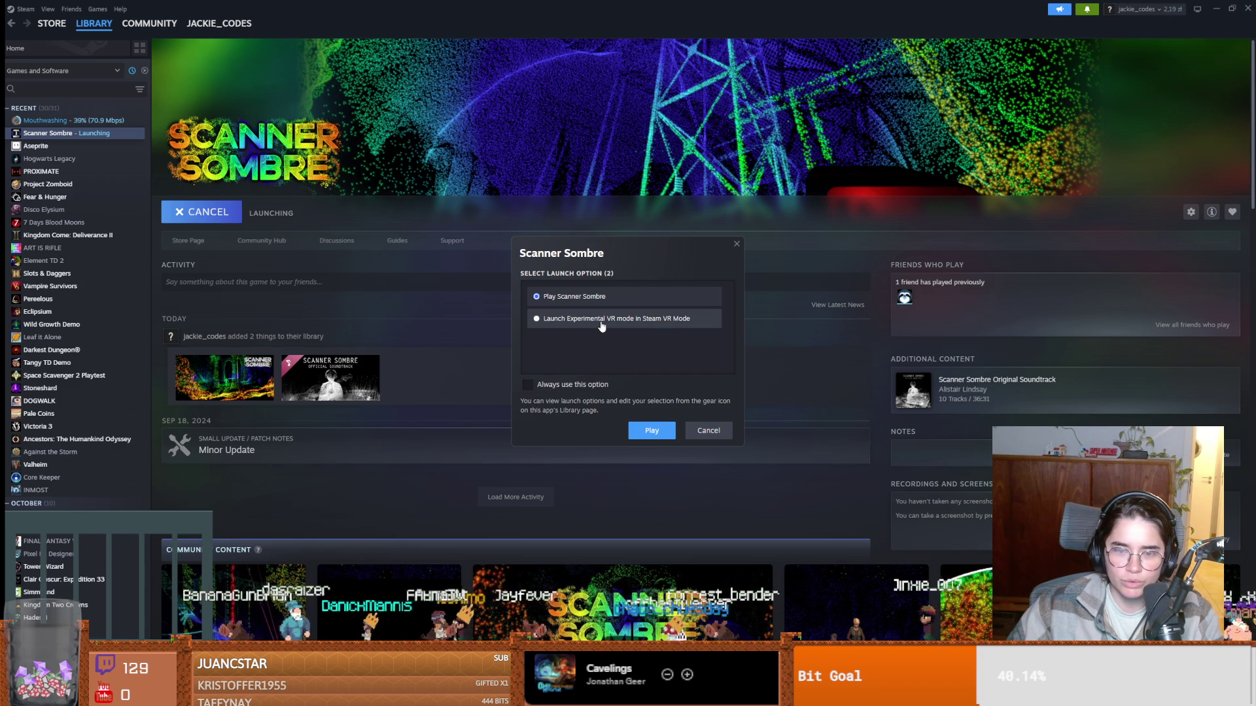
Launch Scanner Sombre in normal non-VR mode, start a NEW GAME, and pause inside the tent.
left_click(653, 431)
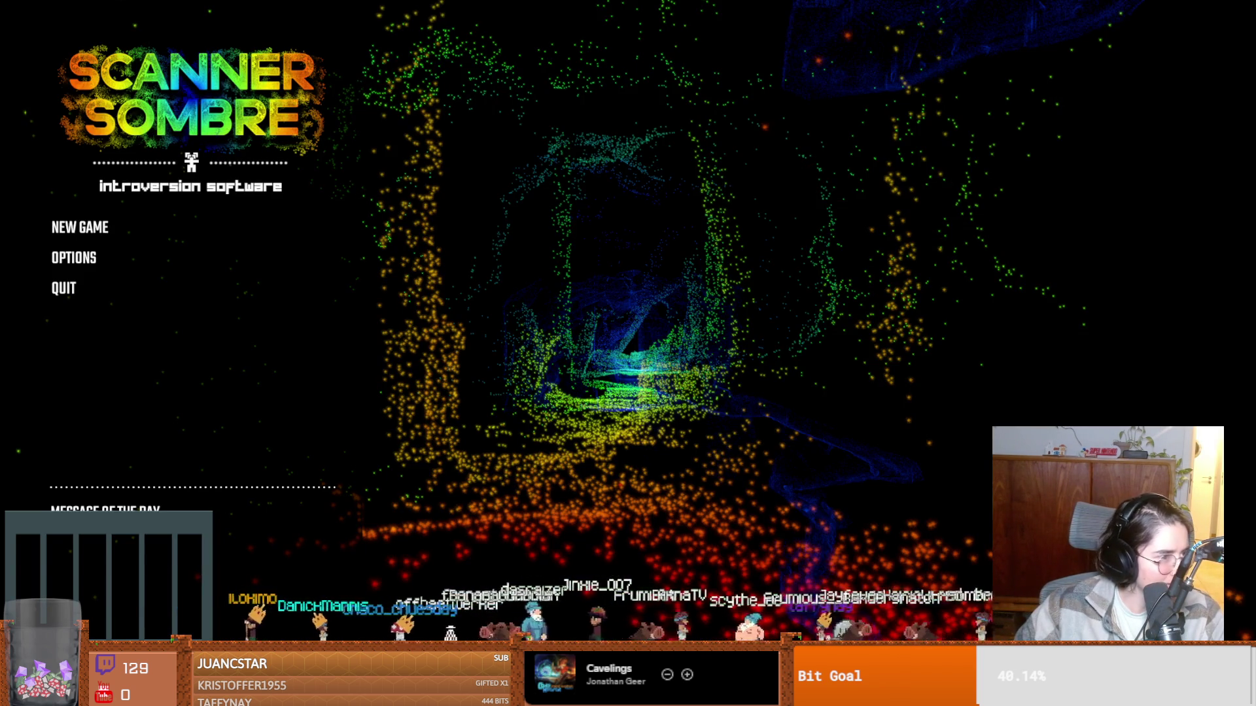
left_click(112, 224)
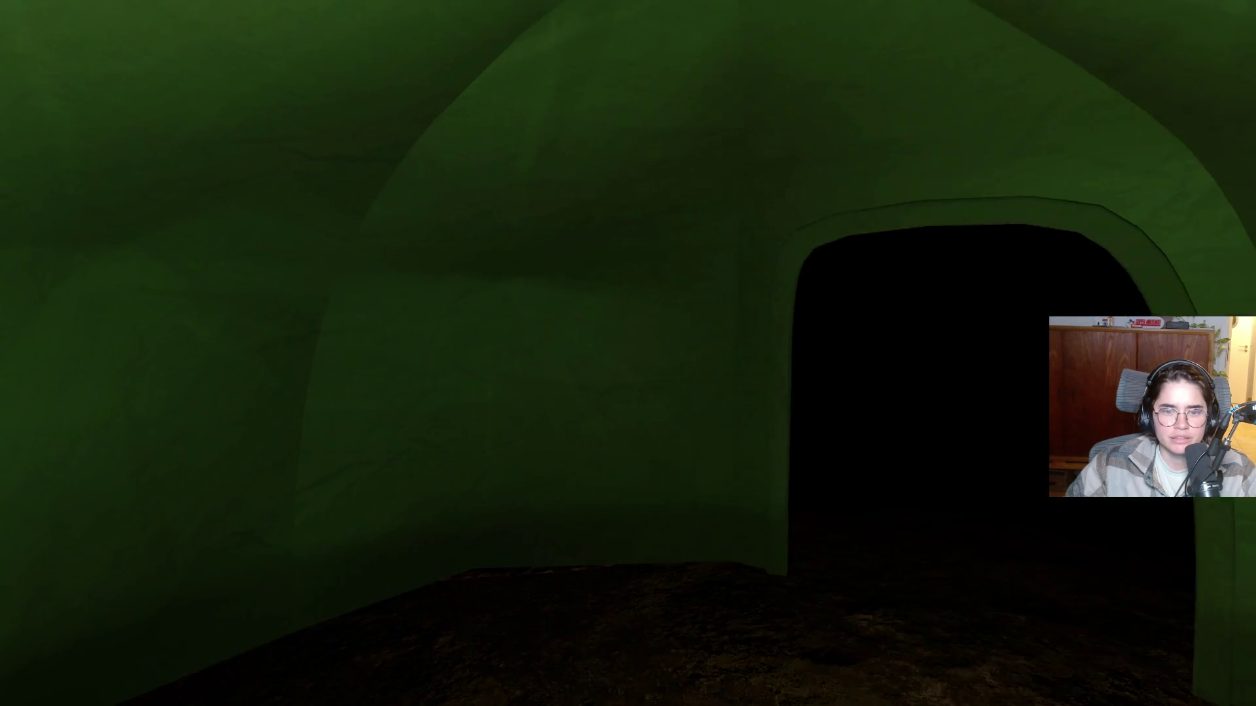
key("Escape")
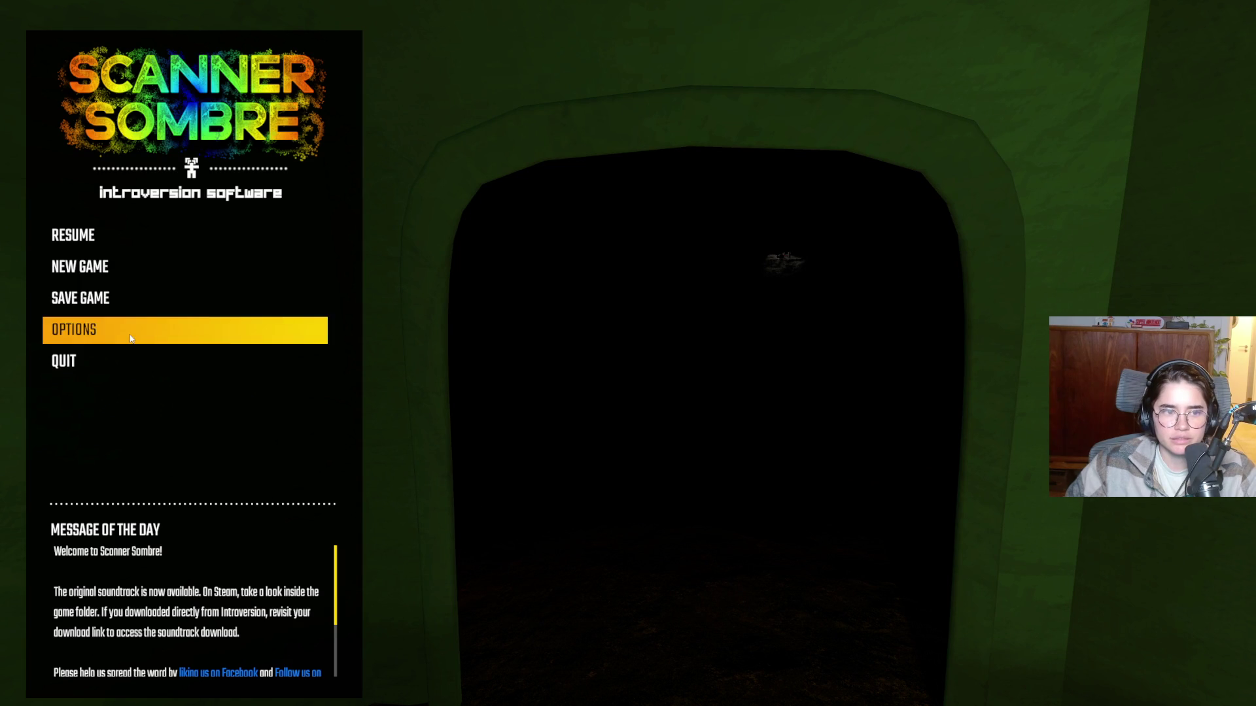
Raise Scanner Sombre's Field of View slider to 90 in the options.
left_click(158, 329)
left_click_drag(224, 442, 327, 450)
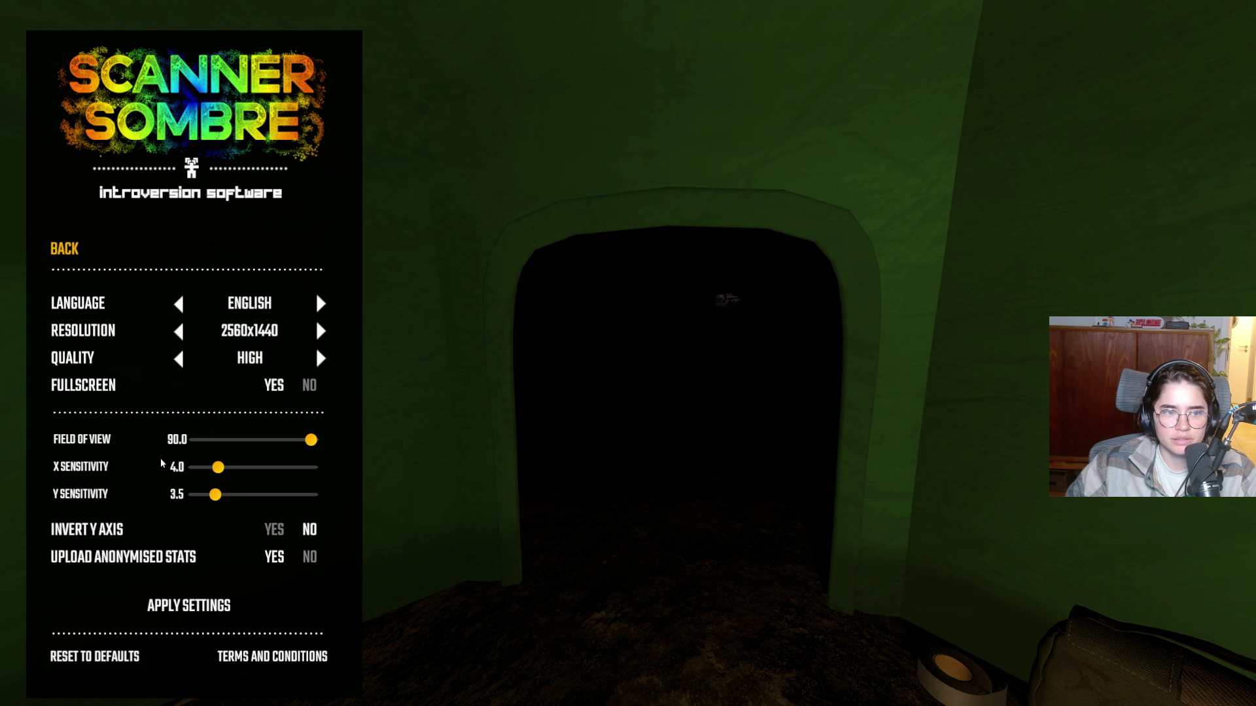
key("Escape")
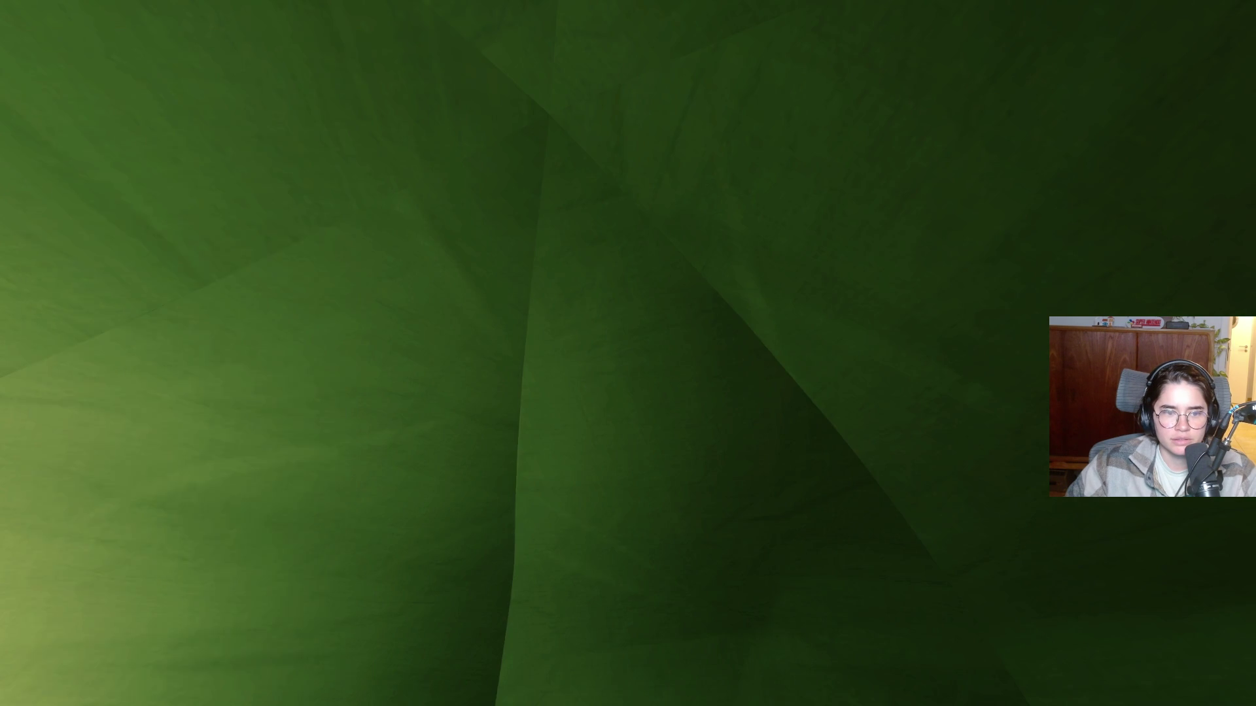
Step out of the tent and back, face the bags, then switch the light off.
key("w")
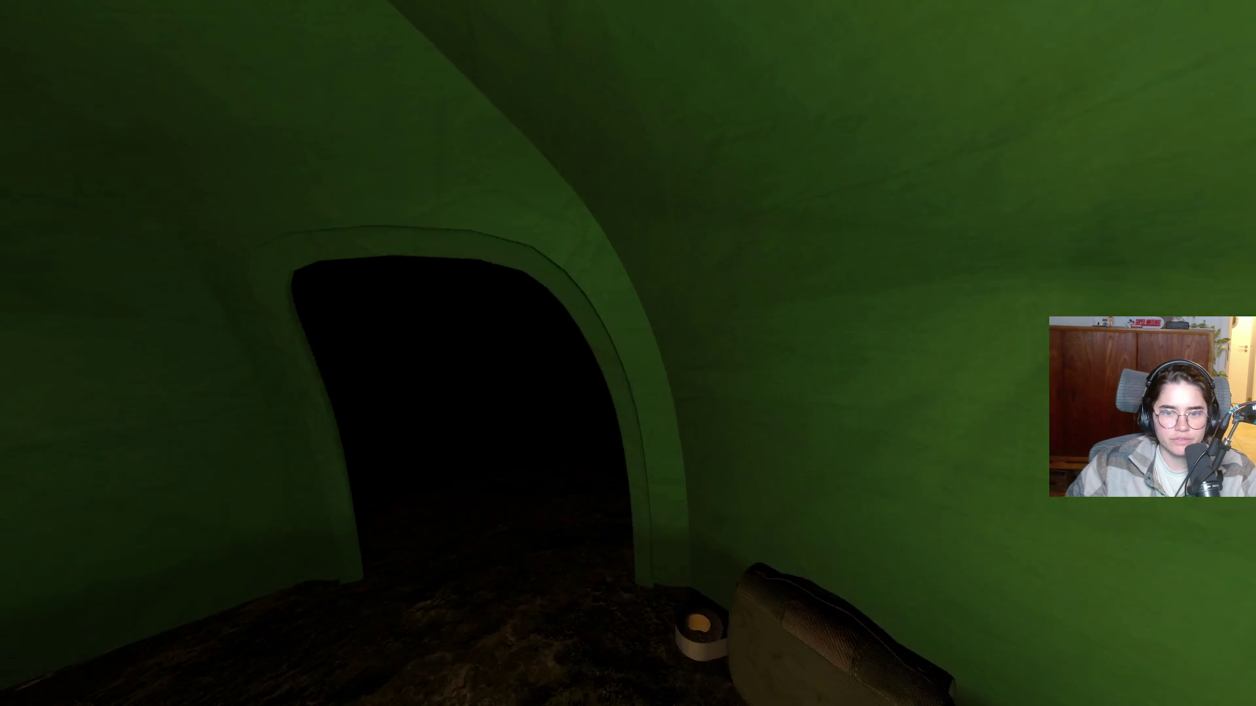
key("w")
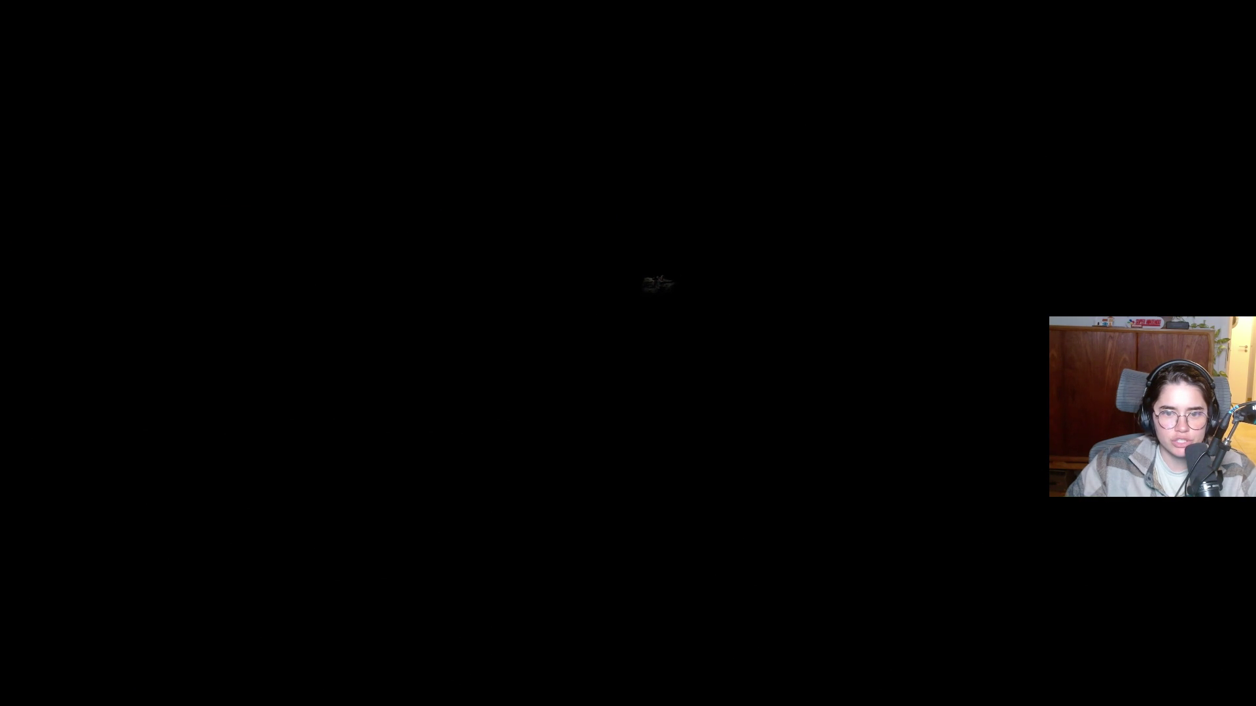
key("s")
key("f")
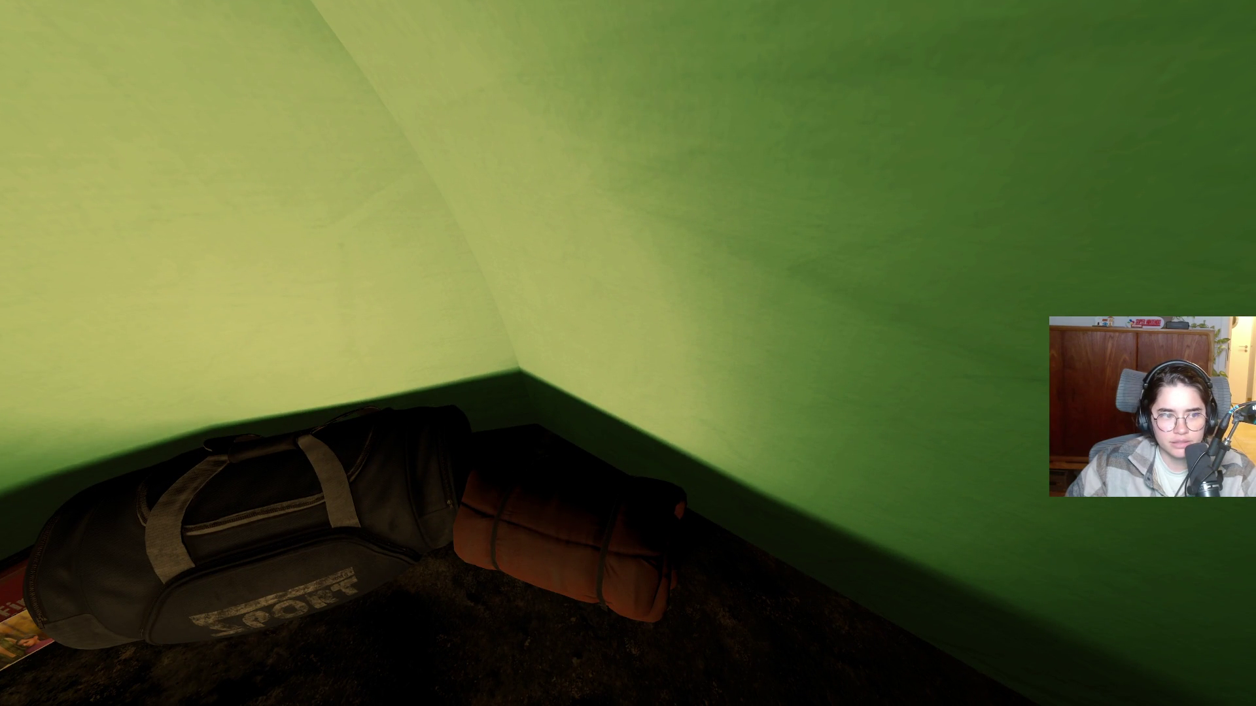
key("Escape")
key("Escape")
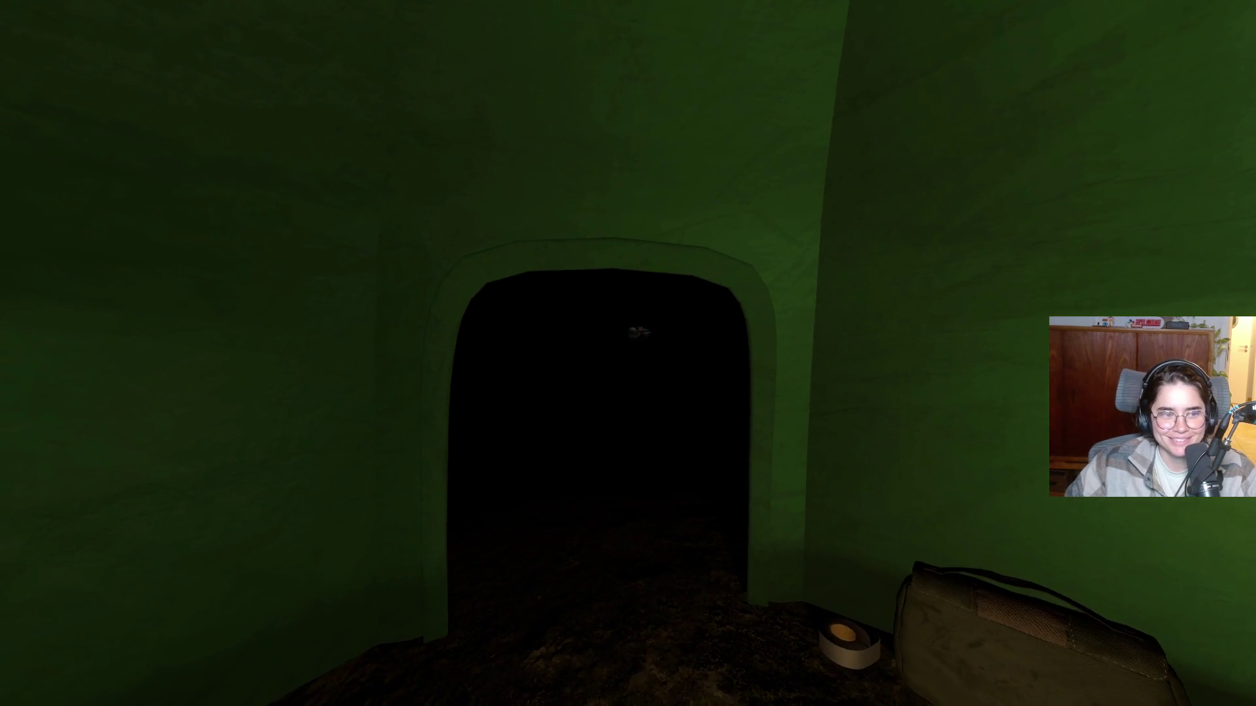
key("f")
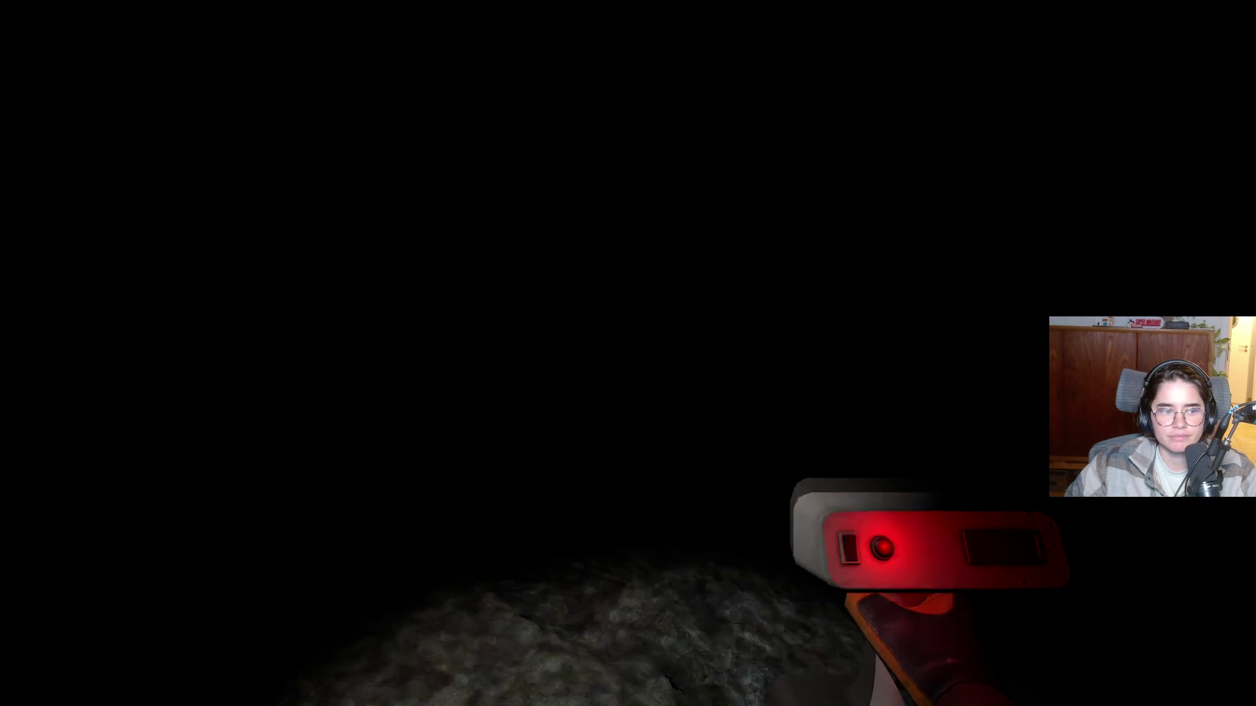
Sweep the scanner across the surrounding trees and ground, then walk forward scanning further.
left_click(627, 353)
left_click_drag(627, 353, 628, 353)
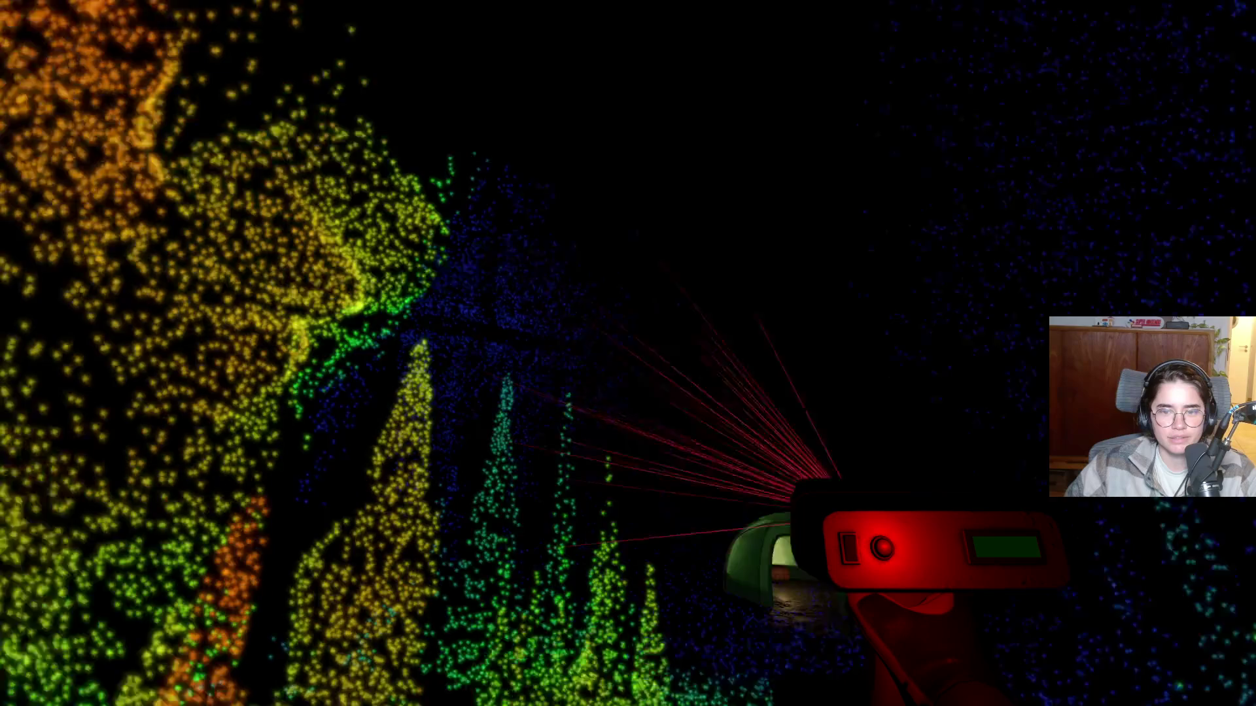
left_click_drag(627, 353, 627, 353)
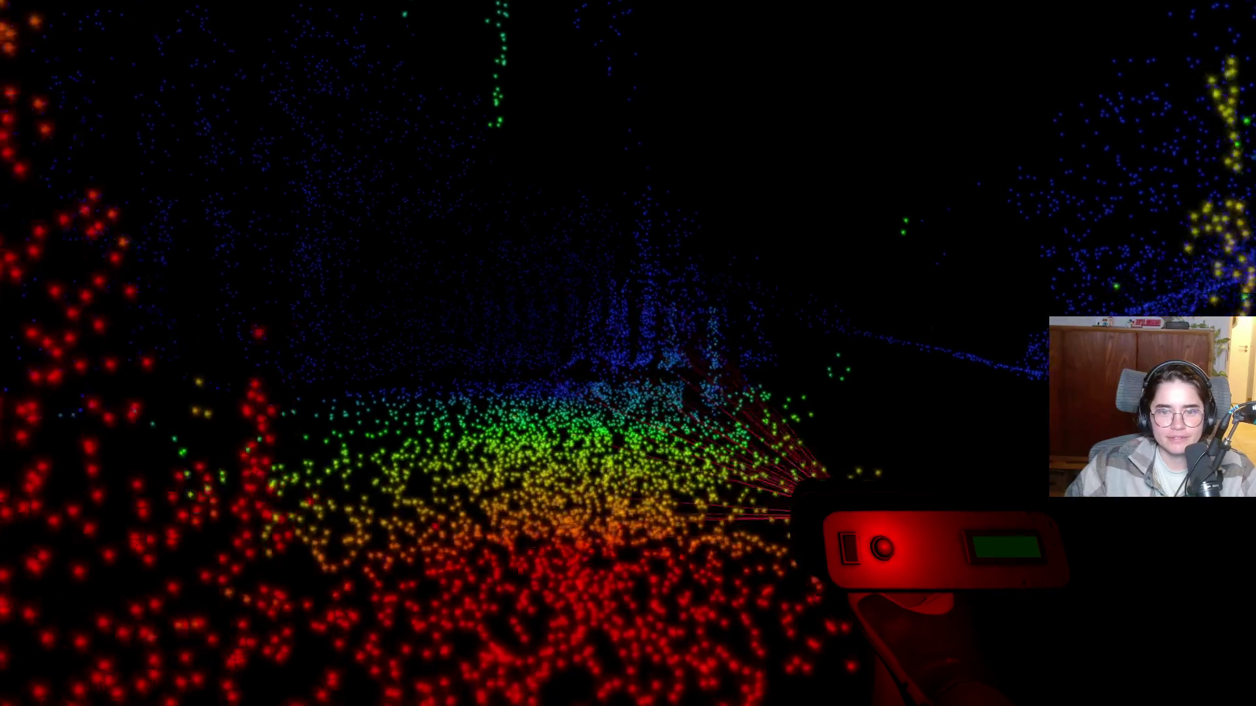
left_click_drag(628, 353, 628, 353)
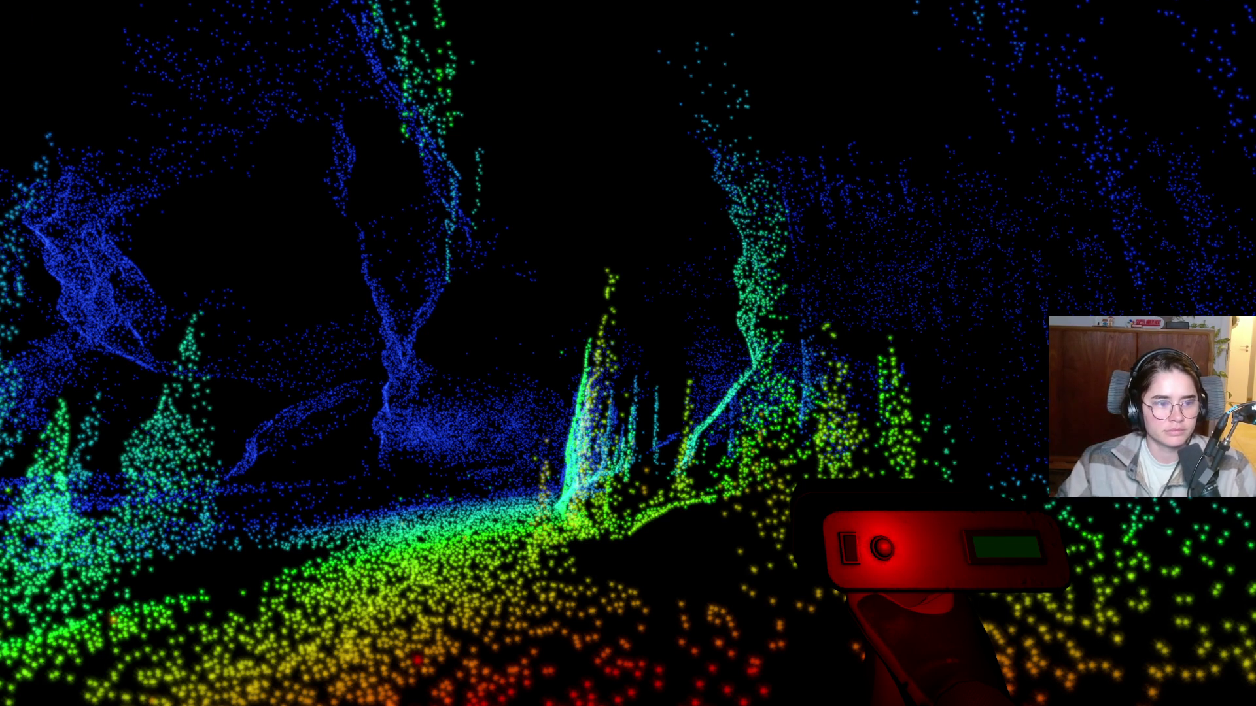
key("w")
key("w")
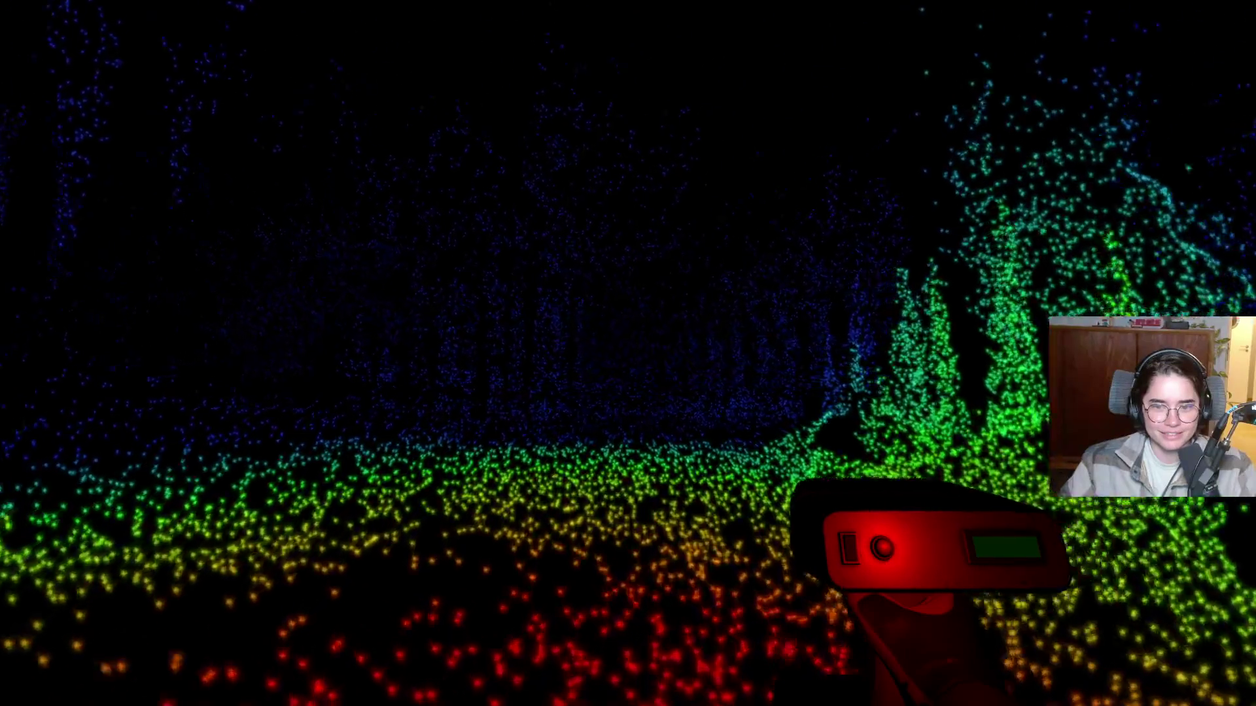
key("w")
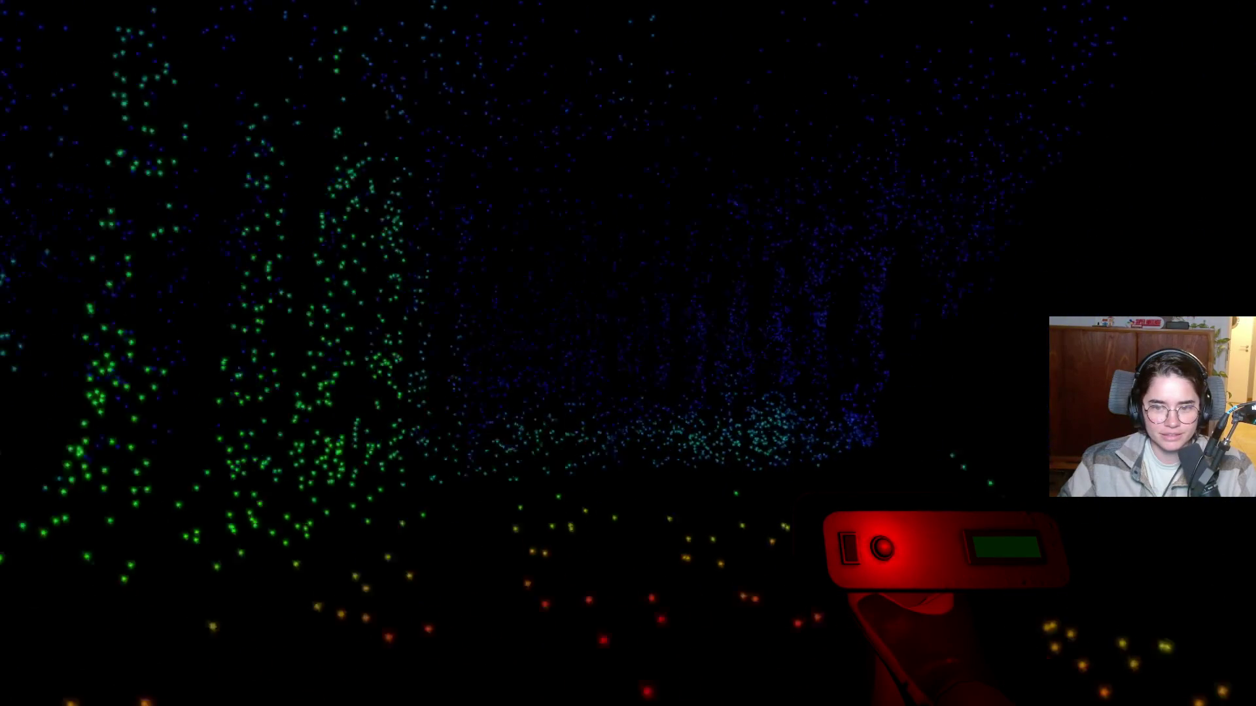
key("w")
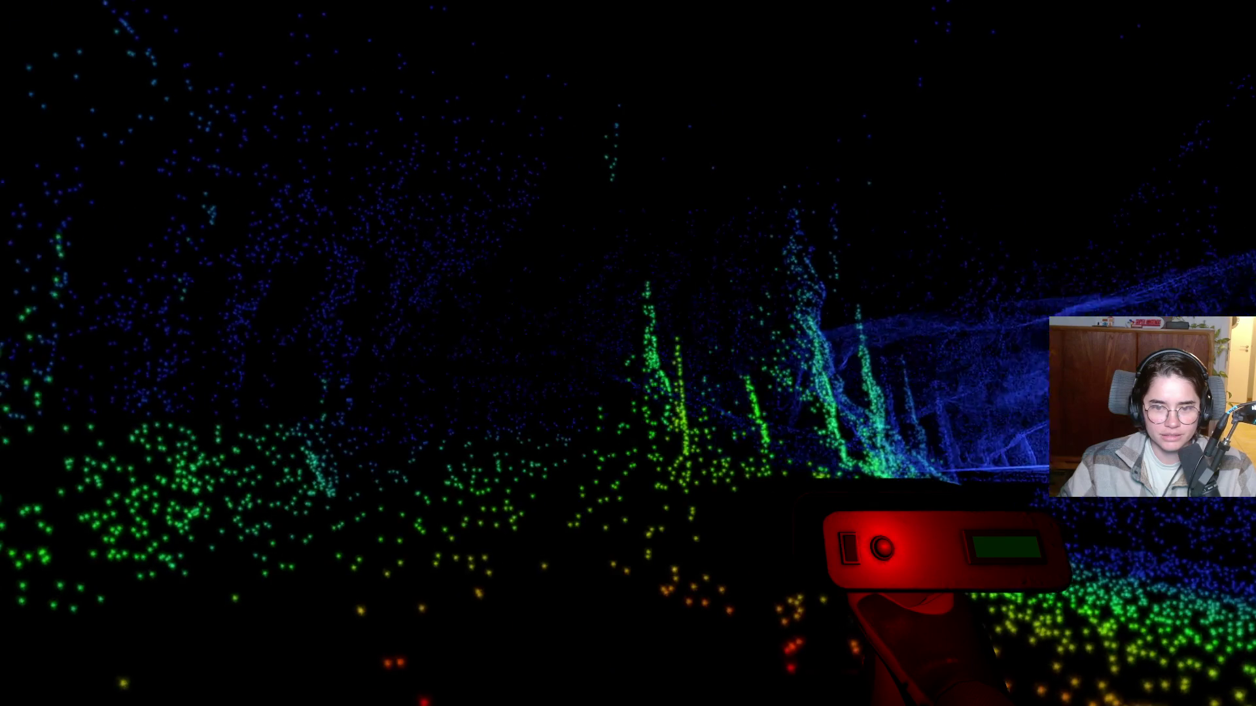
left_click(627, 353)
key("w")
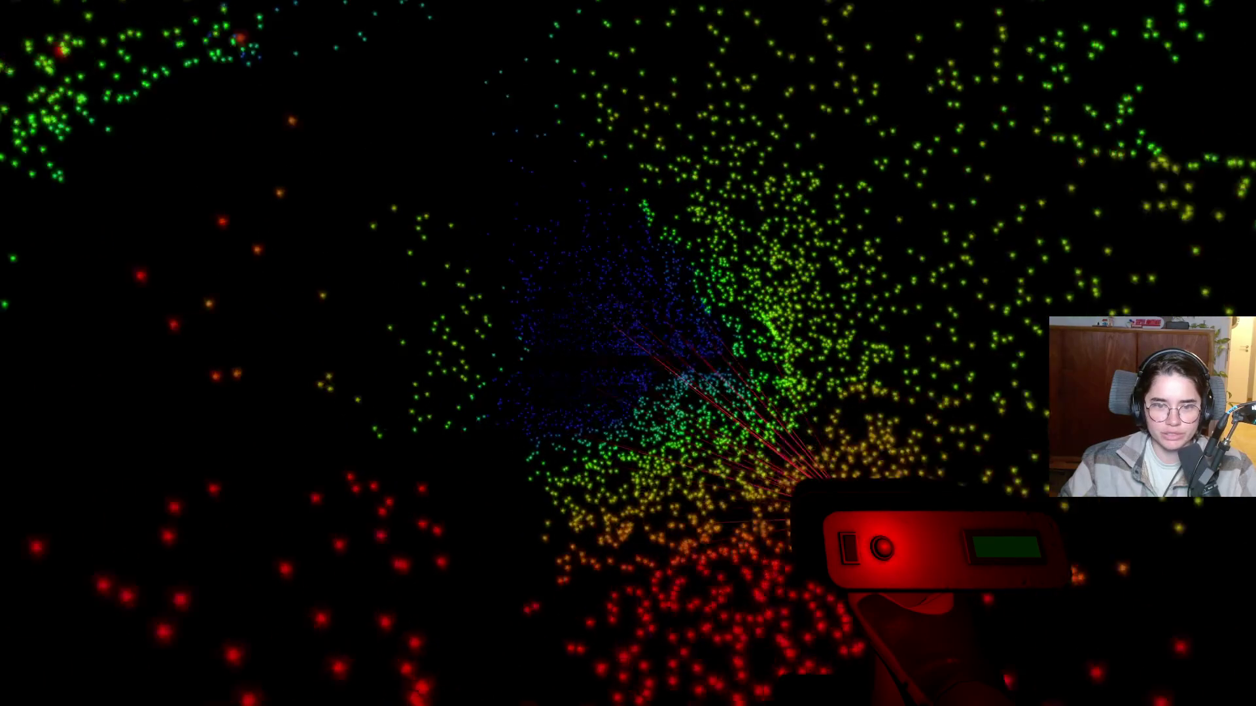
Move deeper into the cave and sweep the scanner across its walls, roots and passage ahead.
key("w")
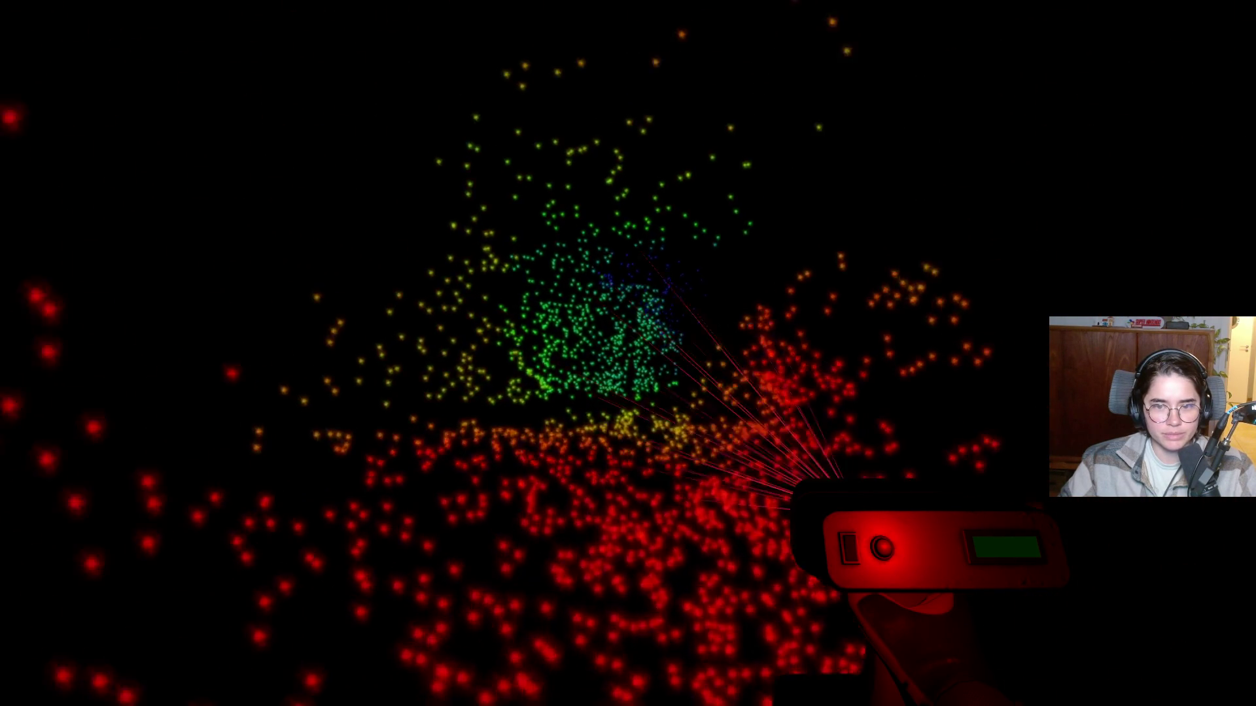
left_click(628, 353)
left_click_drag(628, 353, 628, 353)
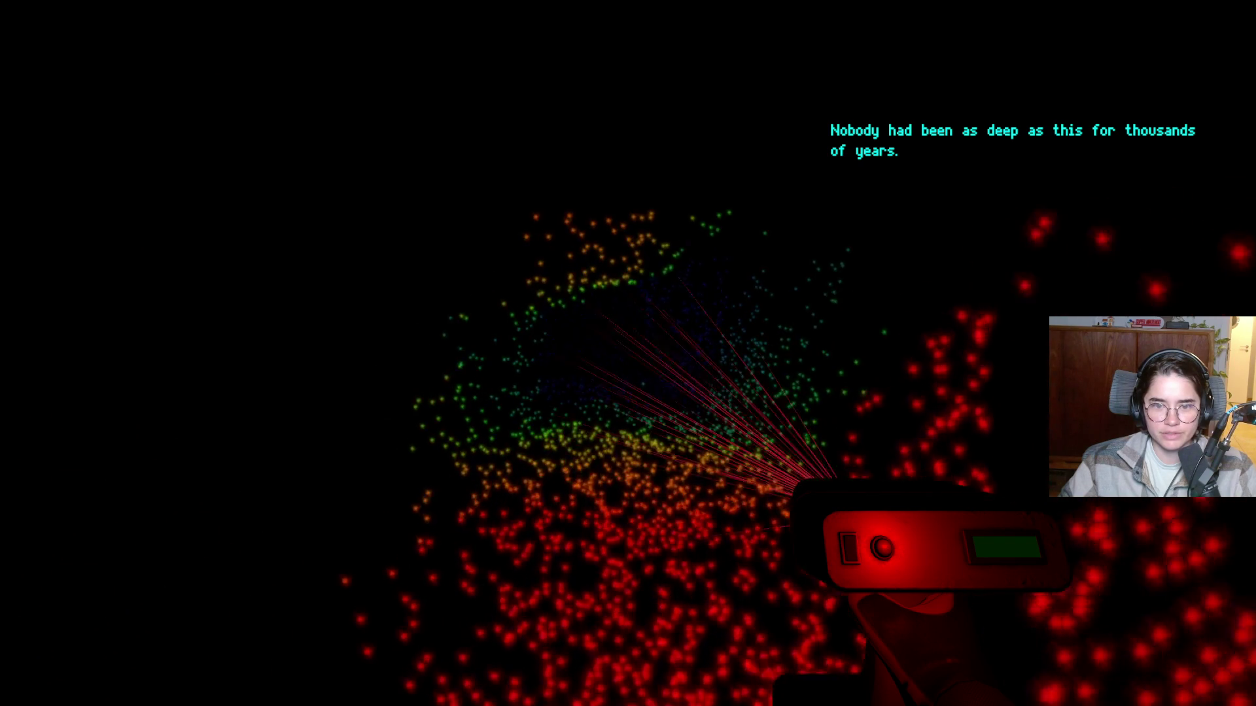
left_click_drag(628, 354, 628, 353)
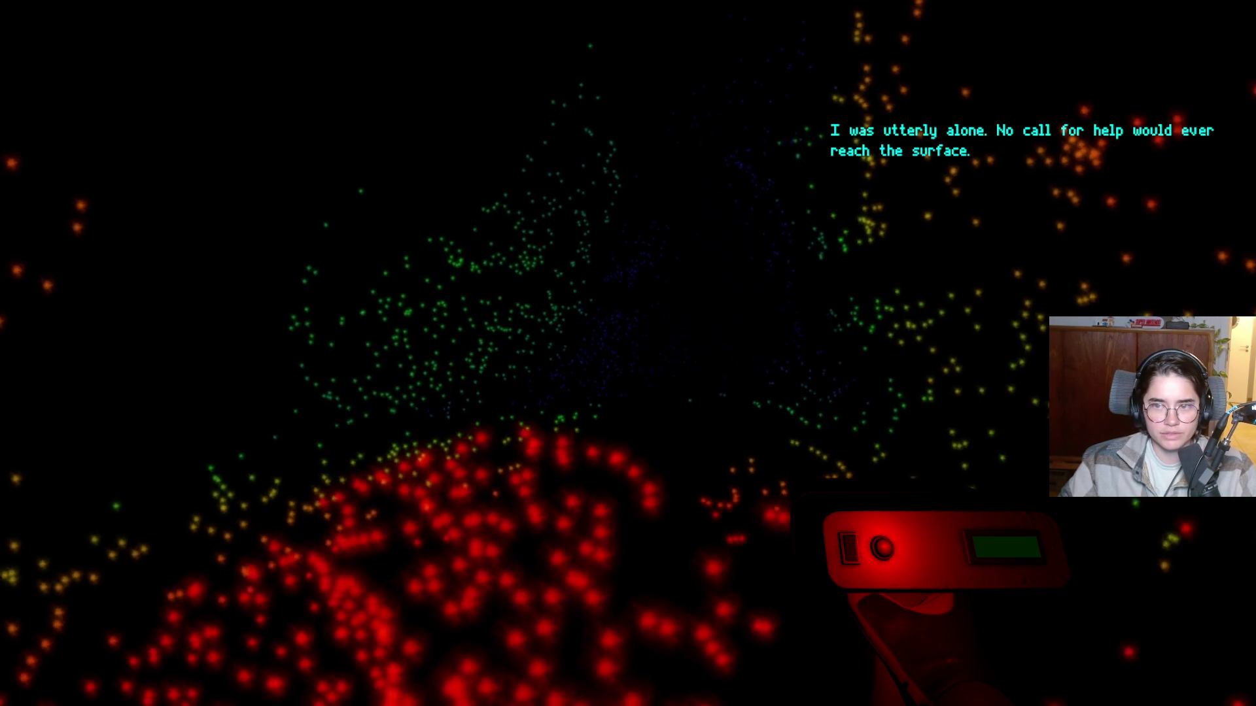
left_click_drag(628, 354, 628, 354)
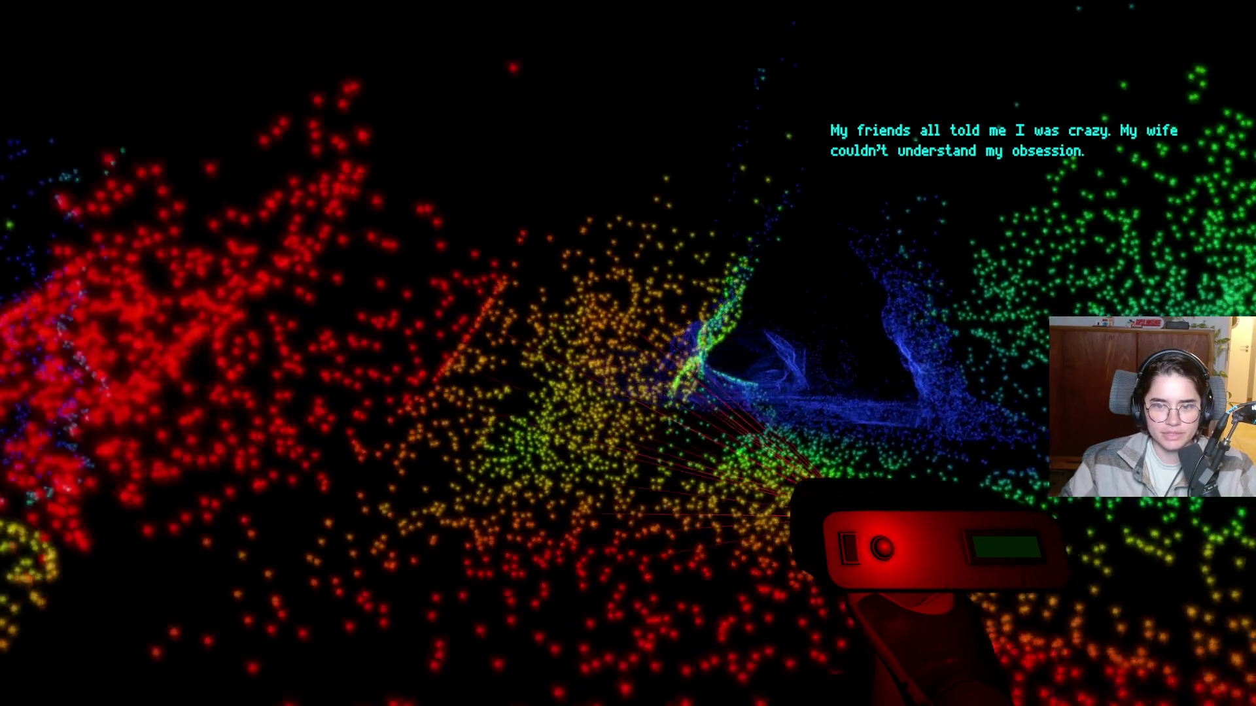
left_click_drag(628, 353, 628, 354)
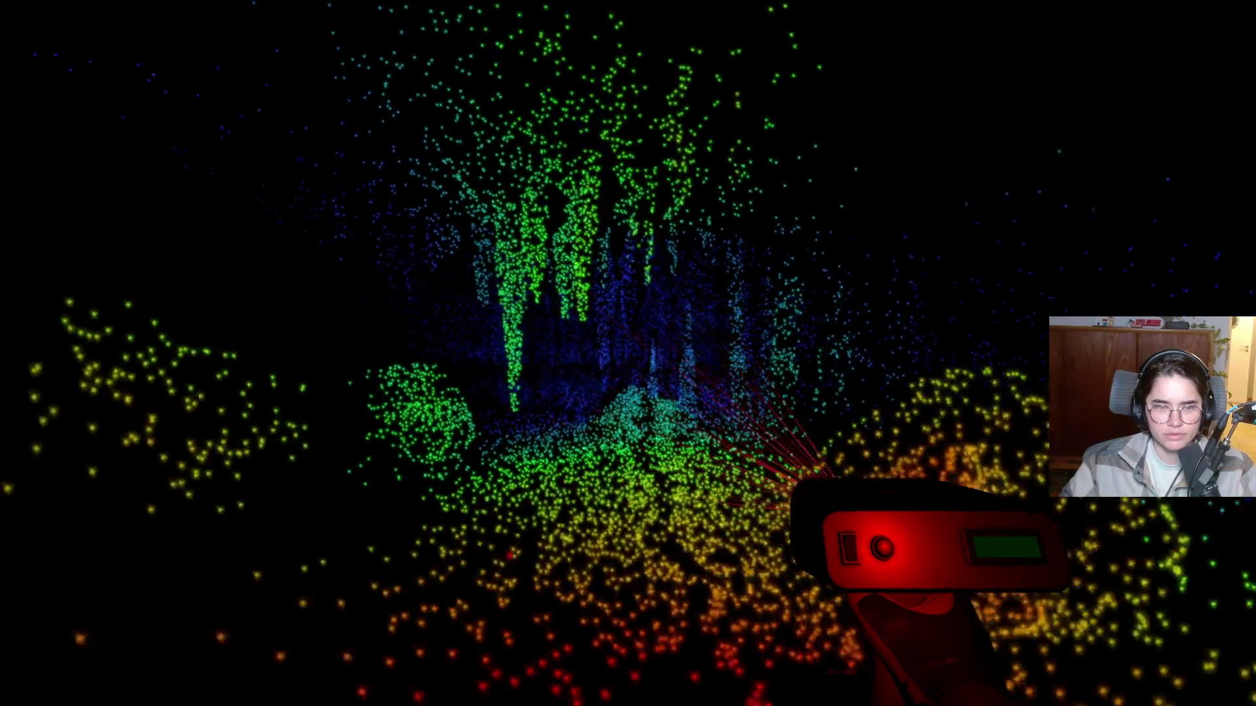
key("w")
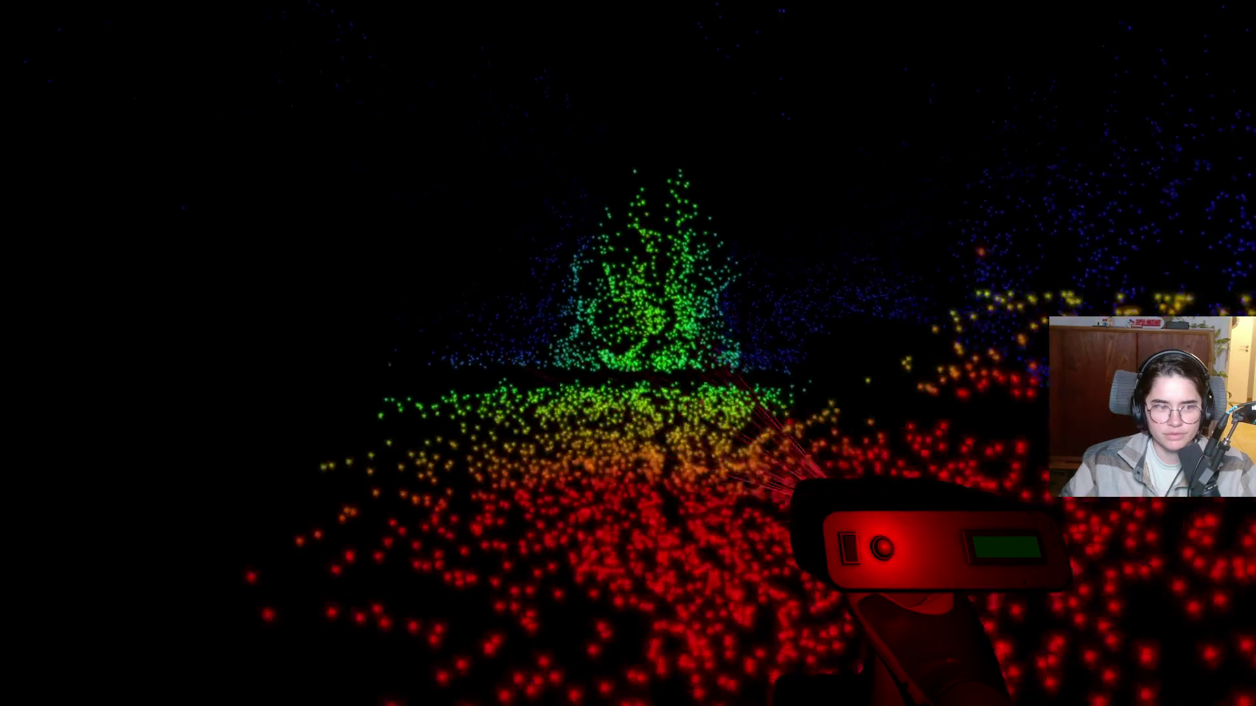
Cross the cavern scanning the ground, walls and corridor until the tripod figures appear.
key("w")
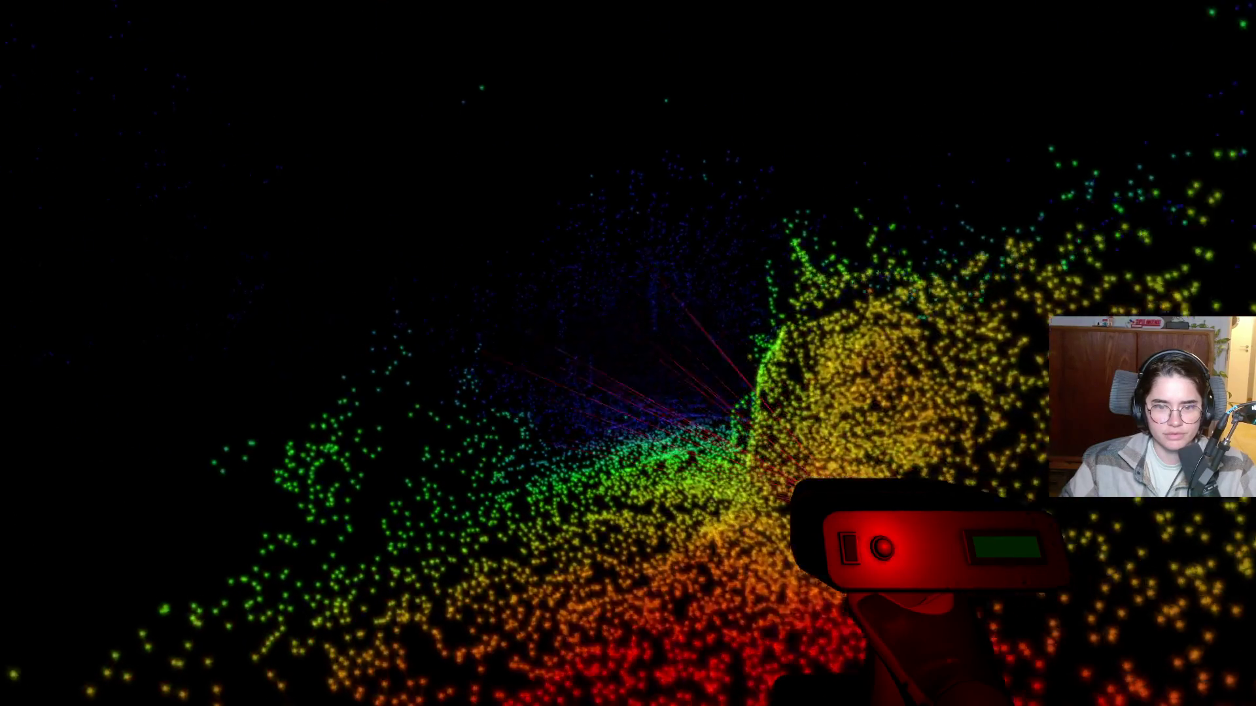
key("w")
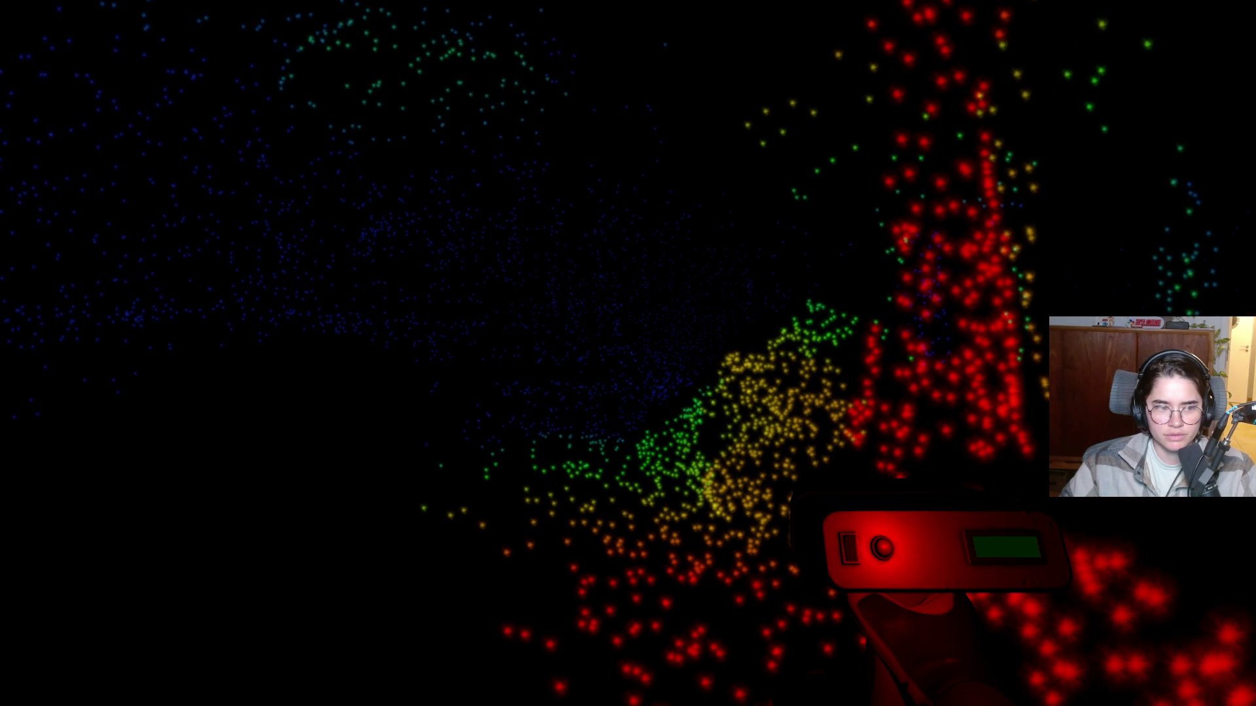
left_click_drag(628, 354, 628, 353)
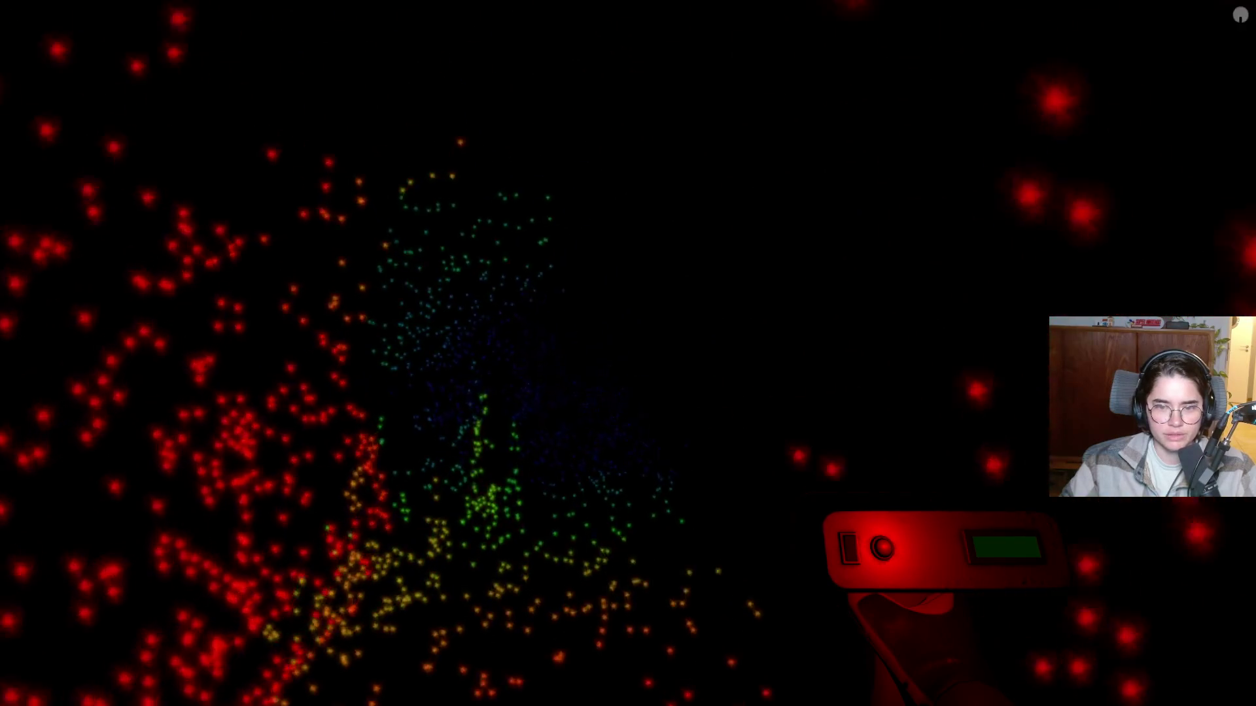
left_click_drag(628, 353, 628, 353)
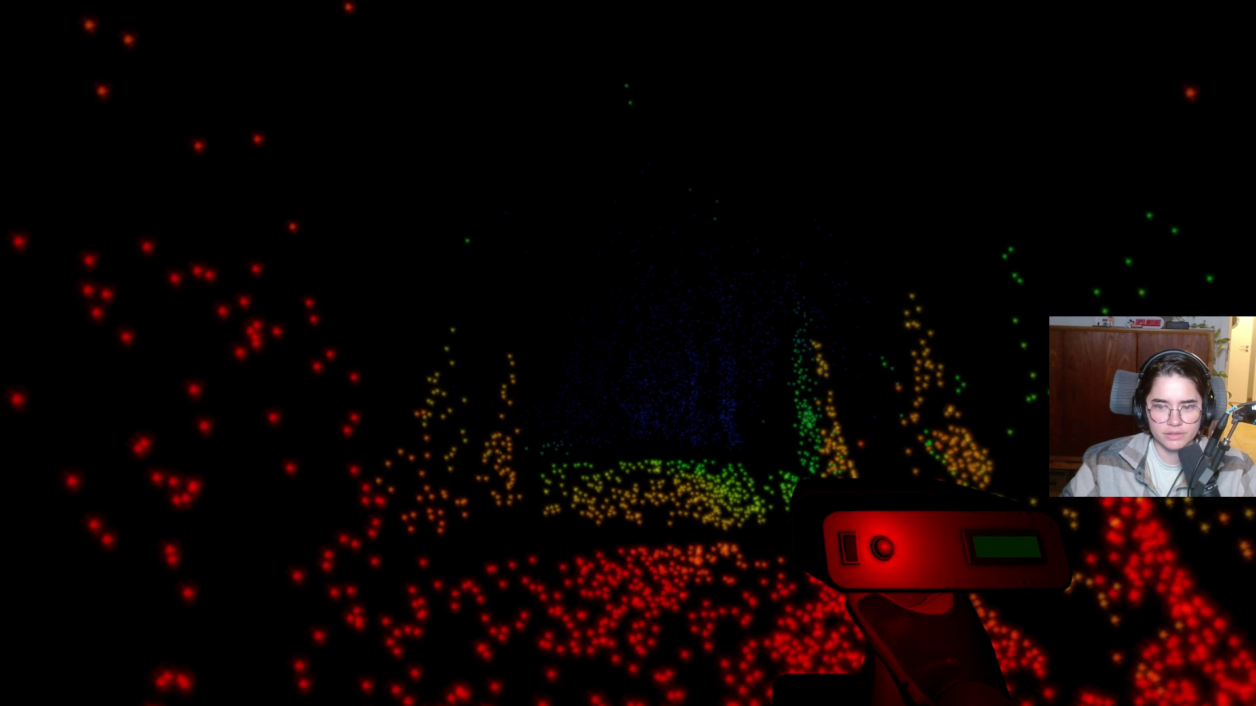
left_click_drag(628, 353, 627, 353)
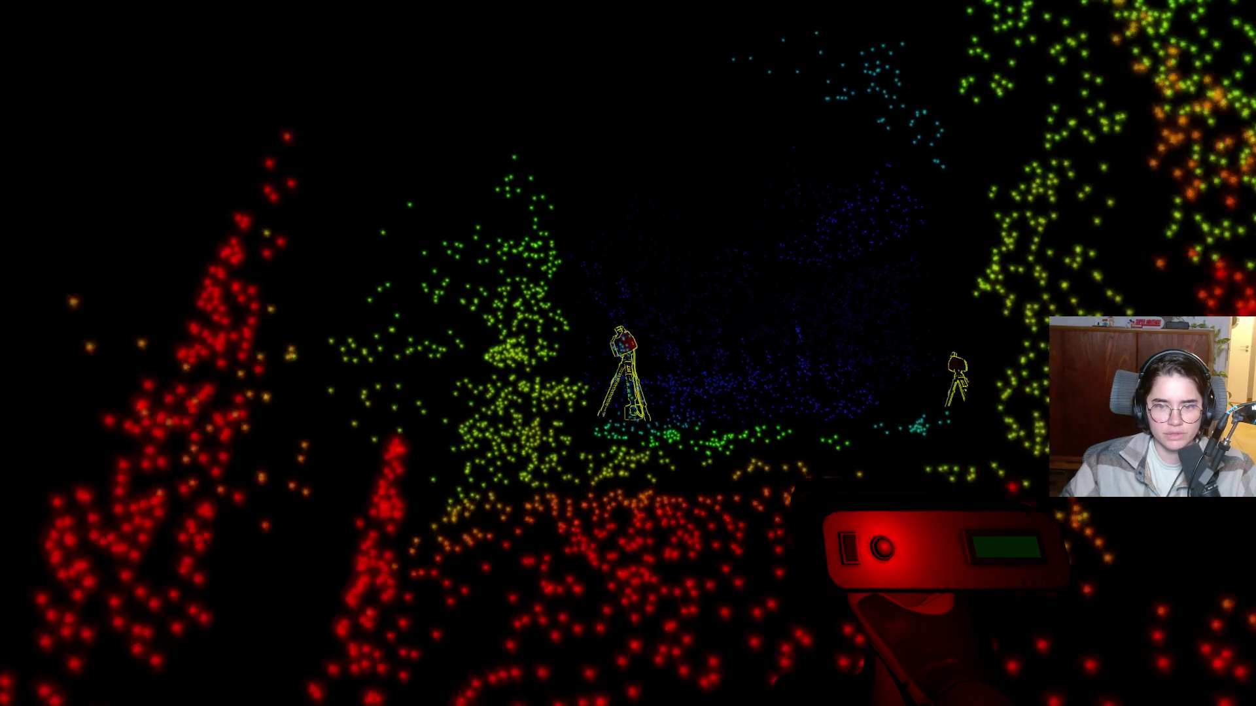
Walk around the tripod scanners and on through the cave toward the distant one.
key("w")
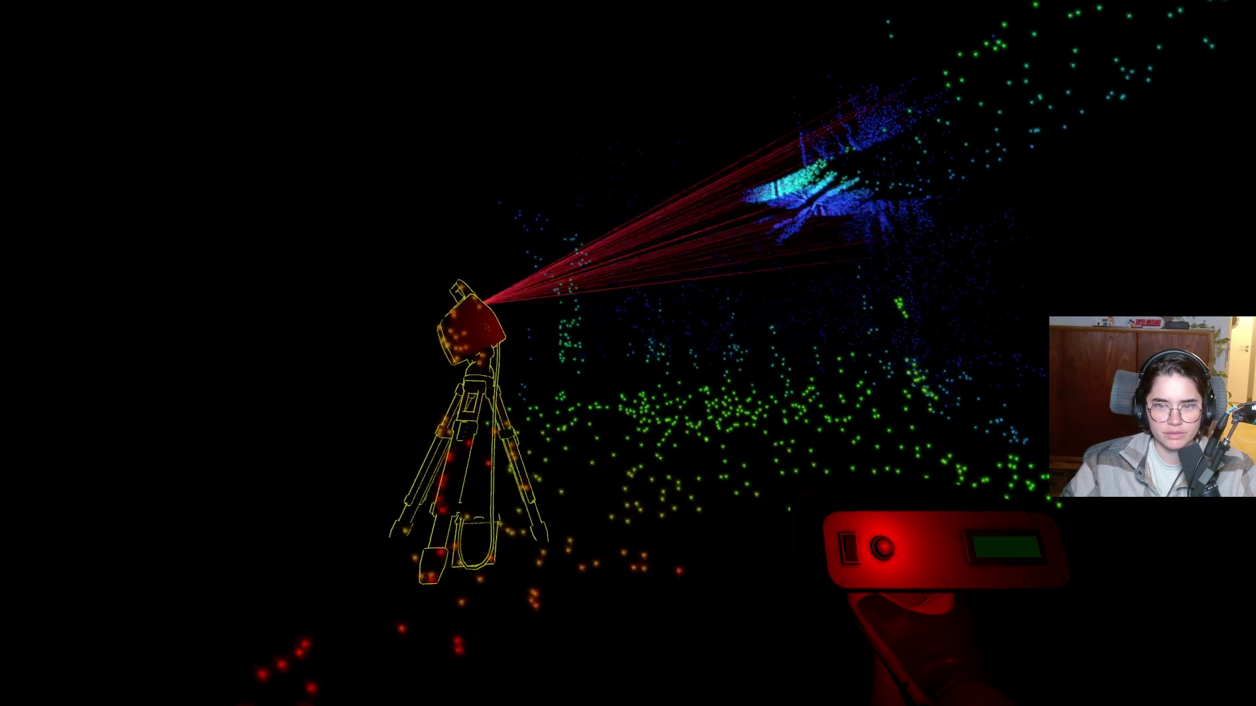
key("s")
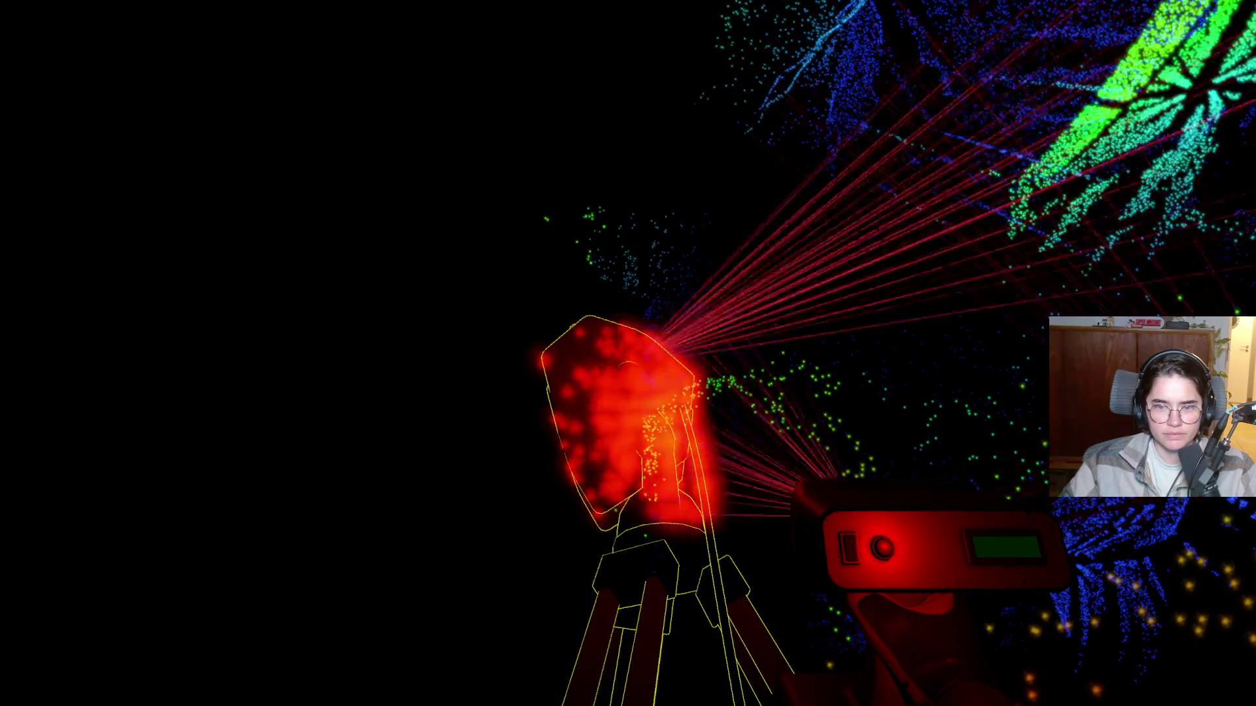
key("w")
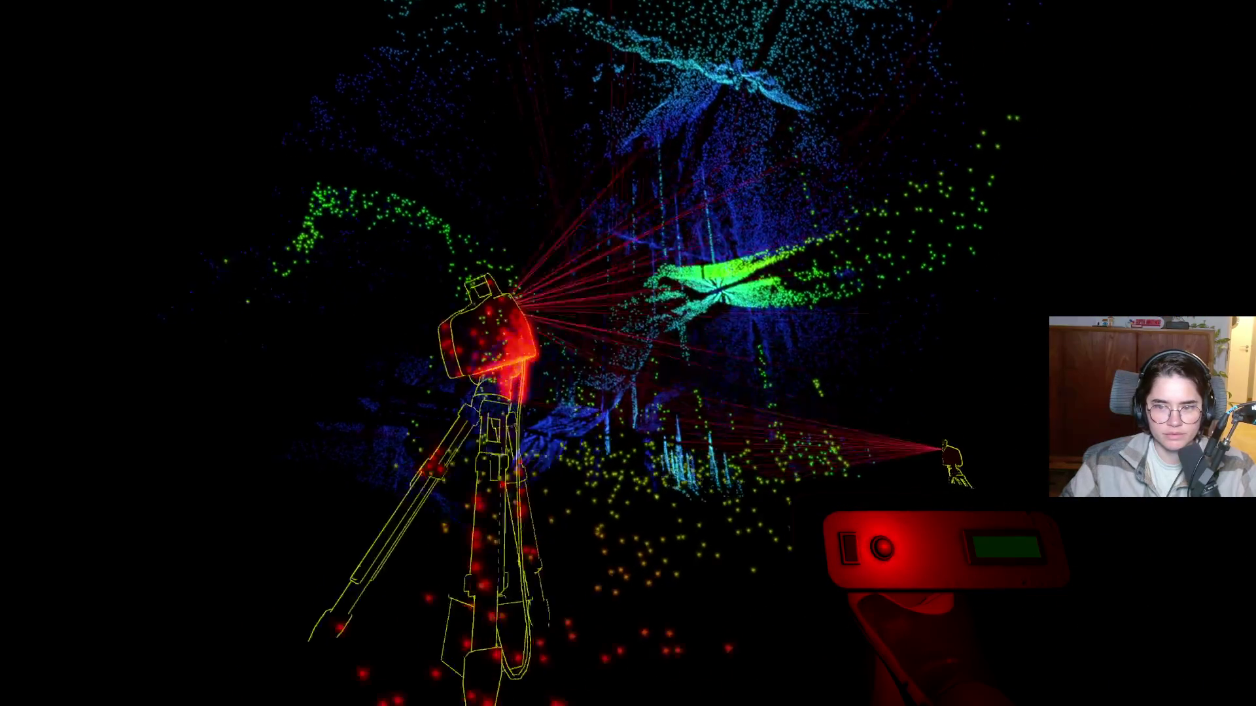
key("s")
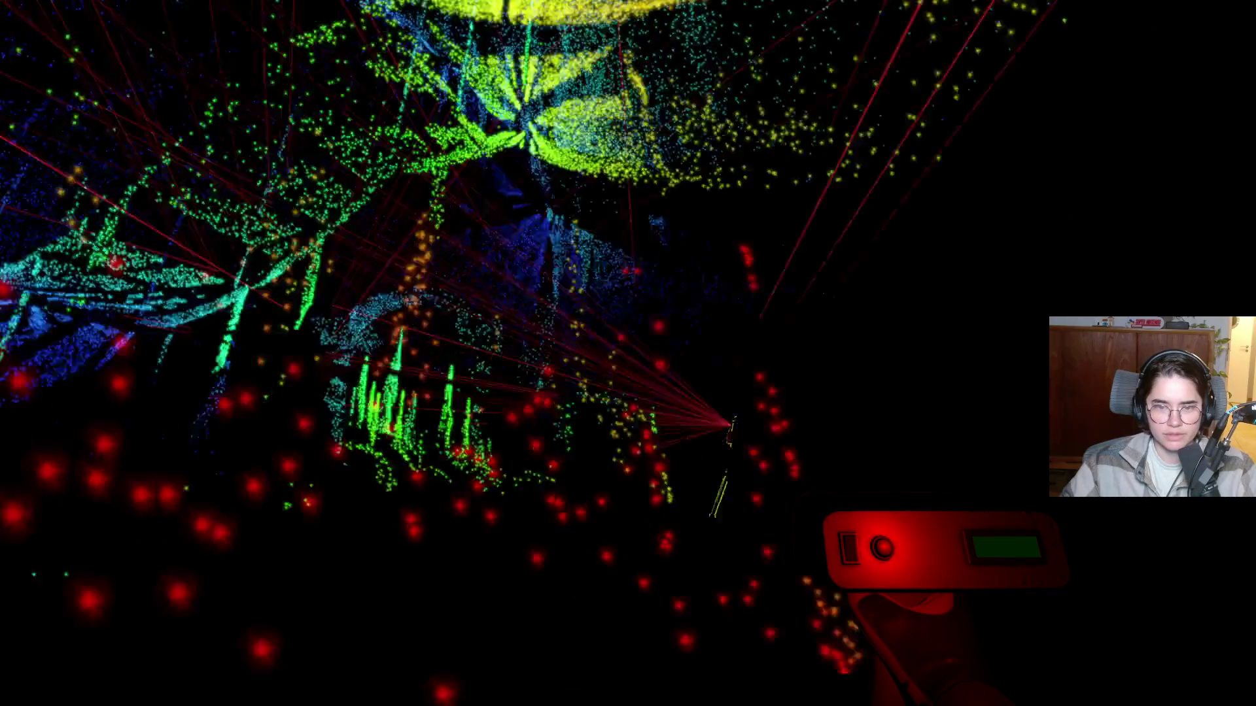
key("w")
key("w")
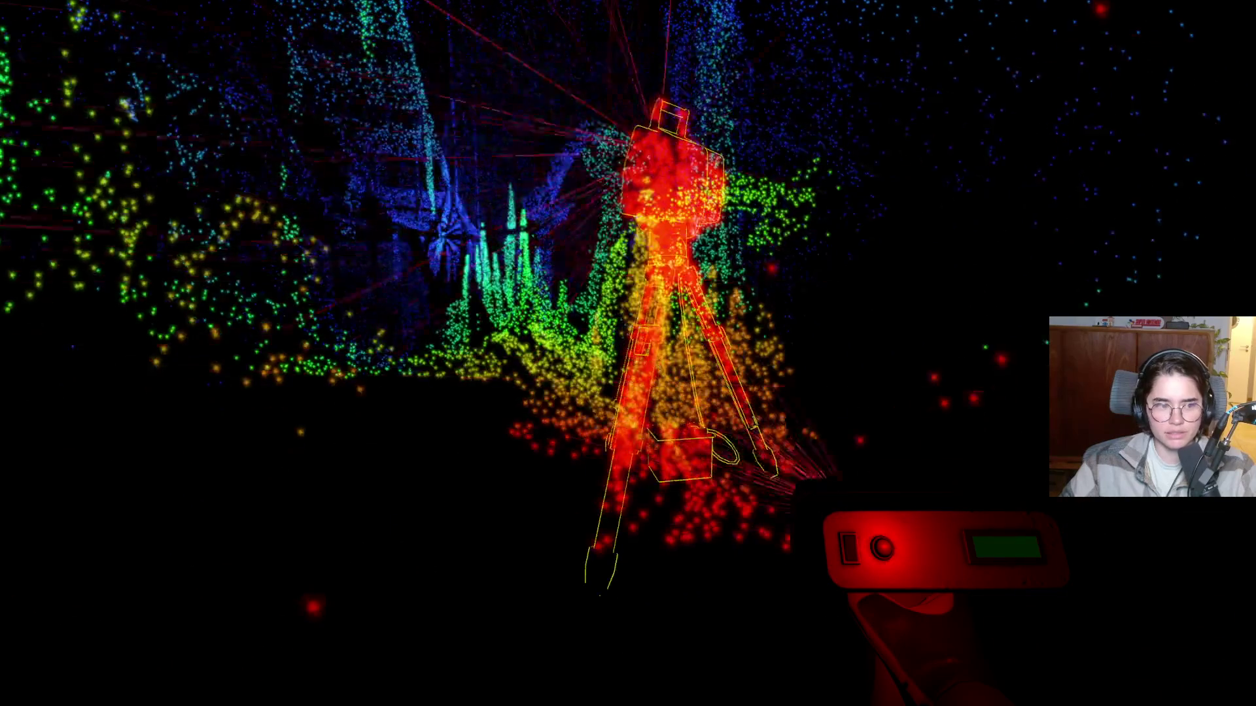
key("w")
key("w")
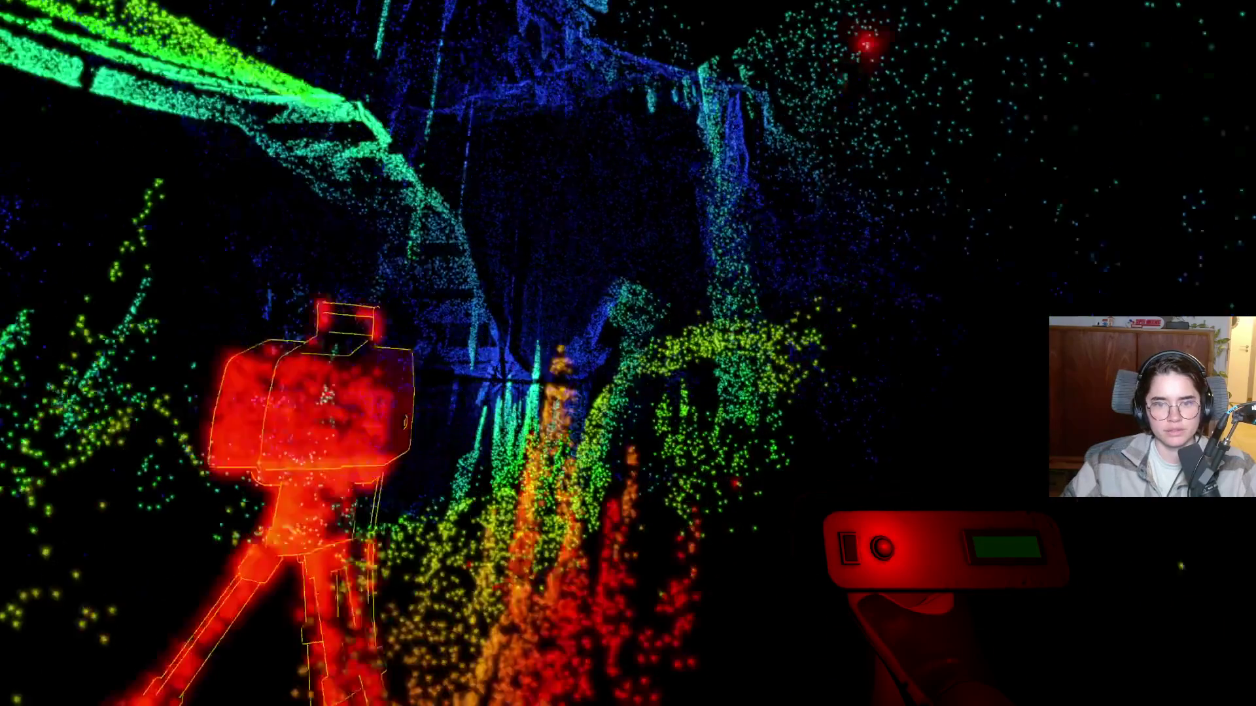
key("w")
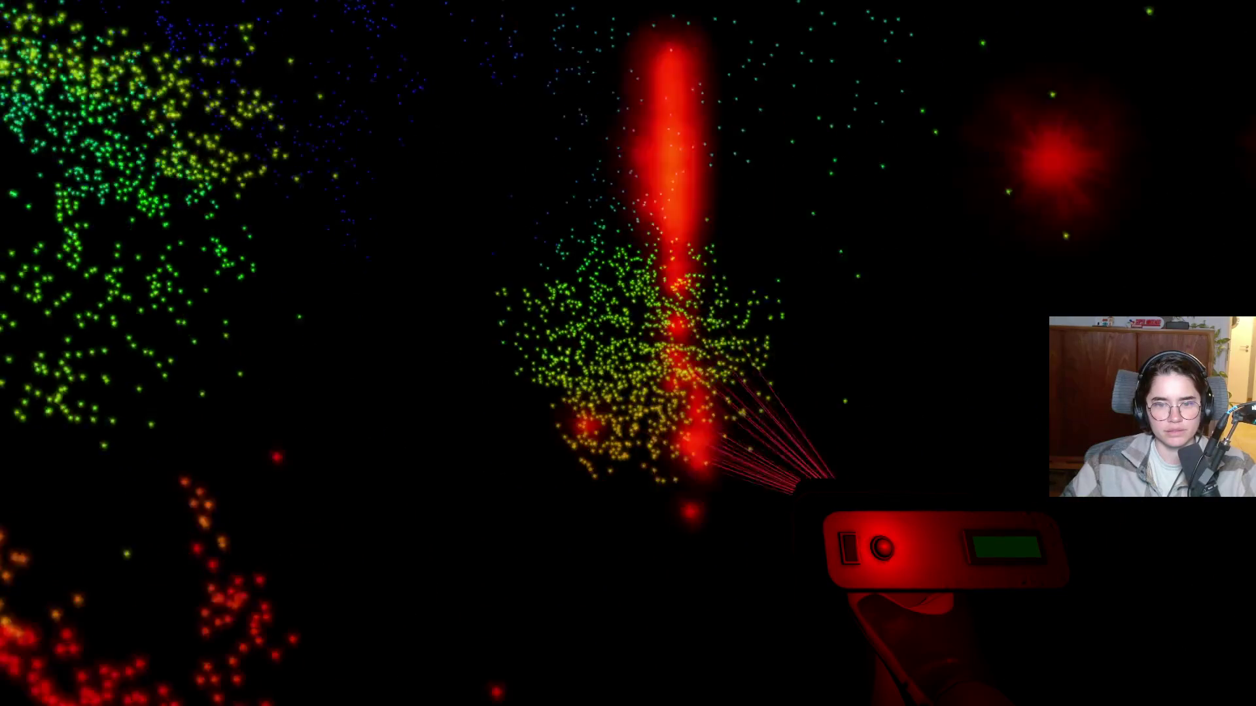
key("w")
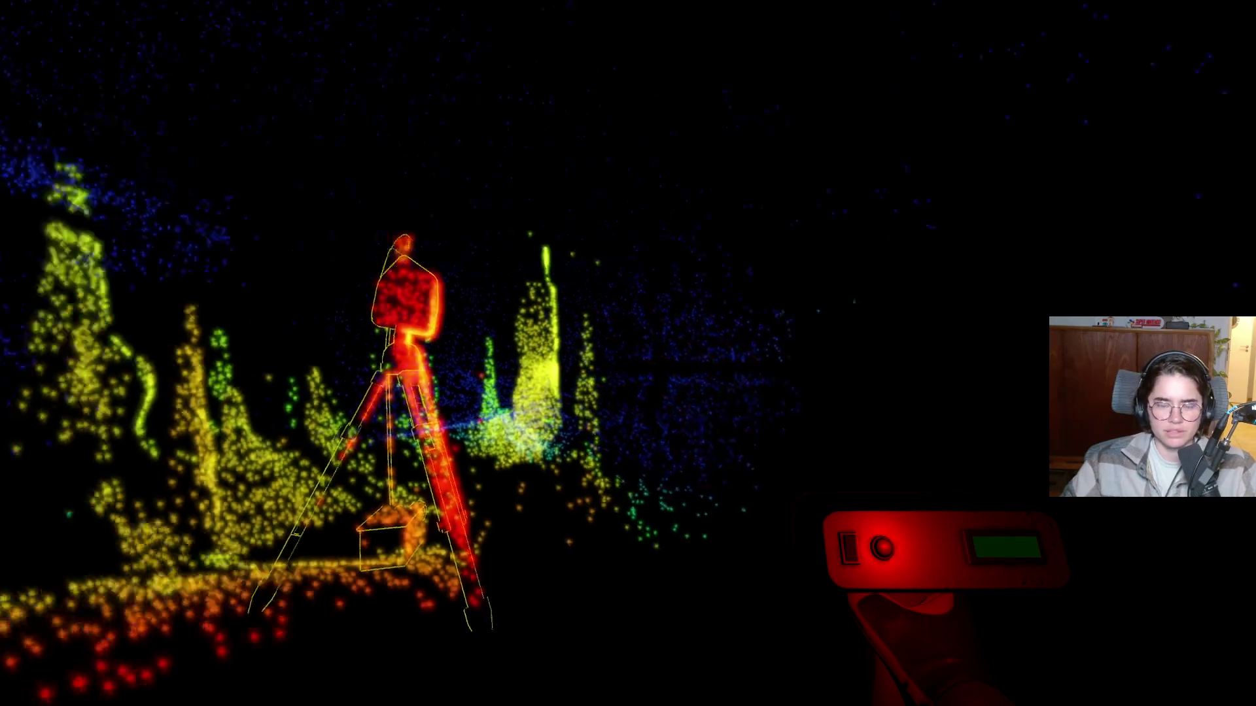
key("w")
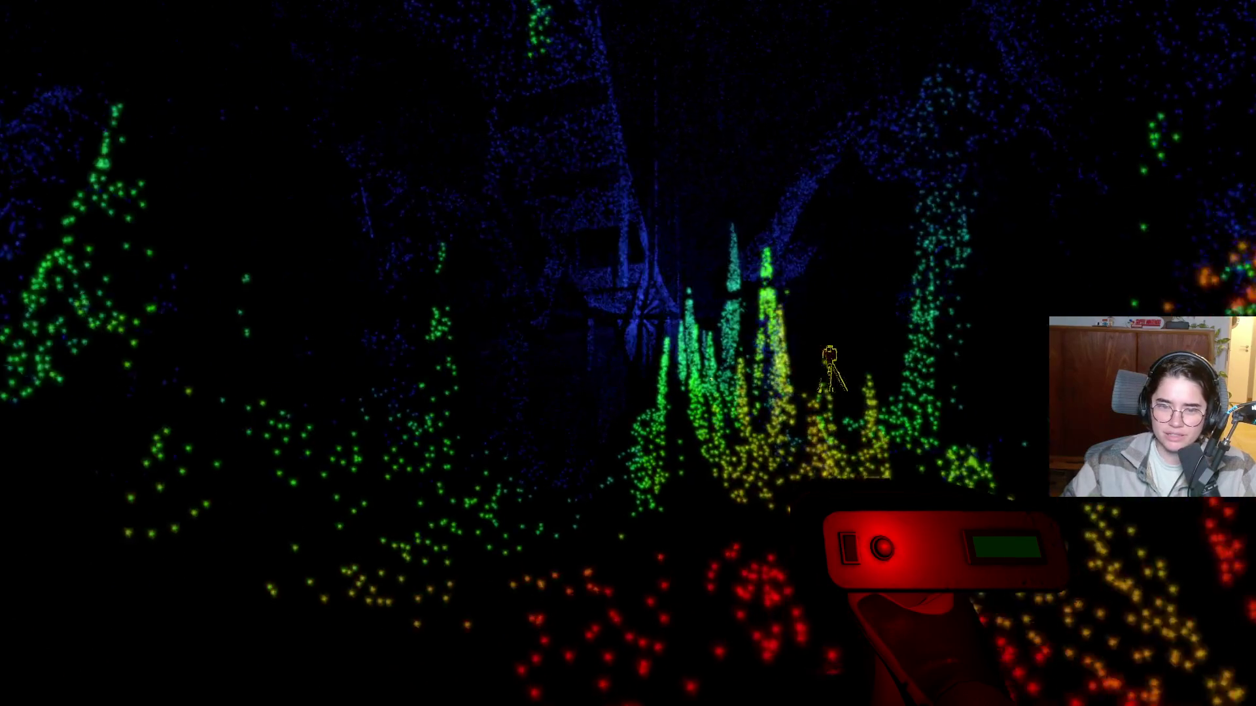
key("w")
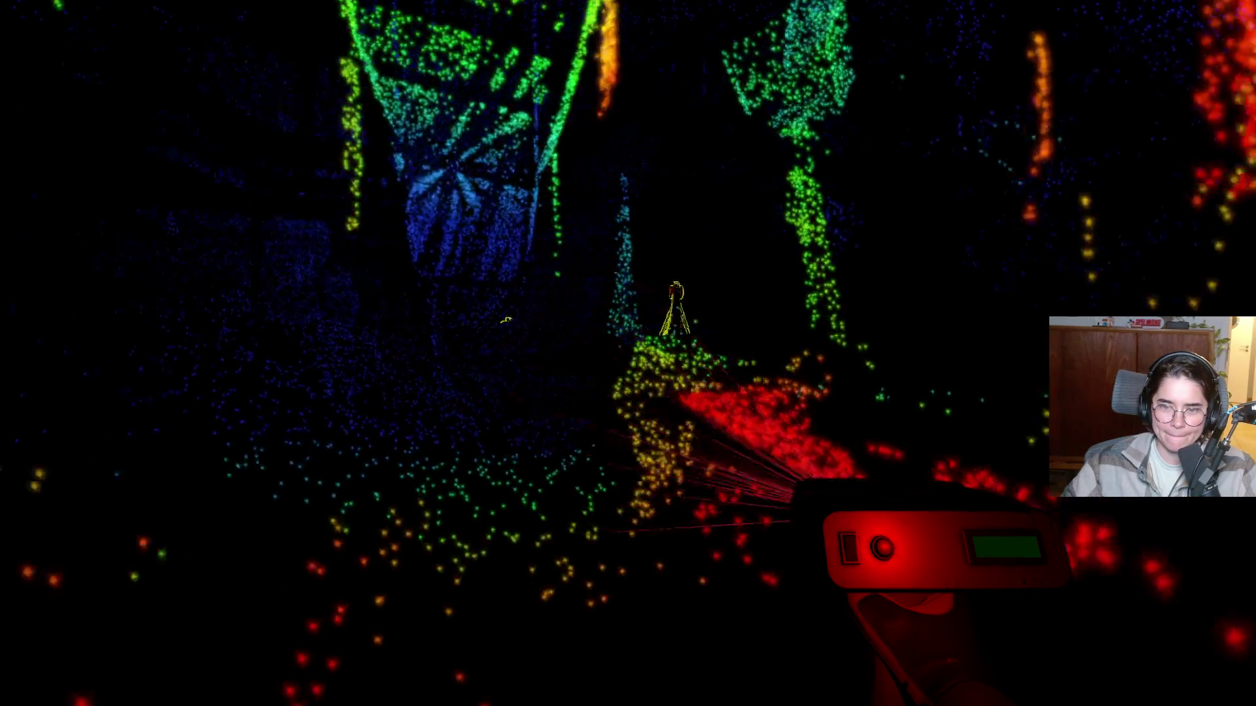
key("w")
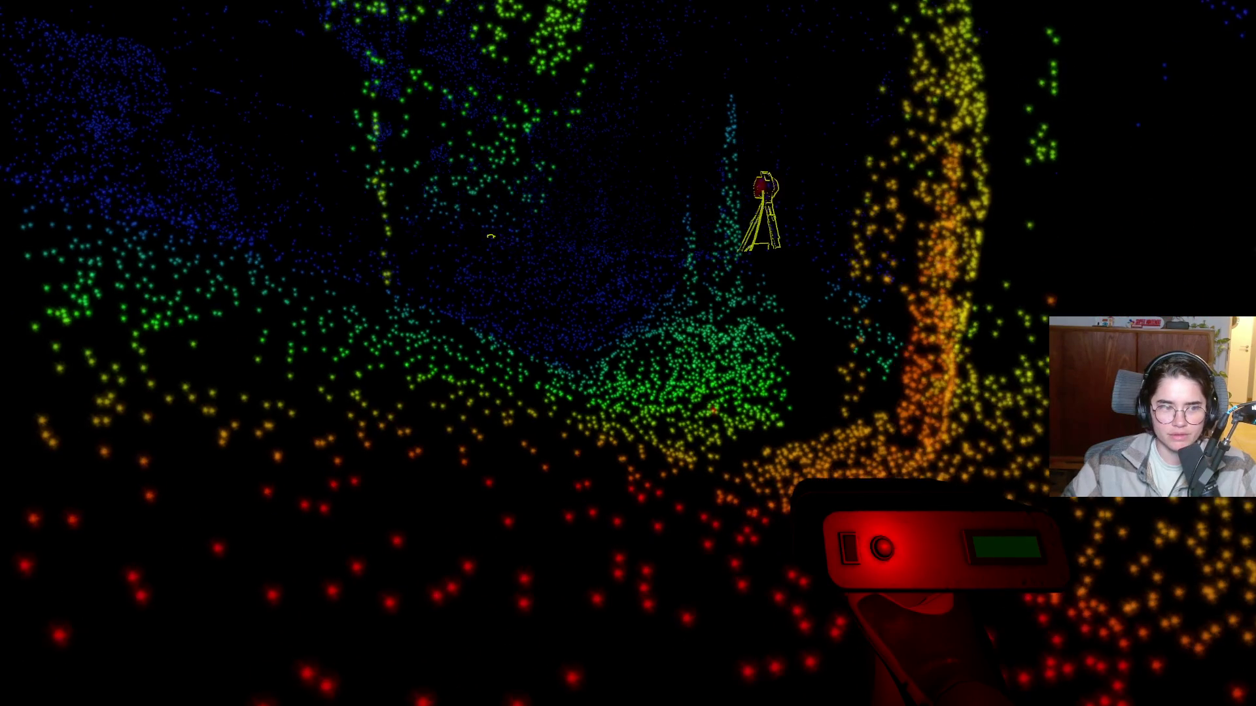
key("w")
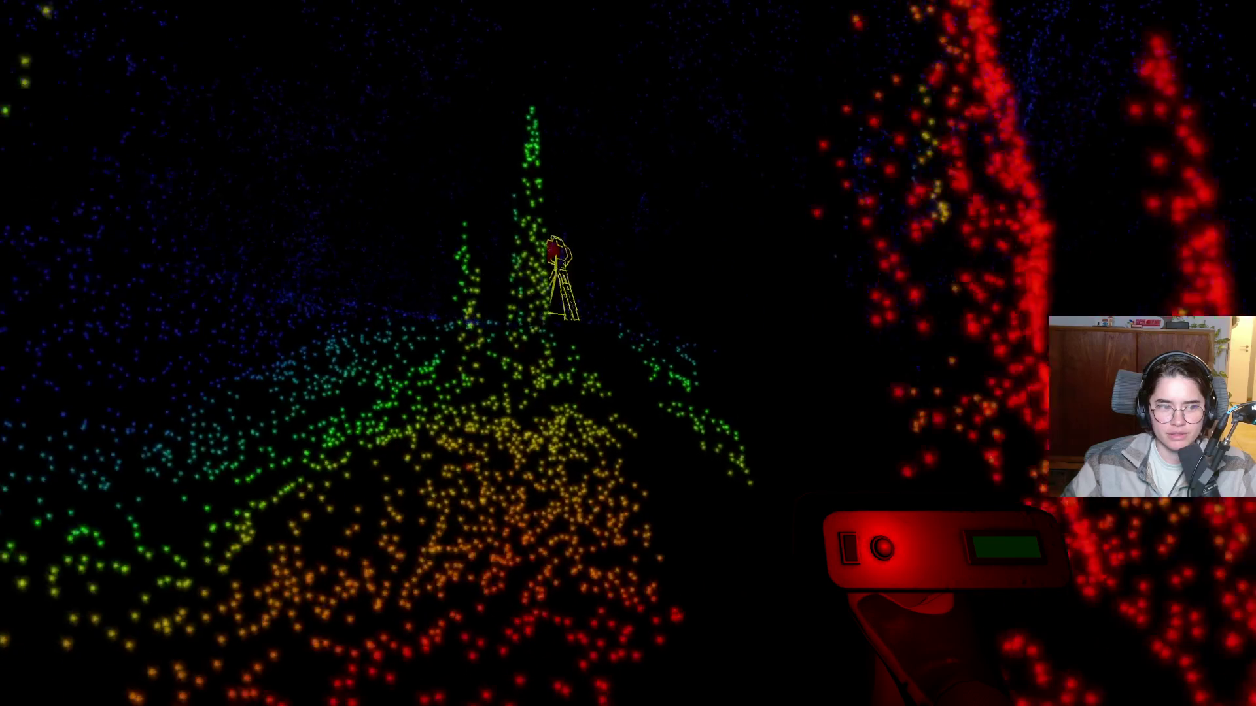
key("w")
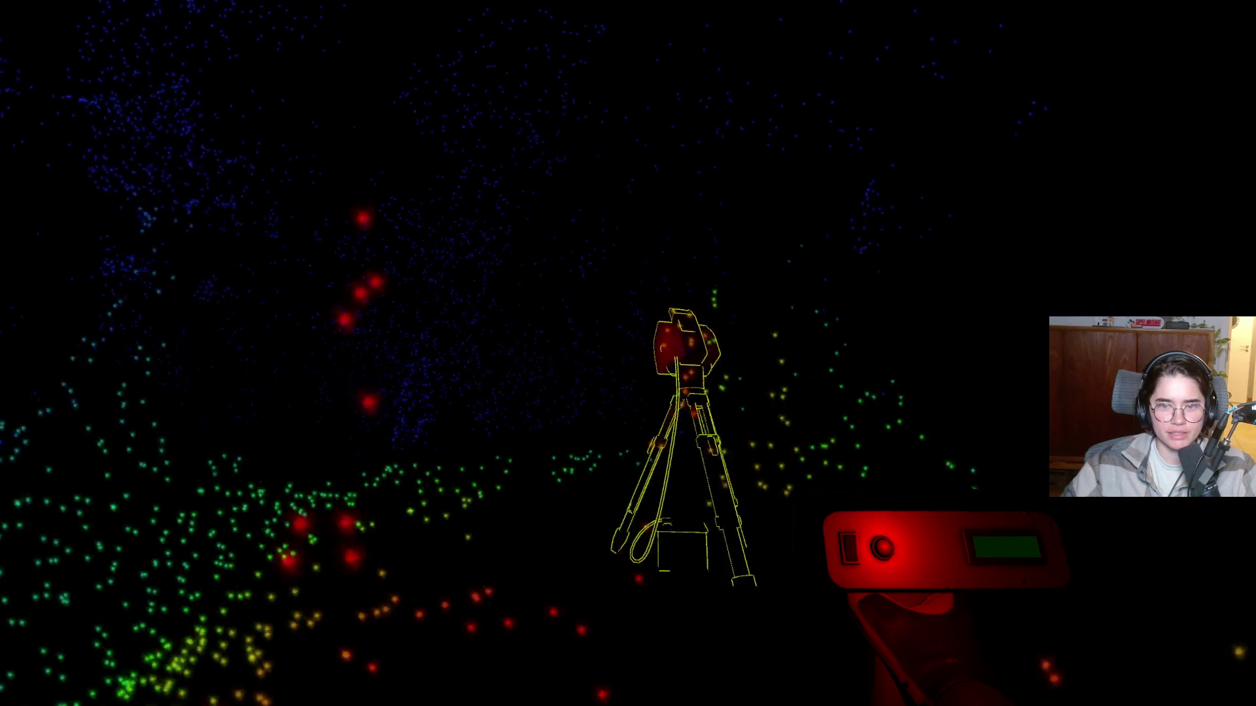
Scan the floor and walls past the scanner and pick up the Aperture Control prototype.
key("a")
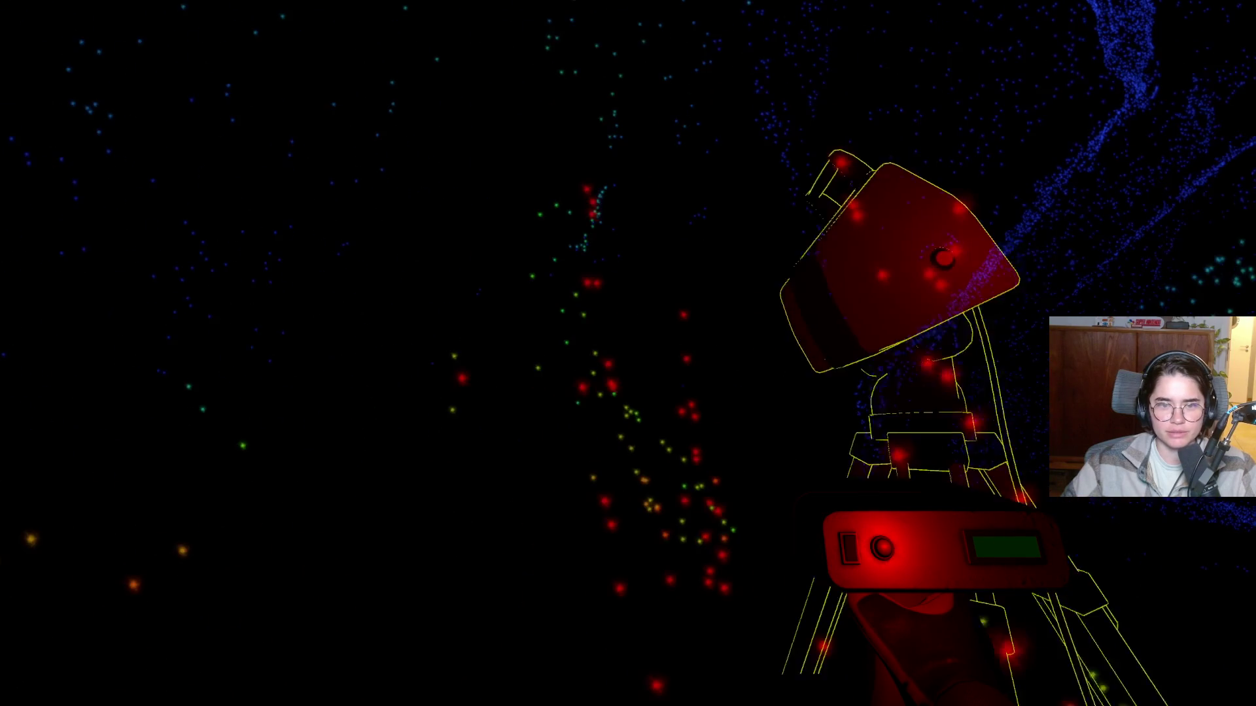
left_click(627, 353)
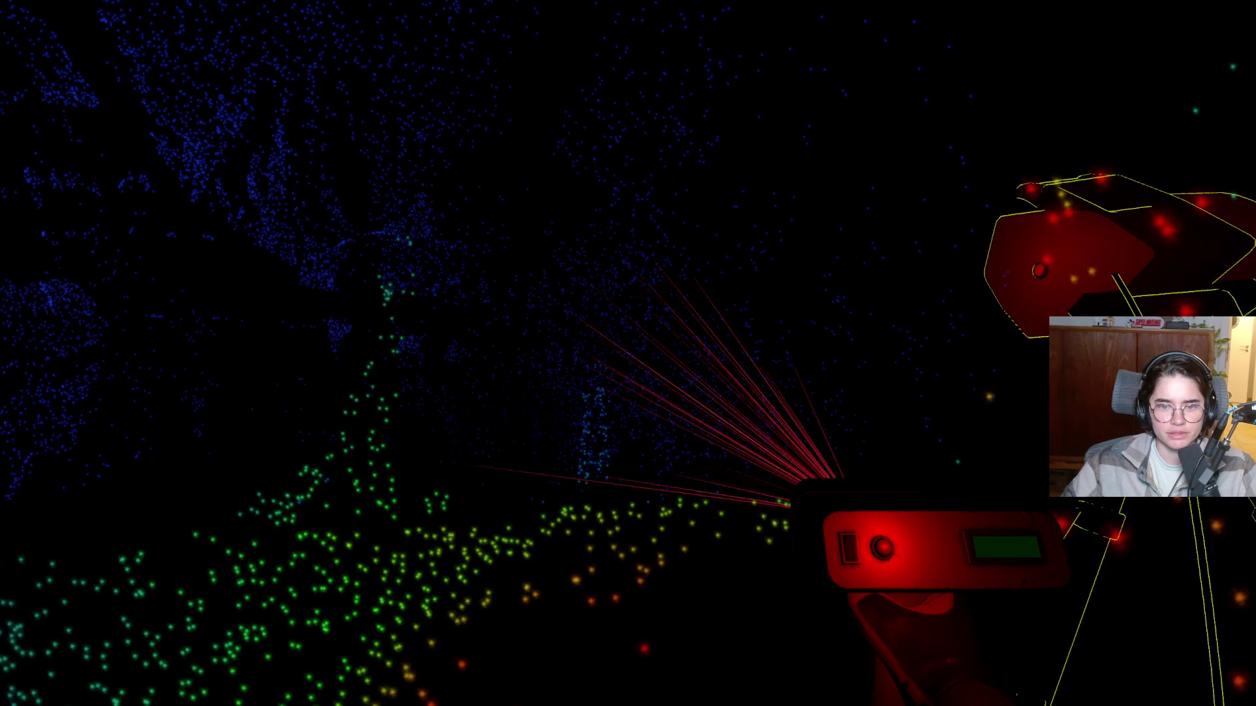
left_click(628, 353)
key("e")
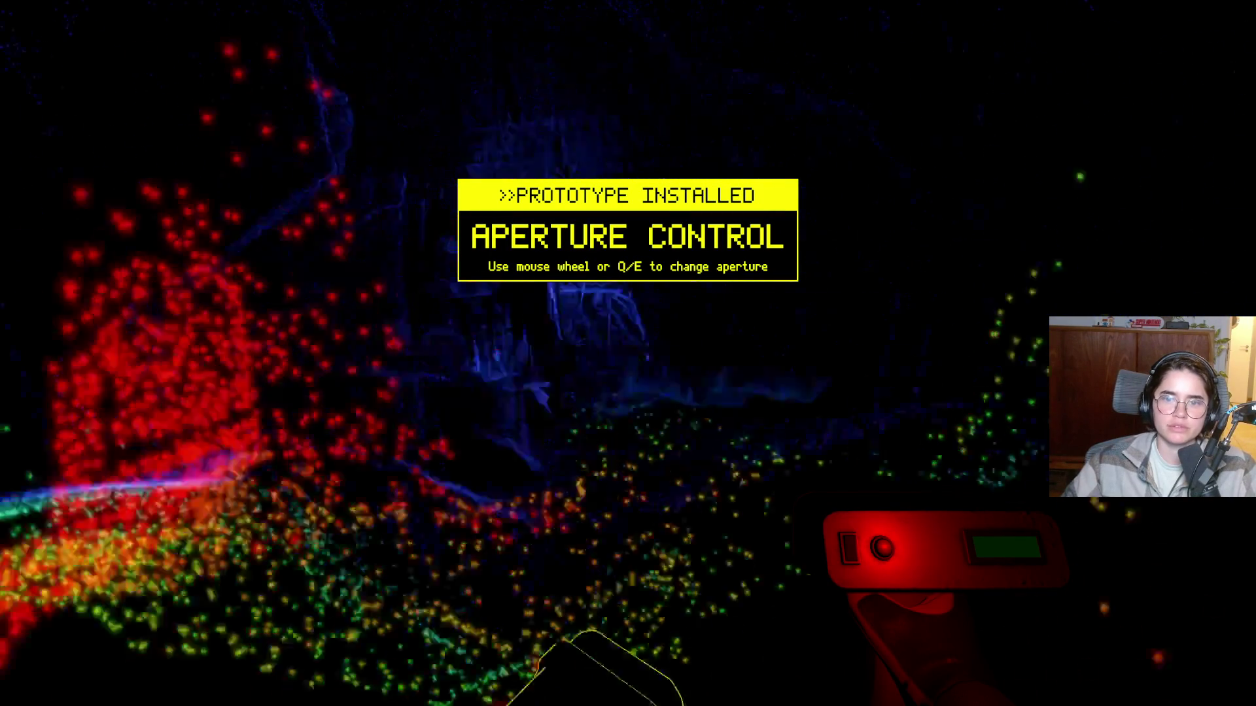
Scan the area ahead and walk toward the ancient archway, scanning it on the approach.
left_click(628, 353)
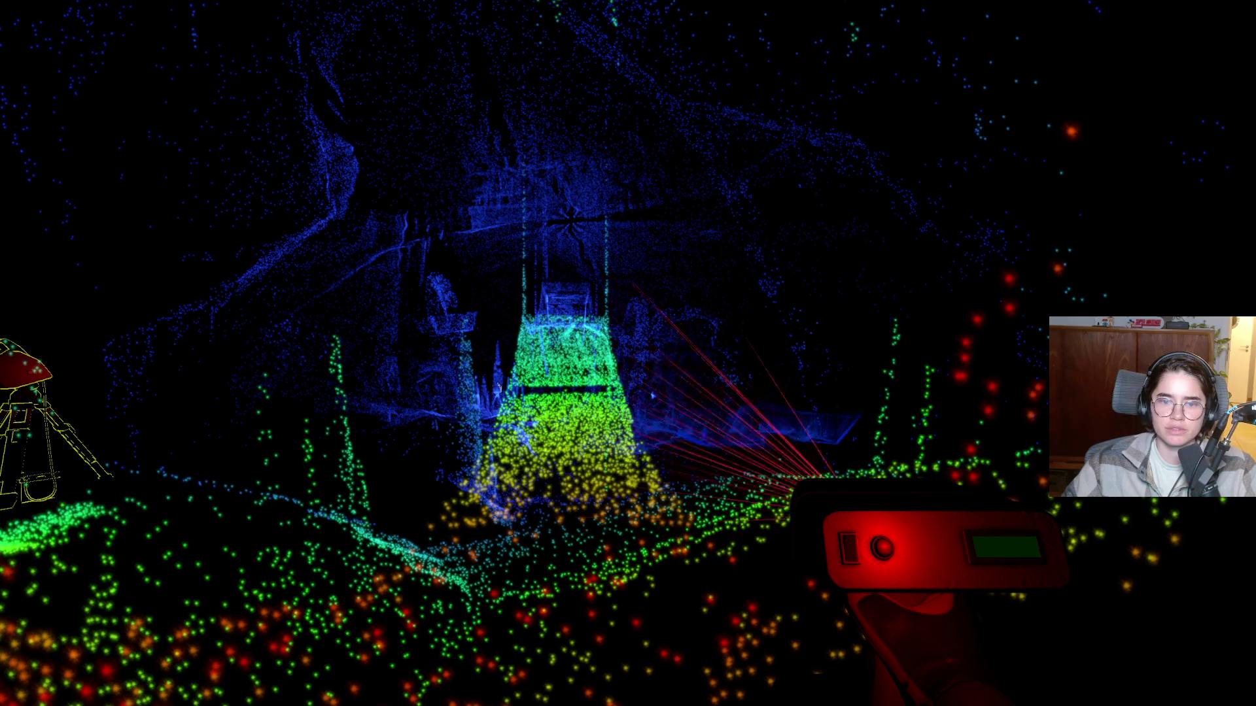
key("w")
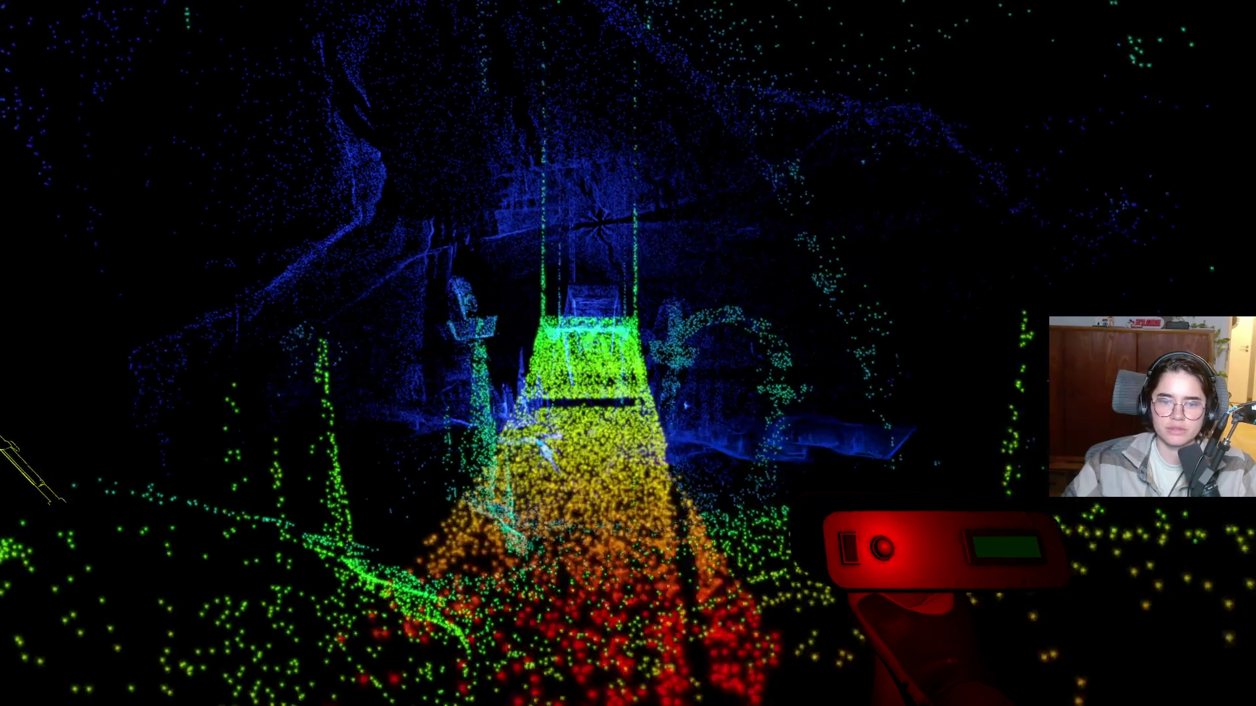
key("w")
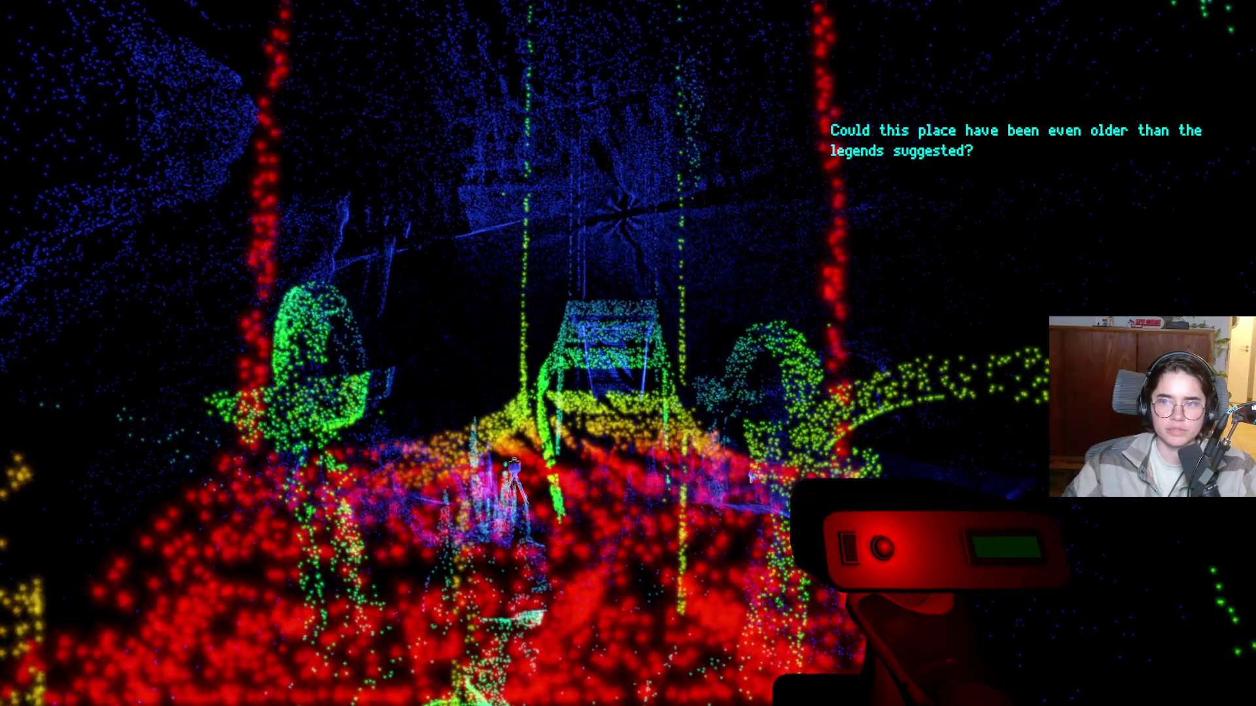
key("w")
left_click(628, 353)
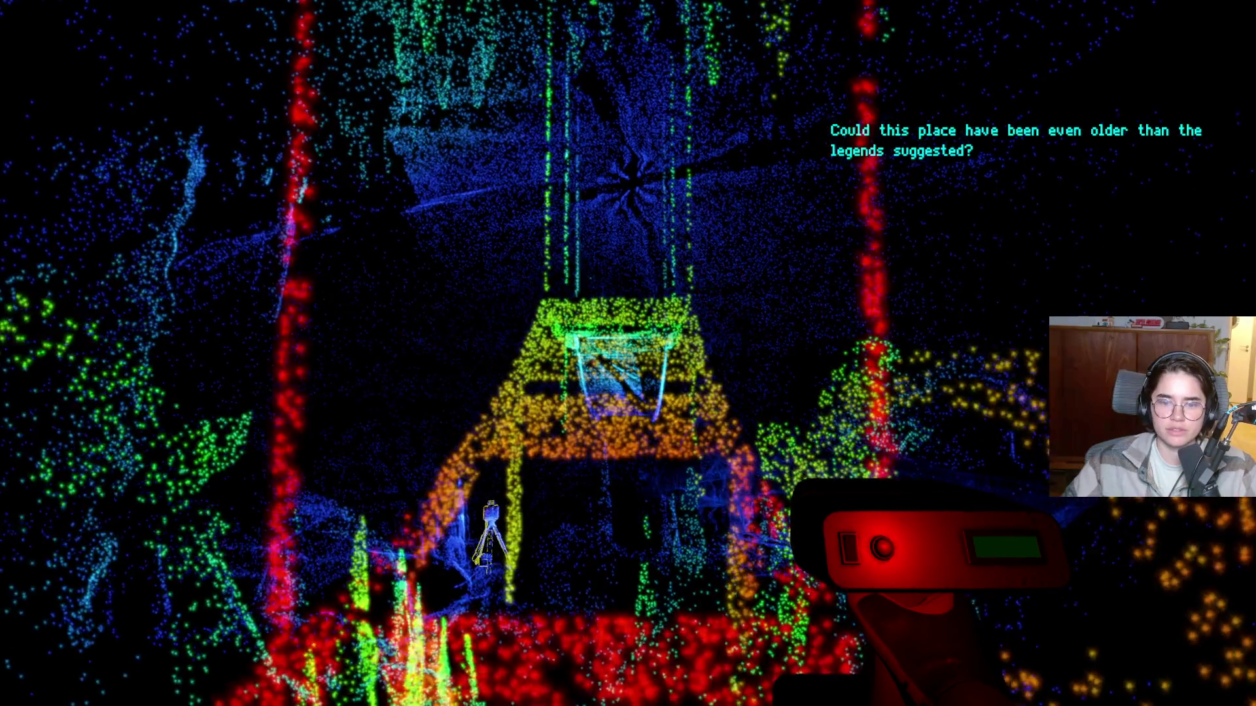
Walk up onto the lit platform and scan the wall structure beyond it.
key("w")
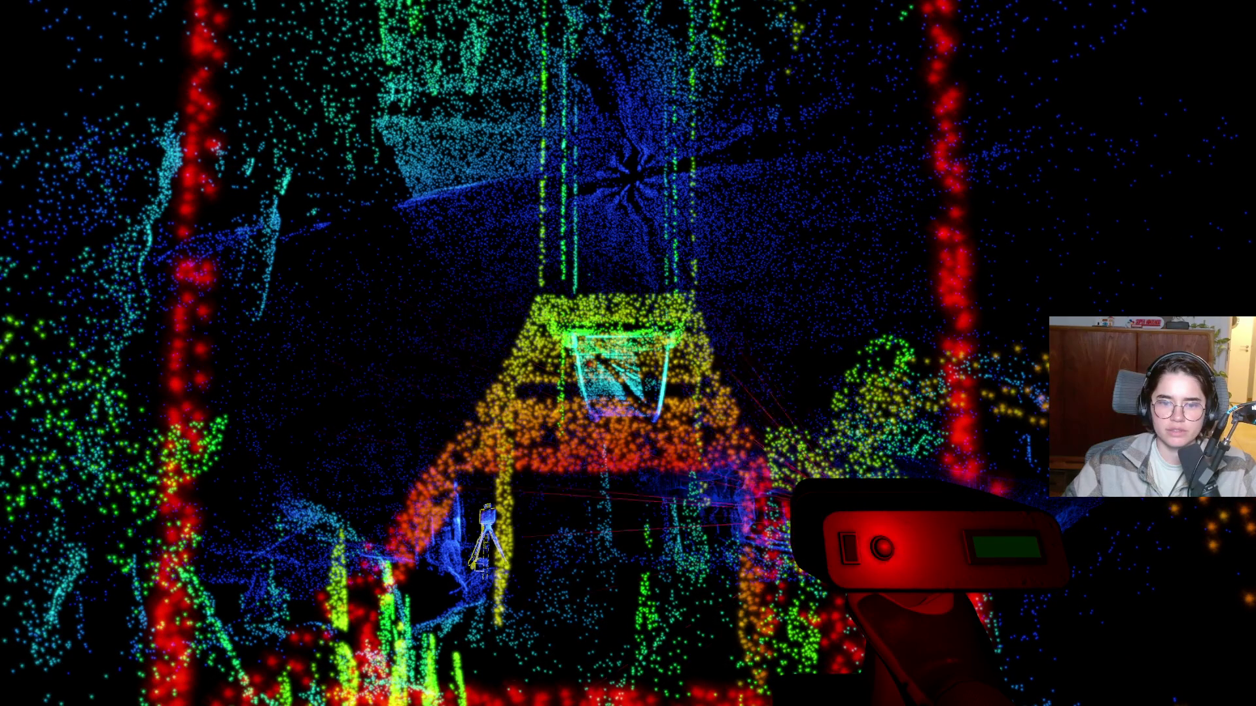
key("w")
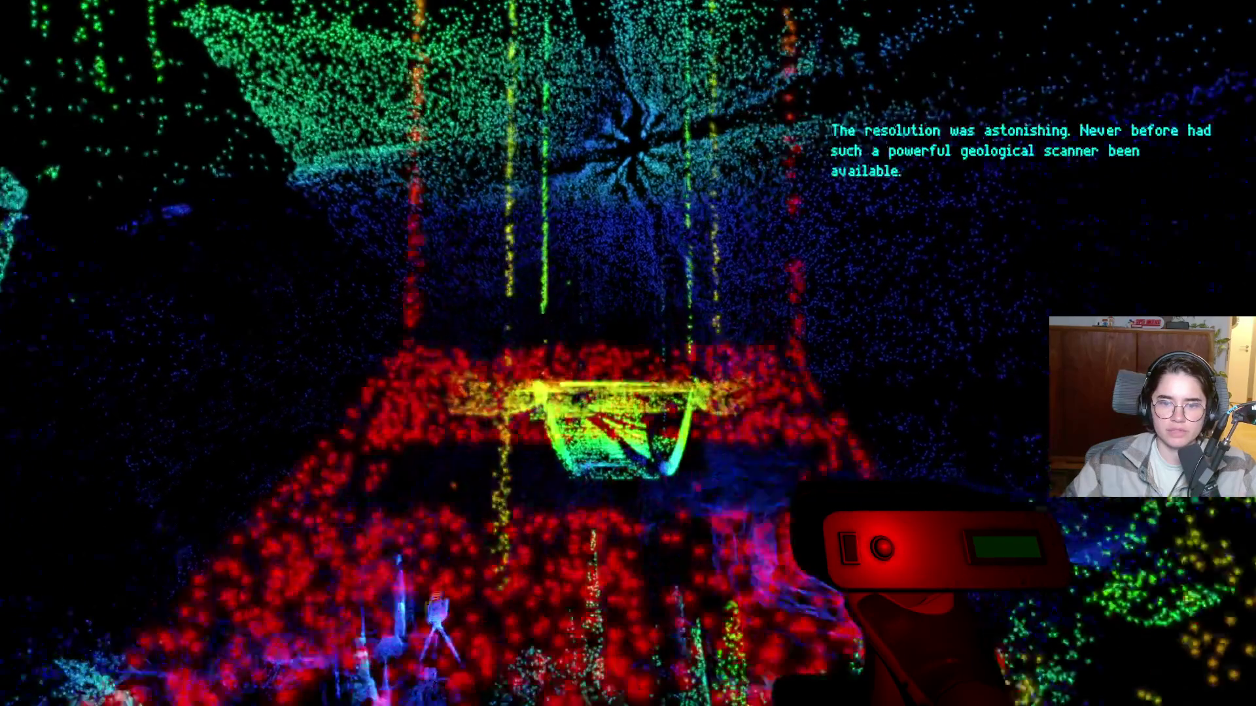
key("w")
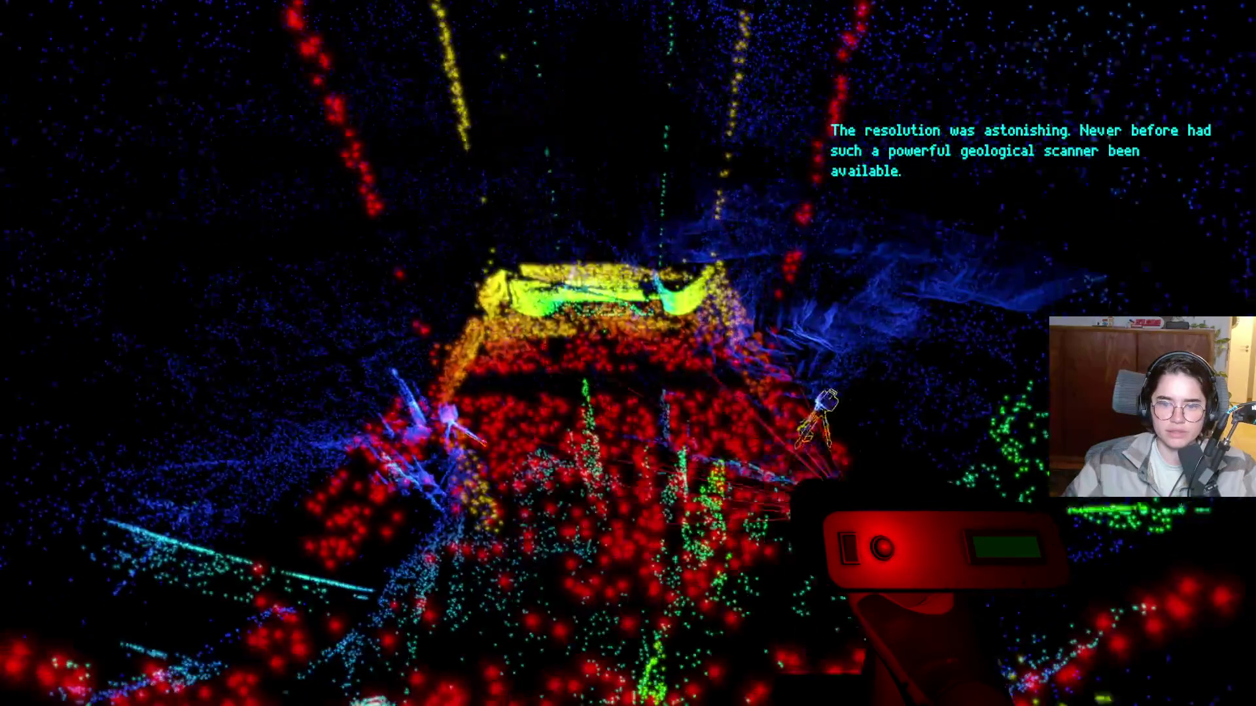
key("w")
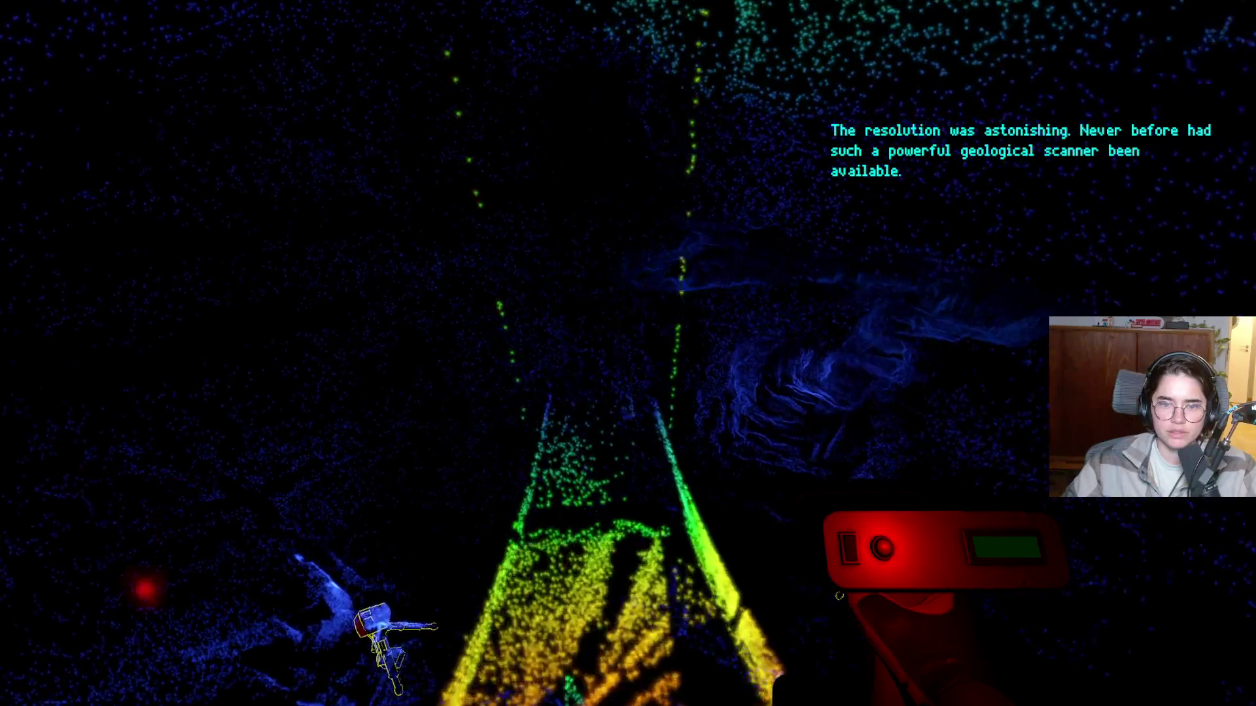
key("w")
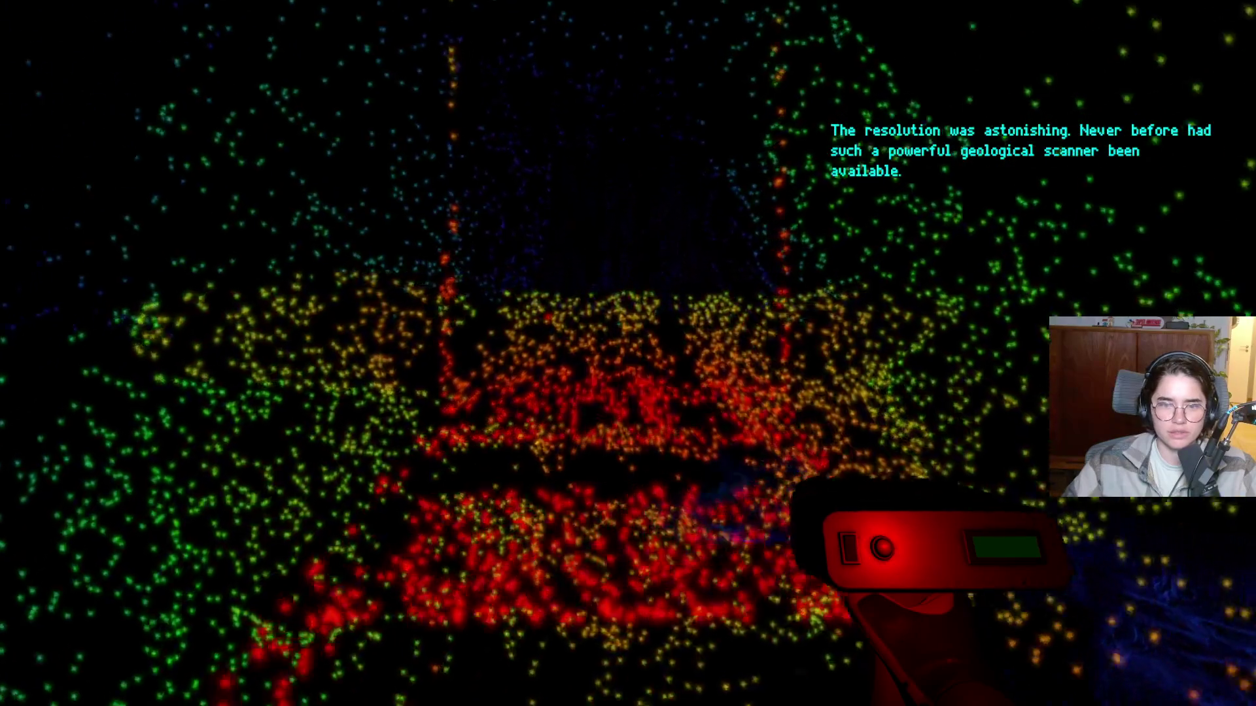
left_click(628, 354)
Step toward the speckled wall and back off twice, revealing the doorway between two pillars.
key("w")
key("s")
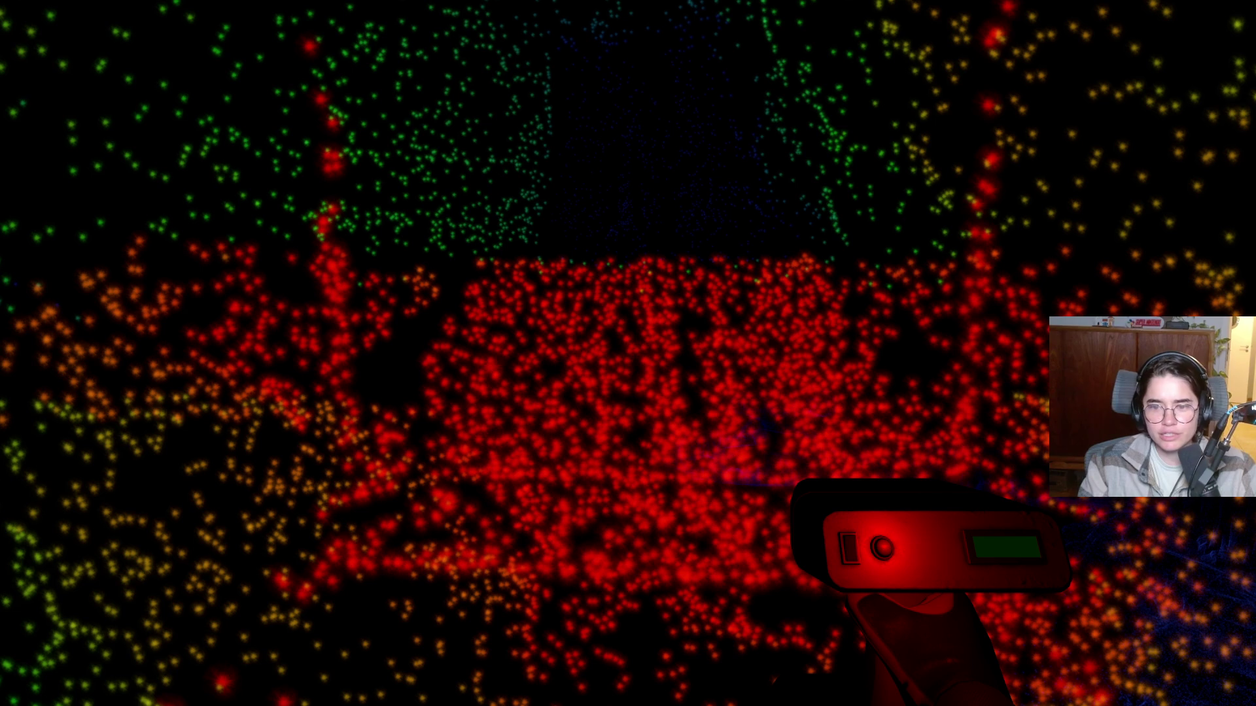
key("w")
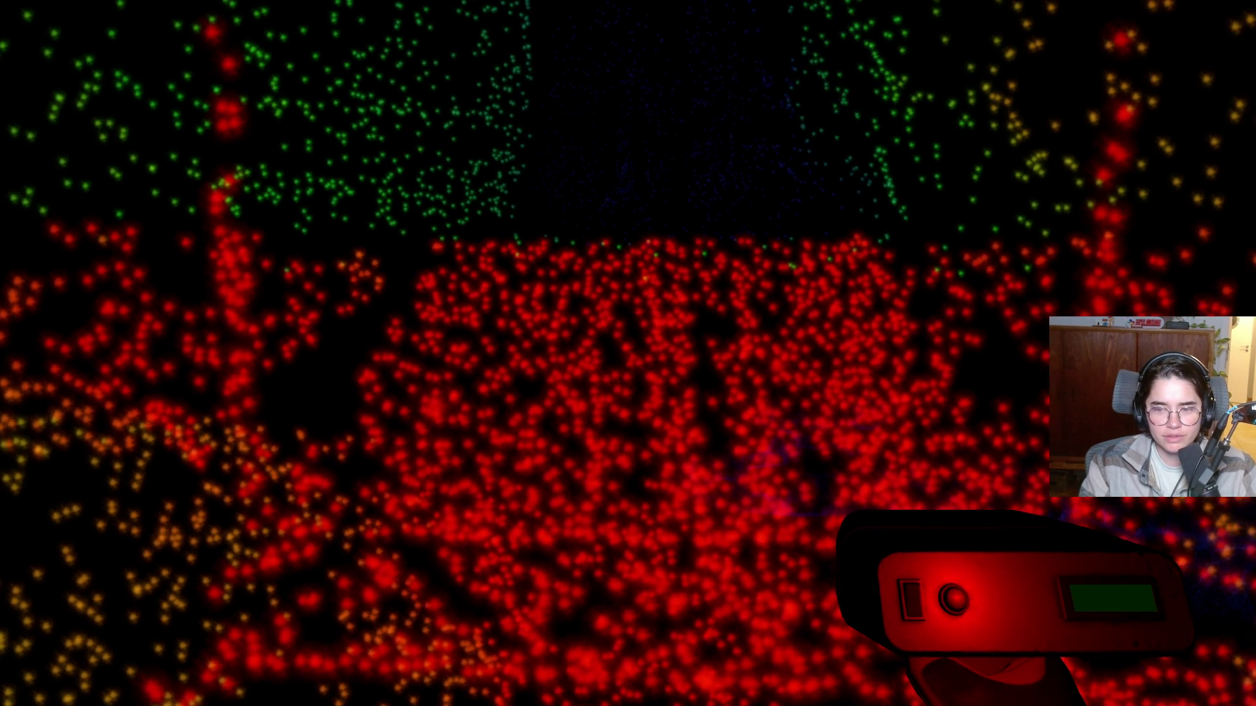
key("s")
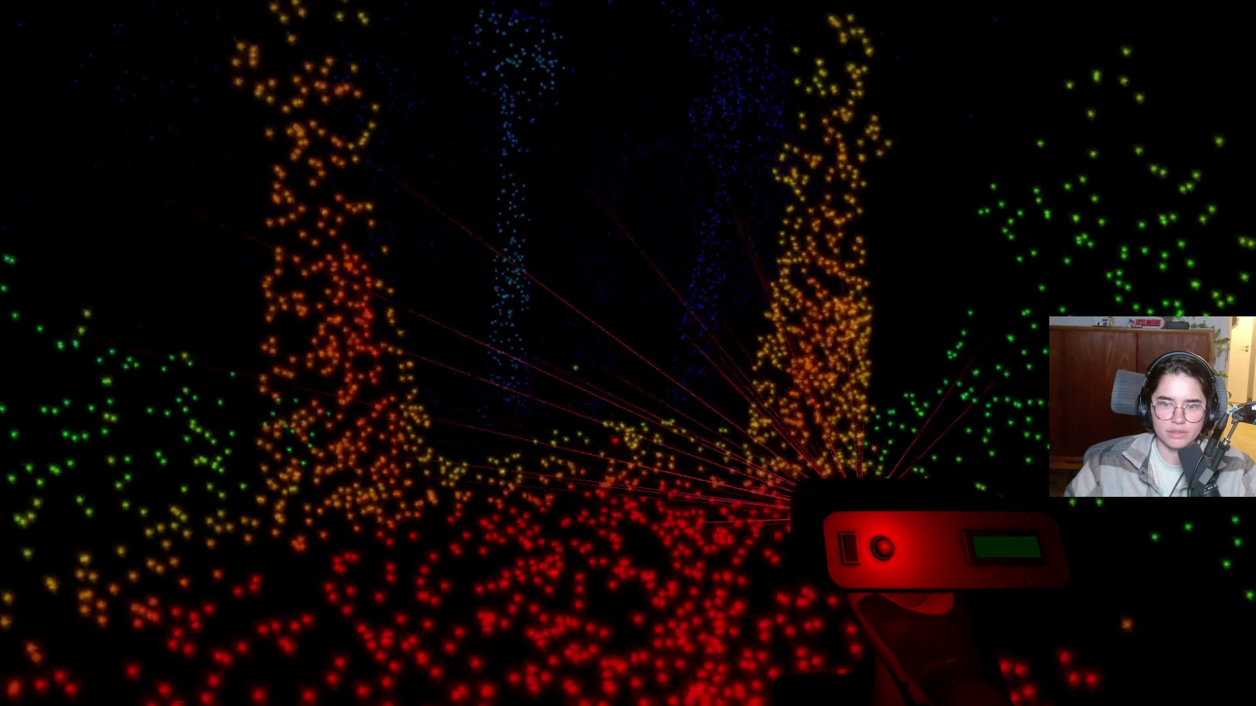
Turn toward the next part of the room and cover its nearby wall in red scan points.
left_click_drag(628, 353, 628, 353)
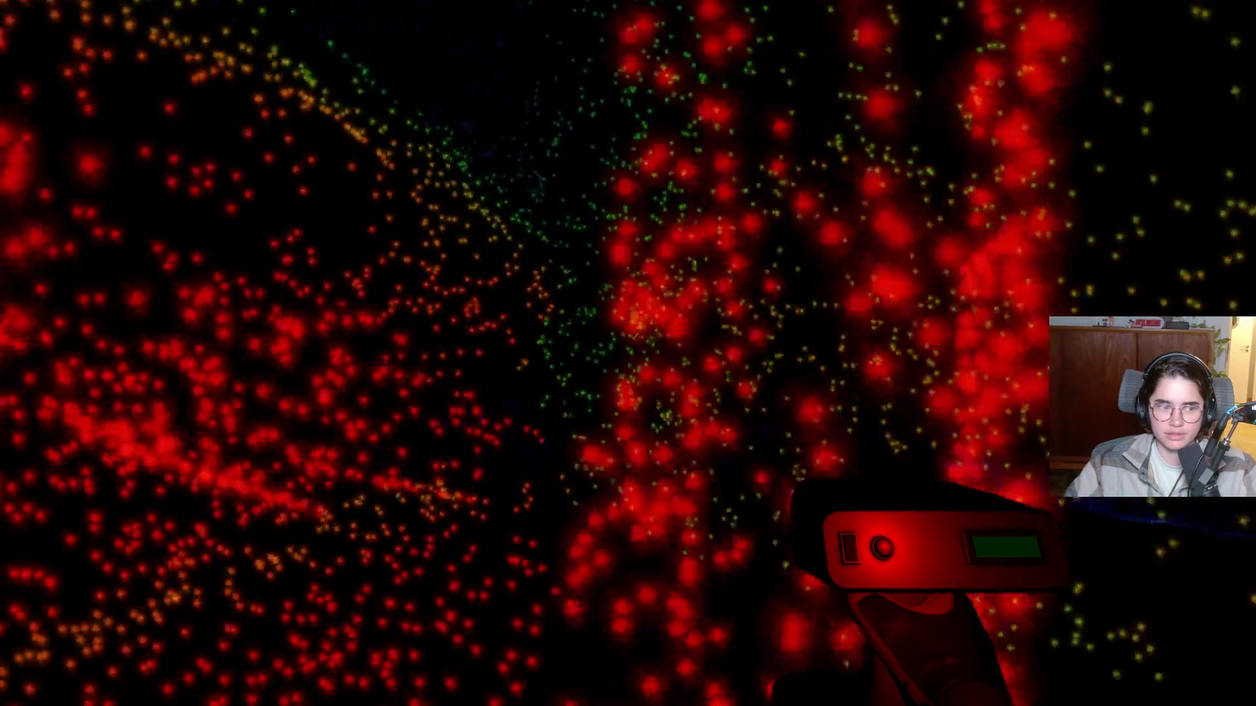
left_click(628, 353)
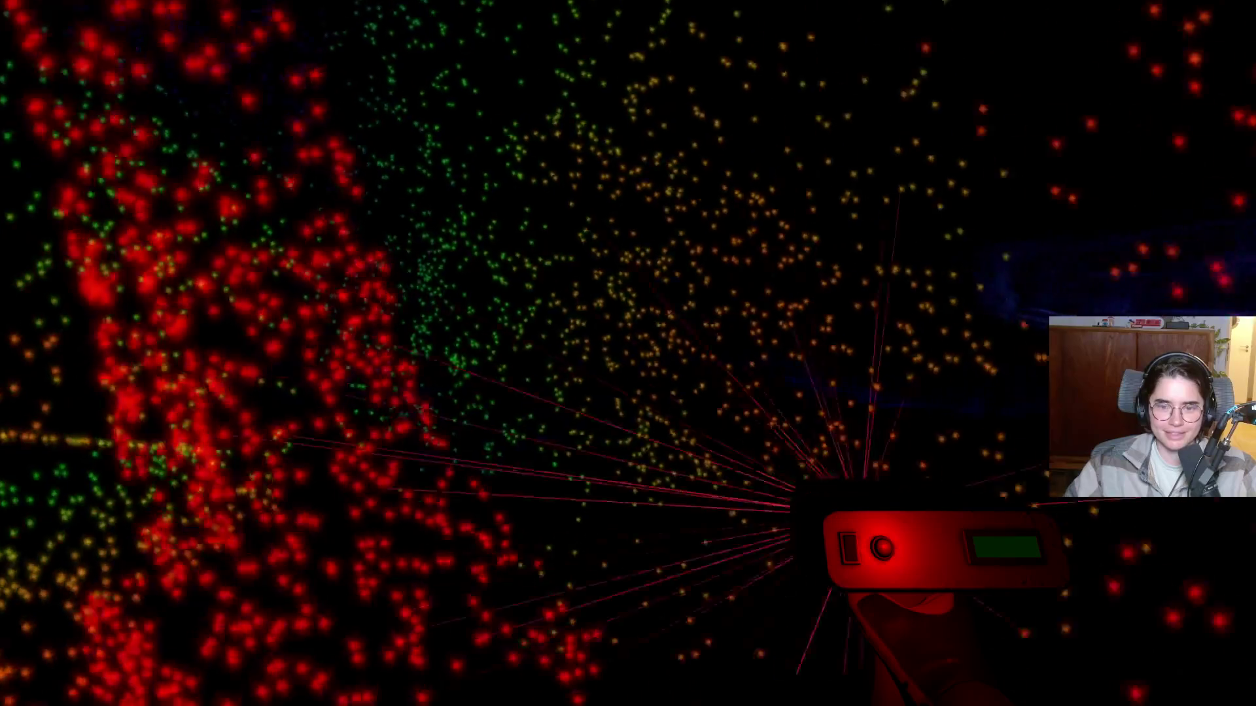
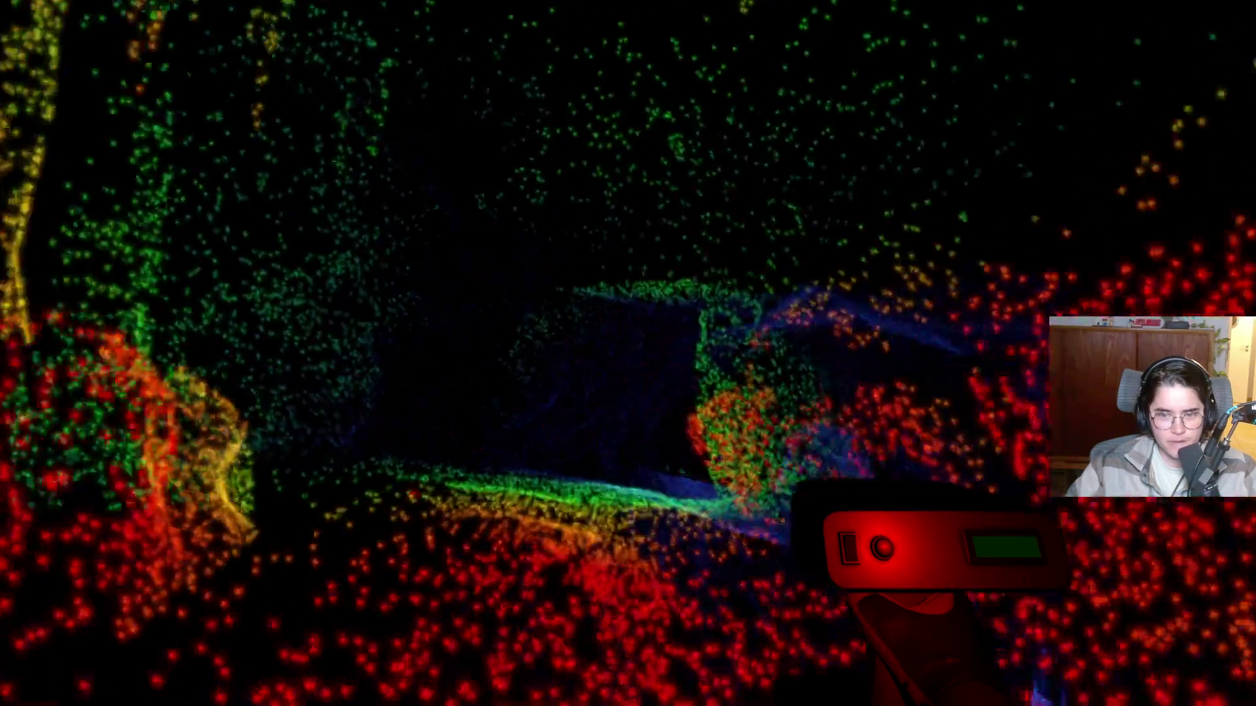
Scan the area and the staircase, then save progress to a new Scanner Sombre save.
left_click(627, 353)
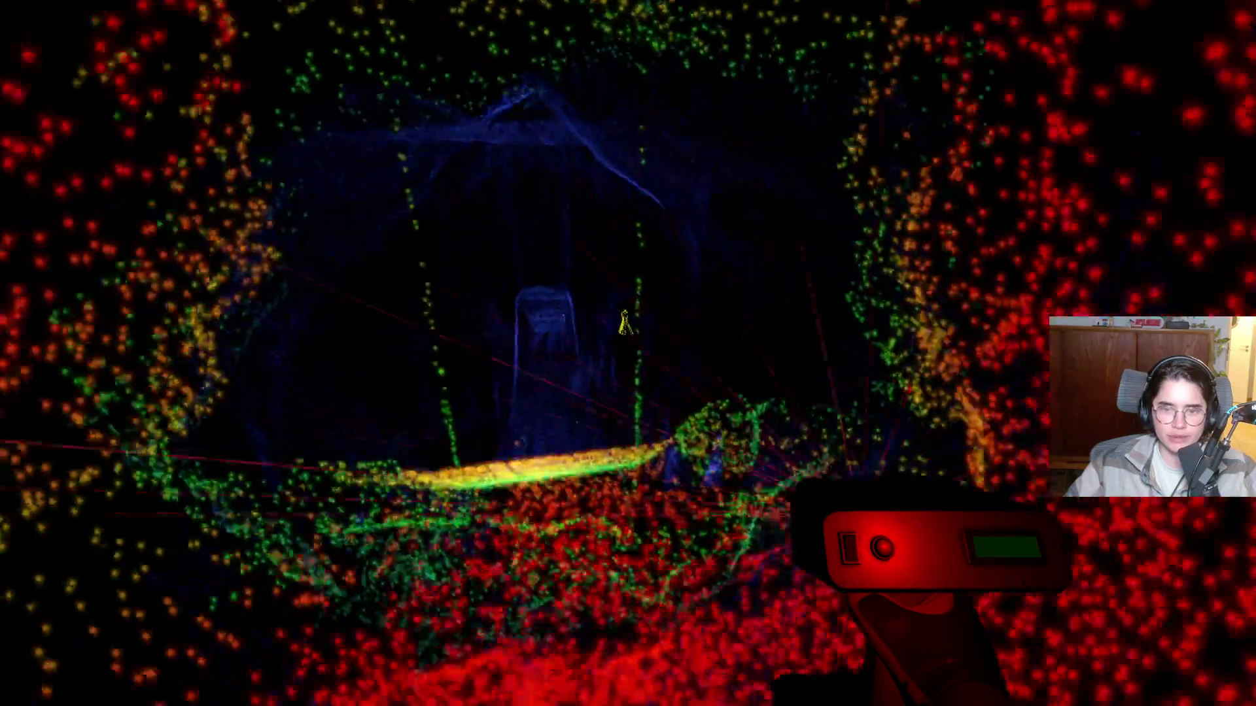
left_click_drag(627, 353, 628, 353)
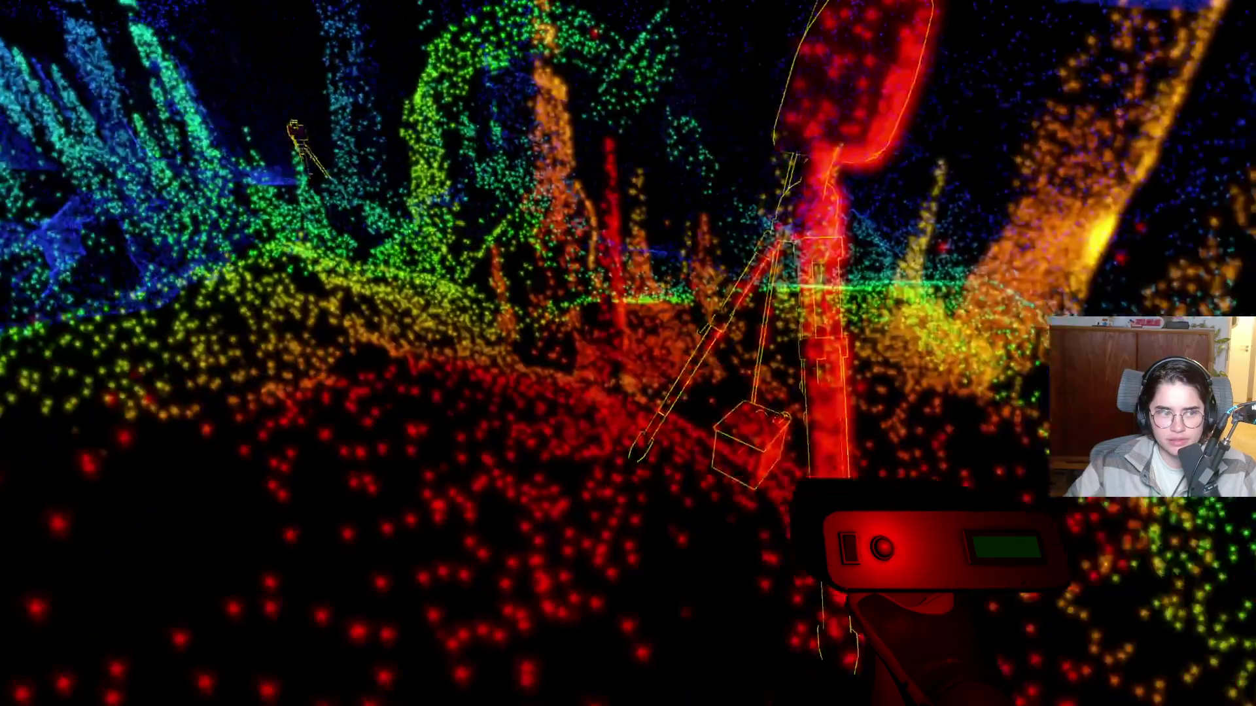
key("Escape")
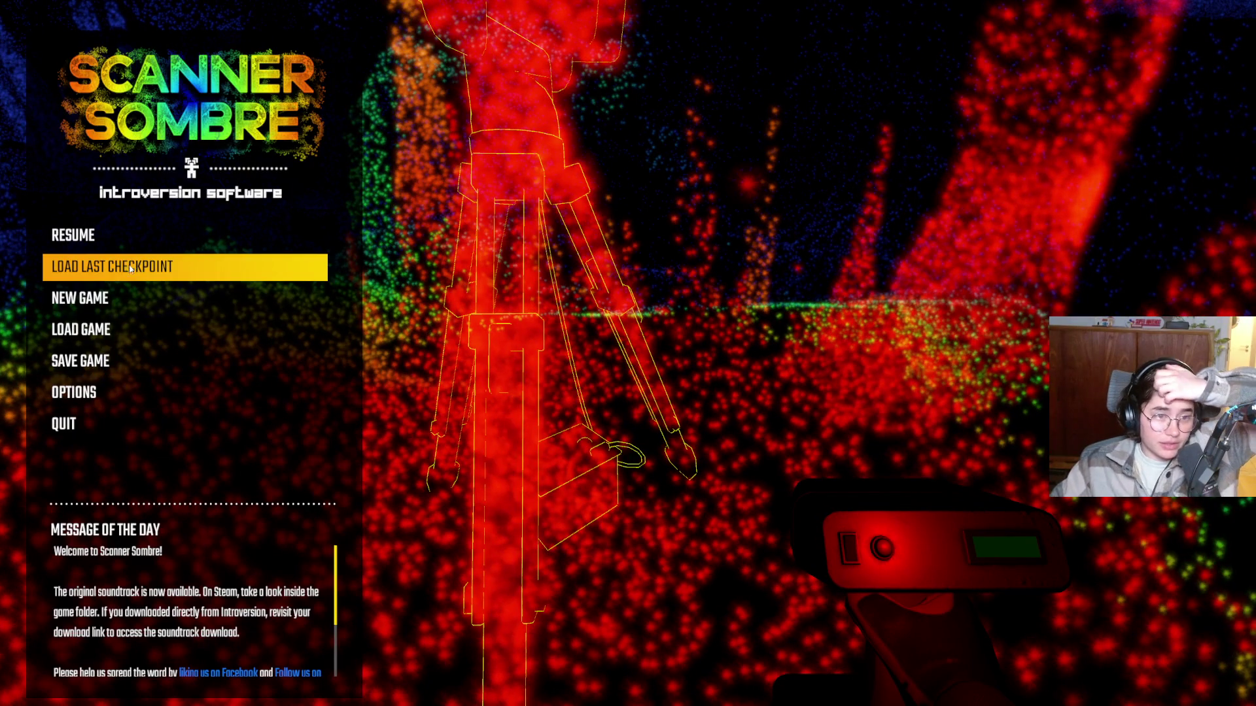
left_click(97, 370)
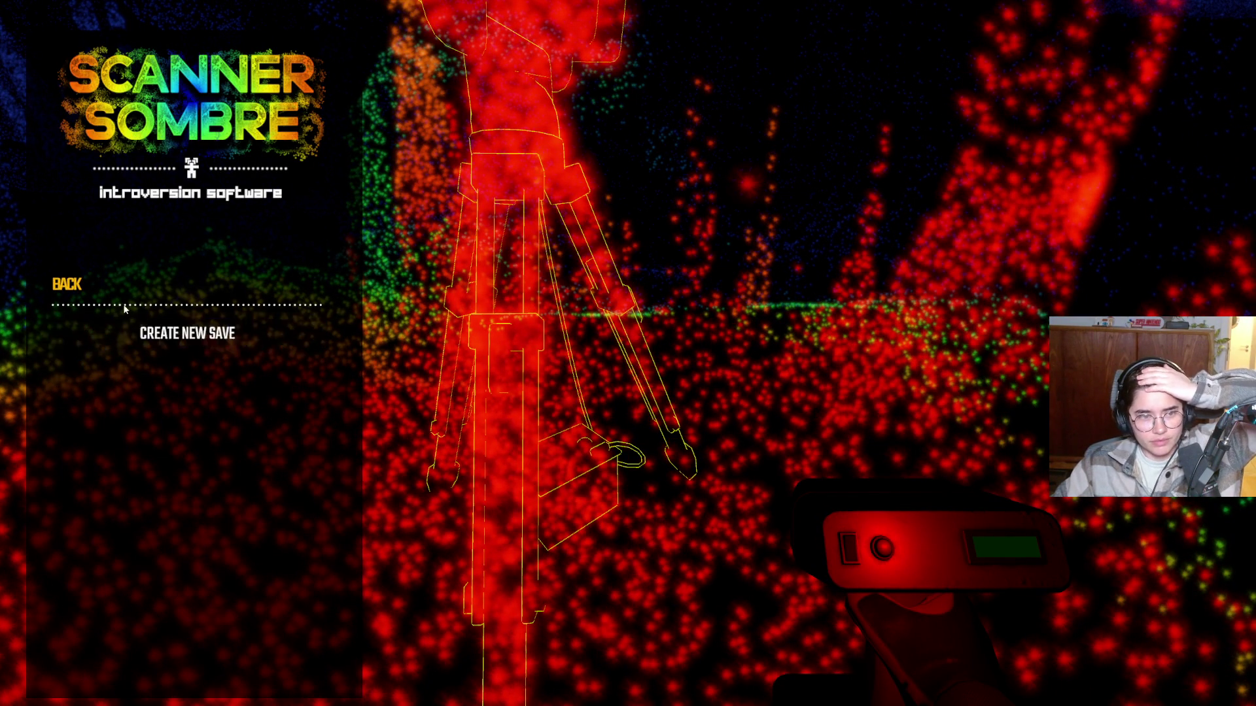
left_click(187, 334)
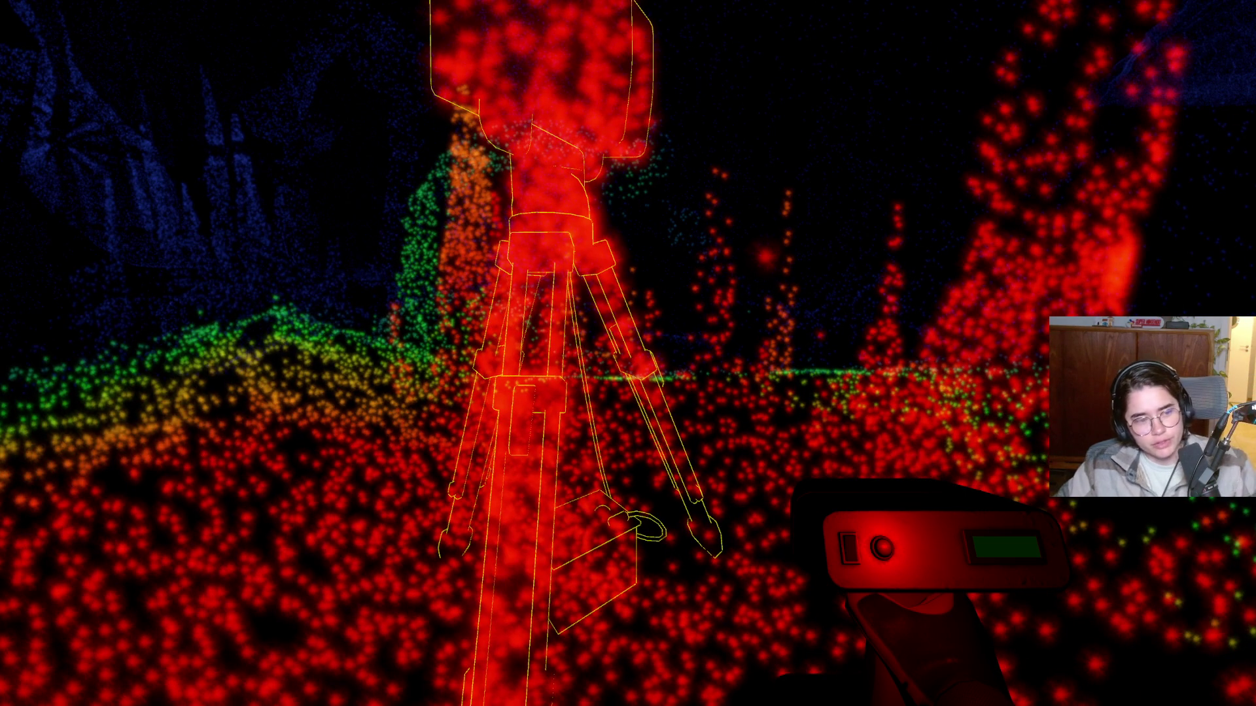
Close the pause menu and leave Scanner Sombre for the Steam library.
key("Escape")
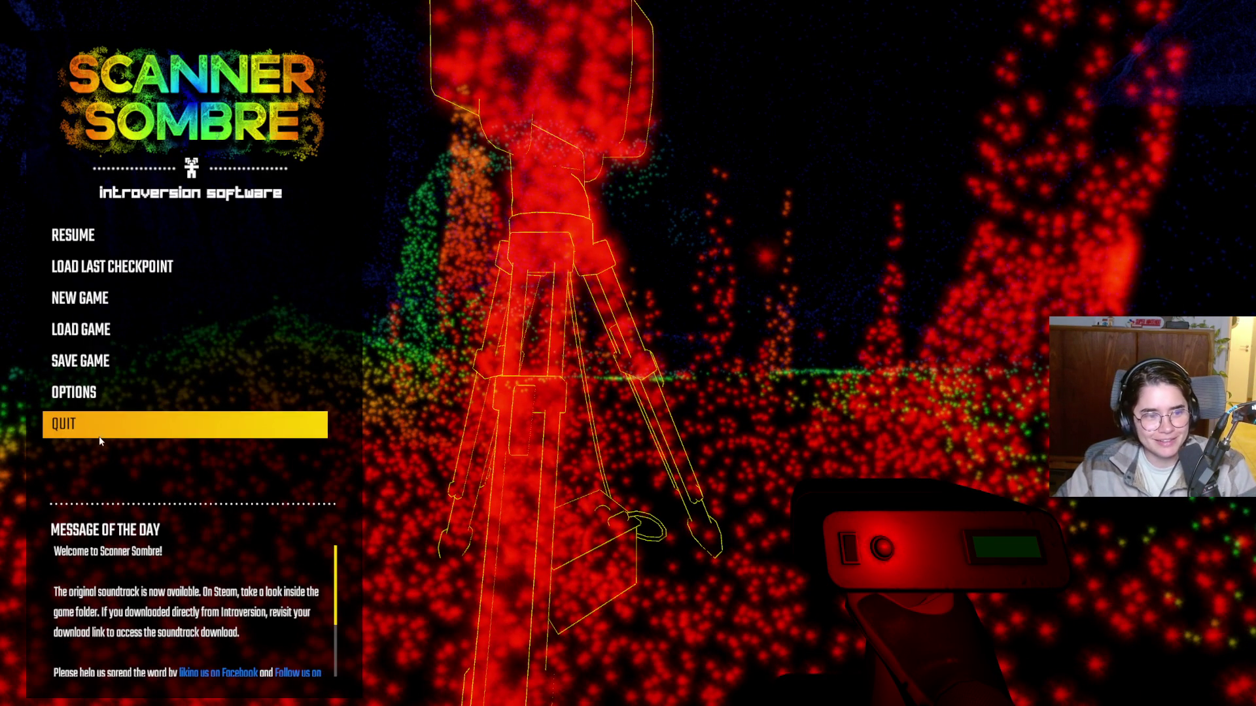
key("Escape")
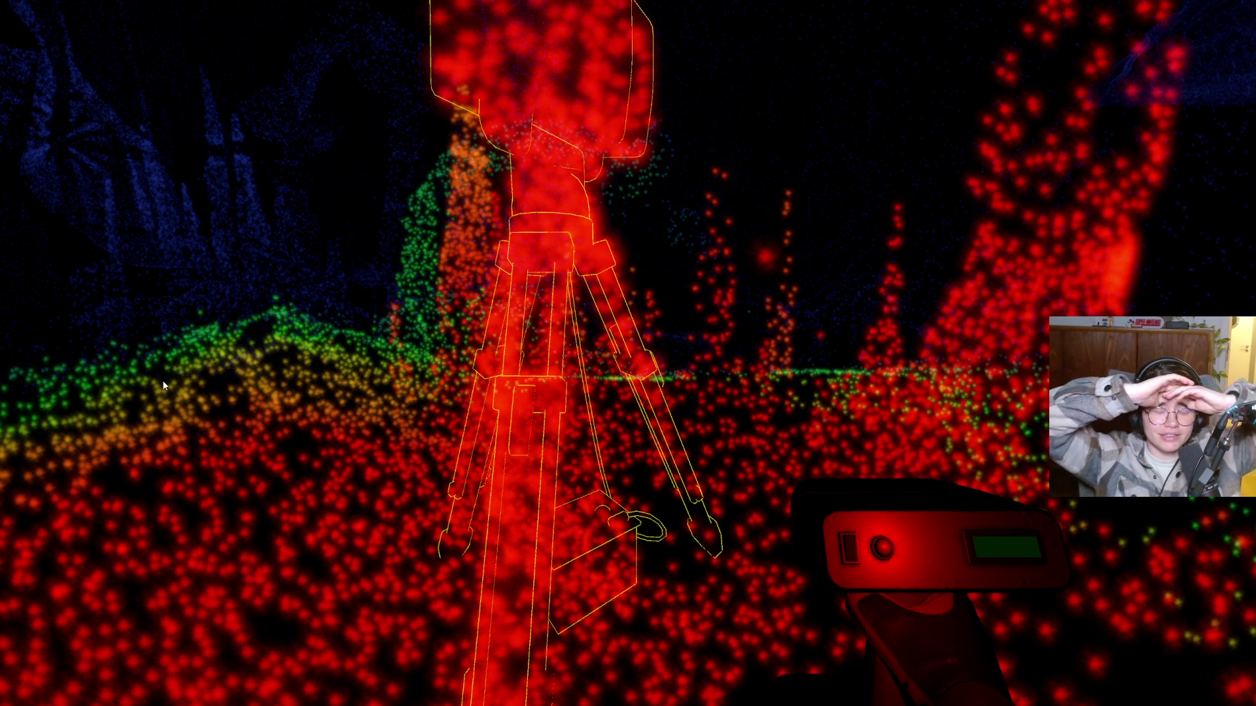
key("alt+Tab")
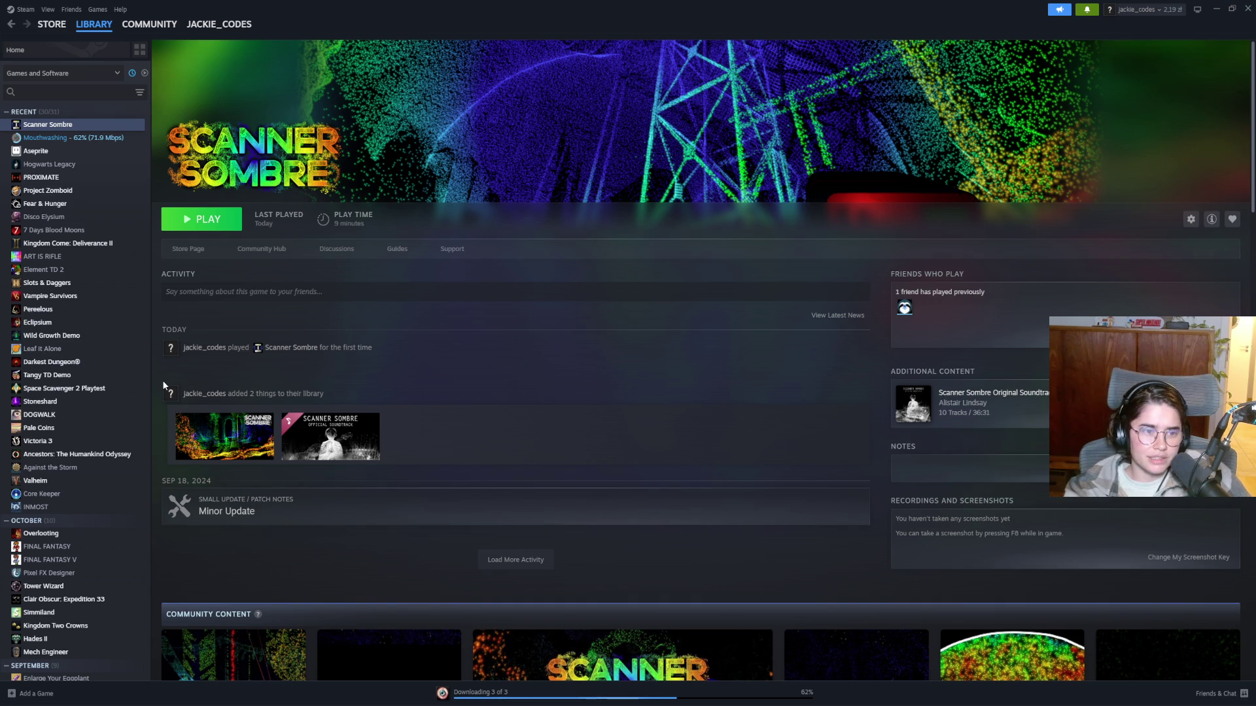
View Eclipsium's library page, then go to Mouthwashing's page and its store page.
left_click(79, 324)
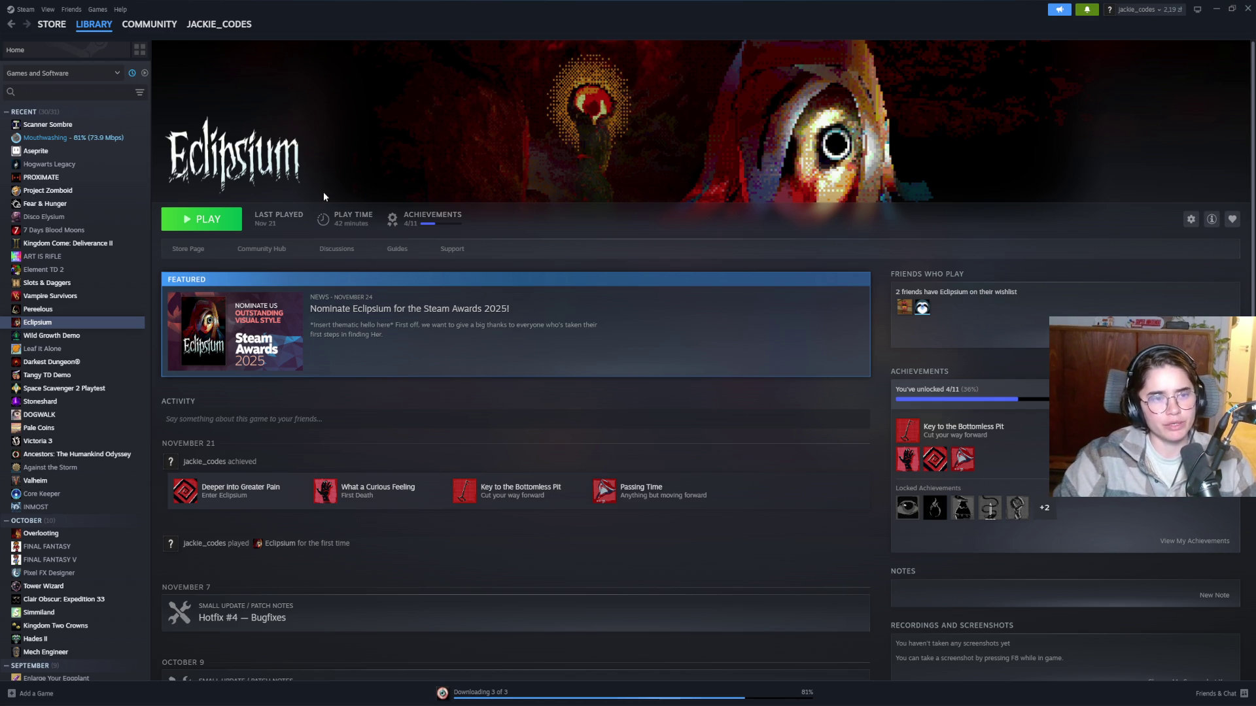
left_click(107, 144)
left_click(196, 249)
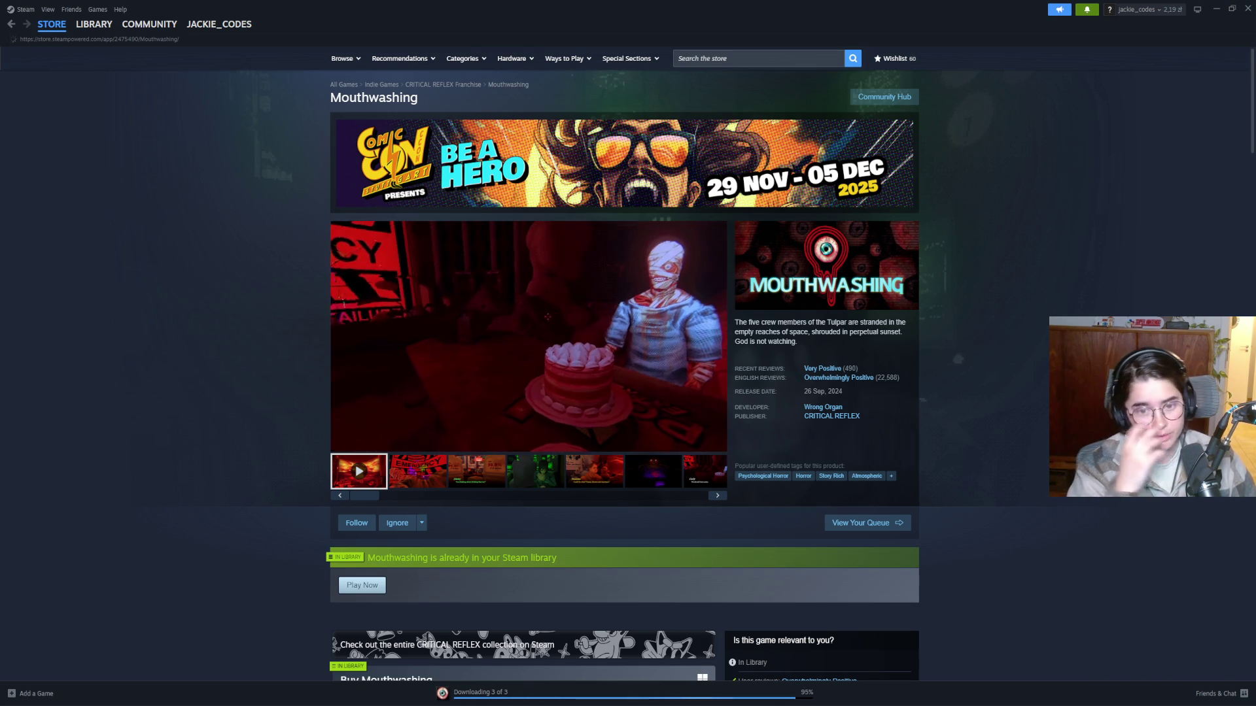
Watch the Mouthwashing trailer and scroll down to the Customer Reviews section.
mouse_move(590, 334)
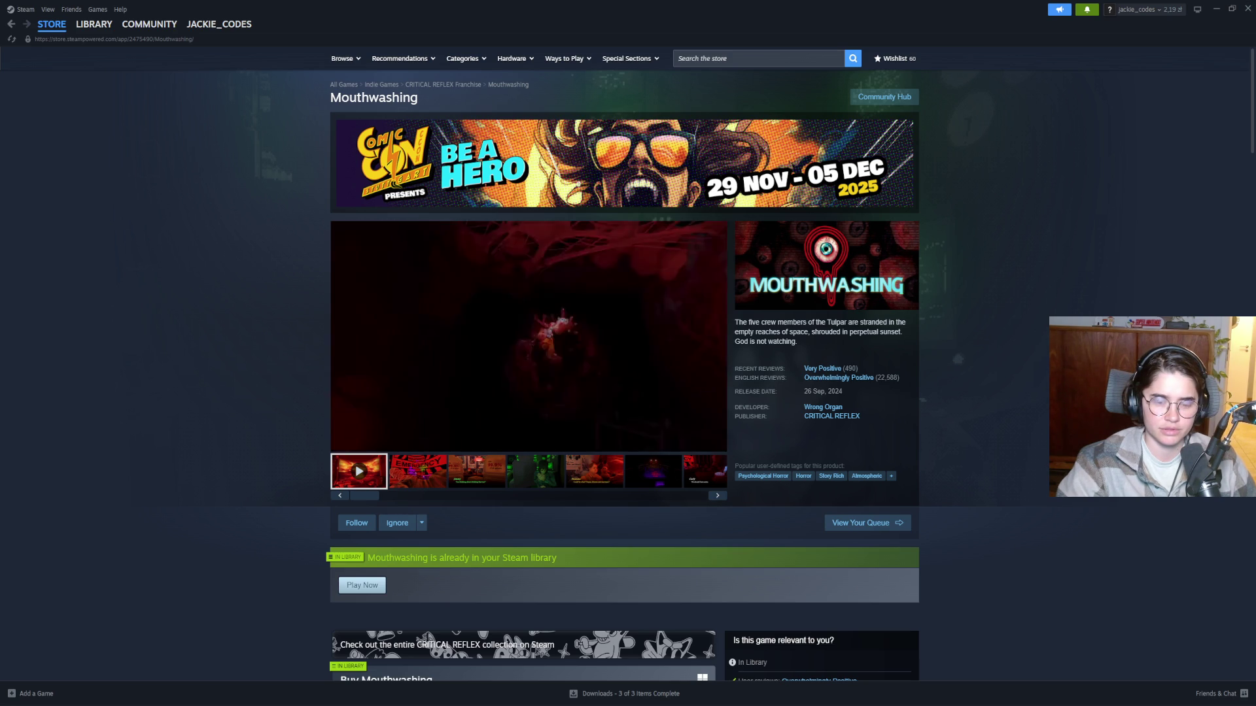
mouse_move(477, 364)
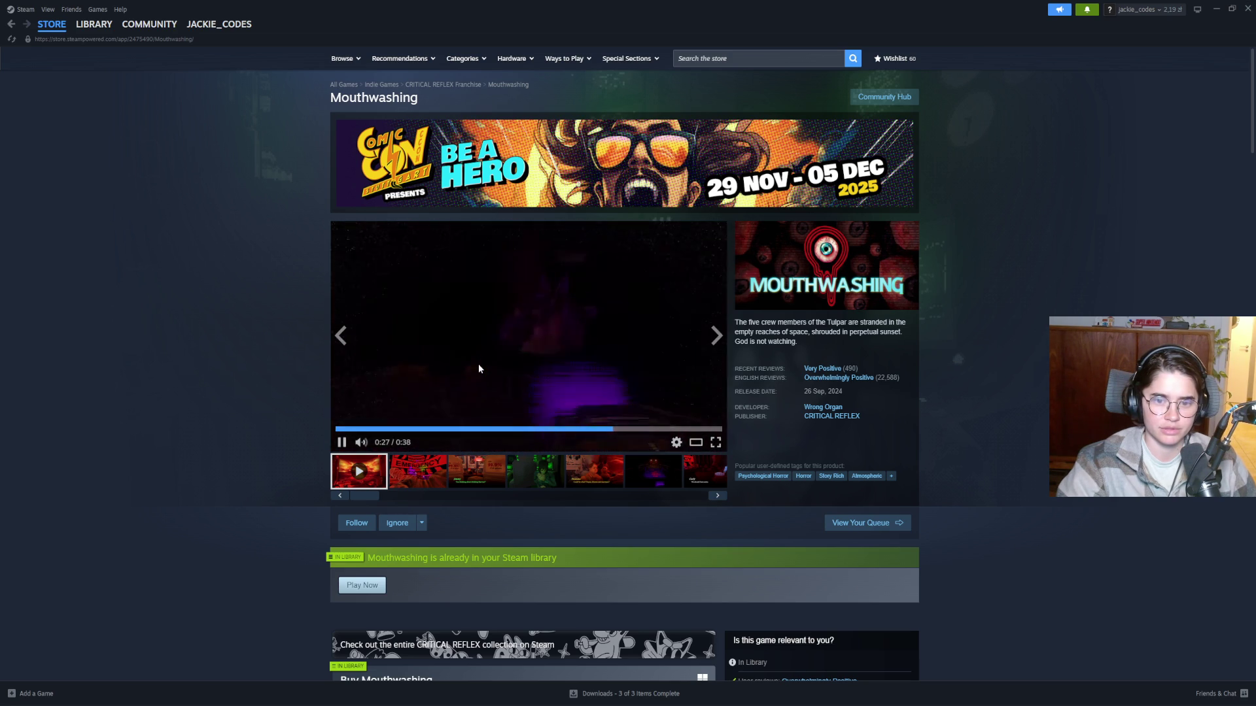
scroll(472, 366, "down", 1)
scroll(473, 369, "down", 20)
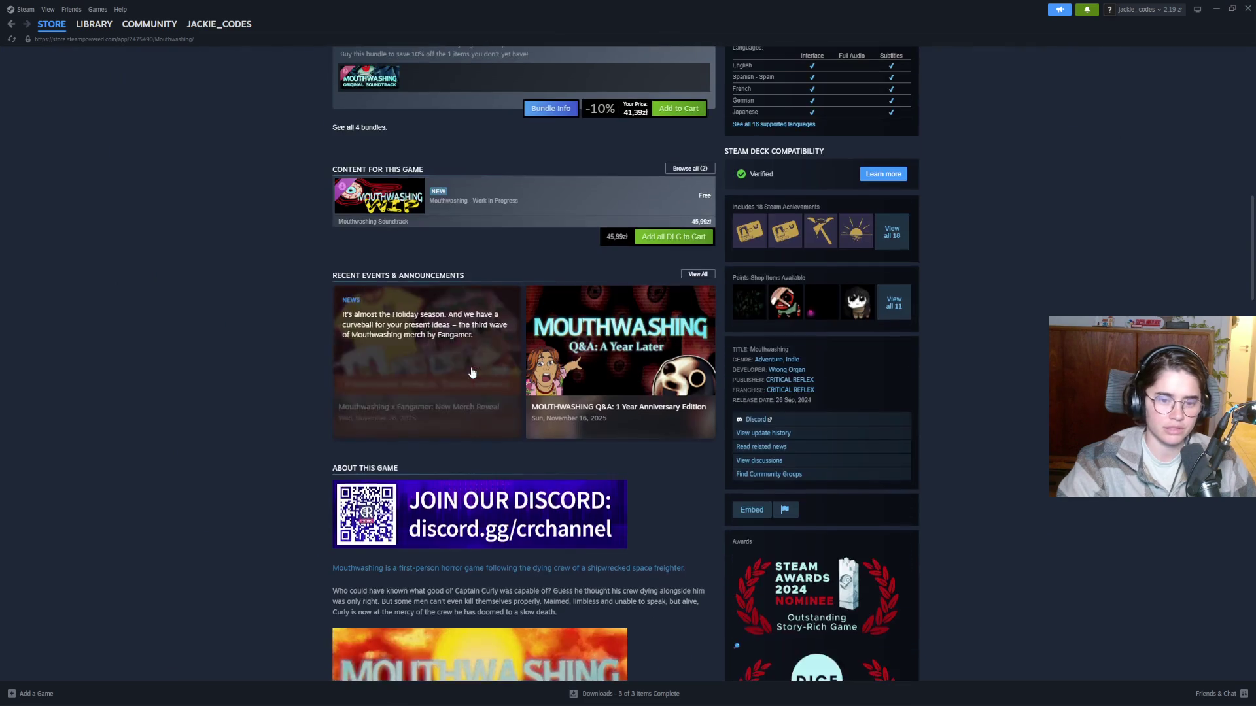
scroll(471, 373, "down", 9)
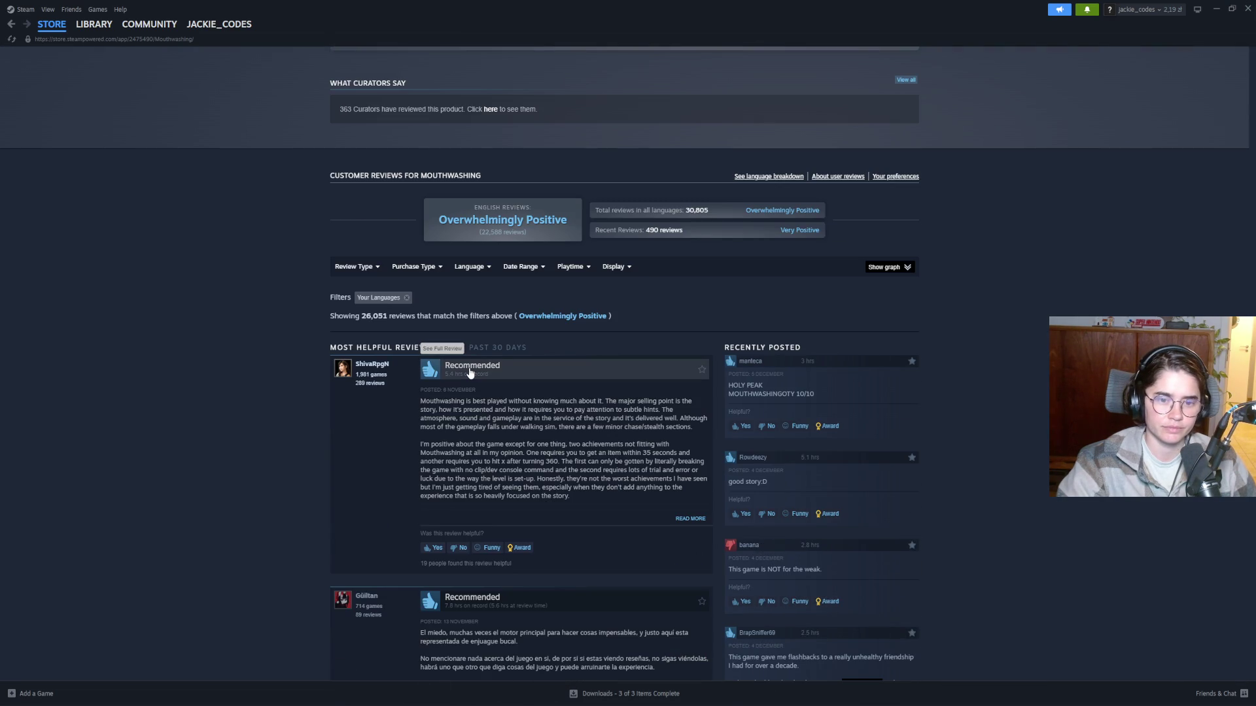
scroll(469, 372, "down", 3)
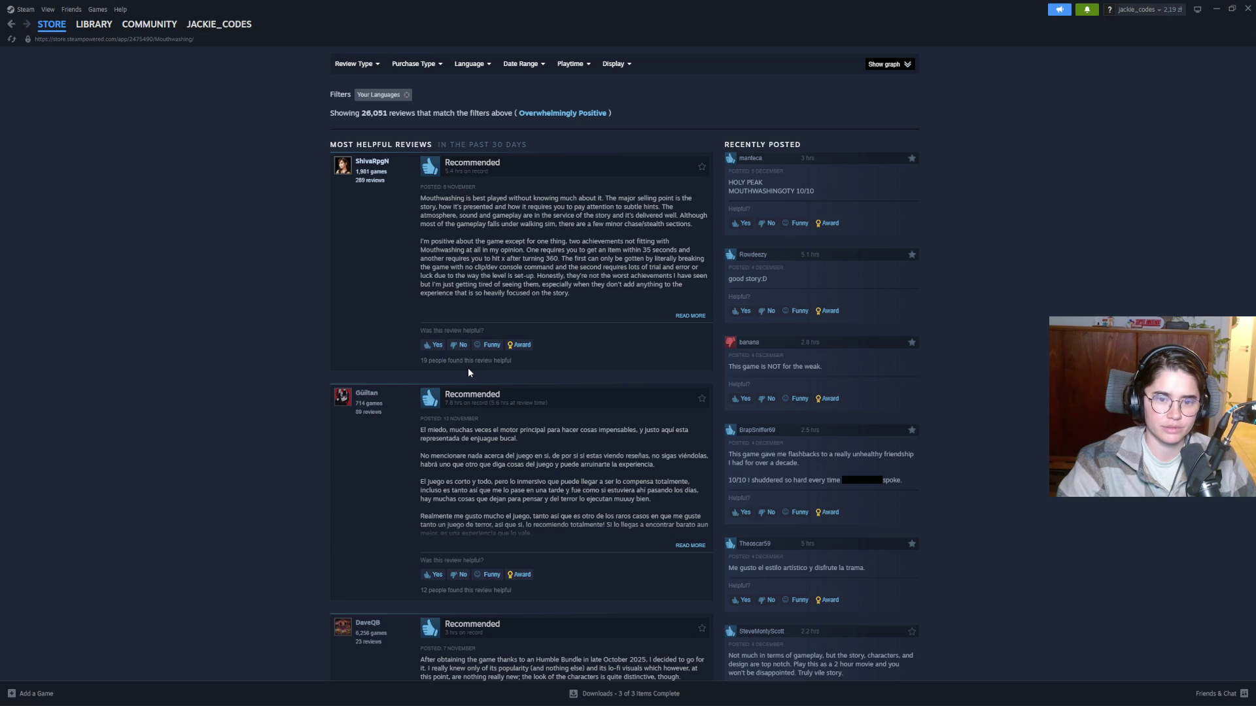
scroll(469, 373, "down", 2)
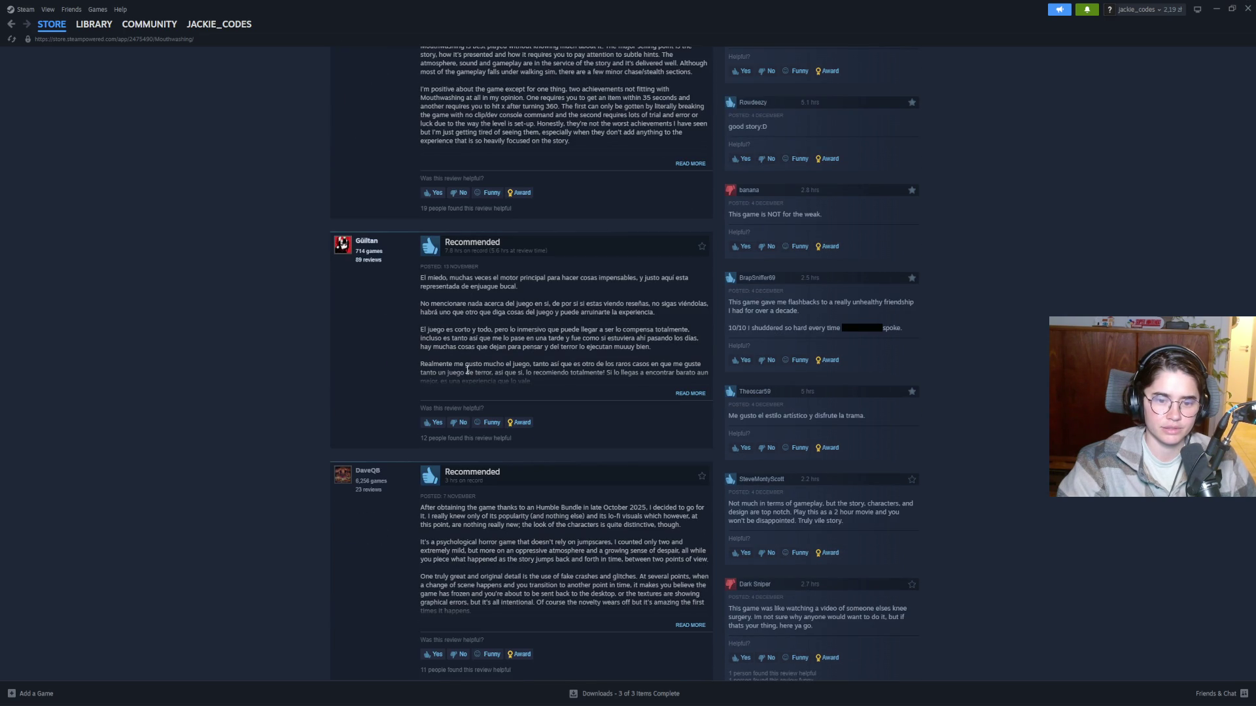
scroll(467, 370, "down", 3)
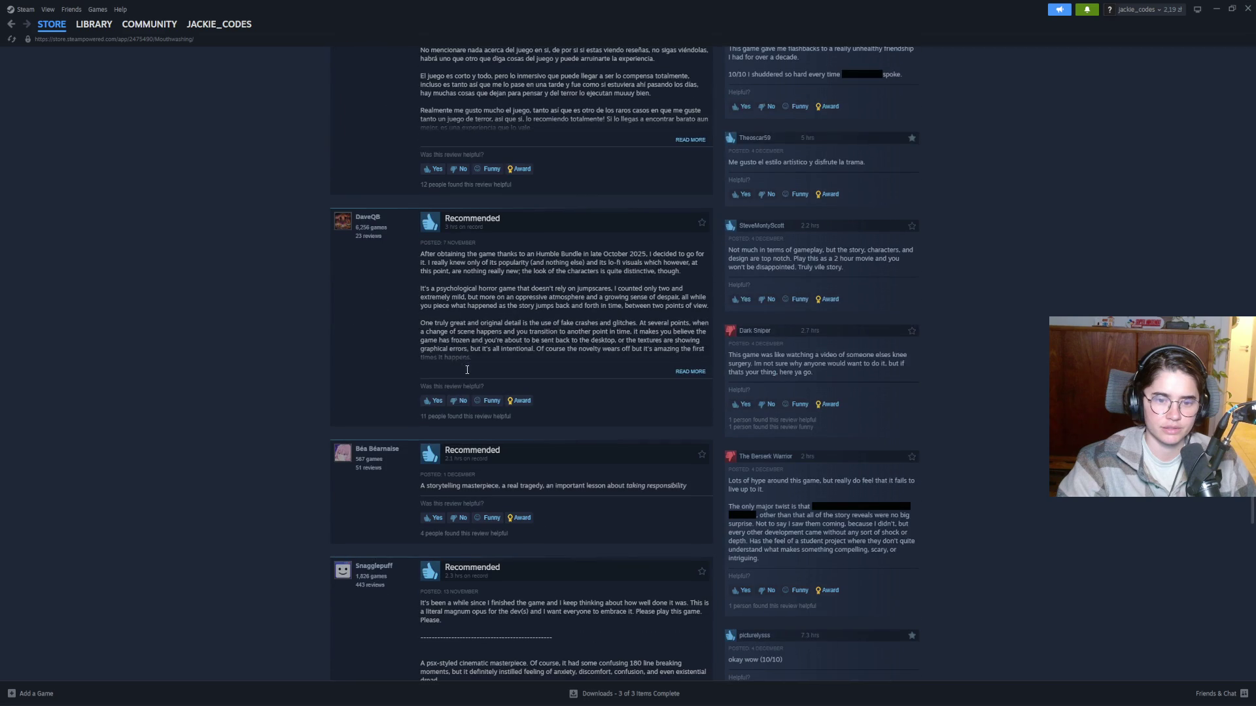
Expand a review with READ MORE, read it, then return to the library.
left_click(677, 378)
scroll(598, 367, "down", 2)
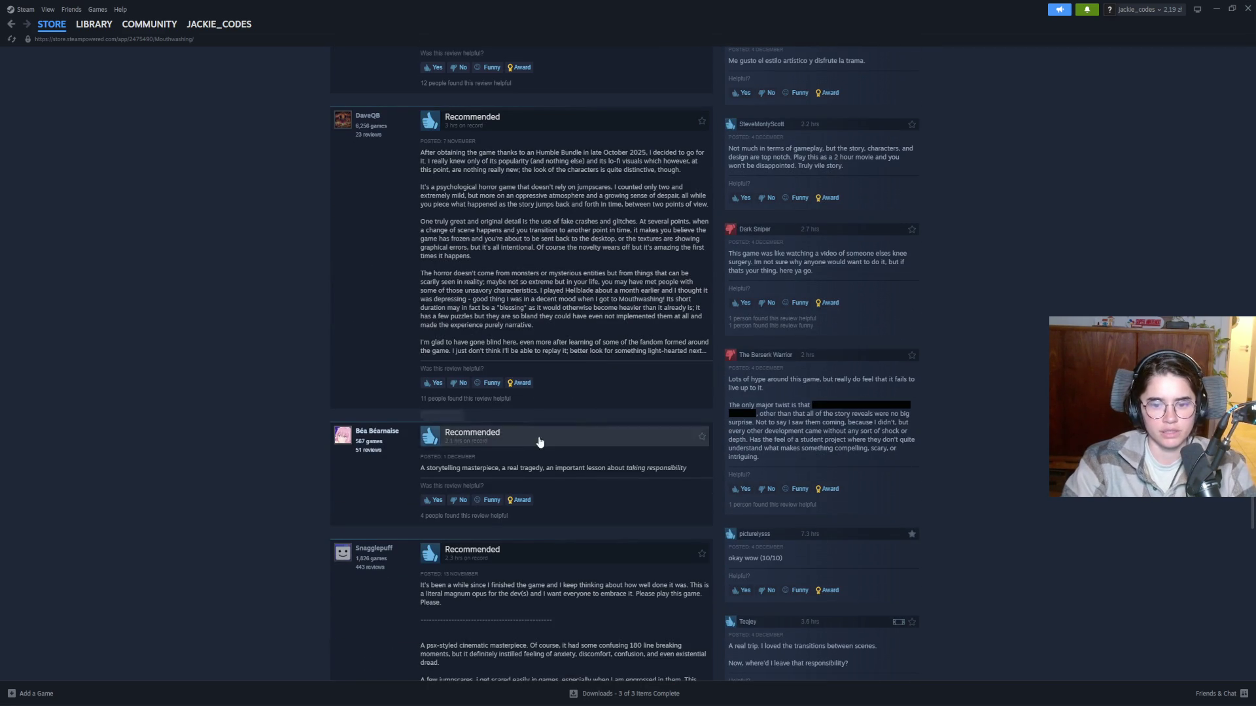
left_click(93, 25)
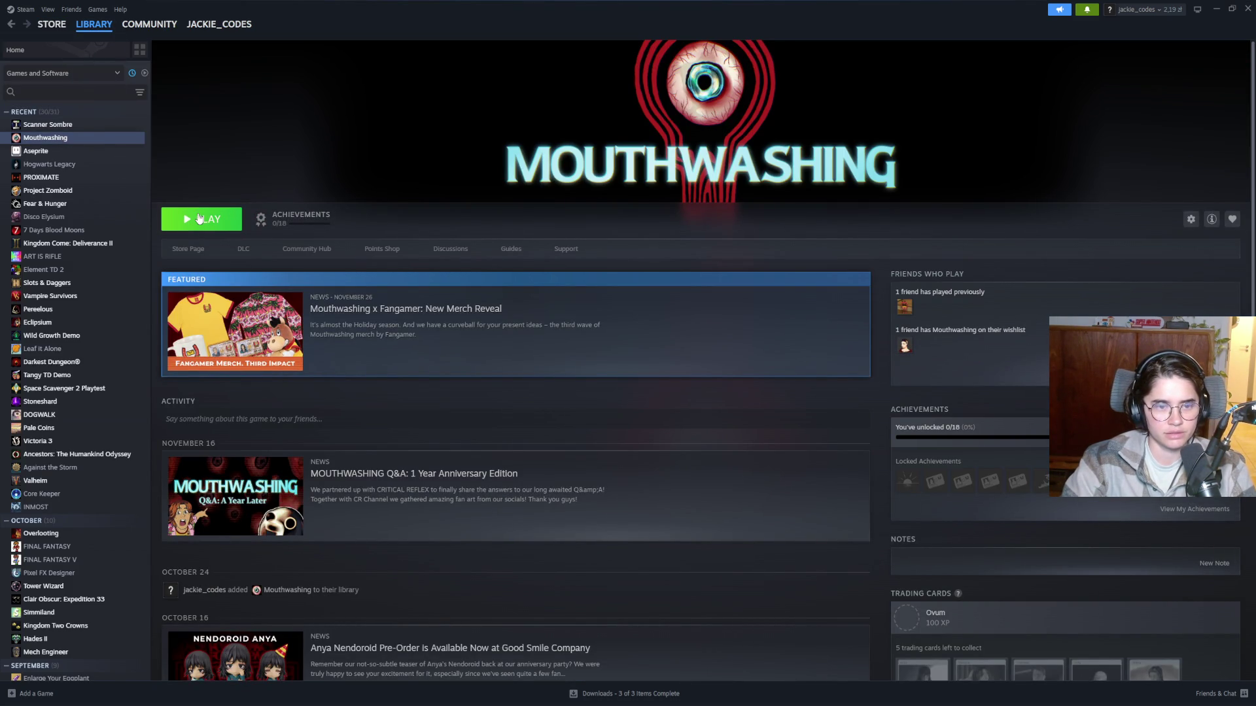
Launch Mouthwashing with PLAY and pick English on its language screen.
left_click(200, 219)
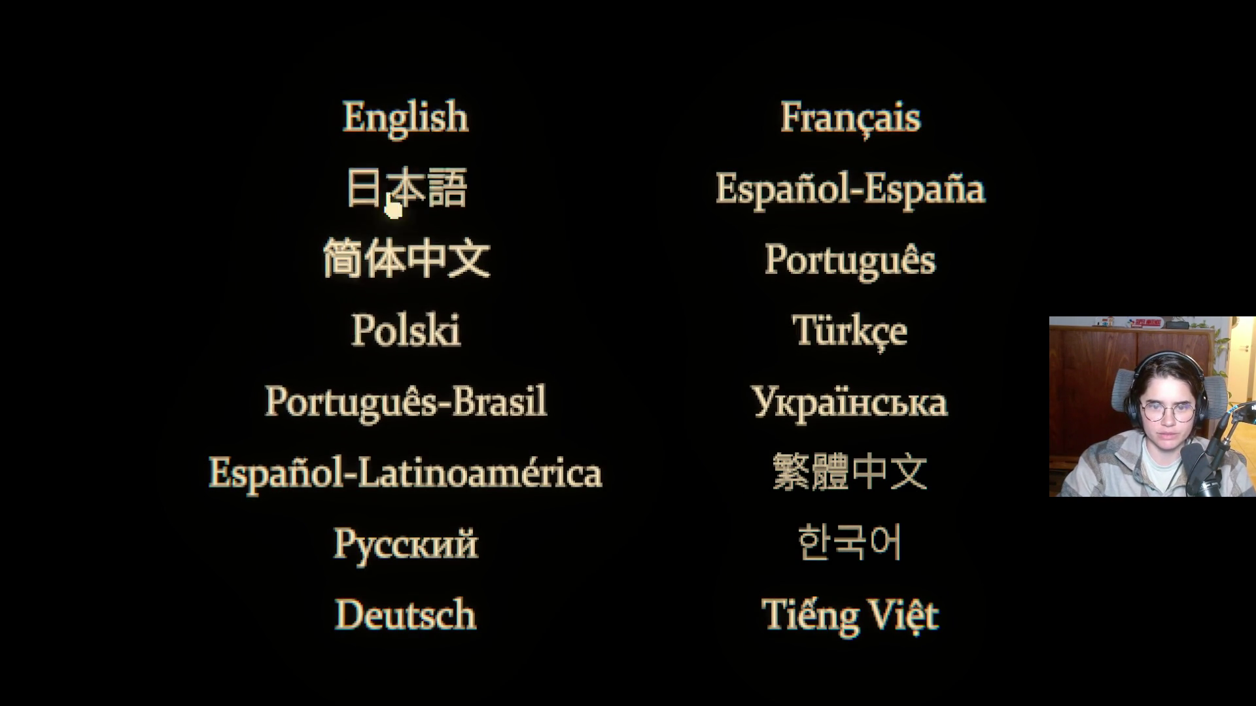
left_click(410, 140)
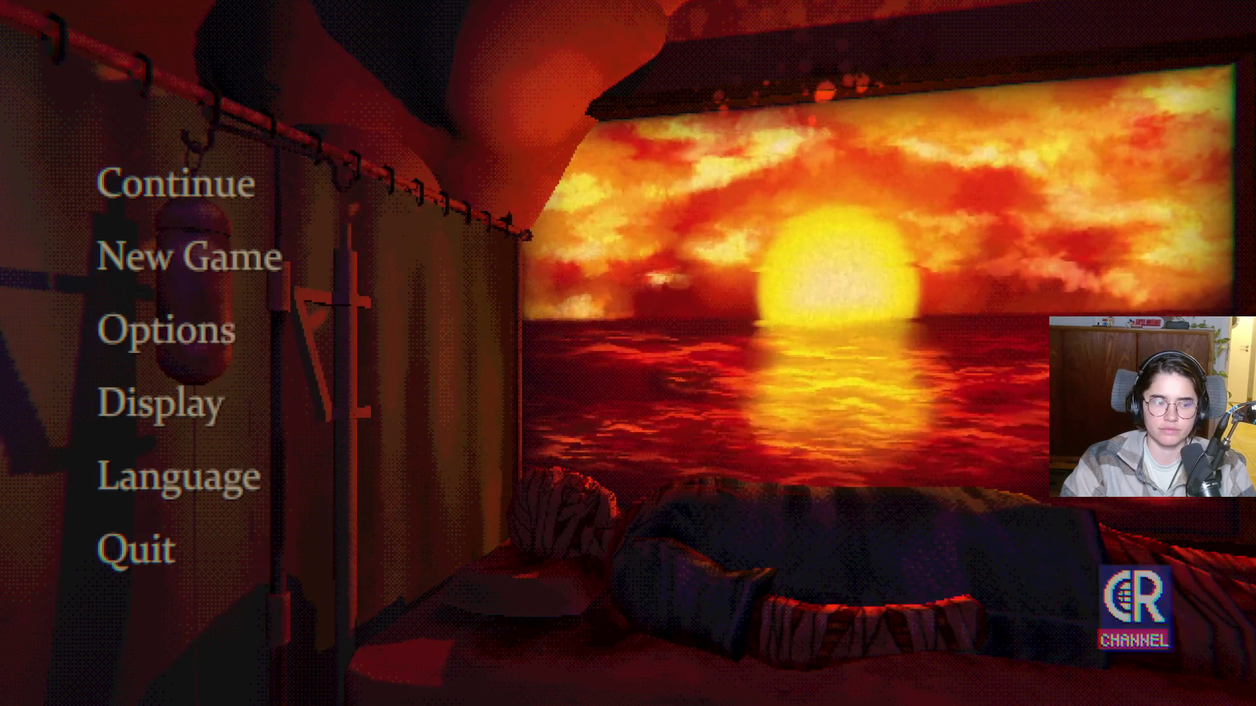
Start a New Game from Mouthwashing's main menu.
left_click(225, 268)
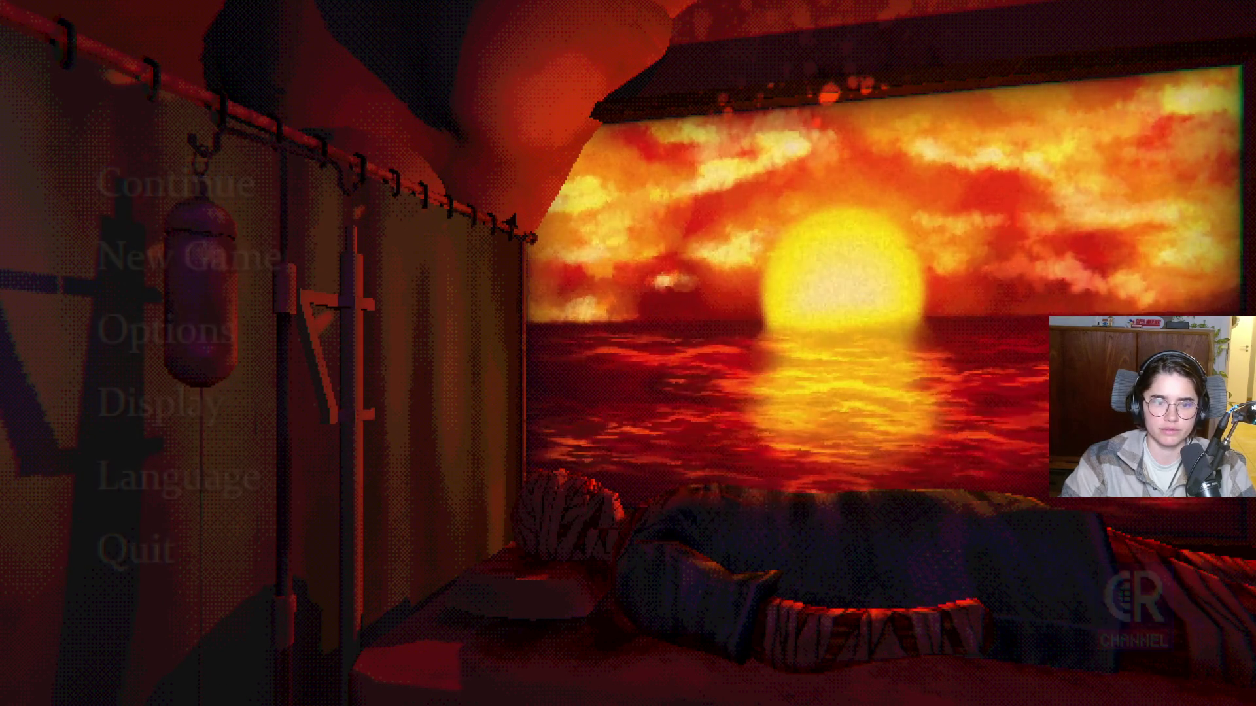